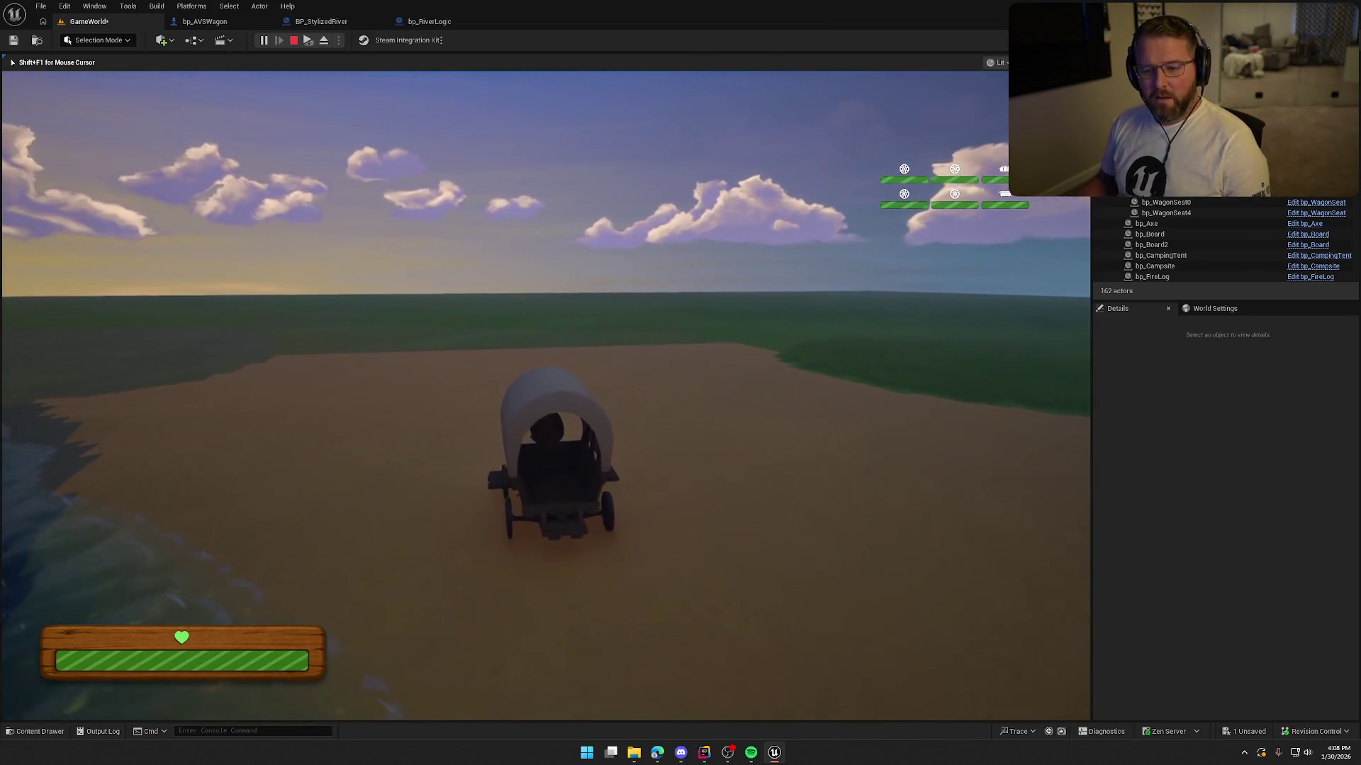
# Step: Stop the running session and play-test the covered-wagon level twice more, ending back in the editor
pyautogui.press('Escape')
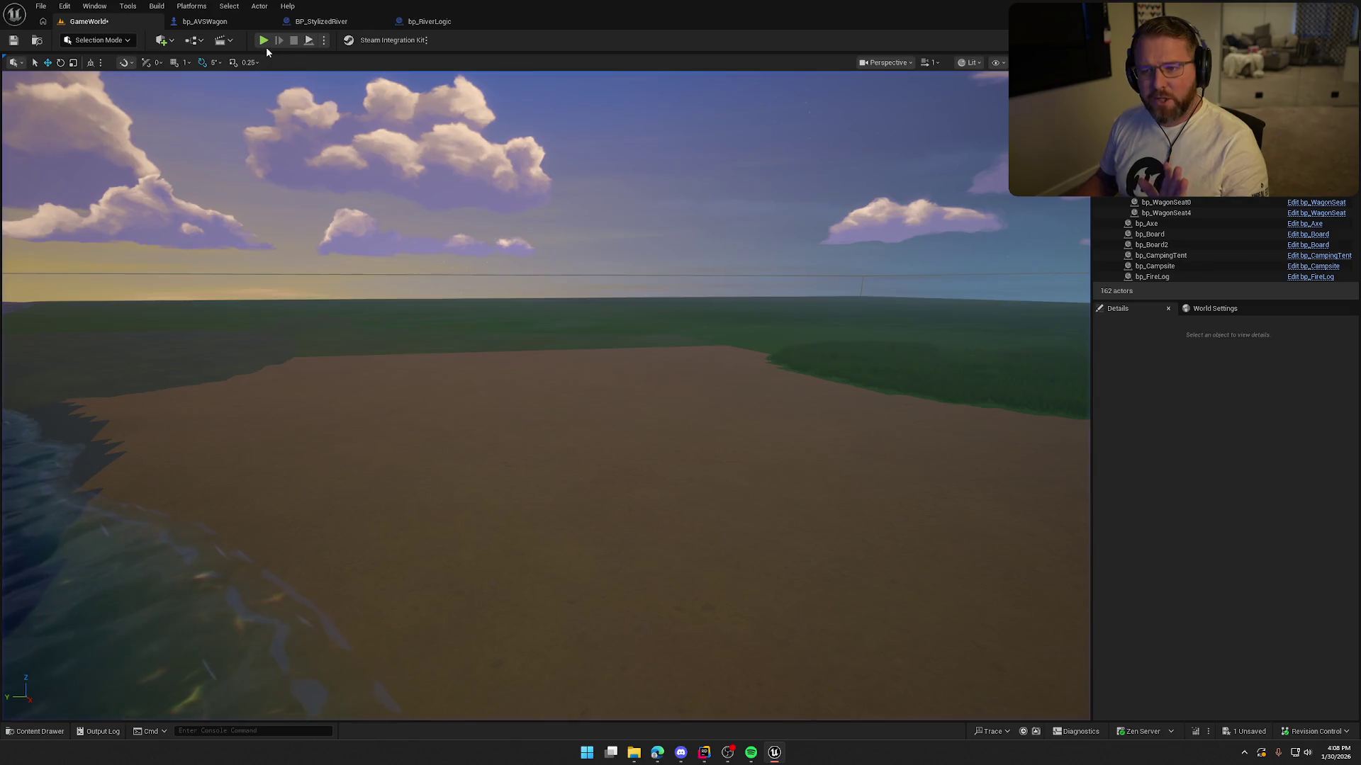
pyautogui.click(263, 41)
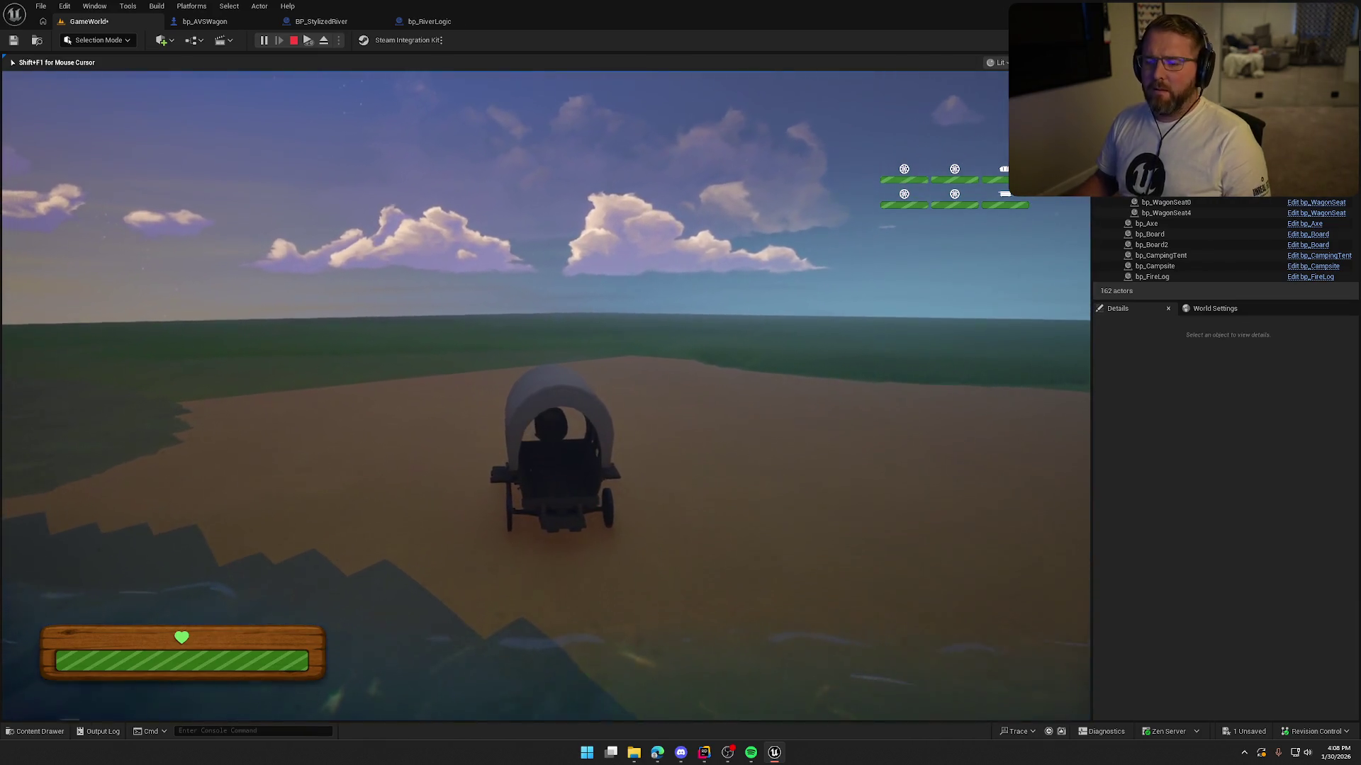
pyautogui.press('Escape')
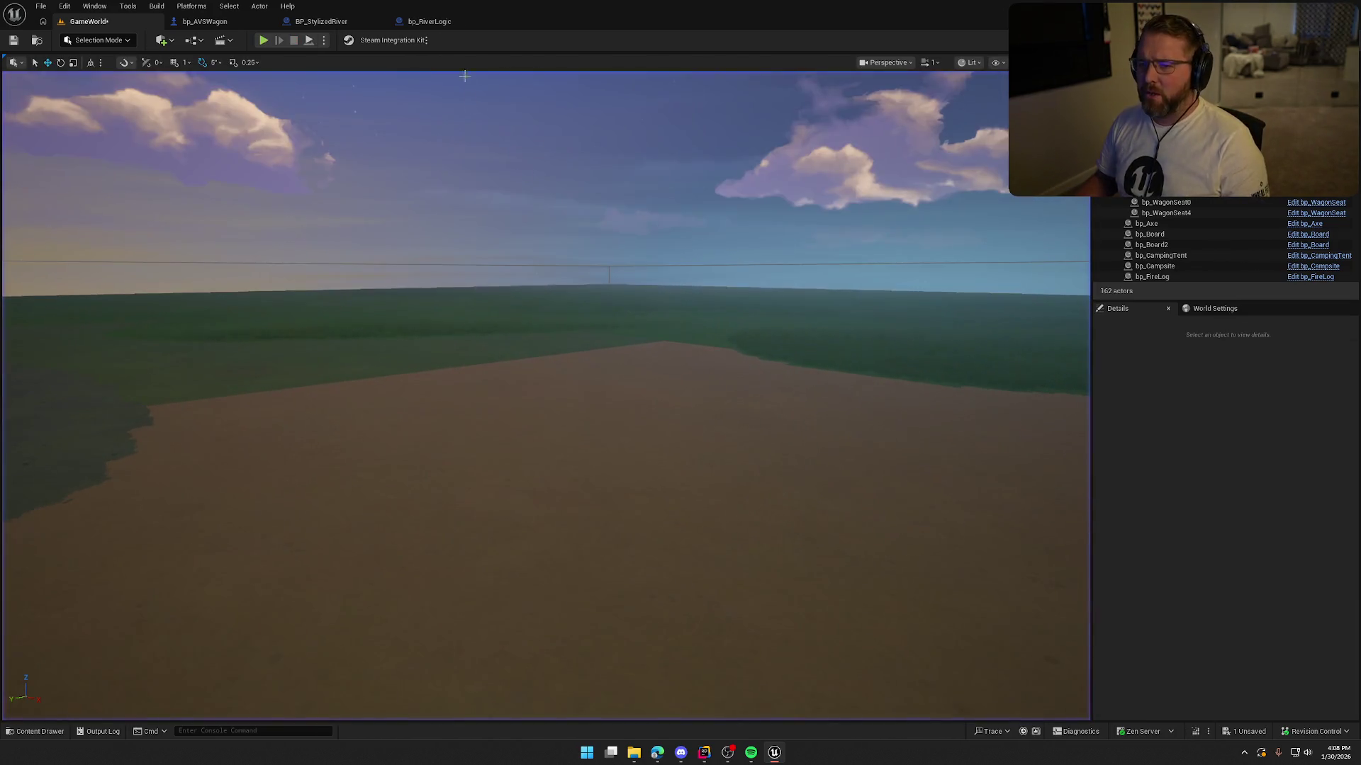
pyautogui.click(259, 44)
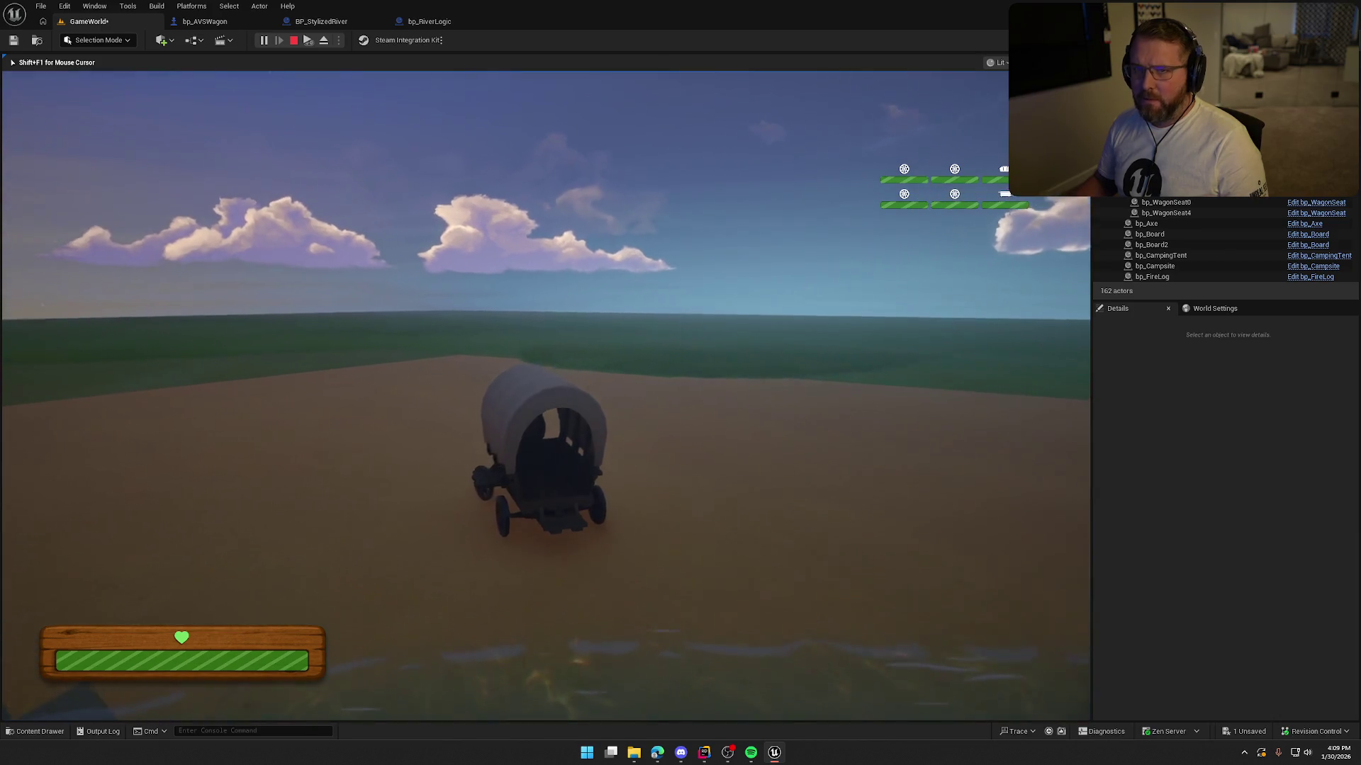
pyautogui.press('Escape')
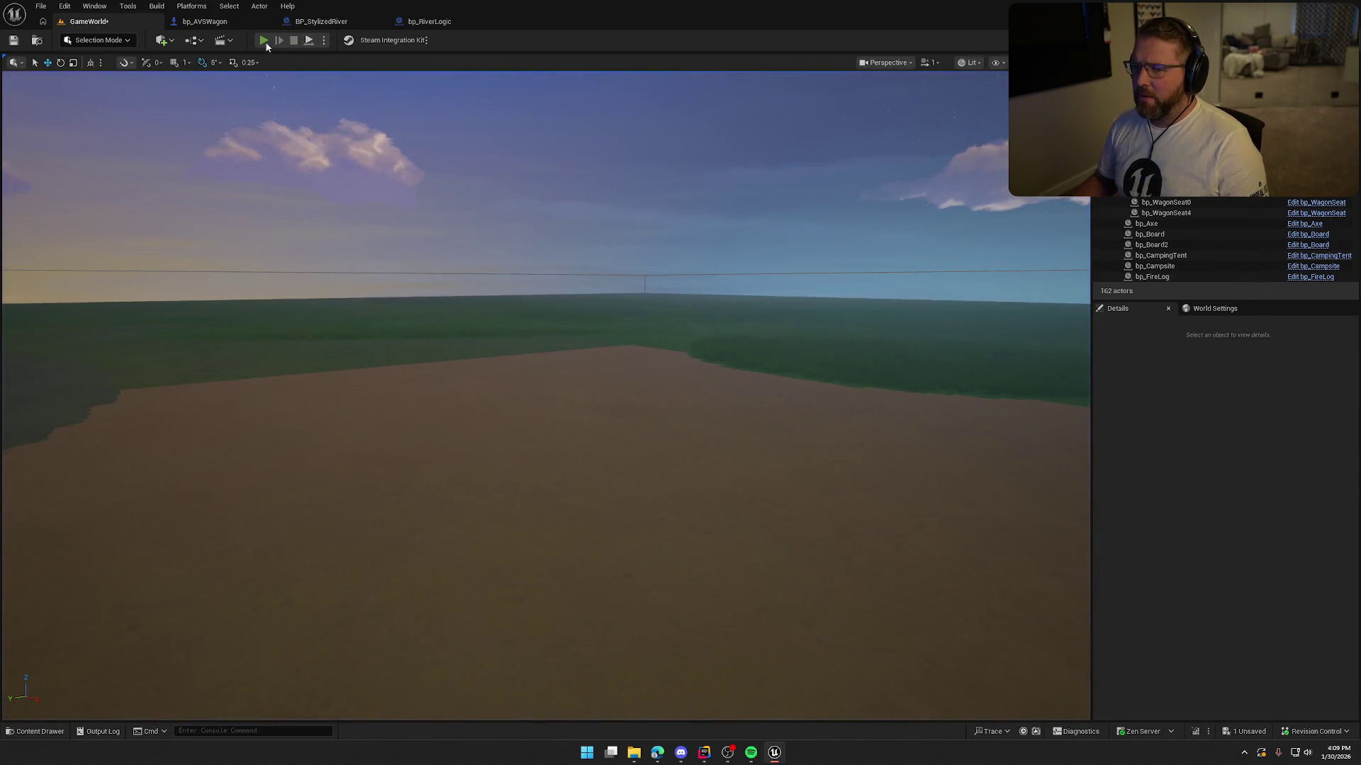
# Step: Play-test the level, steering the wagon left across the prairie, then stop and start a fresh run
pyautogui.click(265, 41)
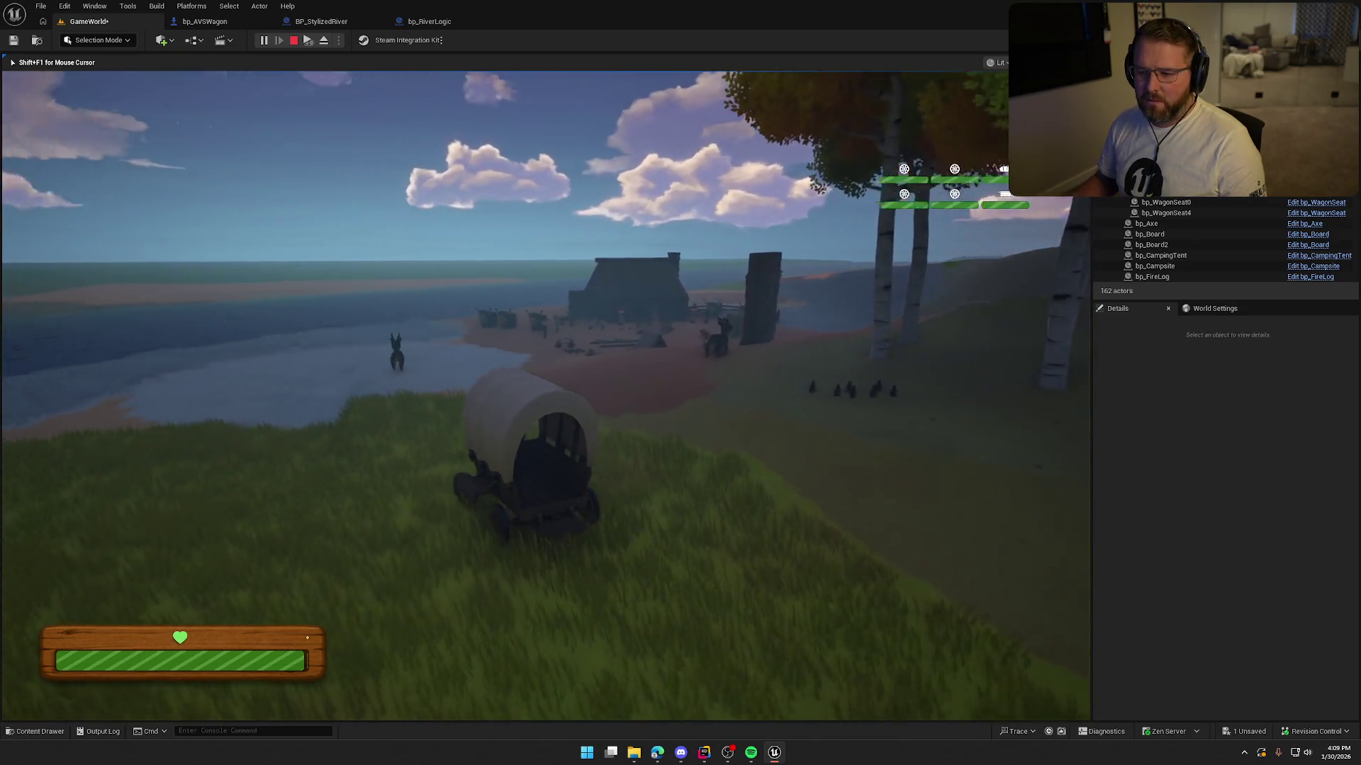
pyautogui.press('a')
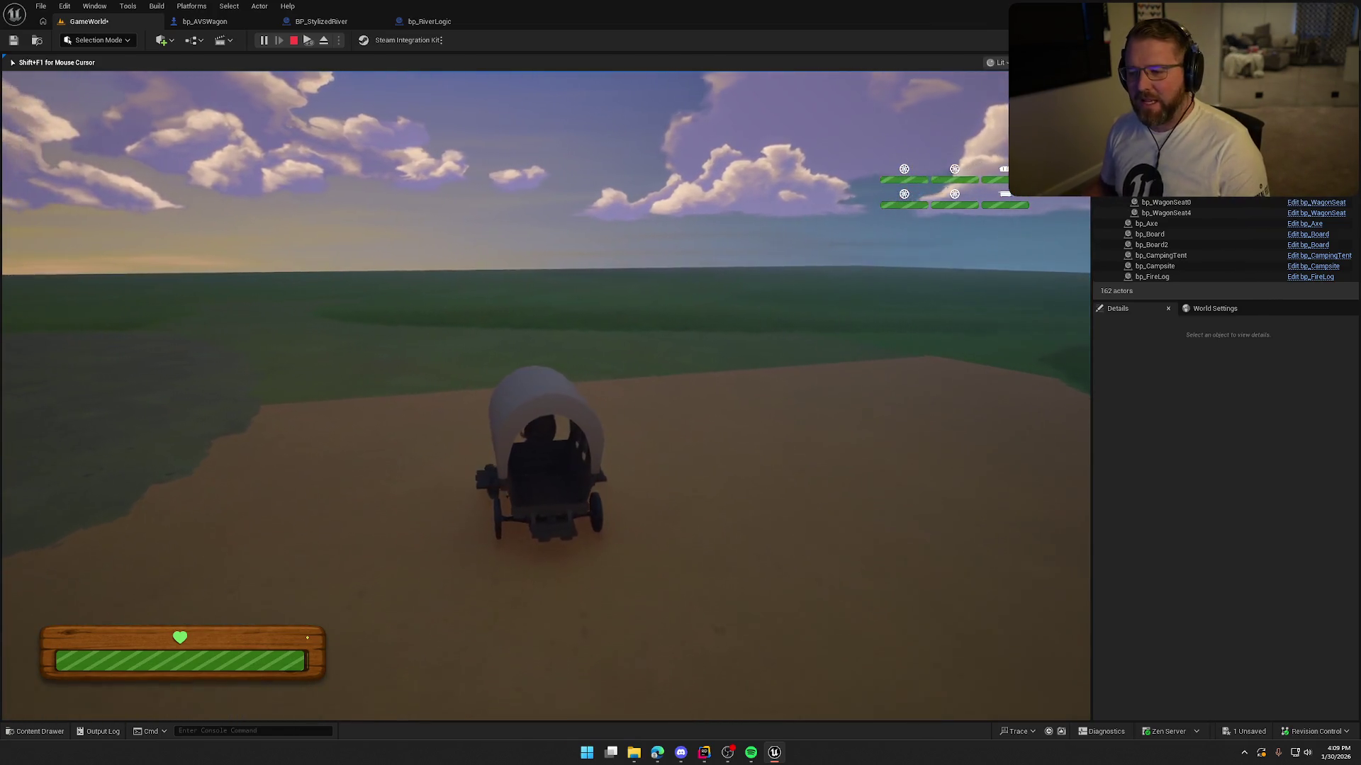
pyautogui.press('Escape')
pyautogui.click(263, 40)
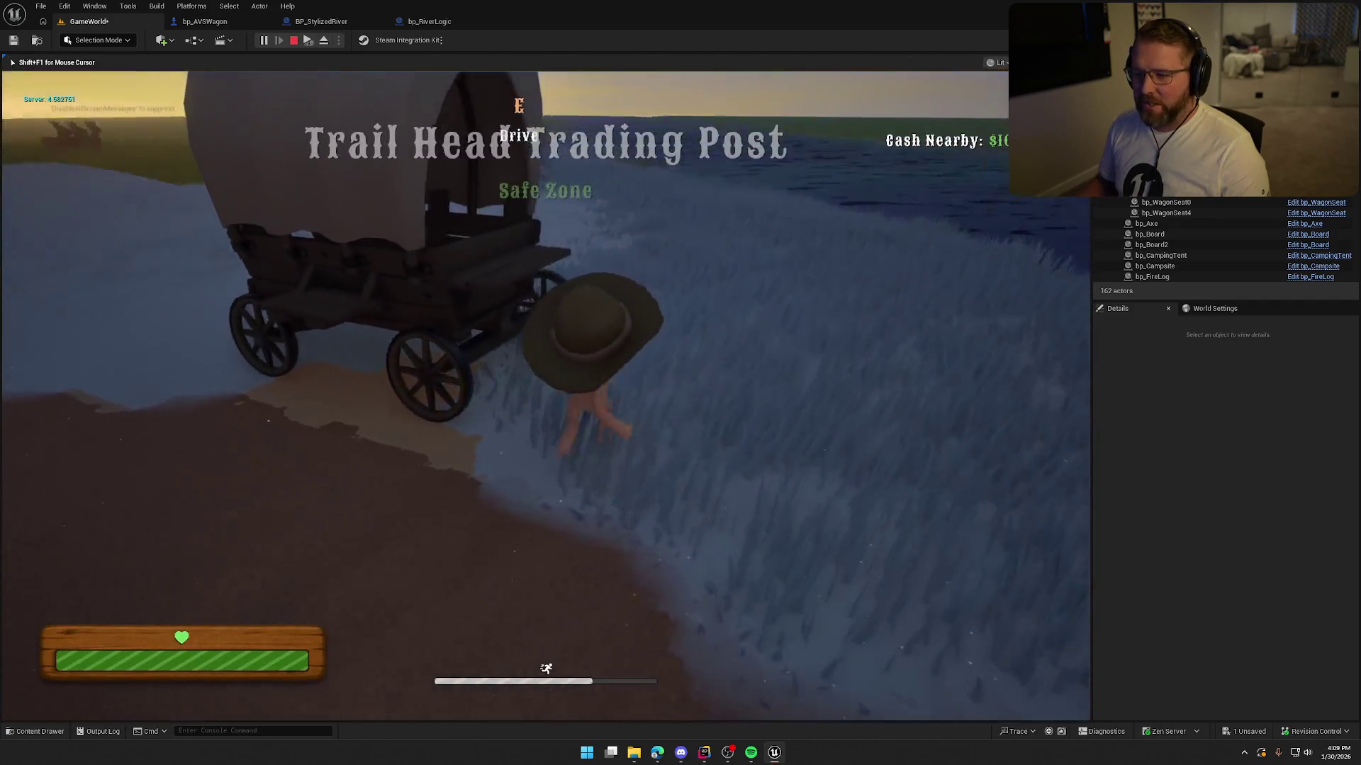
# Step: In two play-tests, drive the wagon forward from the Trail Head Trading Post into the river
pyautogui.press('w')
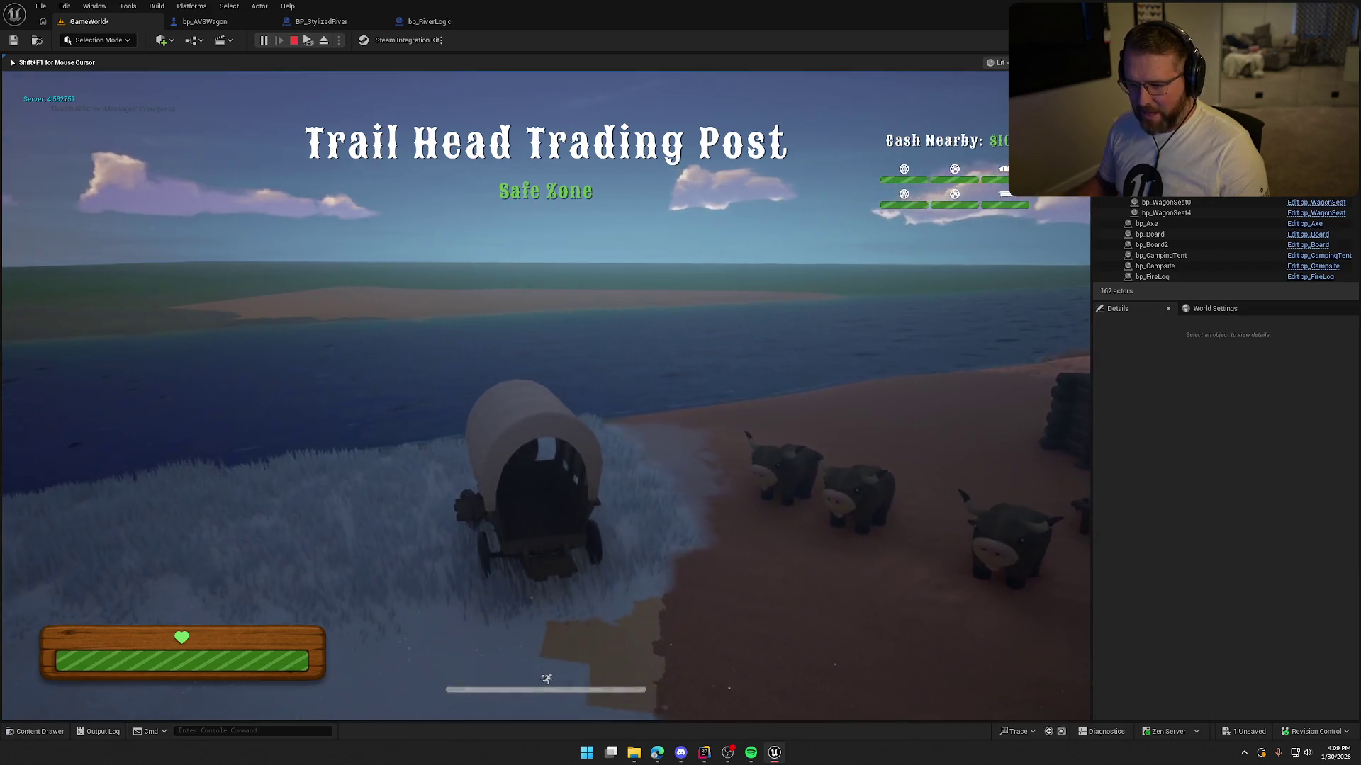
pyautogui.press('w')
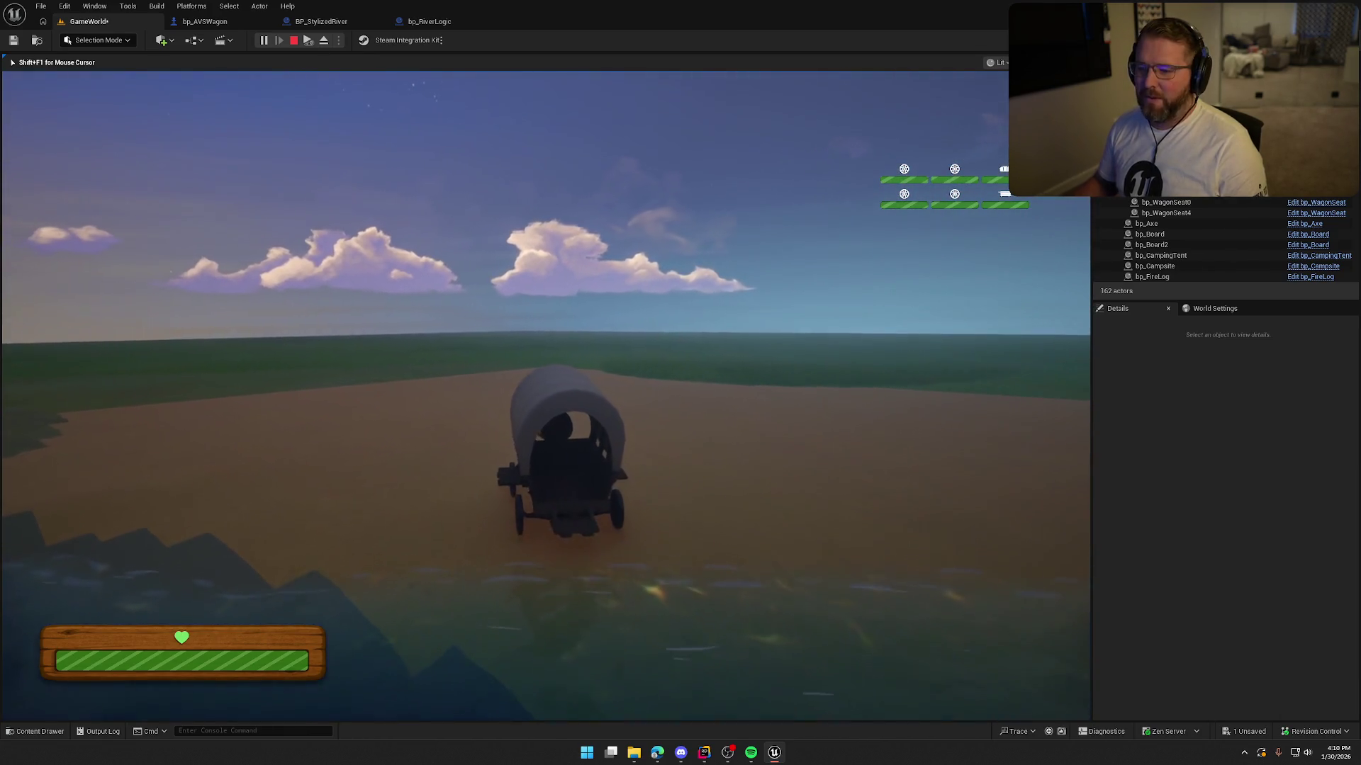
pyautogui.press('Escape')
pyautogui.click(263, 41)
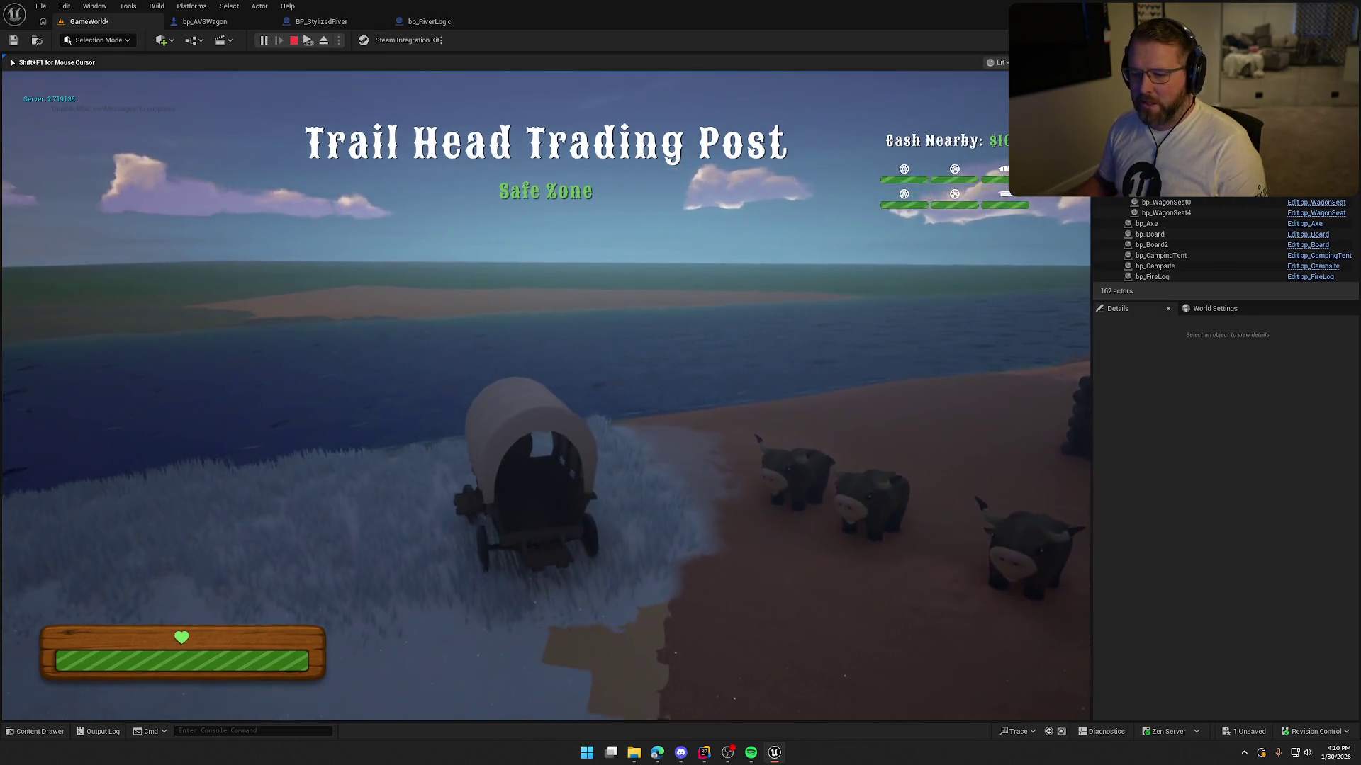
pyautogui.press('w')
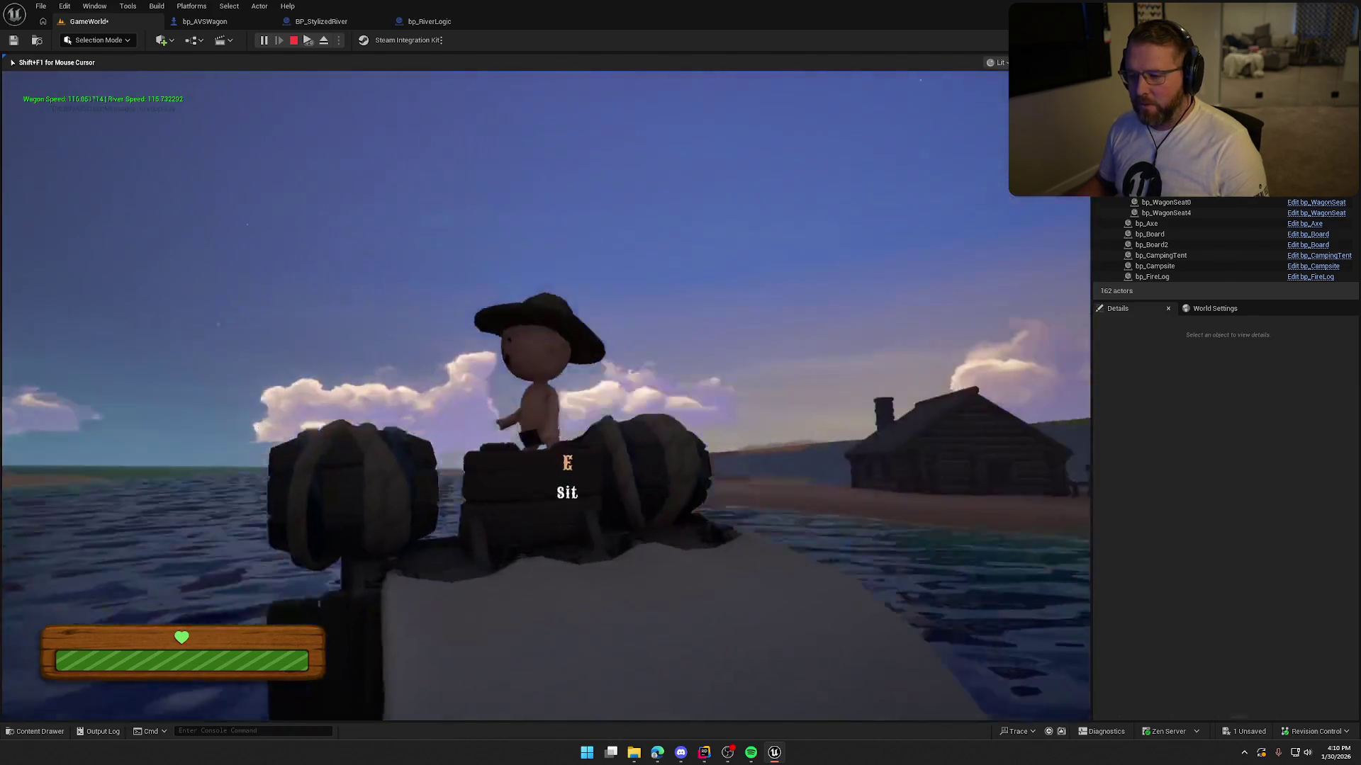
pyautogui.press('Escape')
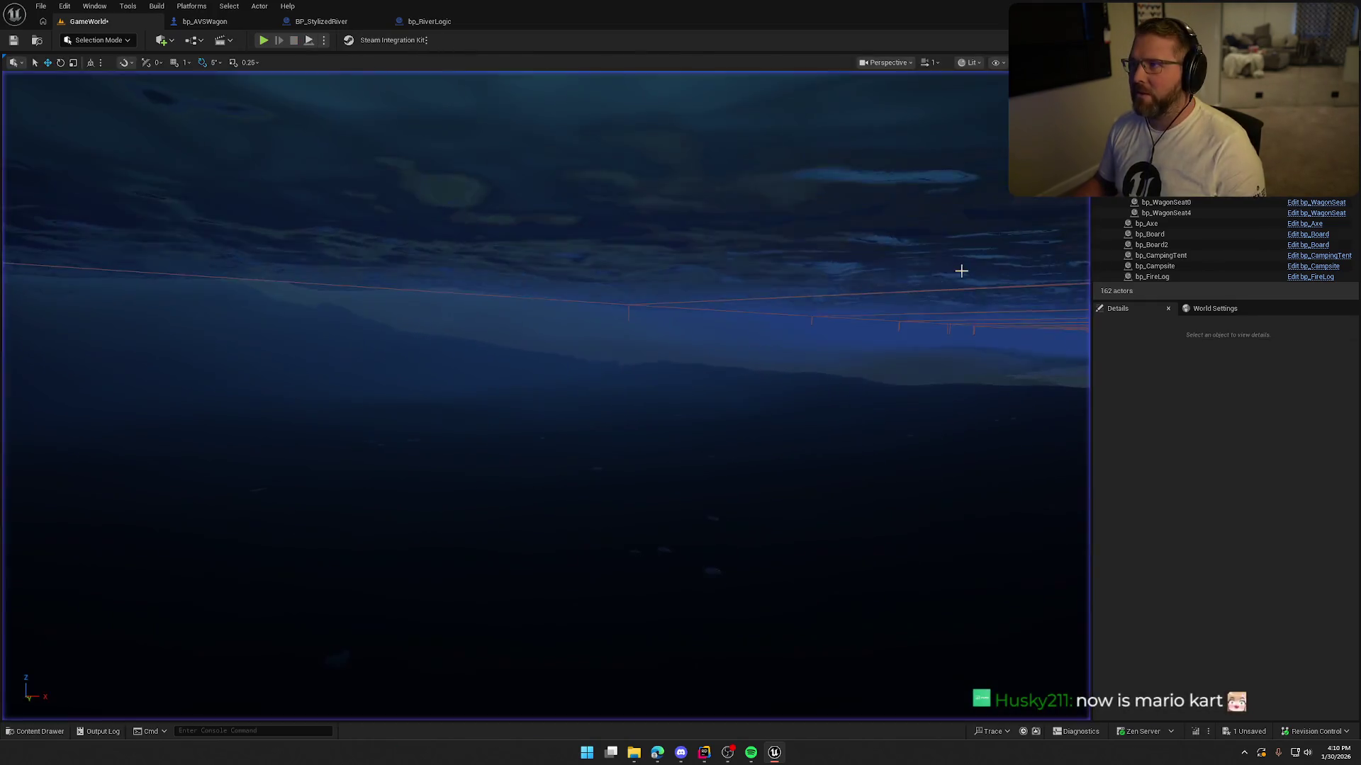
# Step: Start a new play-test, board the wagon with E, and drive it forward across the river
pyautogui.click(262, 41)
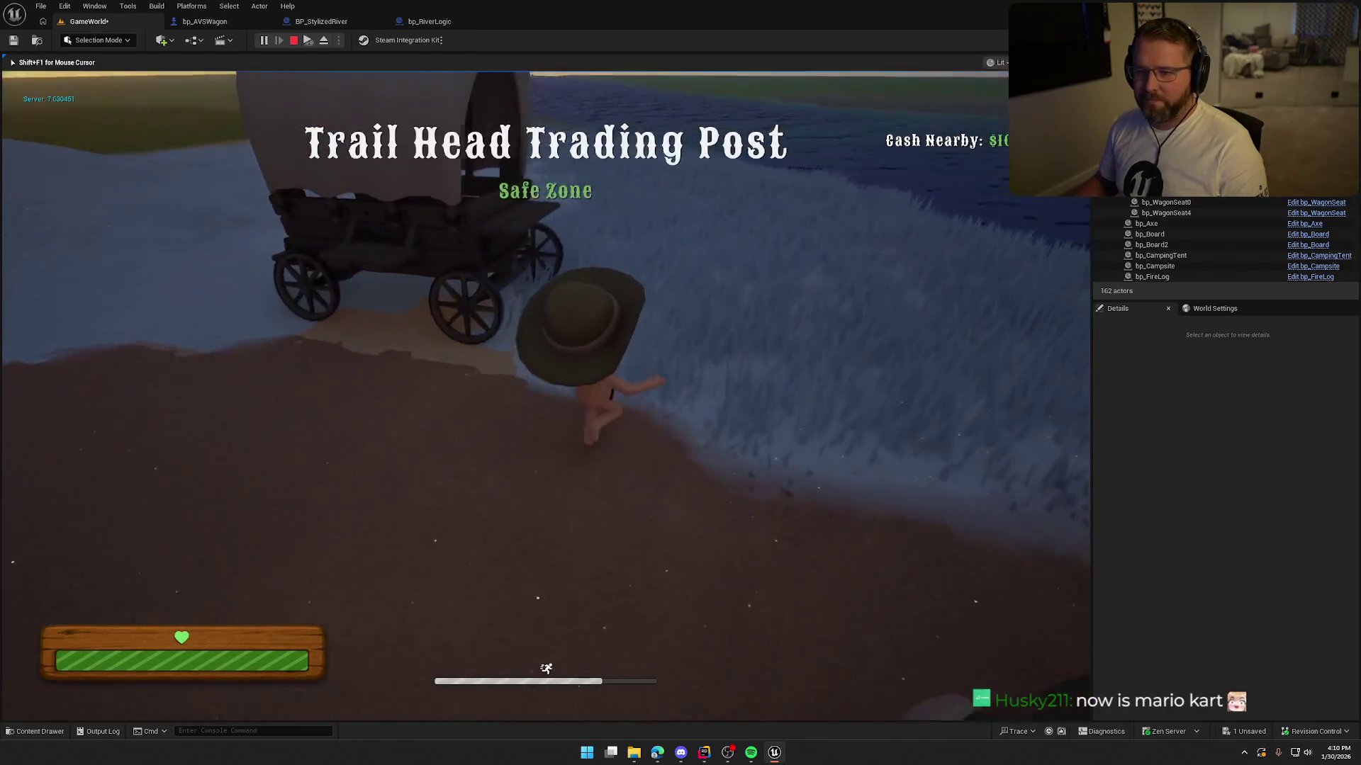
pyautogui.press('e')
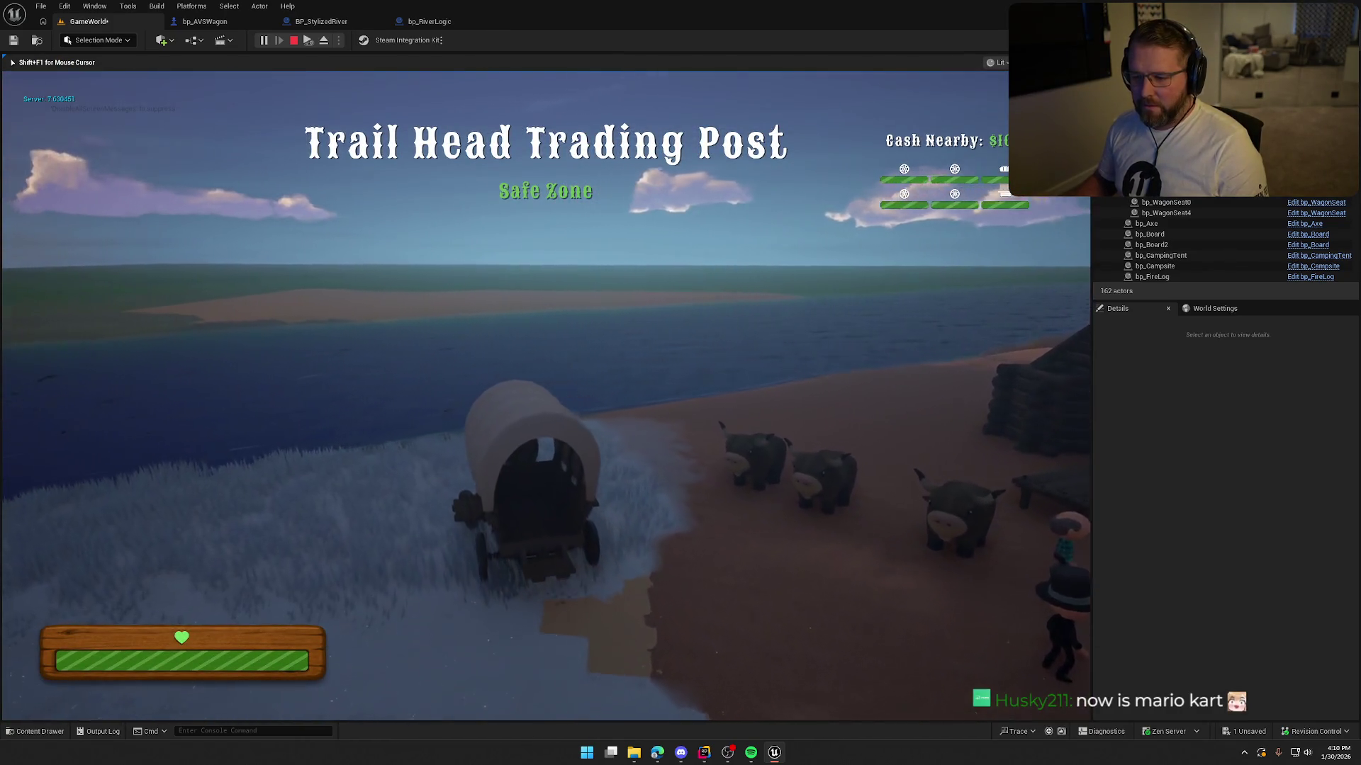
pyautogui.press('w')
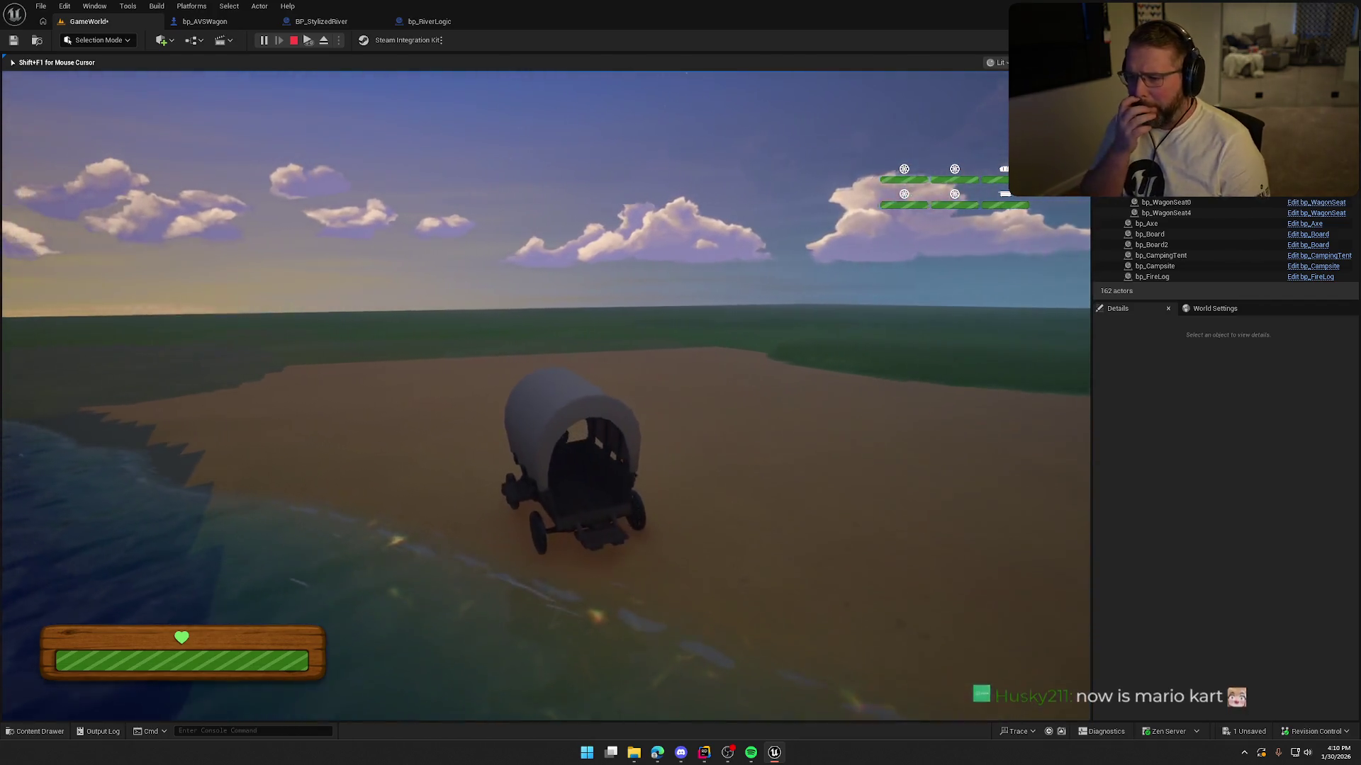
pyautogui.press('Escape')
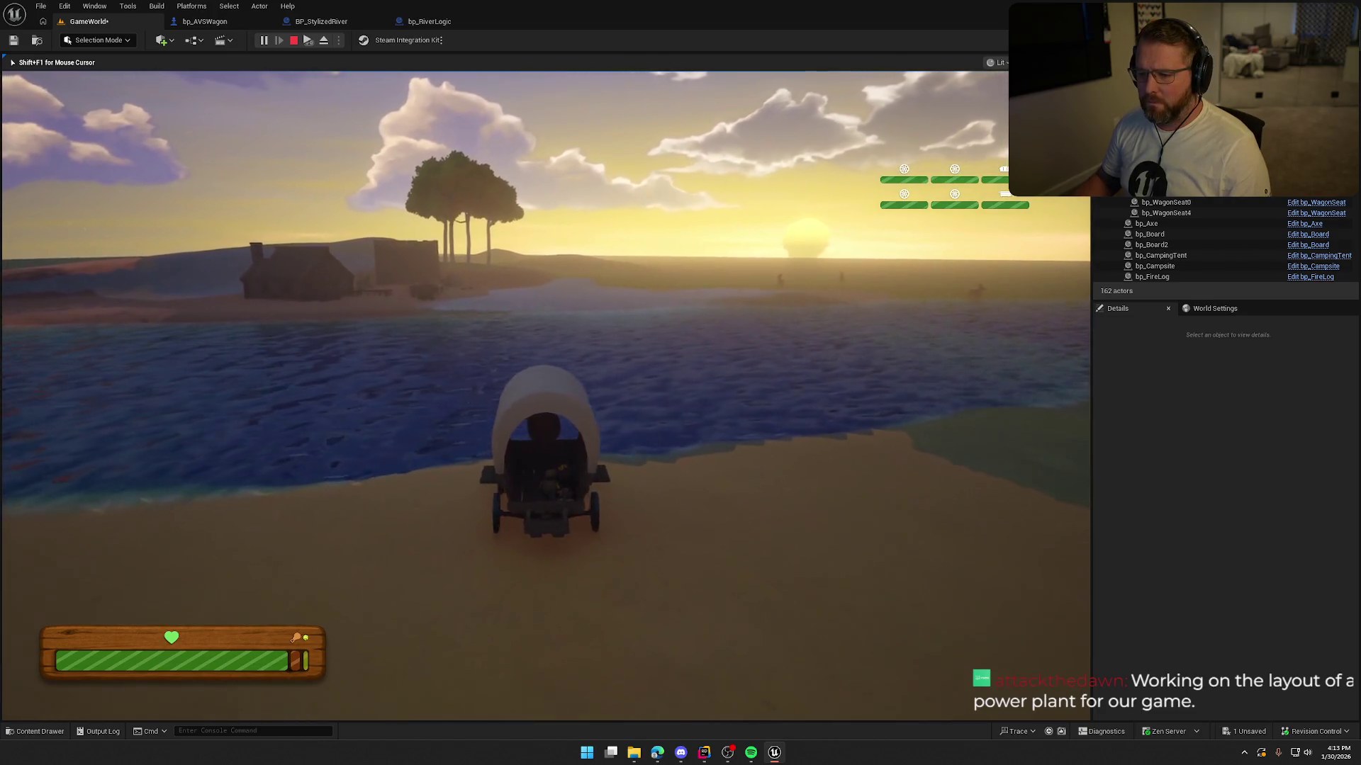
# Step: Drive the wagon off the sandbank into the river with the green speed debug line visible
pyautogui.press('w')
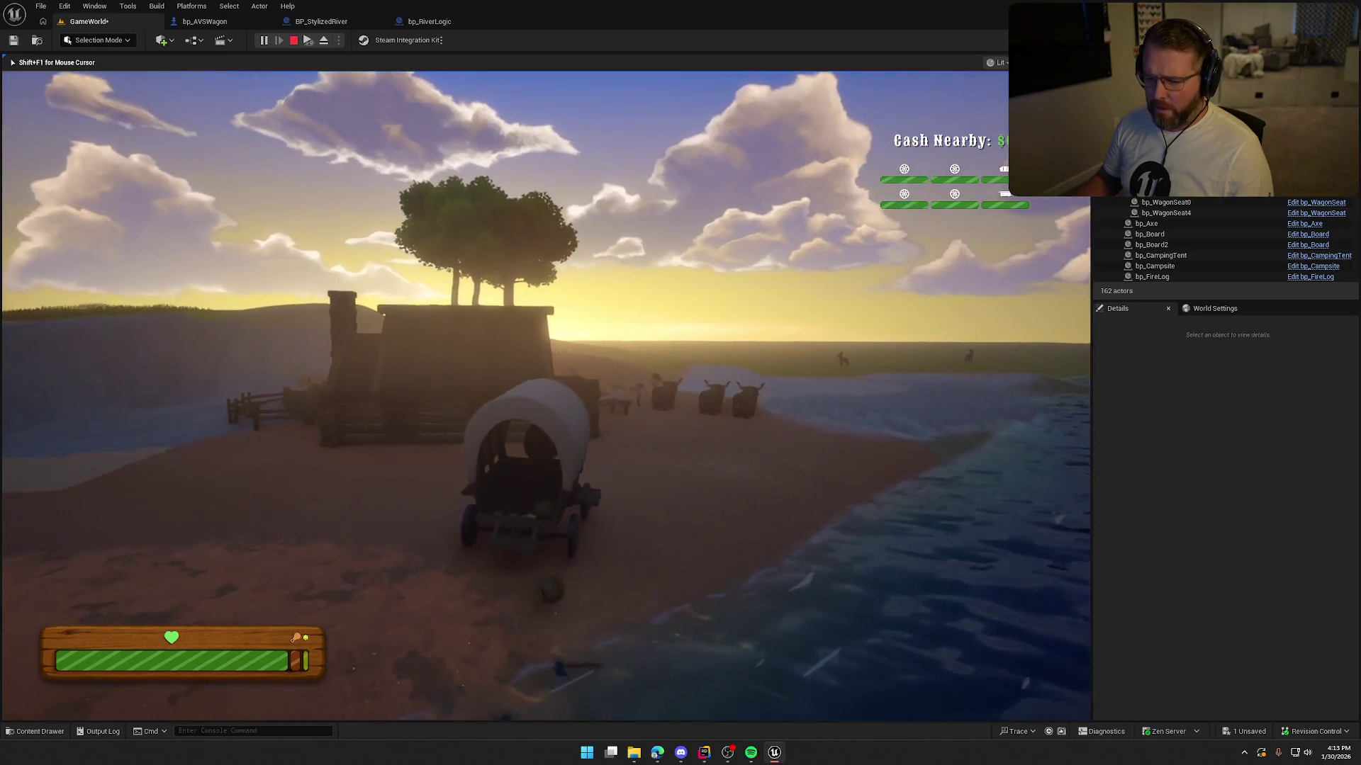
# Step: Climb out of the wagon and walk on foot into the shallow river water
pyautogui.press('e')
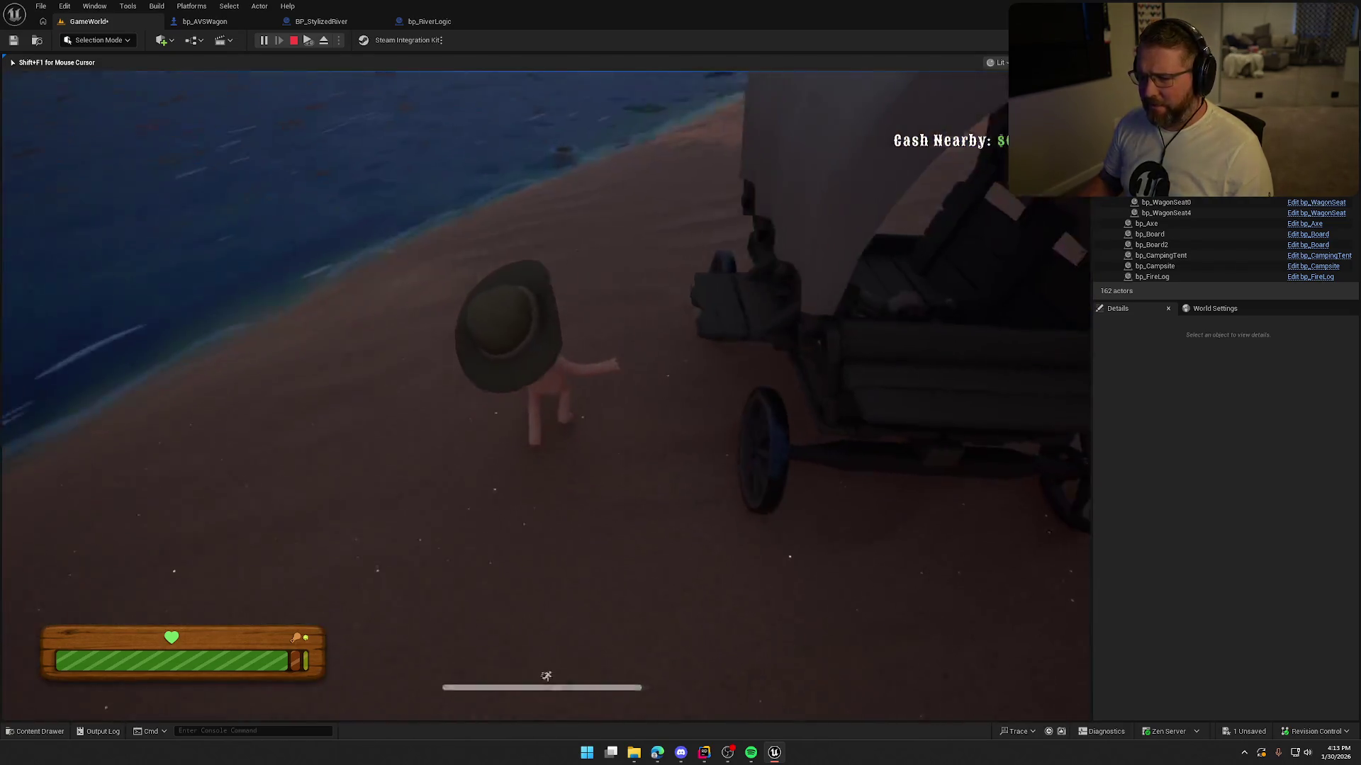
pyautogui.hotkey('shift', 'w')
pyautogui.press('w')
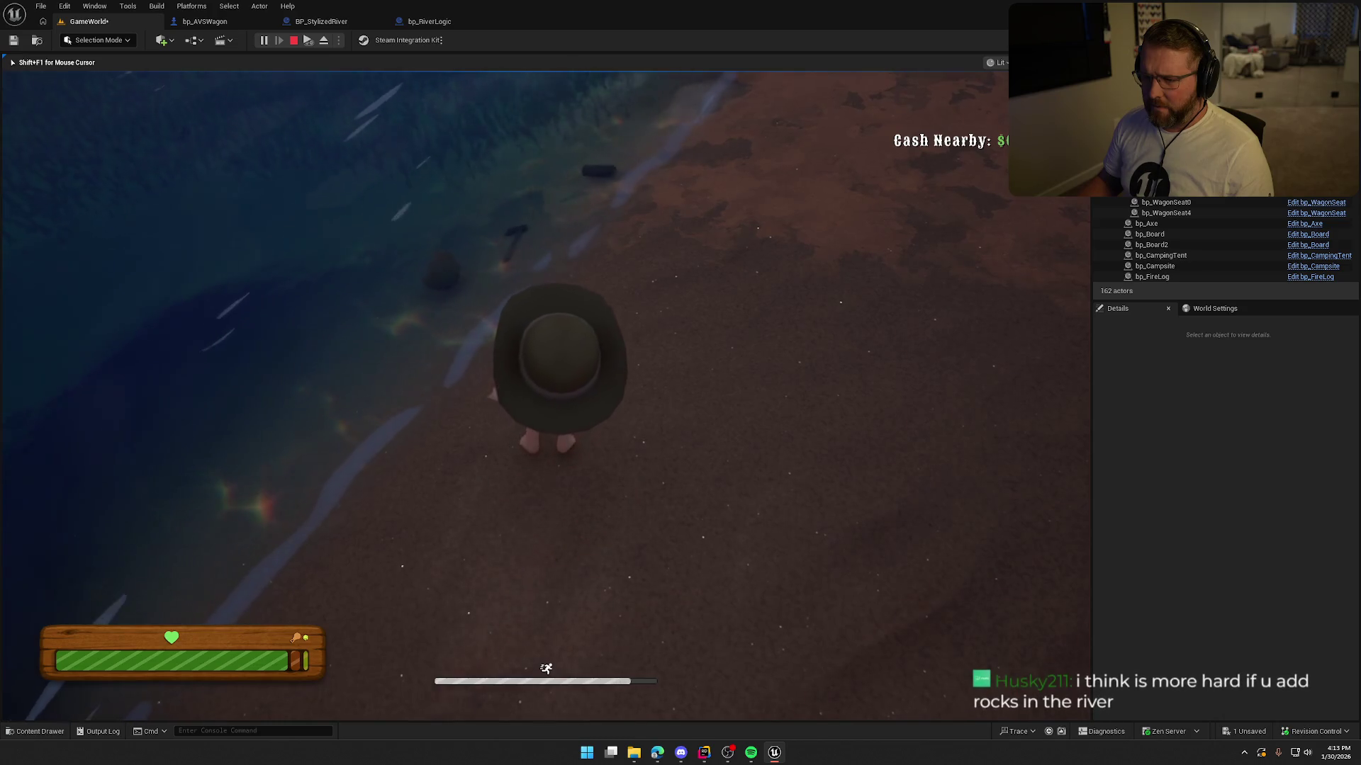
pyautogui.press('w')
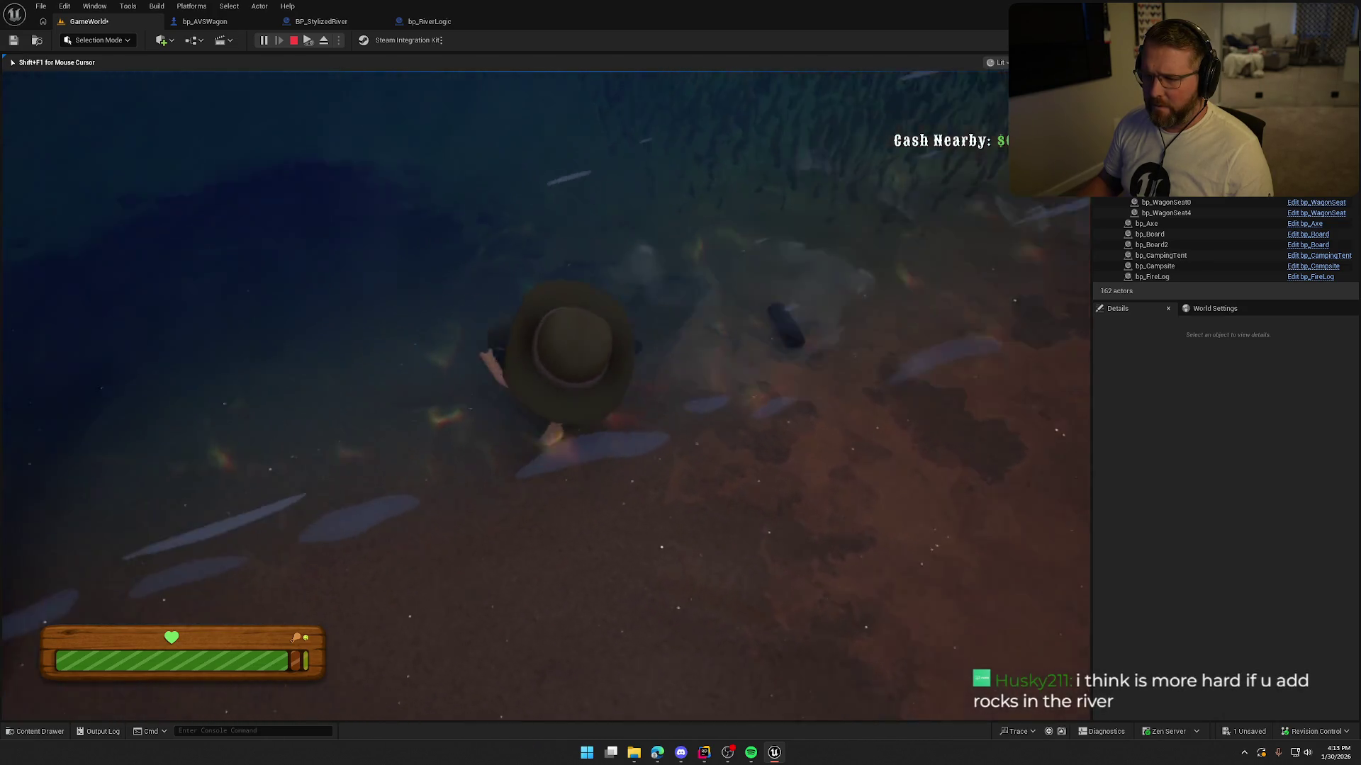
# Step: Sprint back to the wagon, back the character out of it, and end the play session
pyautogui.hotkey('shift', 'w')
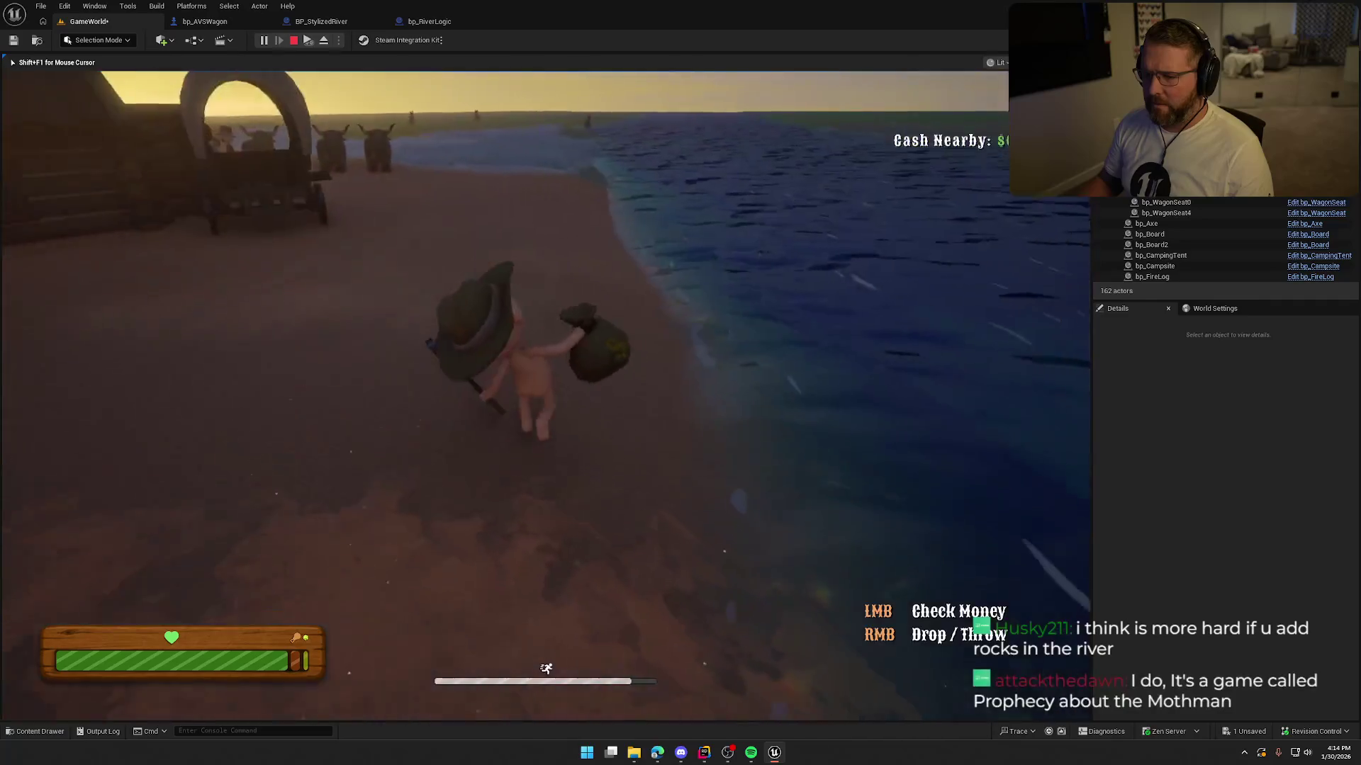
pyautogui.hotkey('shift', 'w')
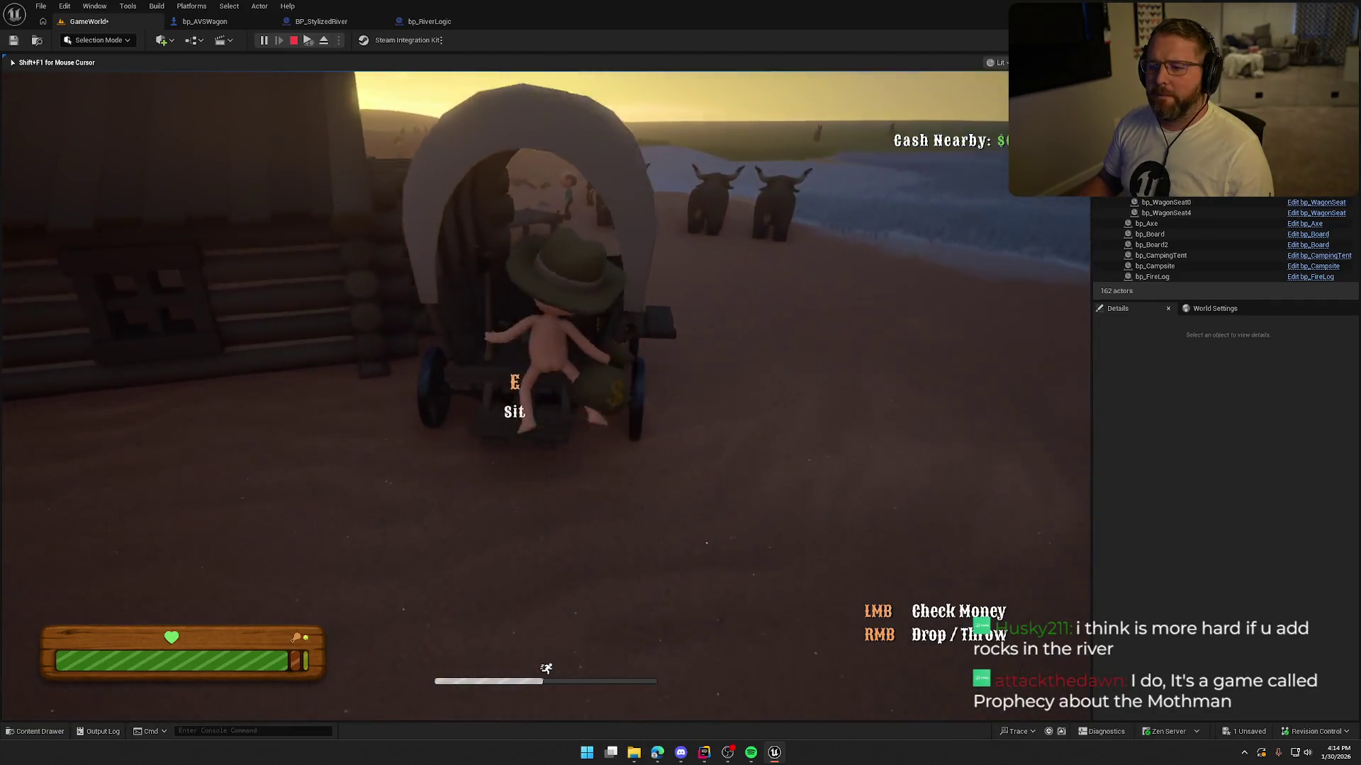
pyautogui.press('s')
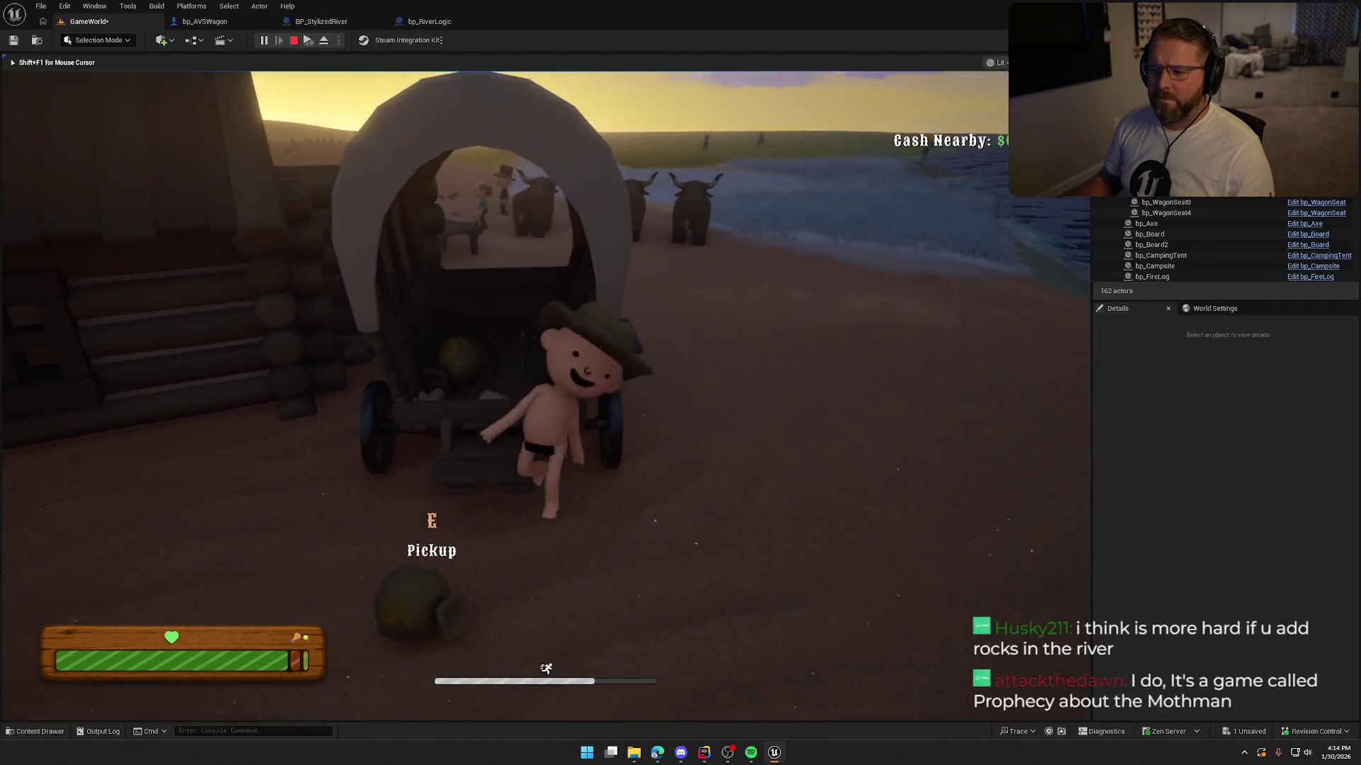
pyautogui.press('w')
pyautogui.press('s')
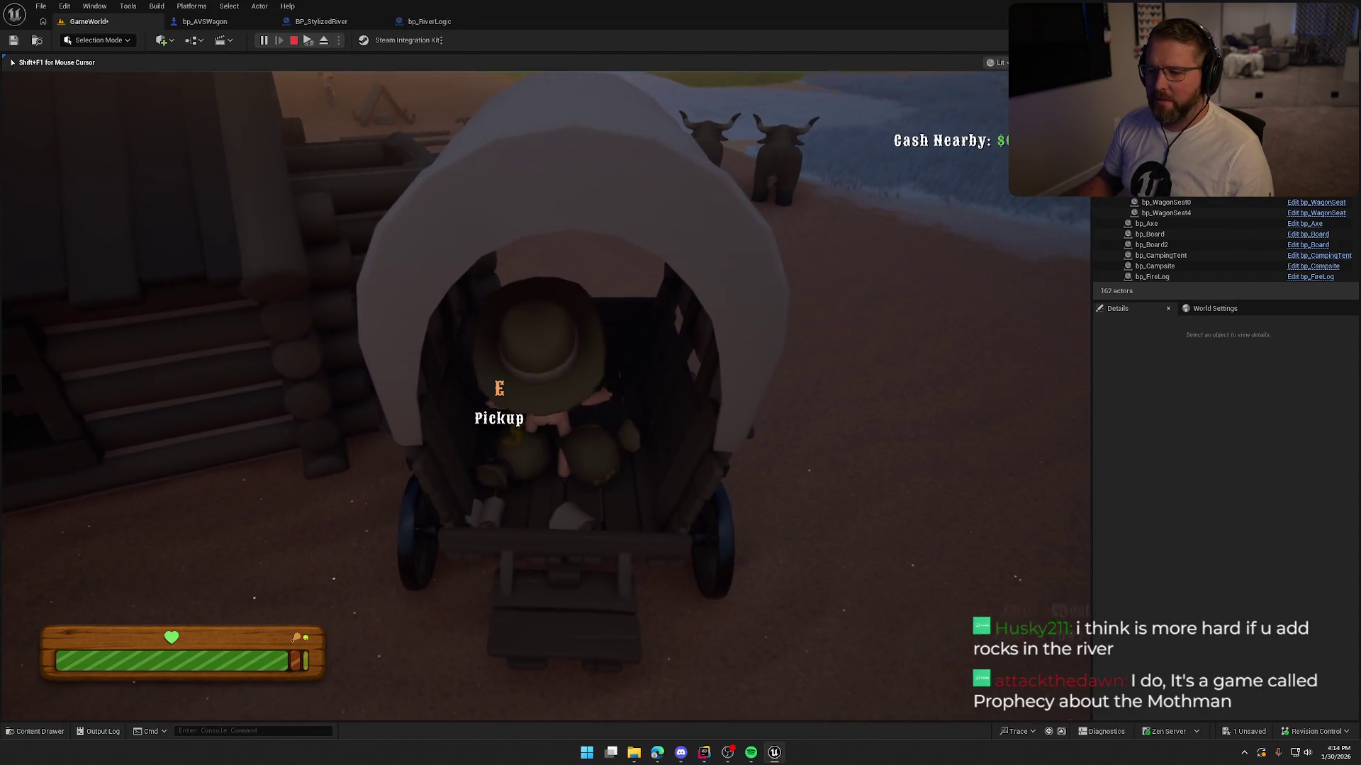
pyautogui.press('Escape')
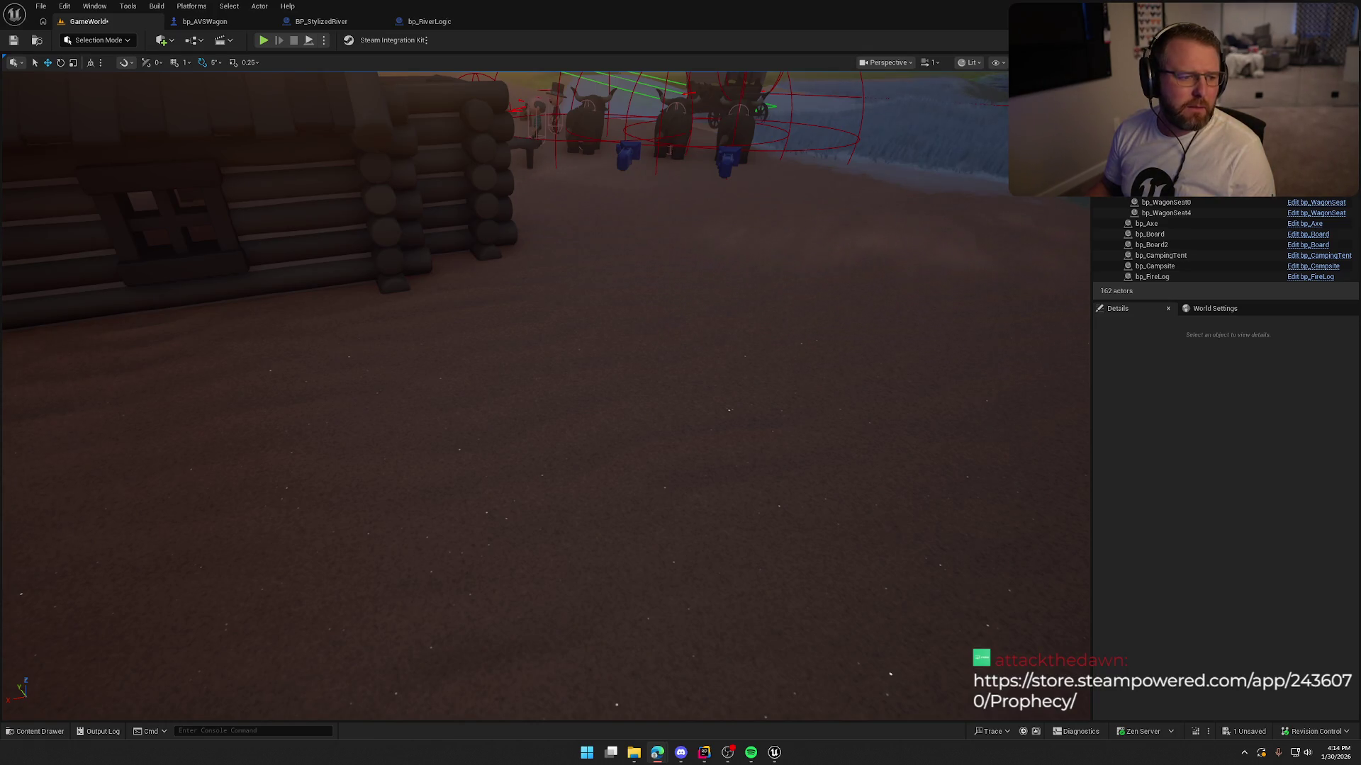
pyautogui.hotkey('alt', 'Tab')
# Step: Maximize the browser and play the Prophecy Steam store trailer full screen
pyautogui.doubleClick(457, 99)
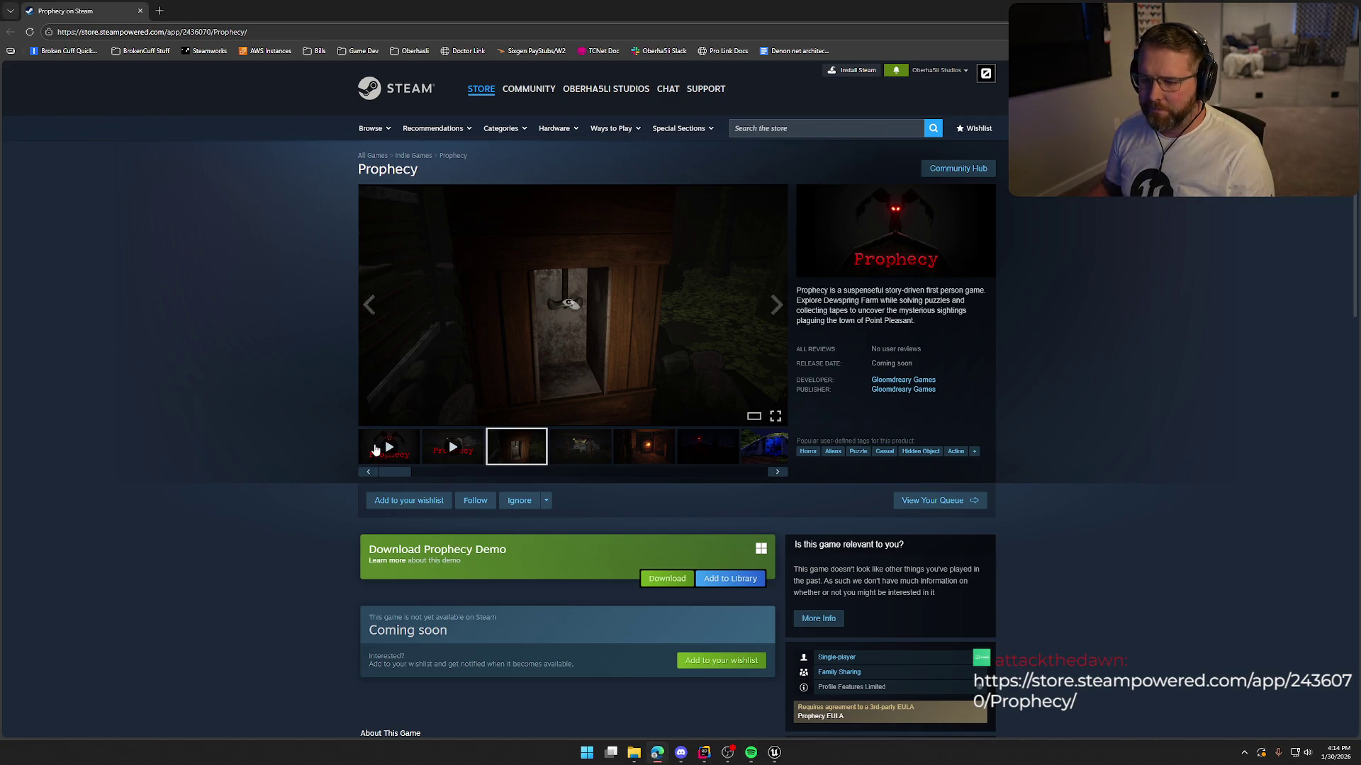
pyautogui.click(775, 422)
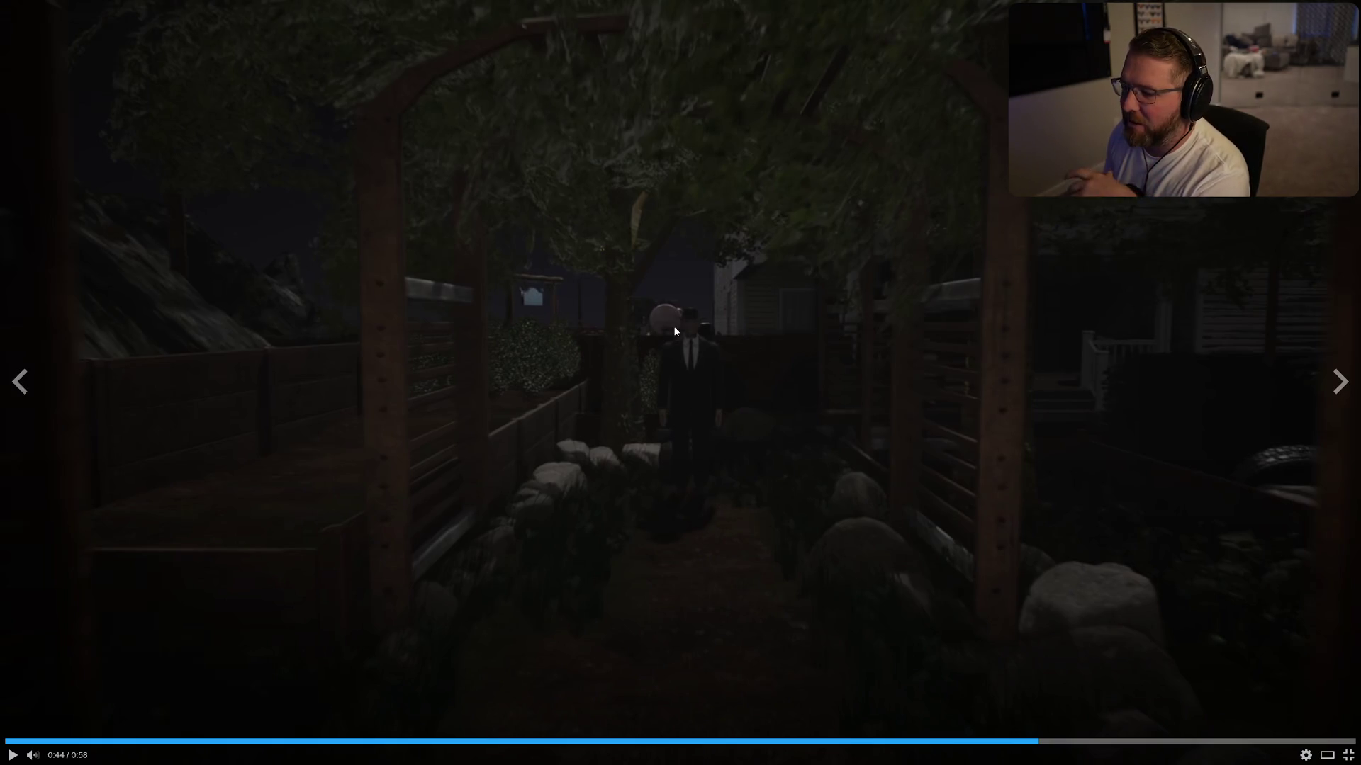
# Step: Rewind the Prophecy trailer to 0:35, leave fullscreen, and start the 0:52 Teaser Trailer
pyautogui.click(835, 745)
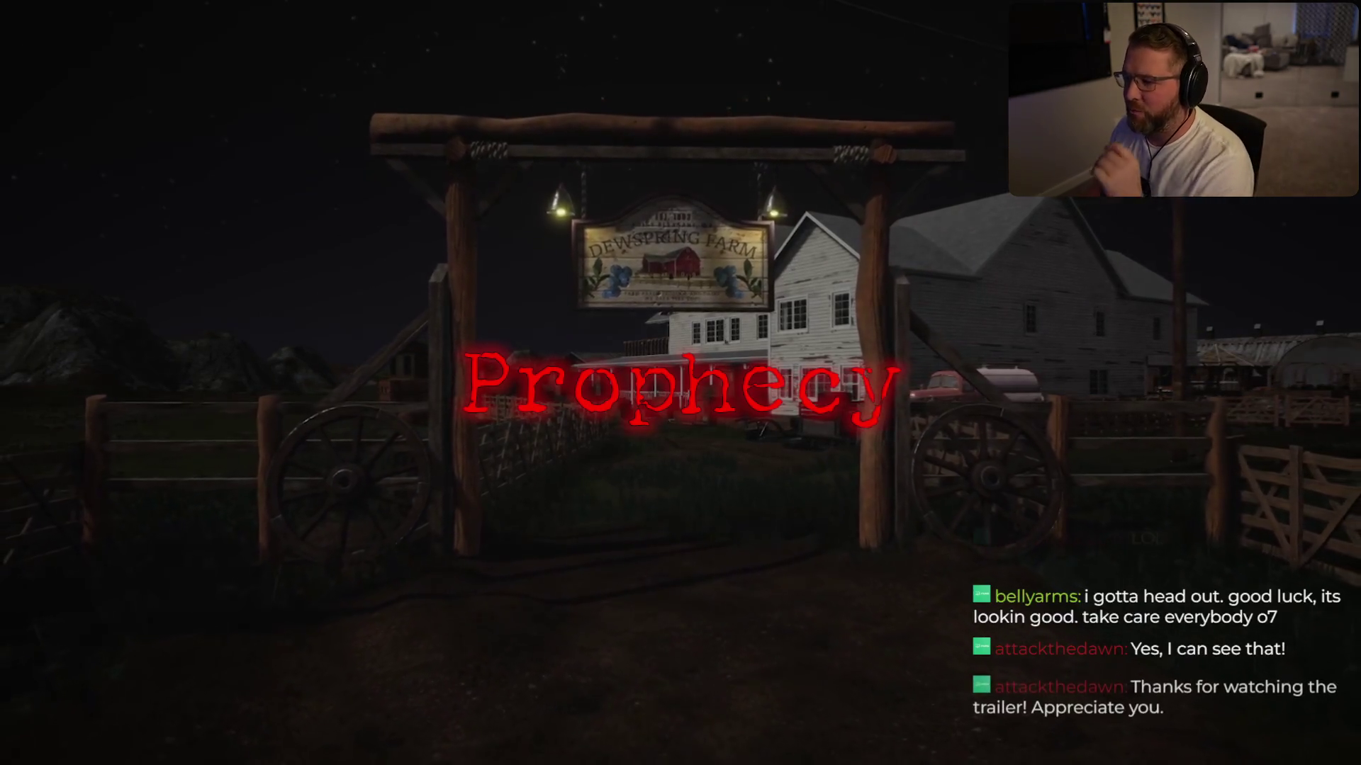
pyautogui.moveTo(930, 443)
pyautogui.press('Escape')
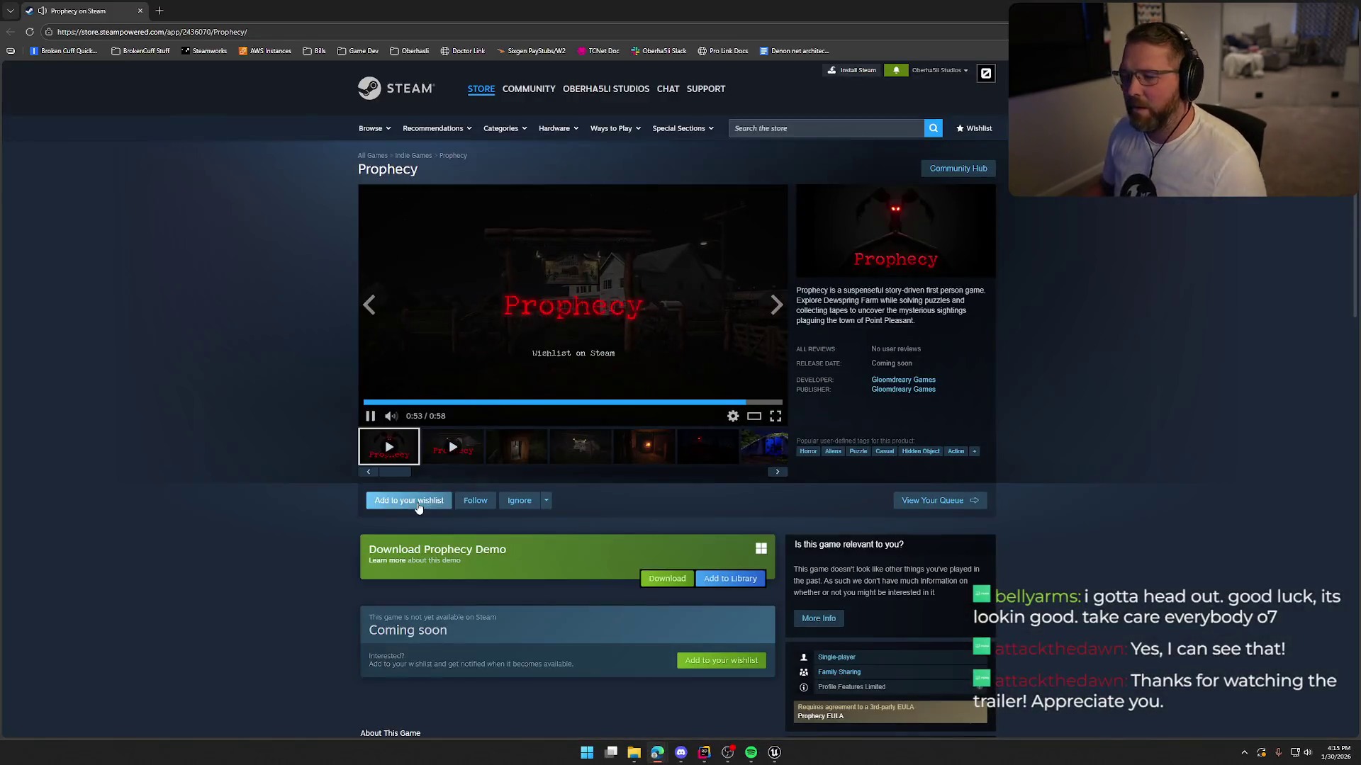
pyautogui.click(456, 454)
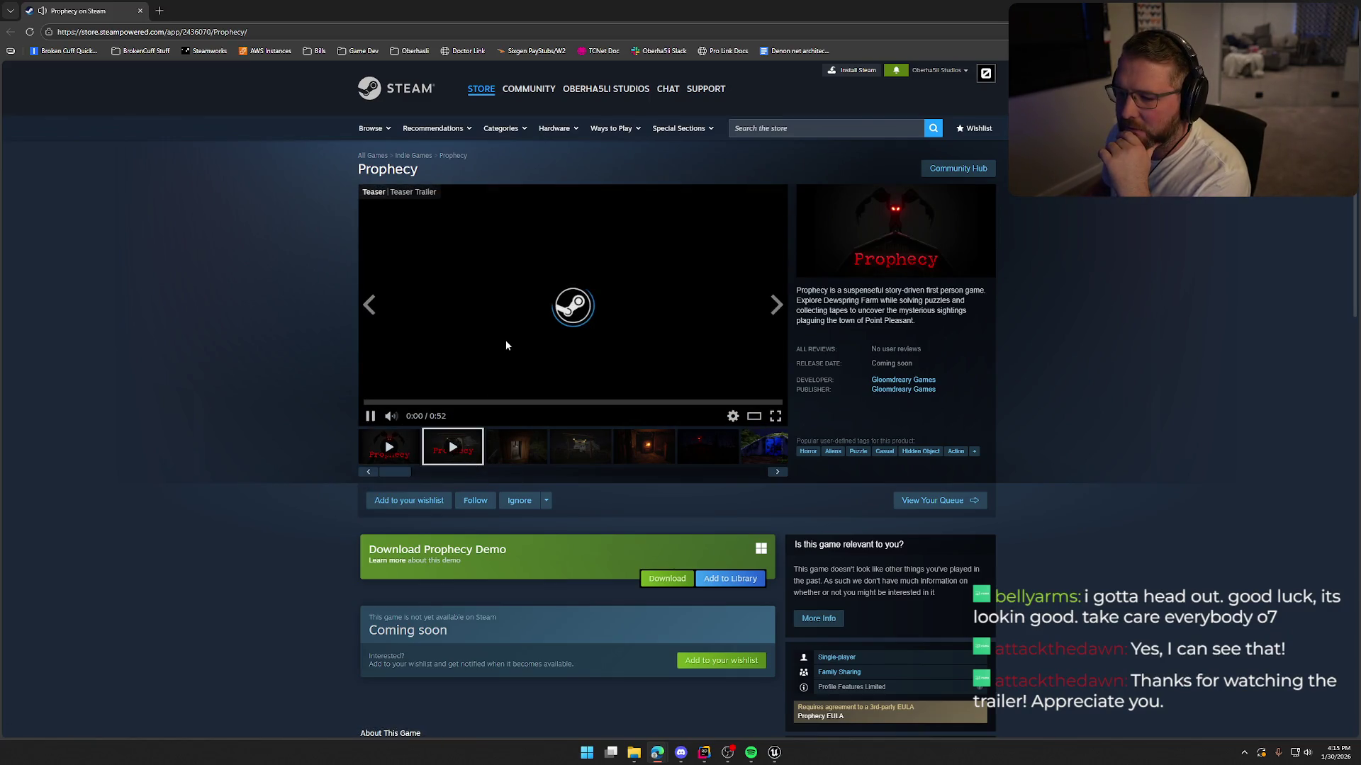
# Step: Watch the Prophecy teaser trailer full screen through its red title card, then exit fullscreen
pyautogui.click(775, 417)
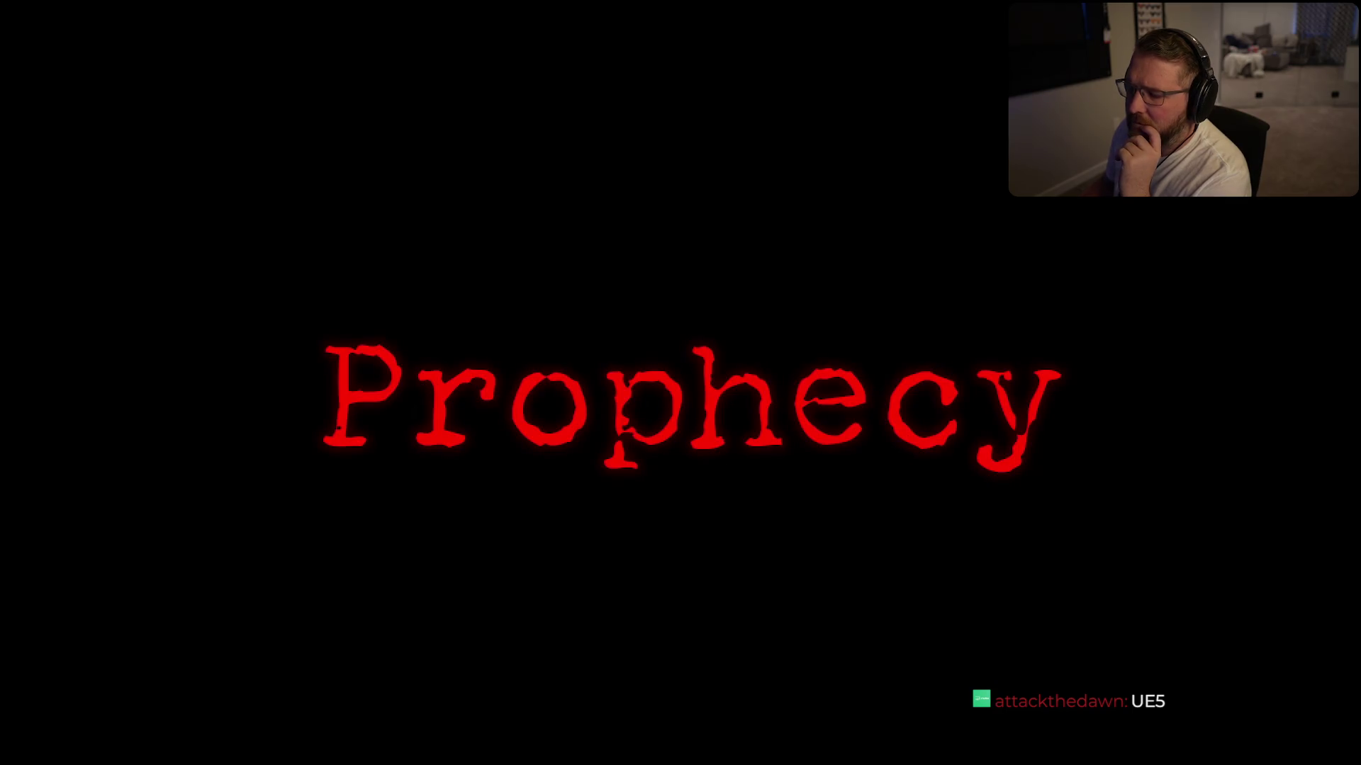
pyautogui.press('Escape')
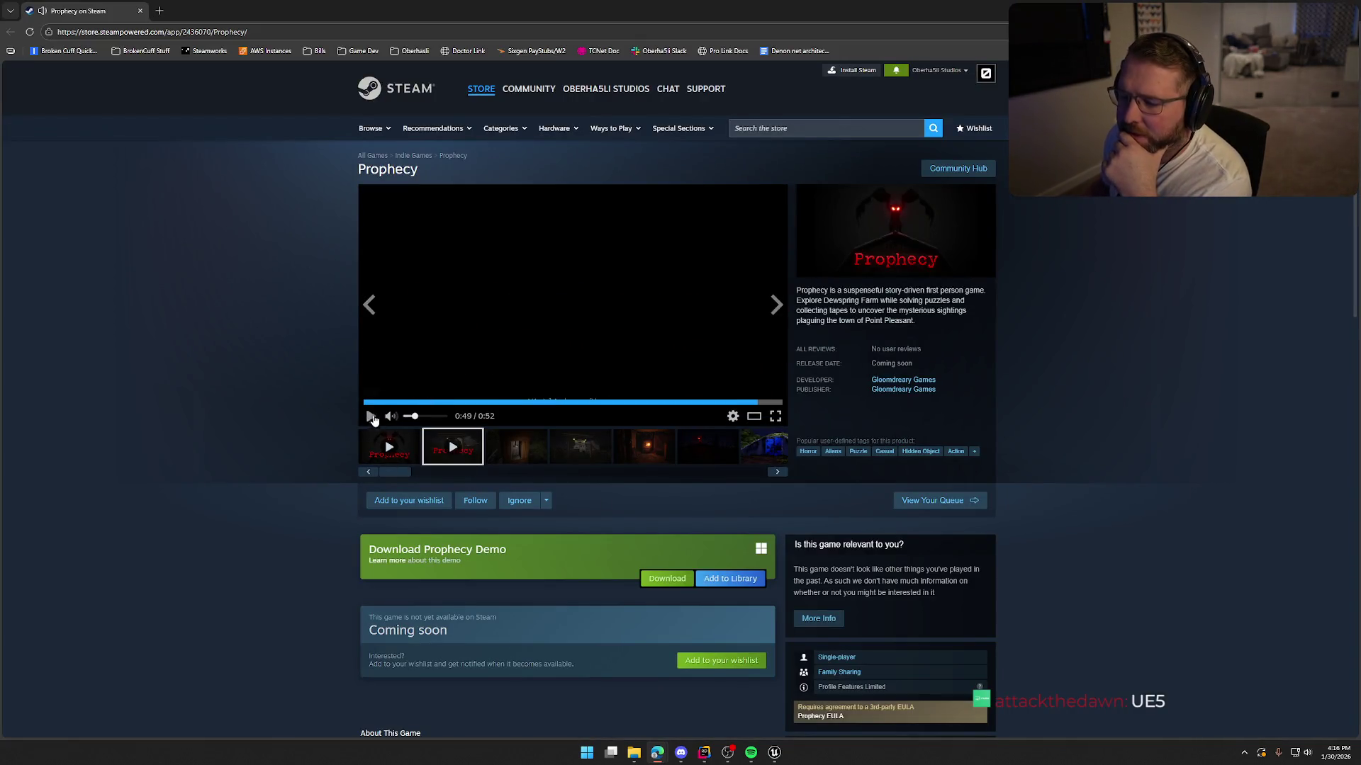
# Step: Step through the Prophecy screenshots from the third one to the furnace screenshot
pyautogui.click(517, 449)
pyautogui.click(578, 453)
pyautogui.click(643, 452)
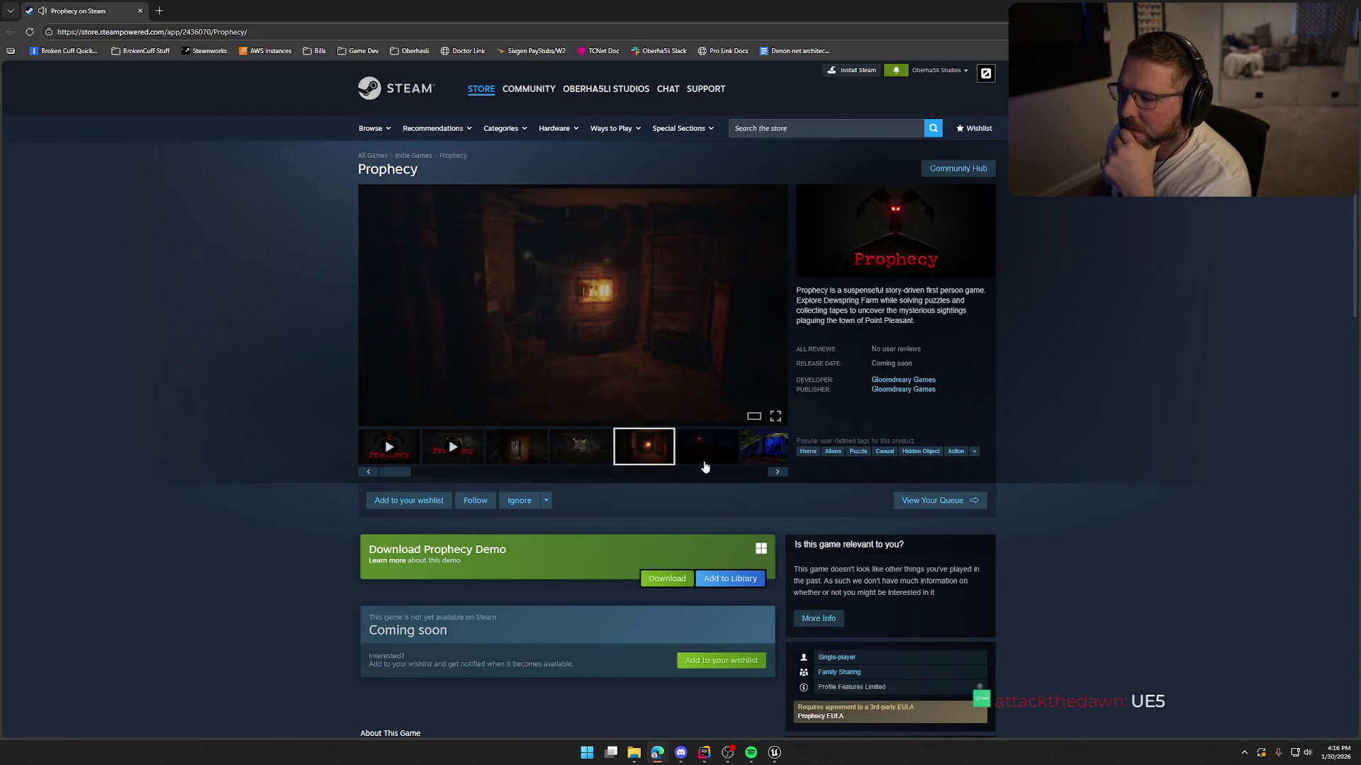
pyautogui.click(707, 455)
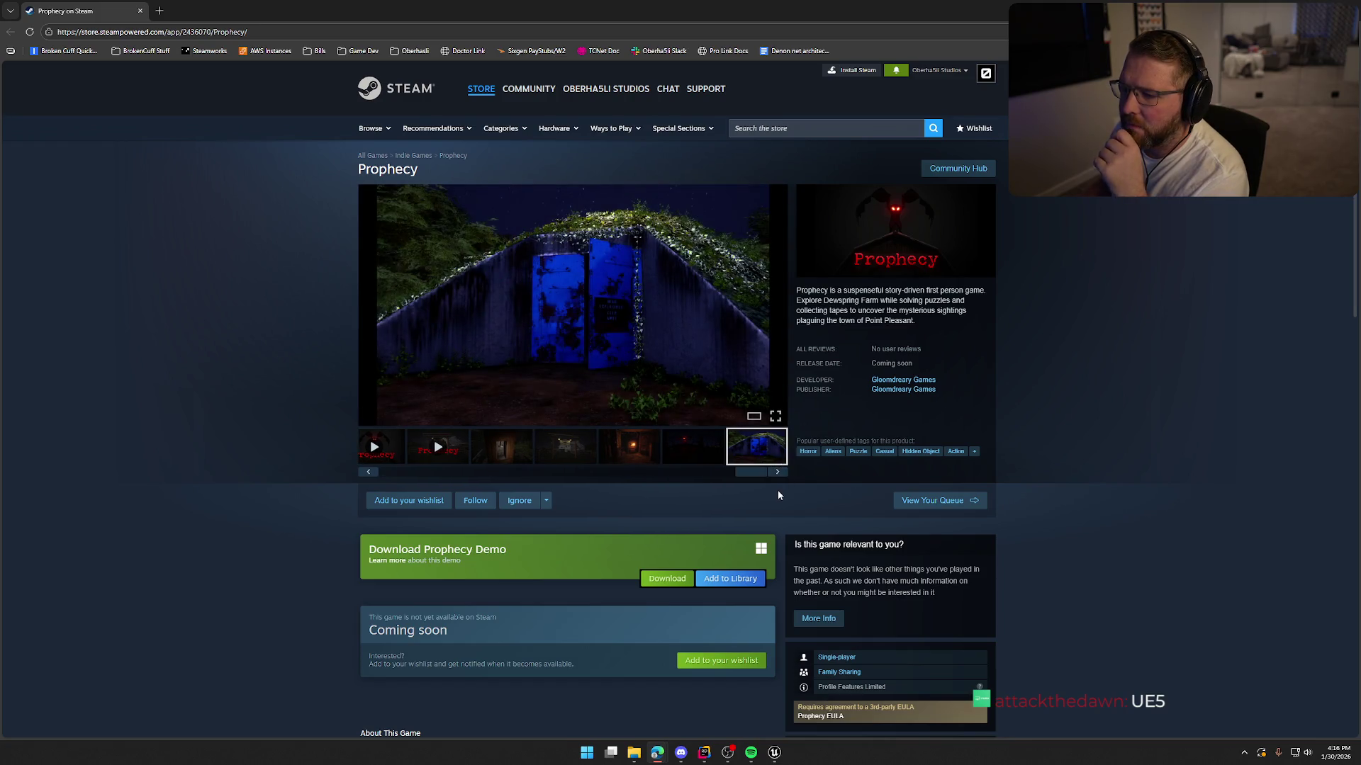
# Step: Expand the full About This Game description and read the Mothman mystery in Point Pleasant
pyautogui.scroll(-10, 287, 460)
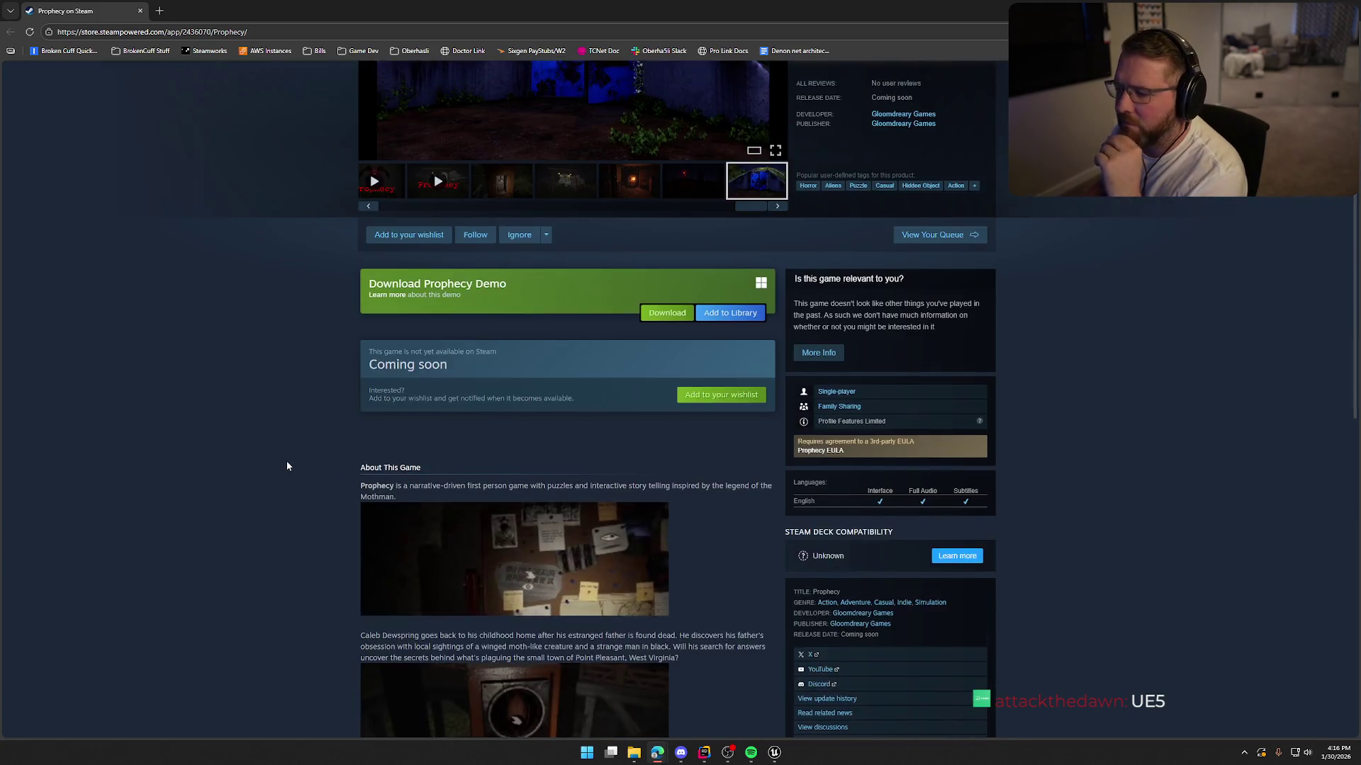
pyautogui.scroll(2, 283, 469)
pyautogui.click(576, 538)
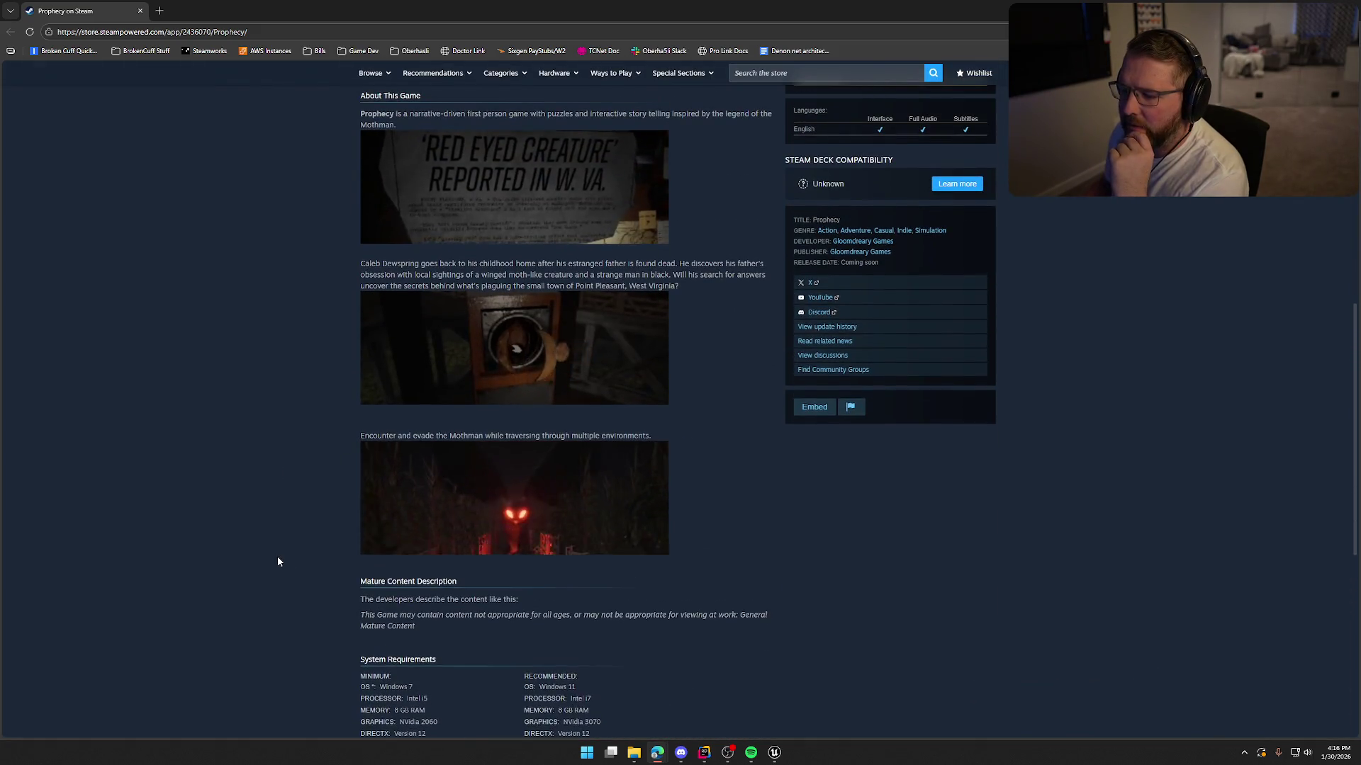
pyautogui.scroll(-2, 275, 555)
pyautogui.scroll(3, 453, 491)
pyautogui.scroll(-1, 451, 425)
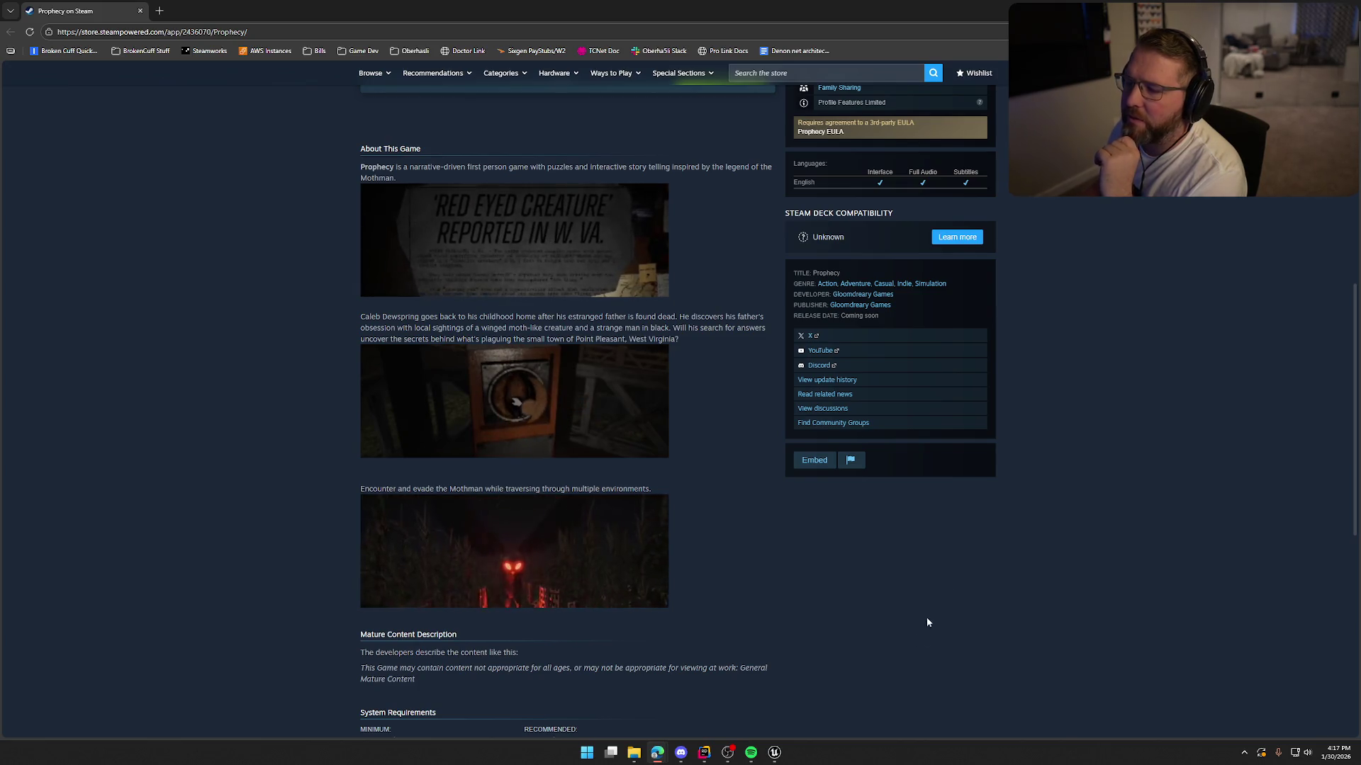
pyautogui.scroll(-2, 1038, 628)
pyautogui.scroll(-3, 1139, 625)
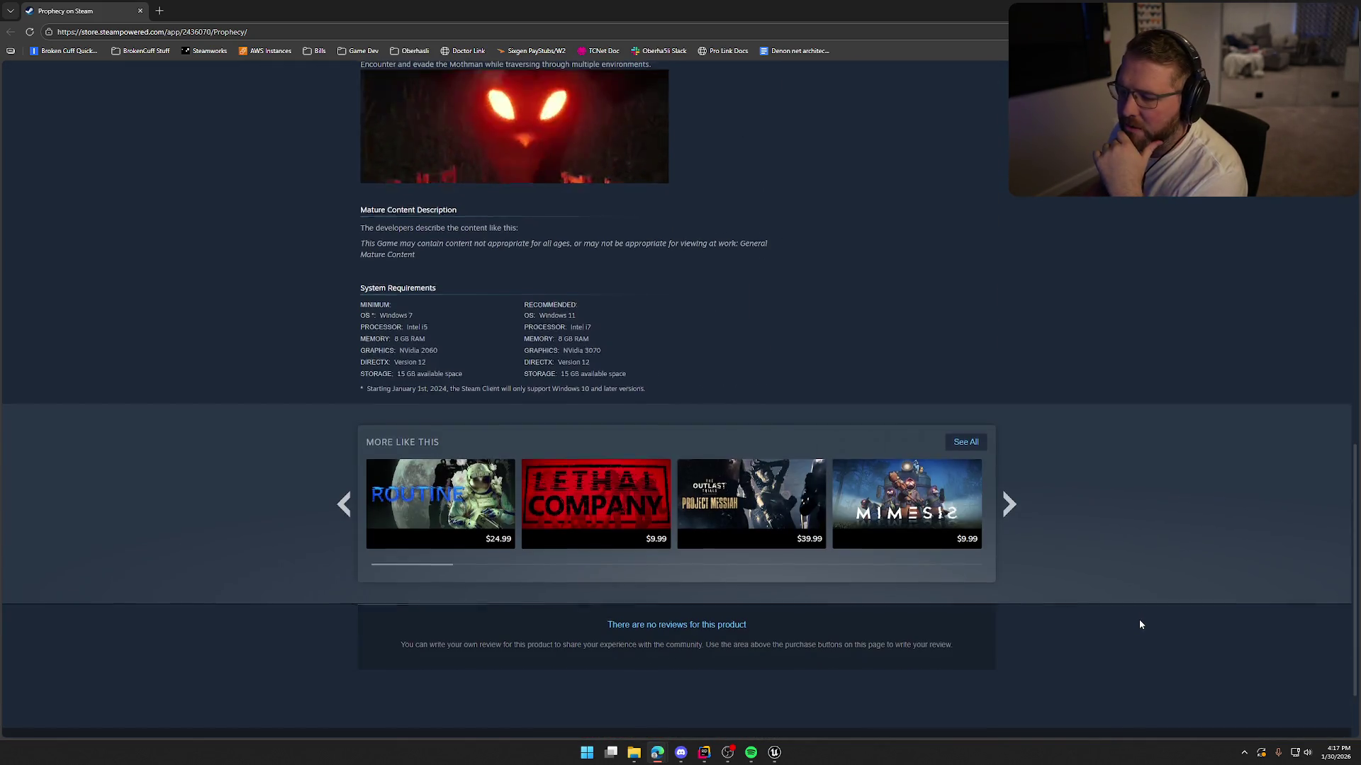
pyautogui.scroll(10, 1139, 626)
pyautogui.scroll(2, 1142, 620)
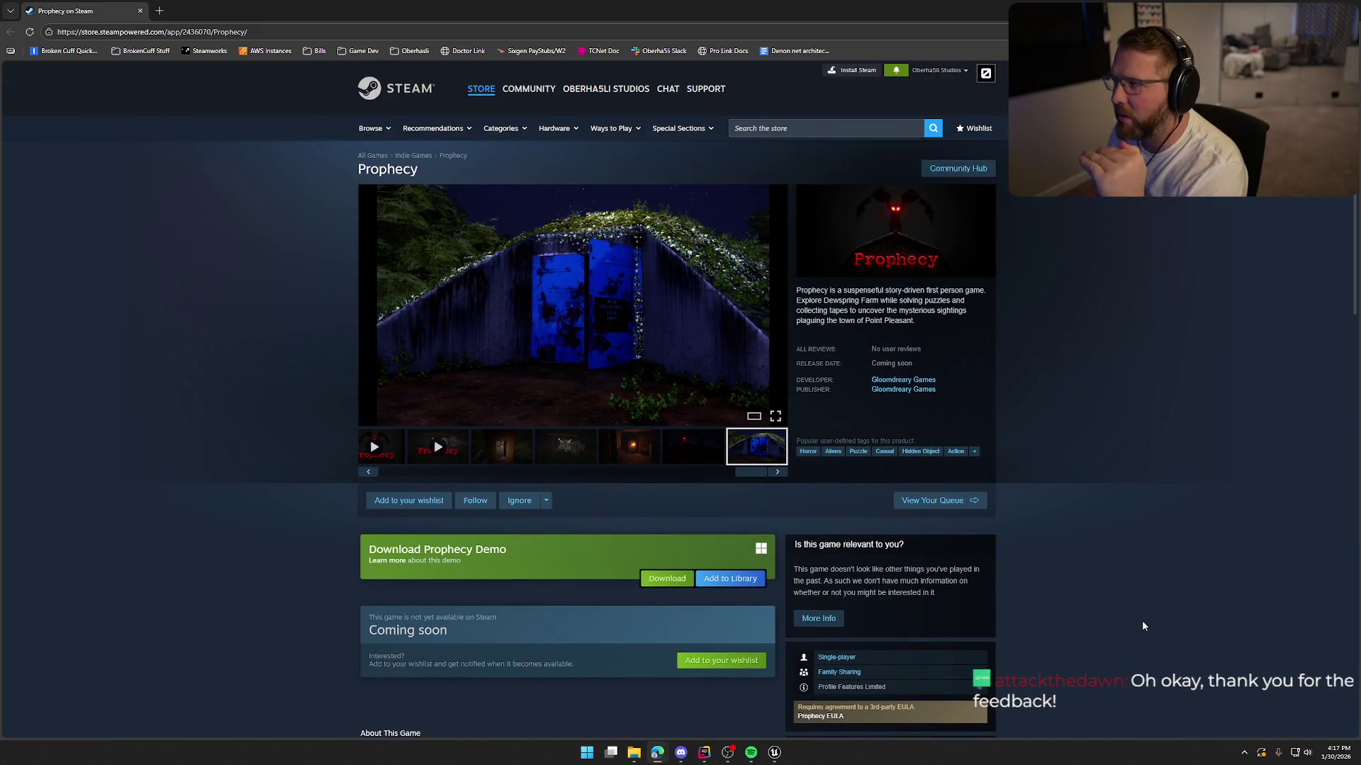
pyautogui.scroll(-2, 1099, 610)
pyautogui.scroll(-5, 1103, 609)
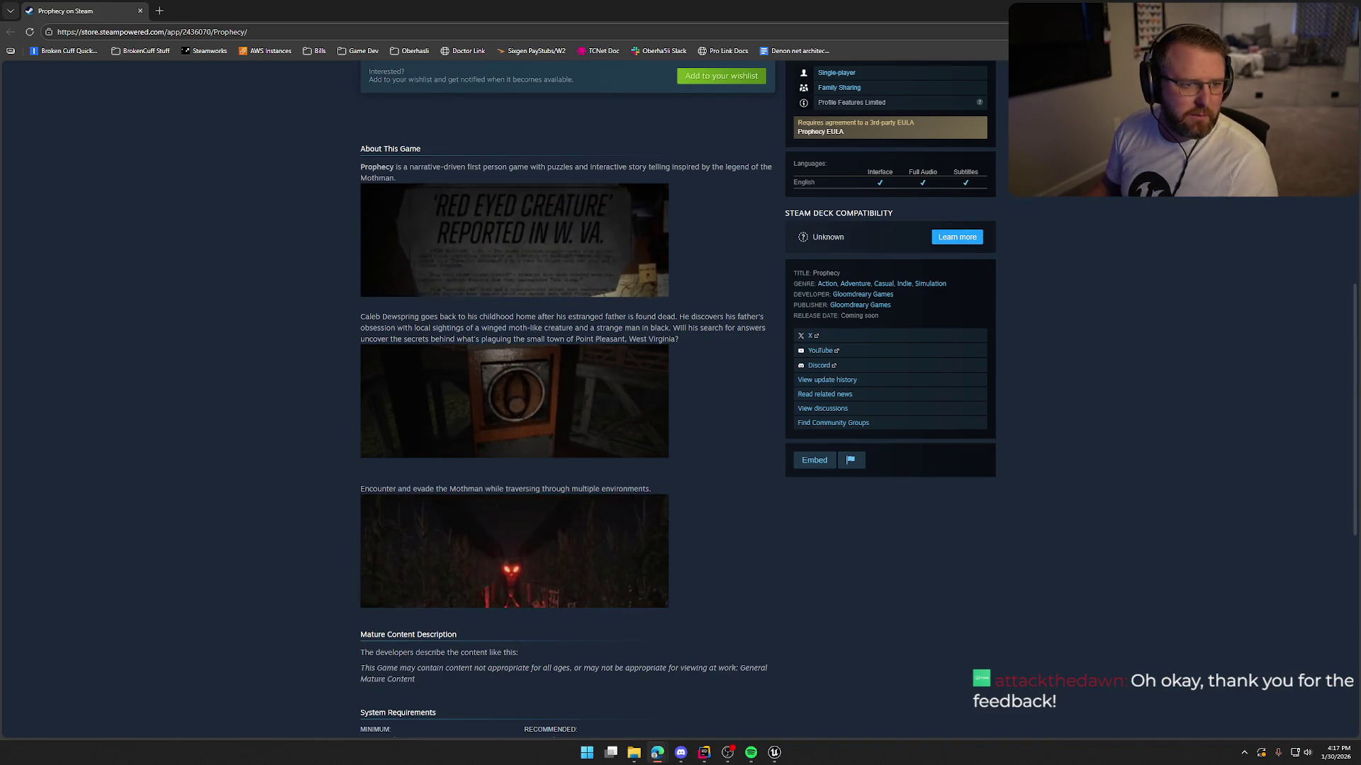
# Step: Scroll through Trail & Error's About This Game, Key Features and System Requirements, then close its tab
pyautogui.scroll(-7, 262, 410)
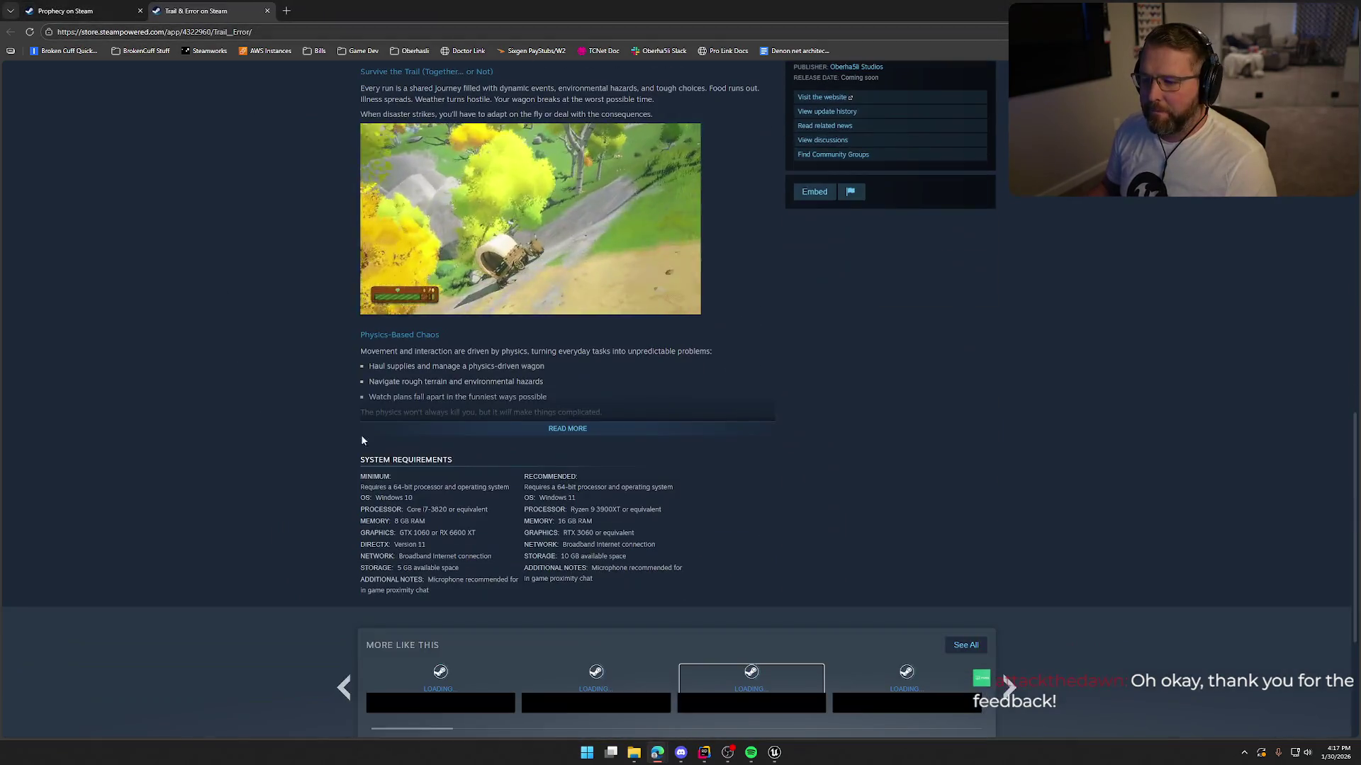
pyautogui.scroll(-8, 256, 440)
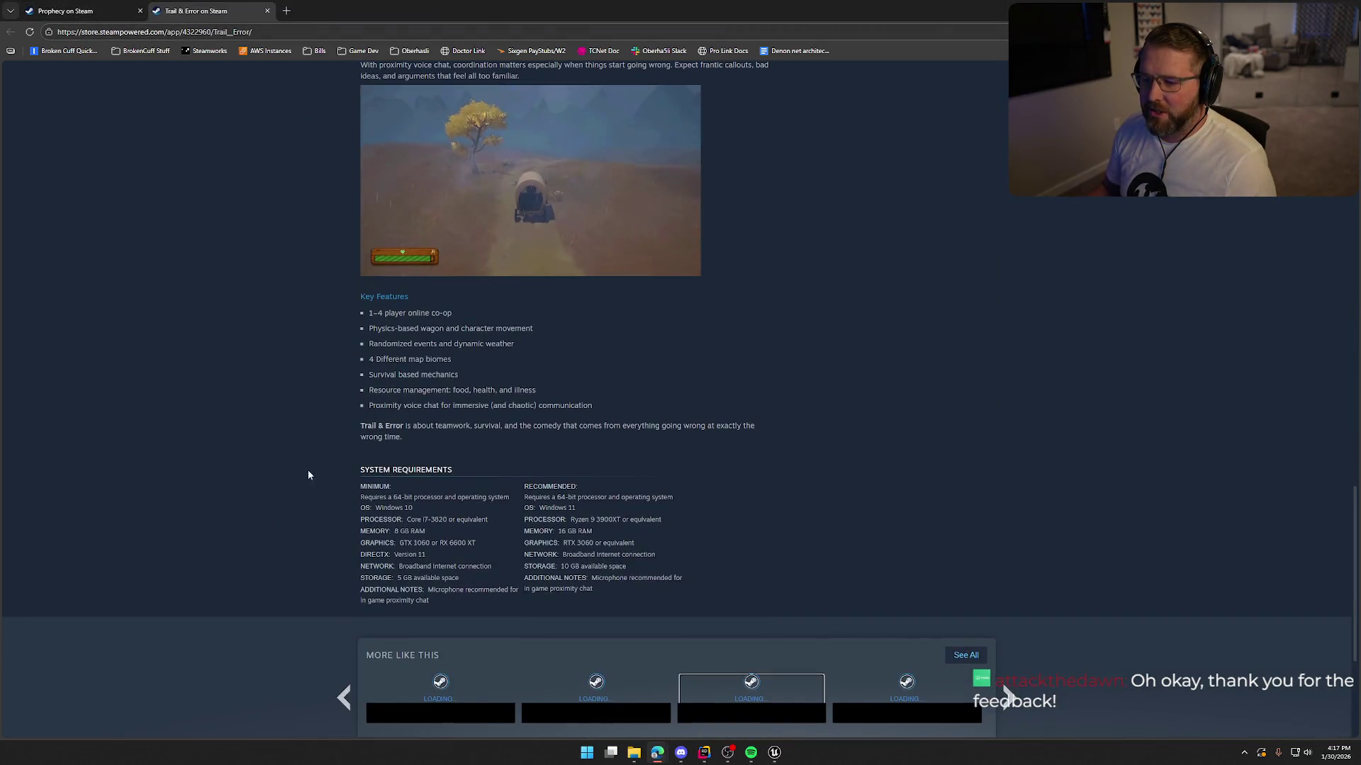
pyautogui.scroll(10, 788, 491)
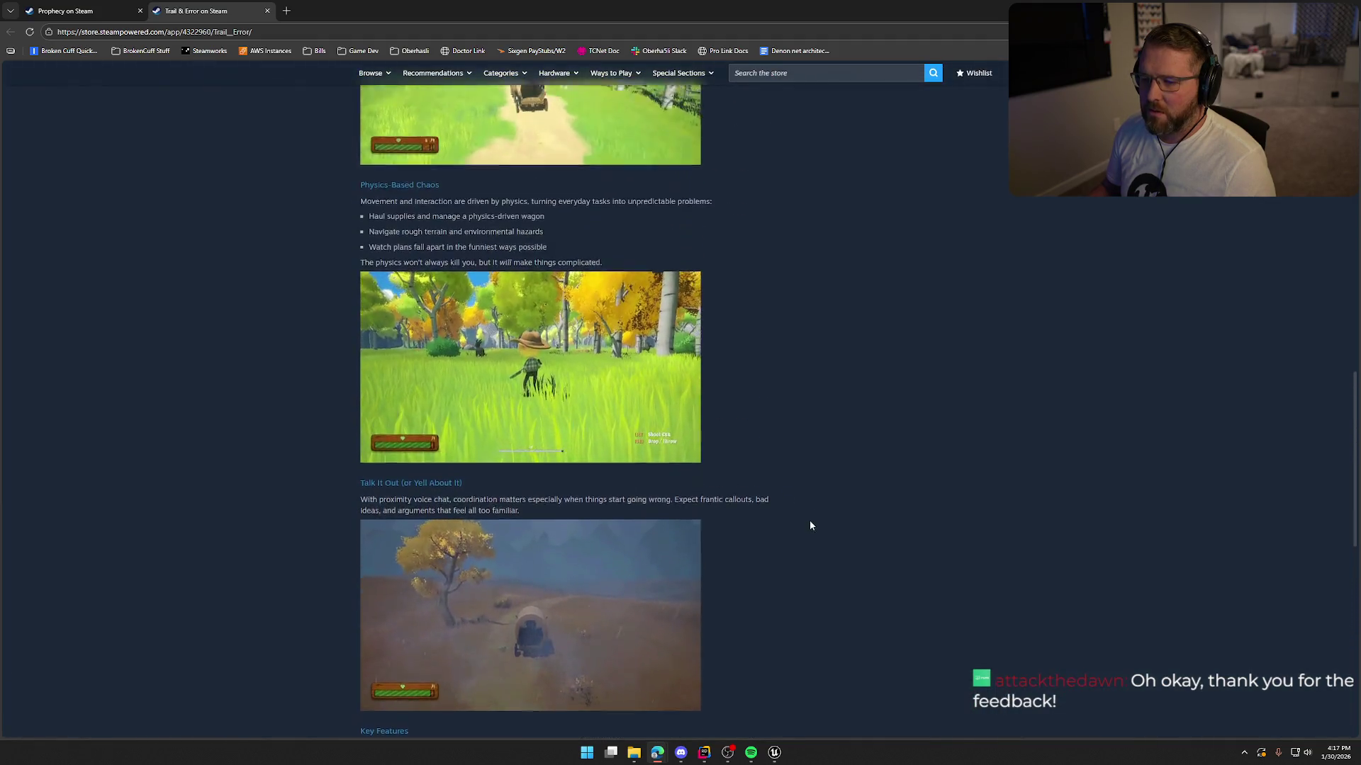
pyautogui.scroll(3, 767, 526)
pyautogui.scroll(-2, 773, 568)
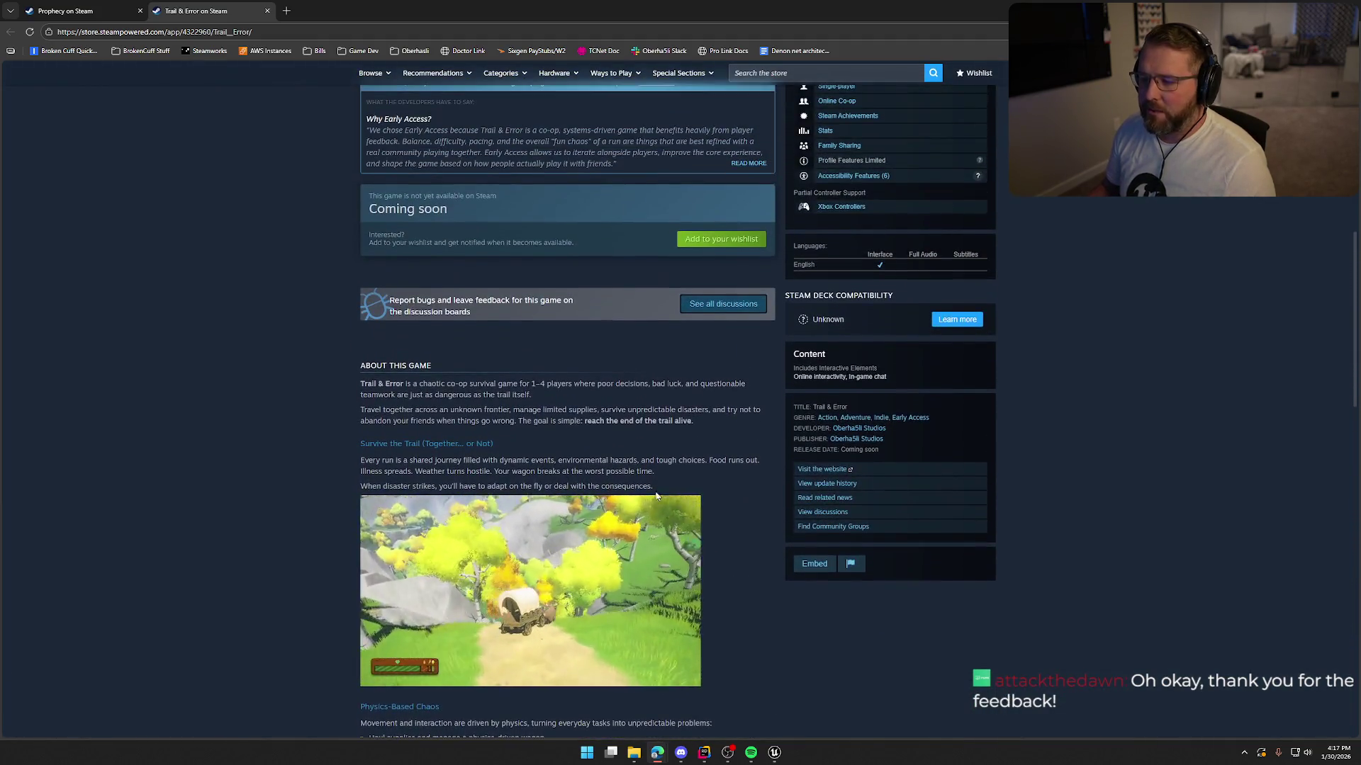
pyautogui.scroll(-8, 645, 488)
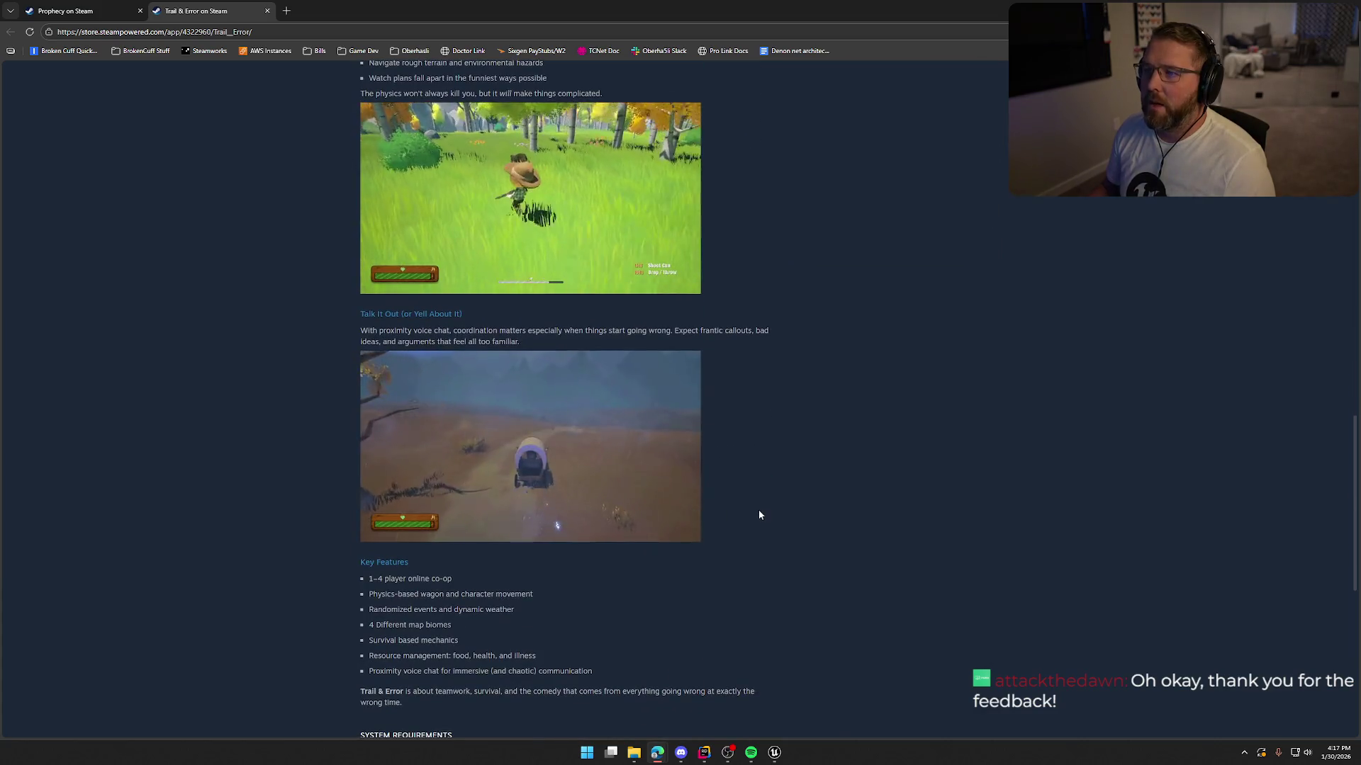
pyautogui.scroll(15, 759, 510)
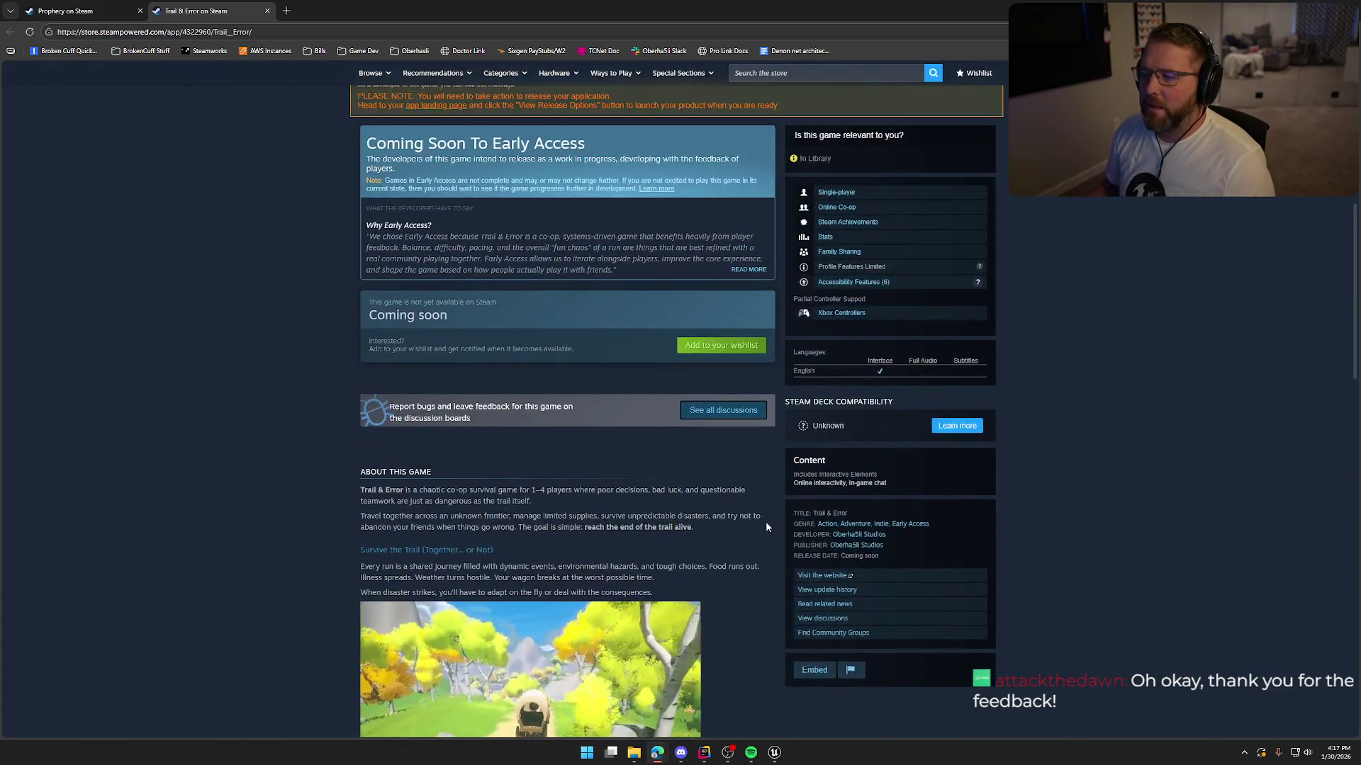
pyautogui.scroll(5, 678, 607)
pyautogui.scroll(-12, 670, 601)
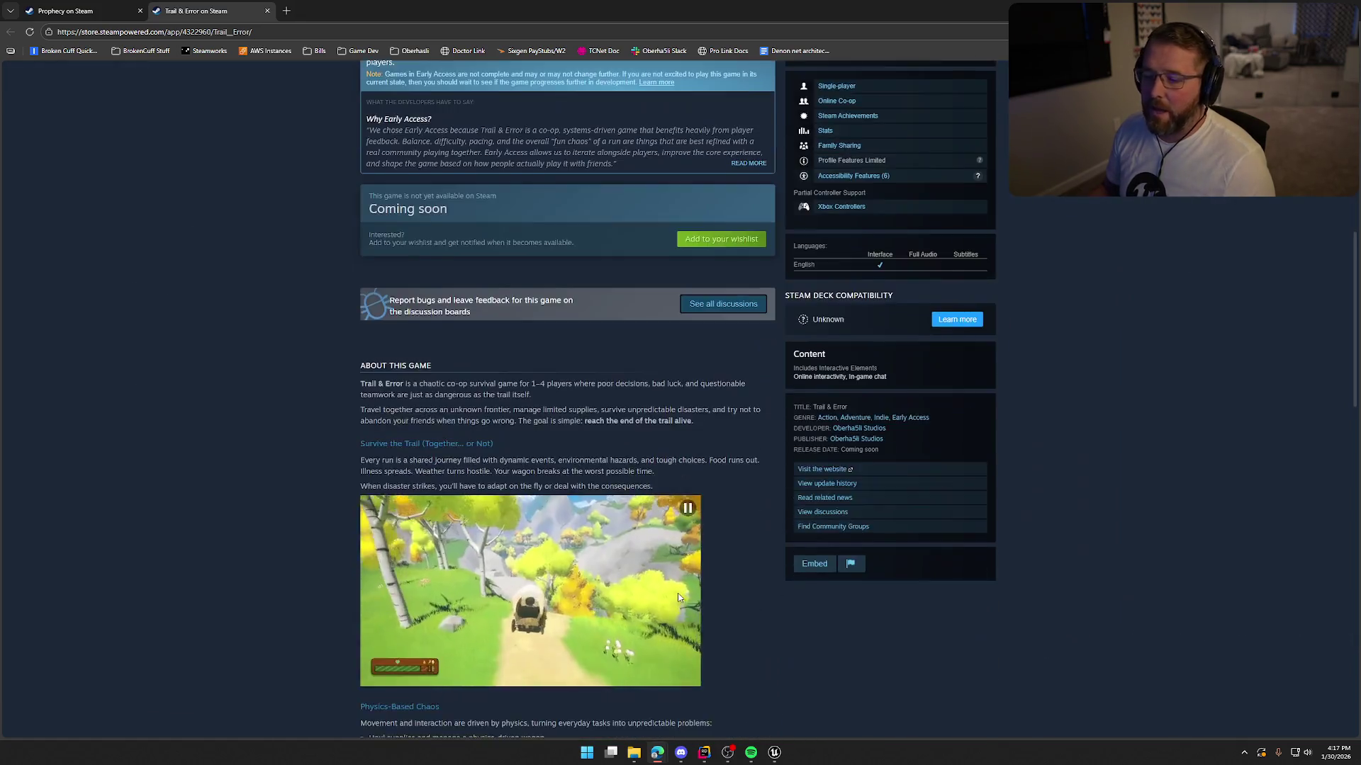
pyautogui.scroll(-6, 911, 535)
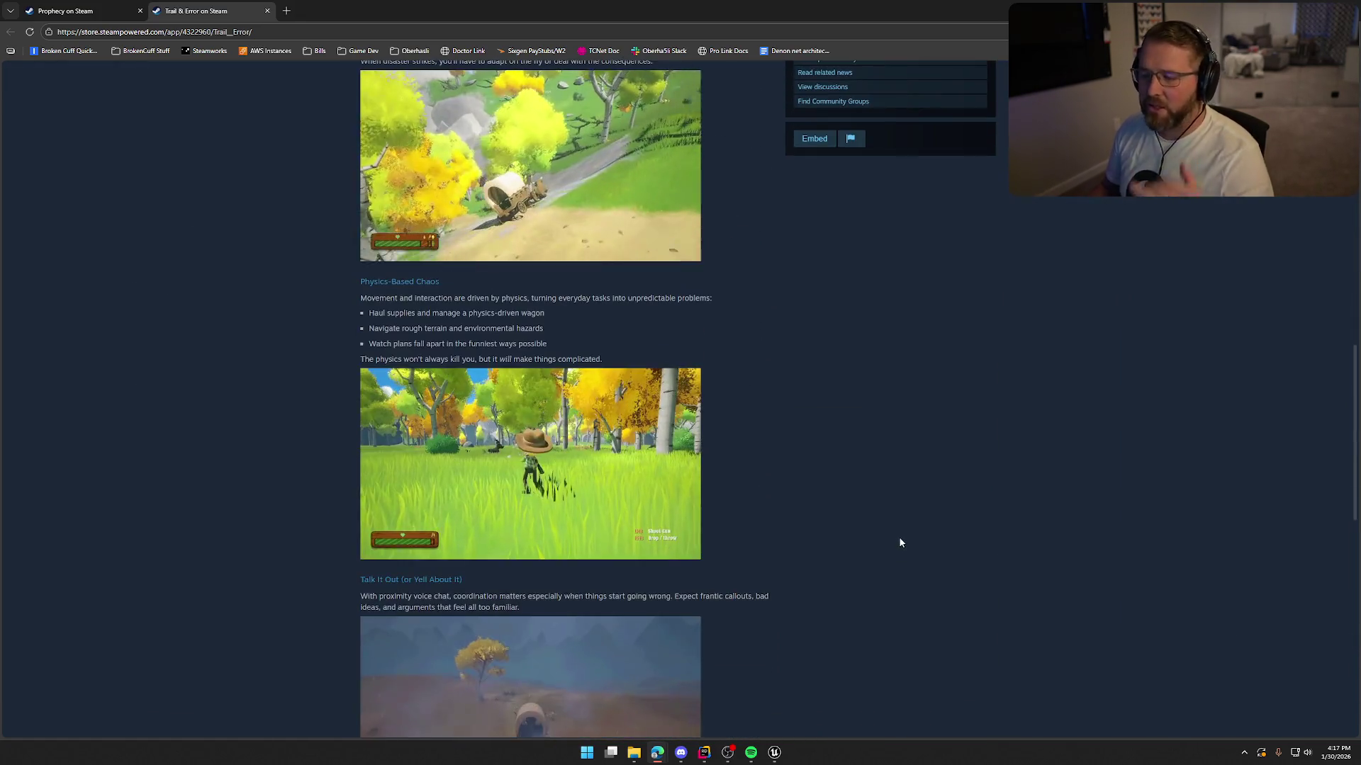
pyautogui.scroll(-9, 900, 544)
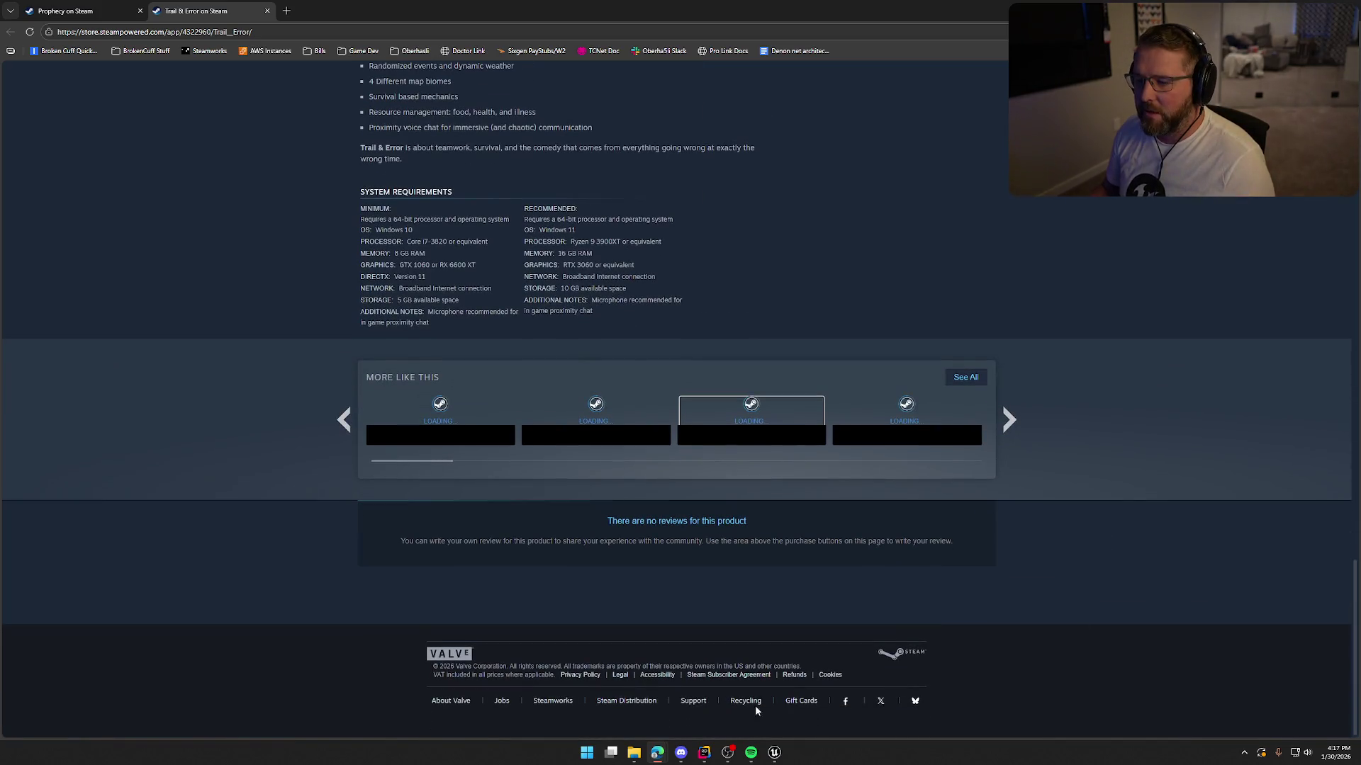
pyautogui.scroll(20, 712, 592)
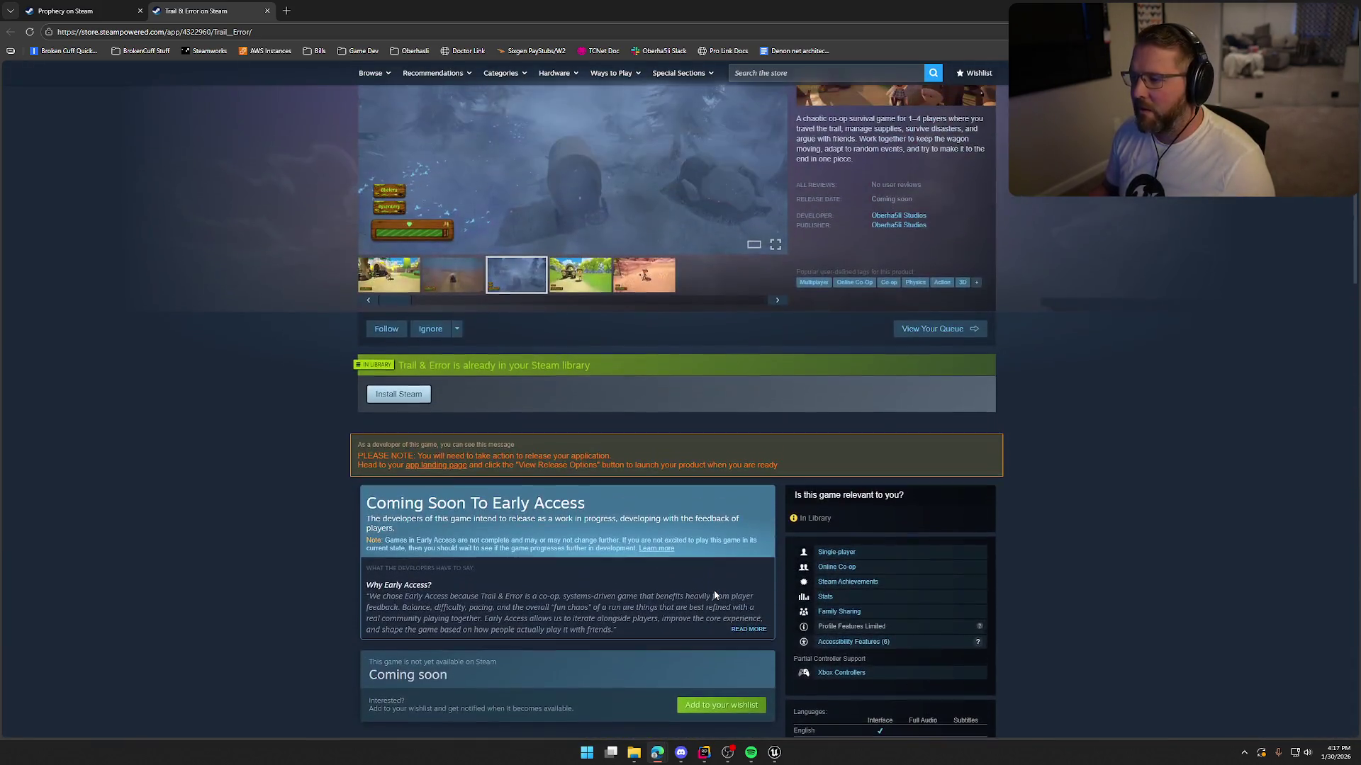
pyautogui.scroll(3, 713, 595)
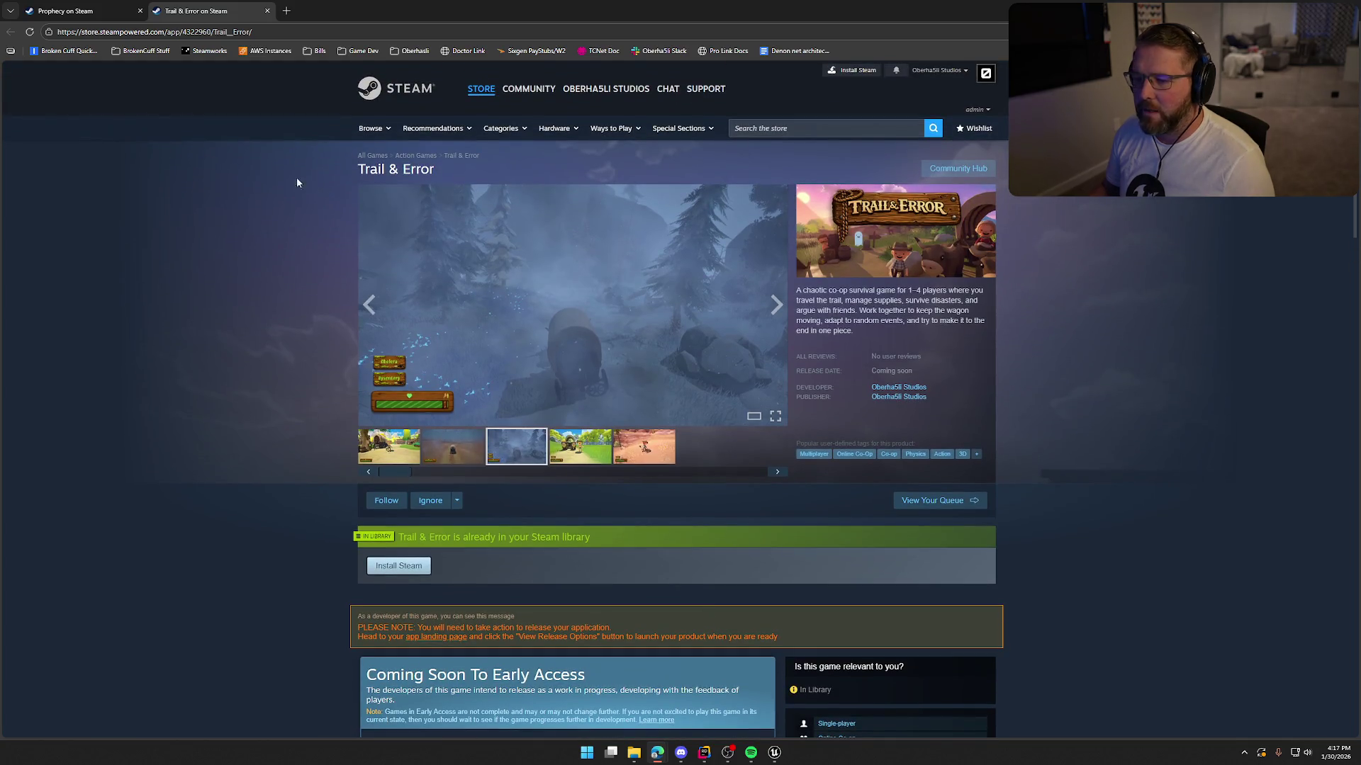
pyautogui.middleClick(205, 14)
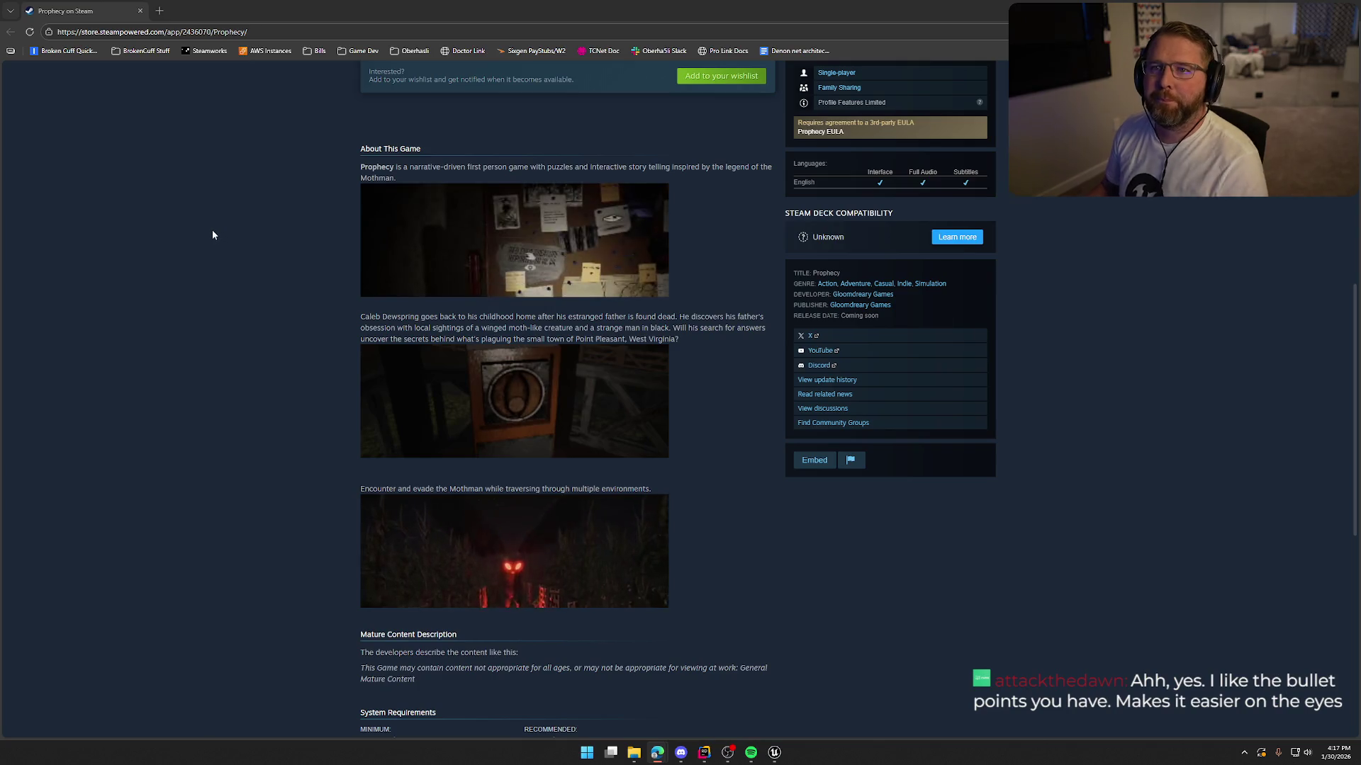
# Step: Scroll back to the top of the Prophecy page and switch to the Unreal editor
pyautogui.scroll(5, 234, 269)
pyautogui.scroll(2, 237, 281)
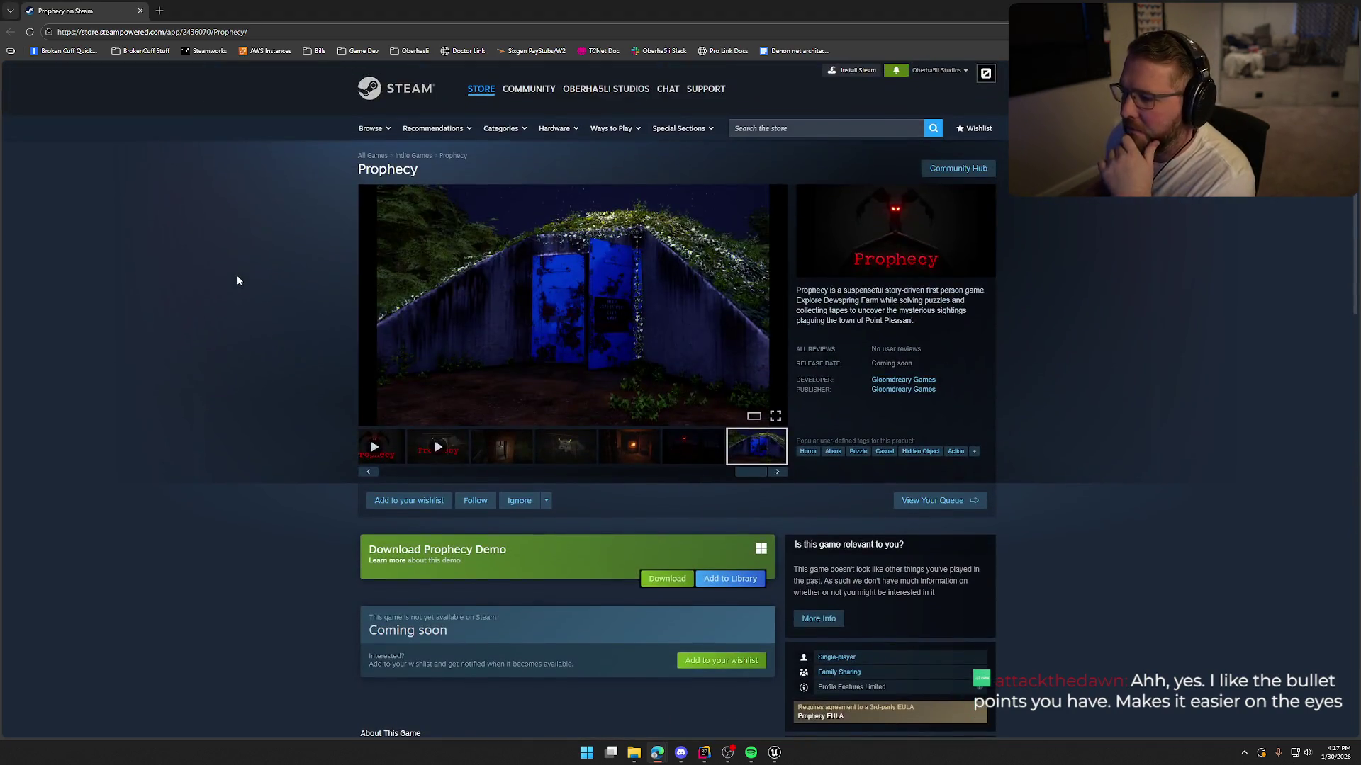
pyautogui.hotkey('alt', 'Tab')
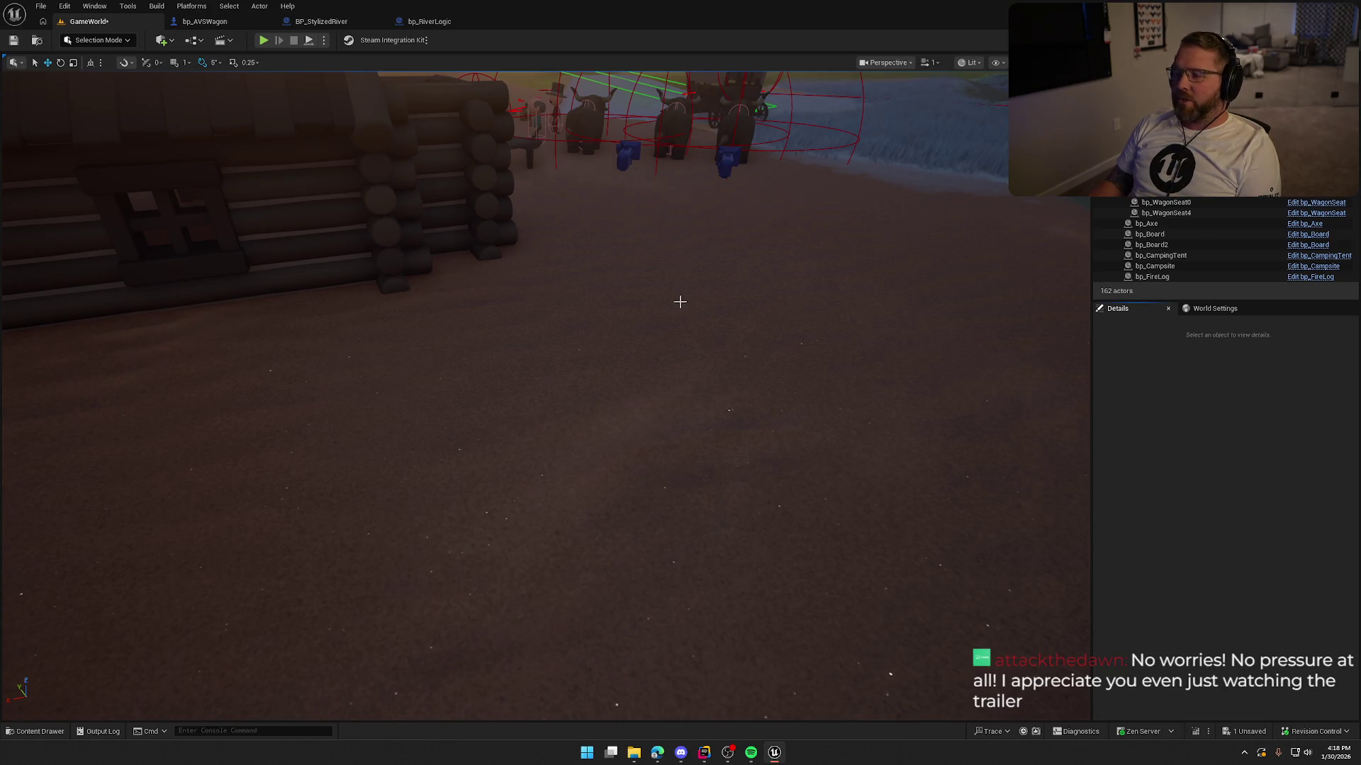
# Step: Fly the viewport camera back and up to frame the covered wagon, oxen and river bank
pyautogui.moveTo(680, 301)
pyautogui.mouseDown()
pyautogui.moveTo(680, 312)
pyautogui.moveTo(680, 255)
pyautogui.moveTo(625, 273)
pyautogui.mouseUp()
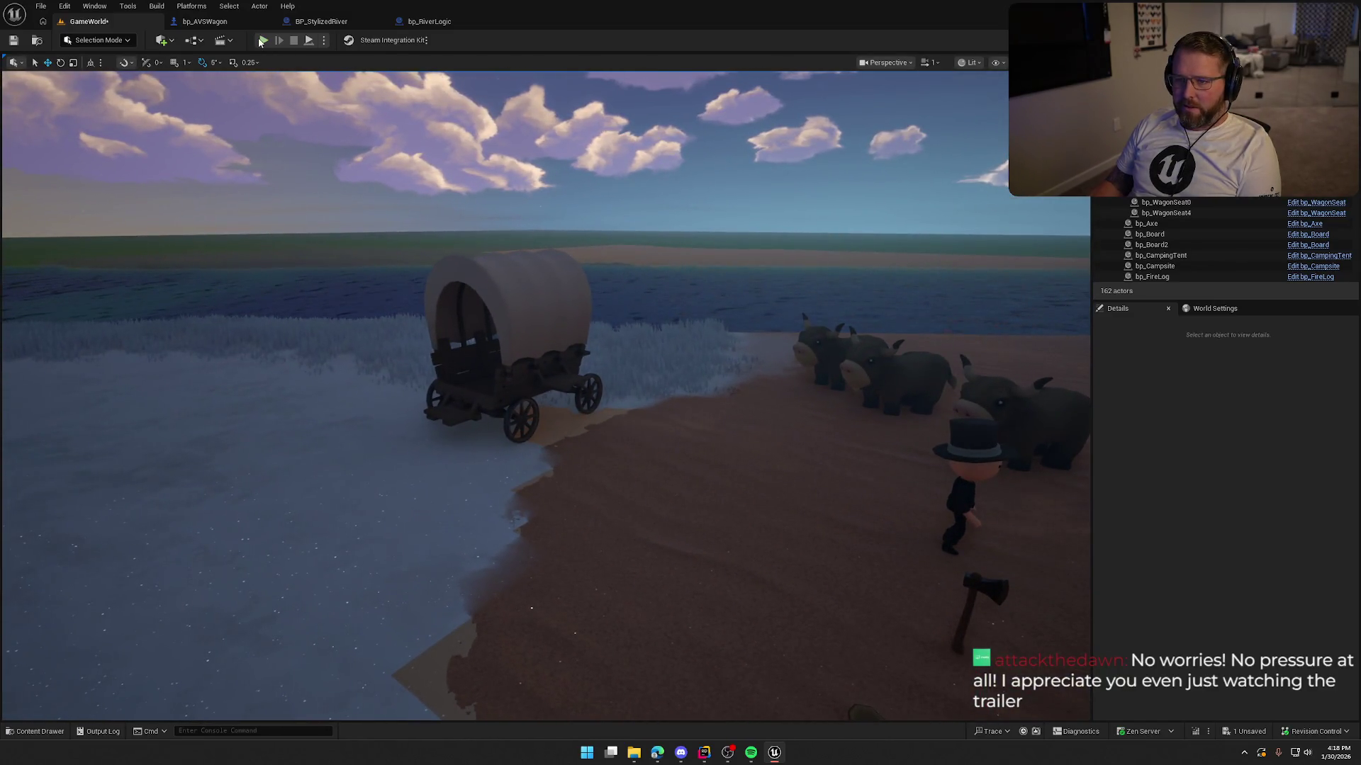
# Step: Run a first play-test driving the wagon forward into the grass, then stop it
pyautogui.click(261, 41)
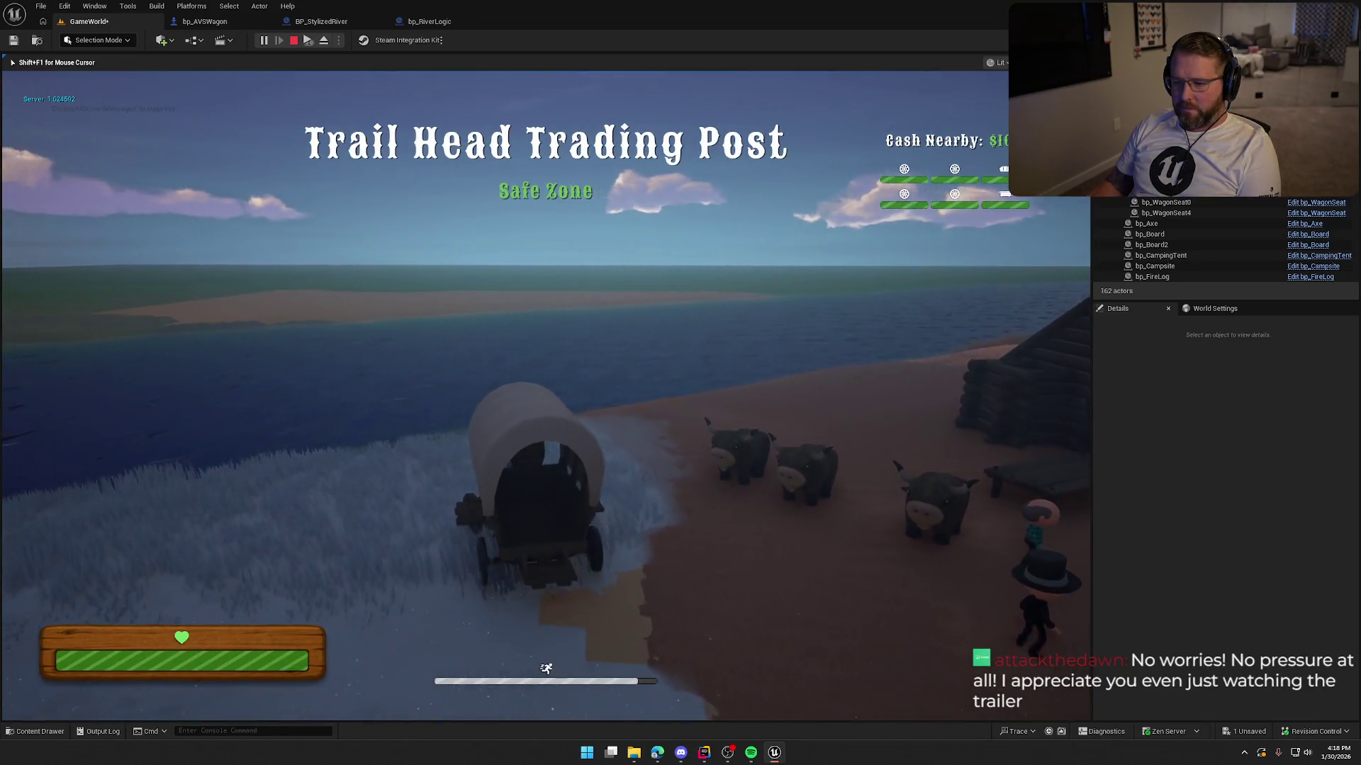
pyautogui.press('w')
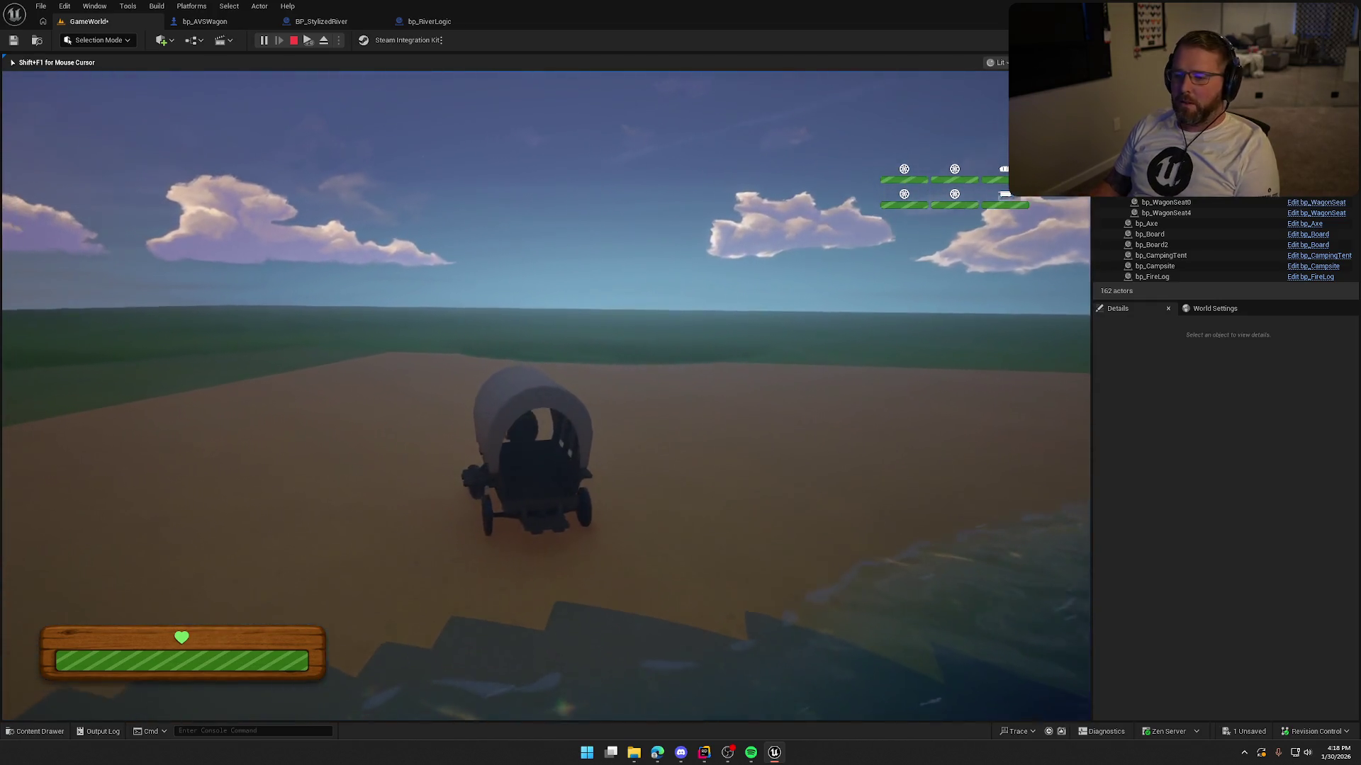
pyautogui.press('Escape')
# Step: Play again, board the wagon, steer left and drive it into the river, then stop
pyautogui.click(264, 41)
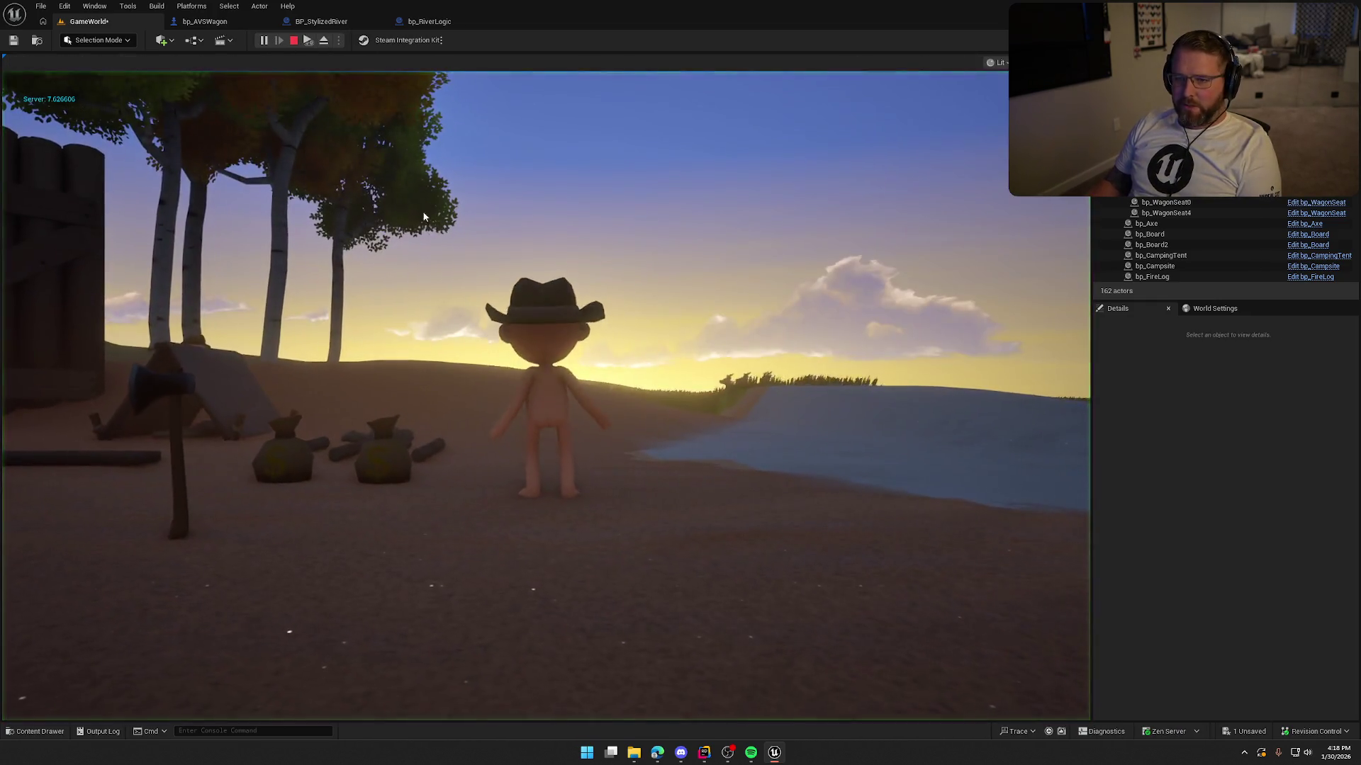
pyautogui.hotkey('shift', 'w')
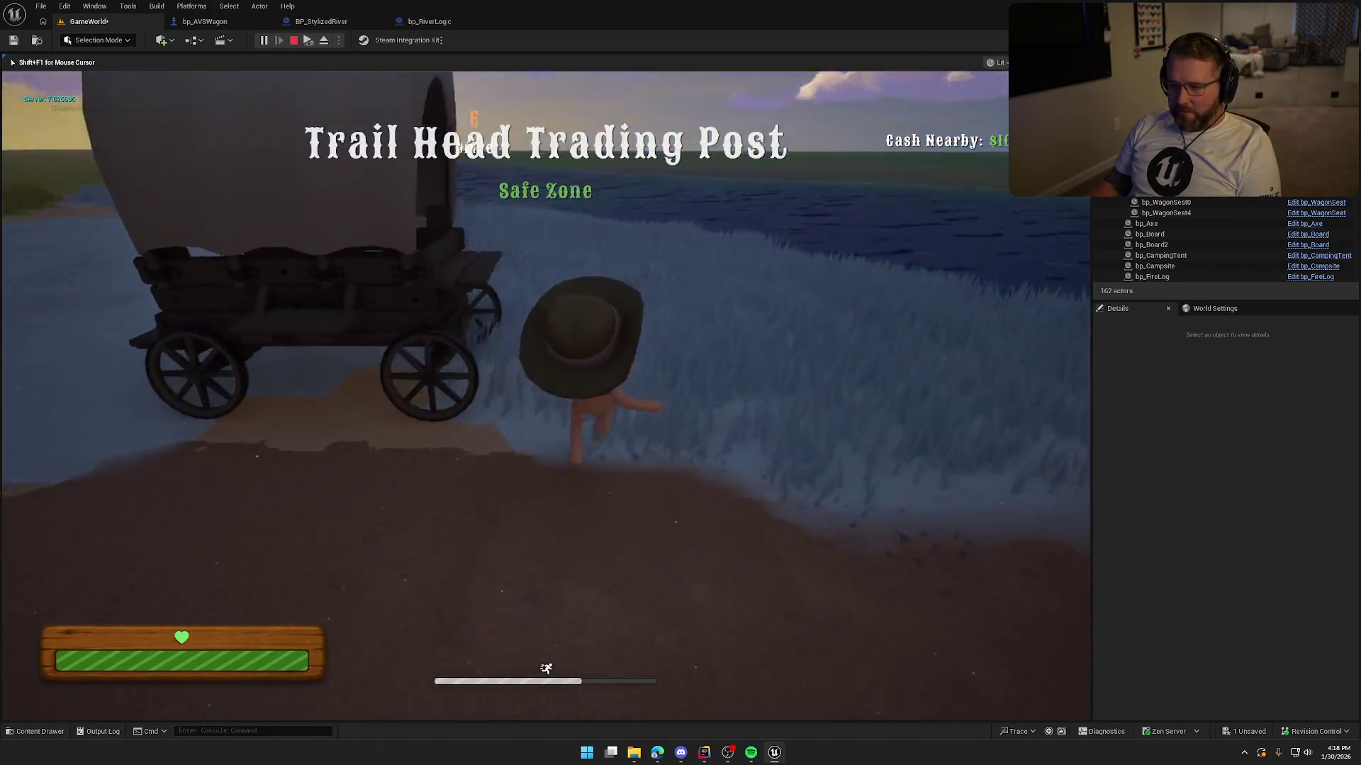
pyautogui.press('w')
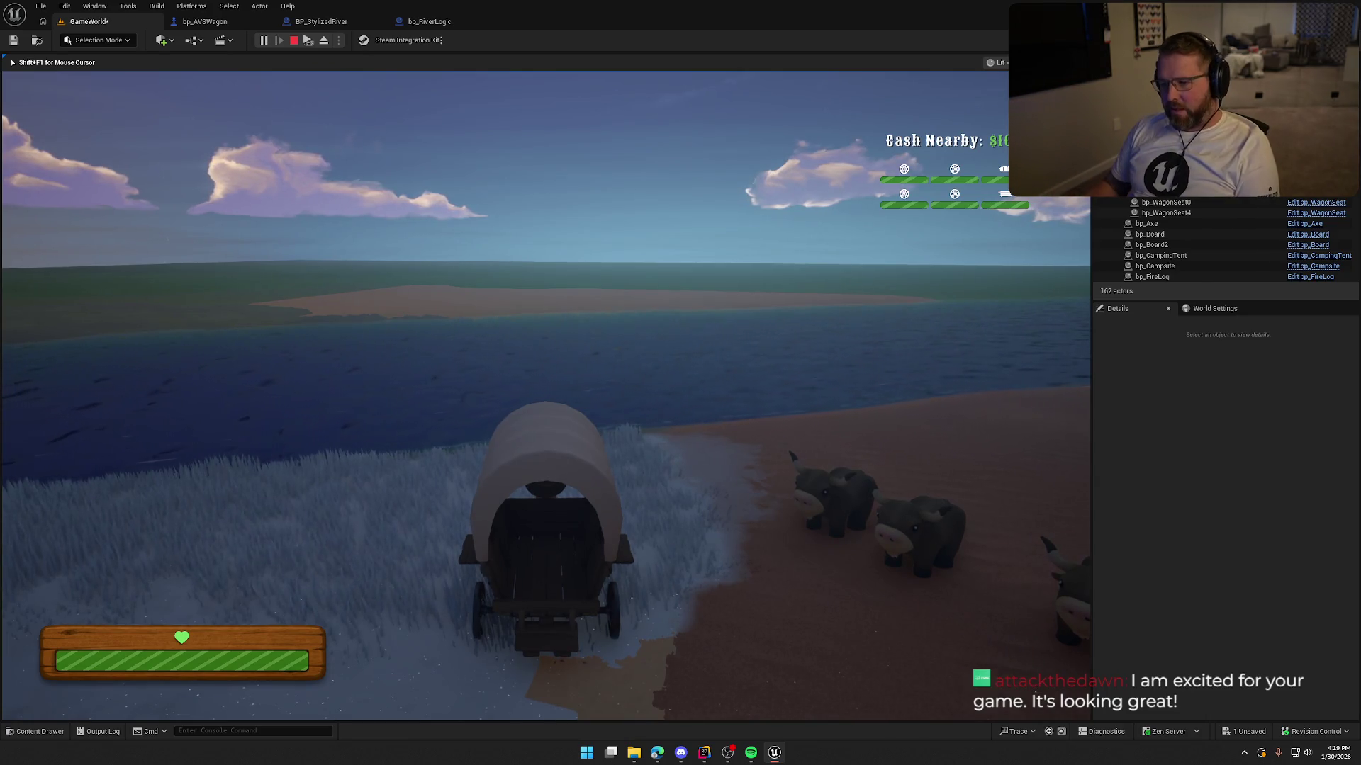
pyautogui.press('a')
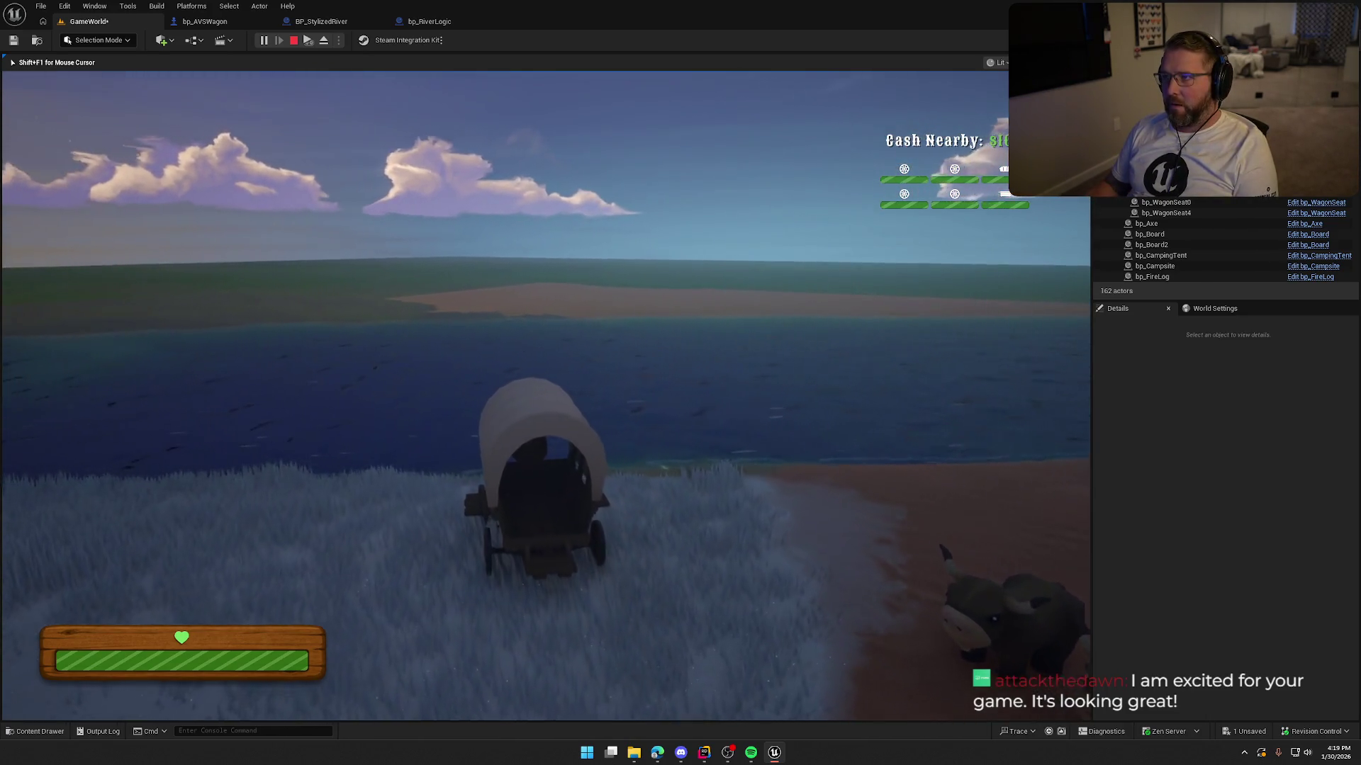
pyautogui.press('w')
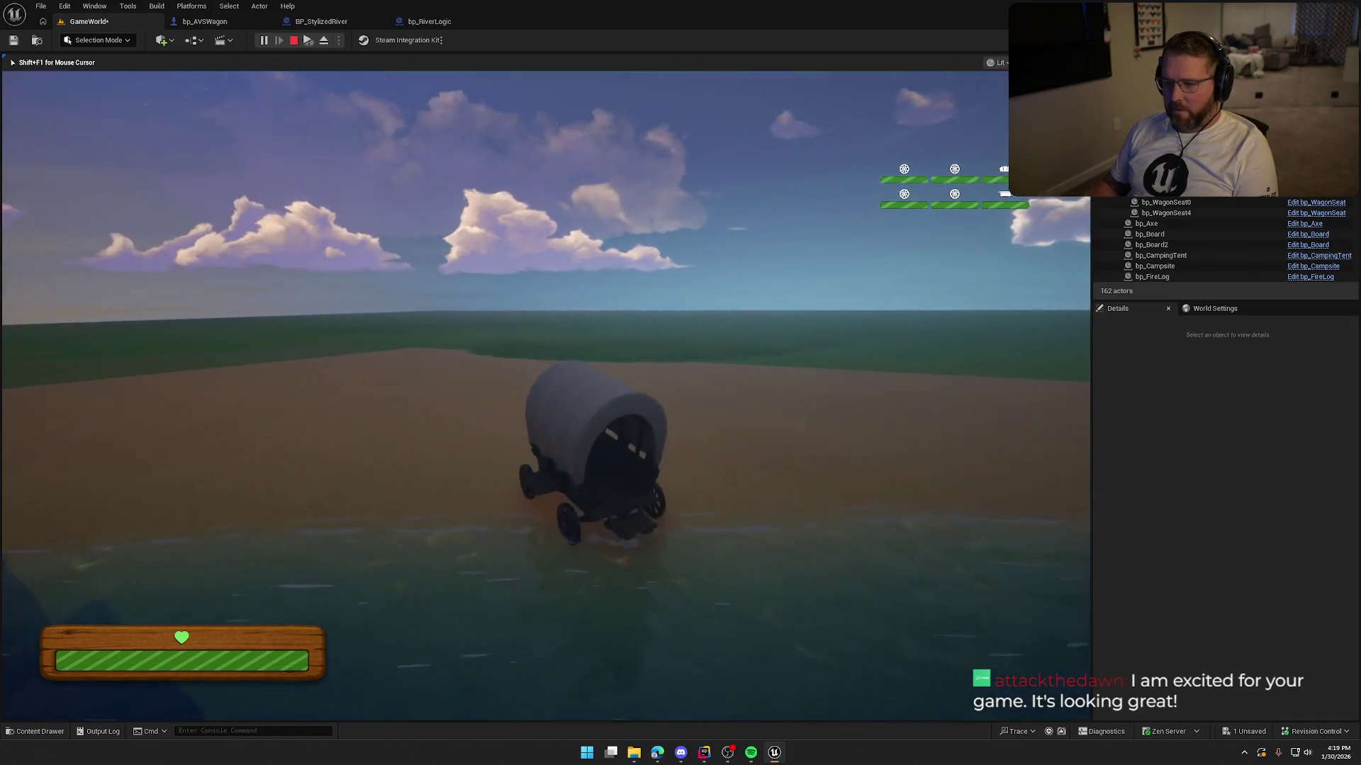
pyautogui.press('Escape')
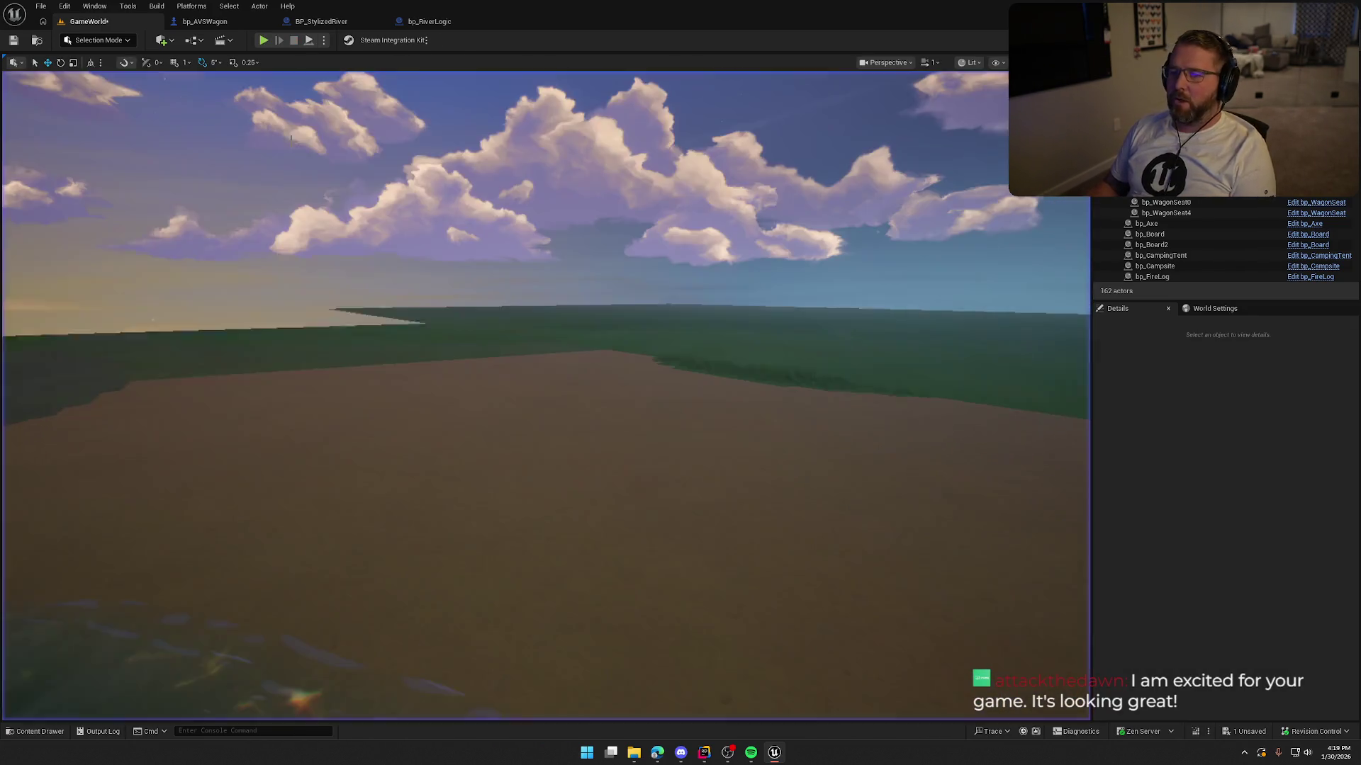
pyautogui.hotkey('alt', 'p')
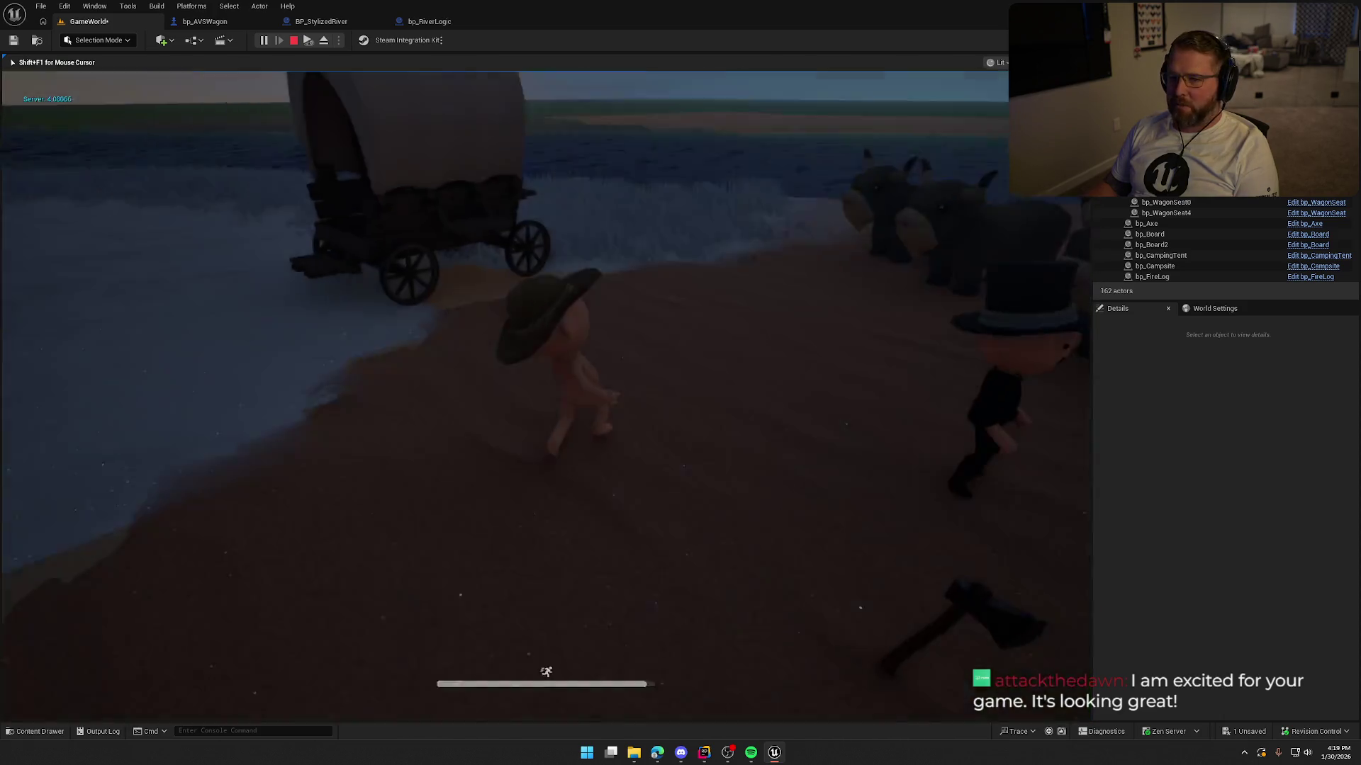
pyautogui.press('e')
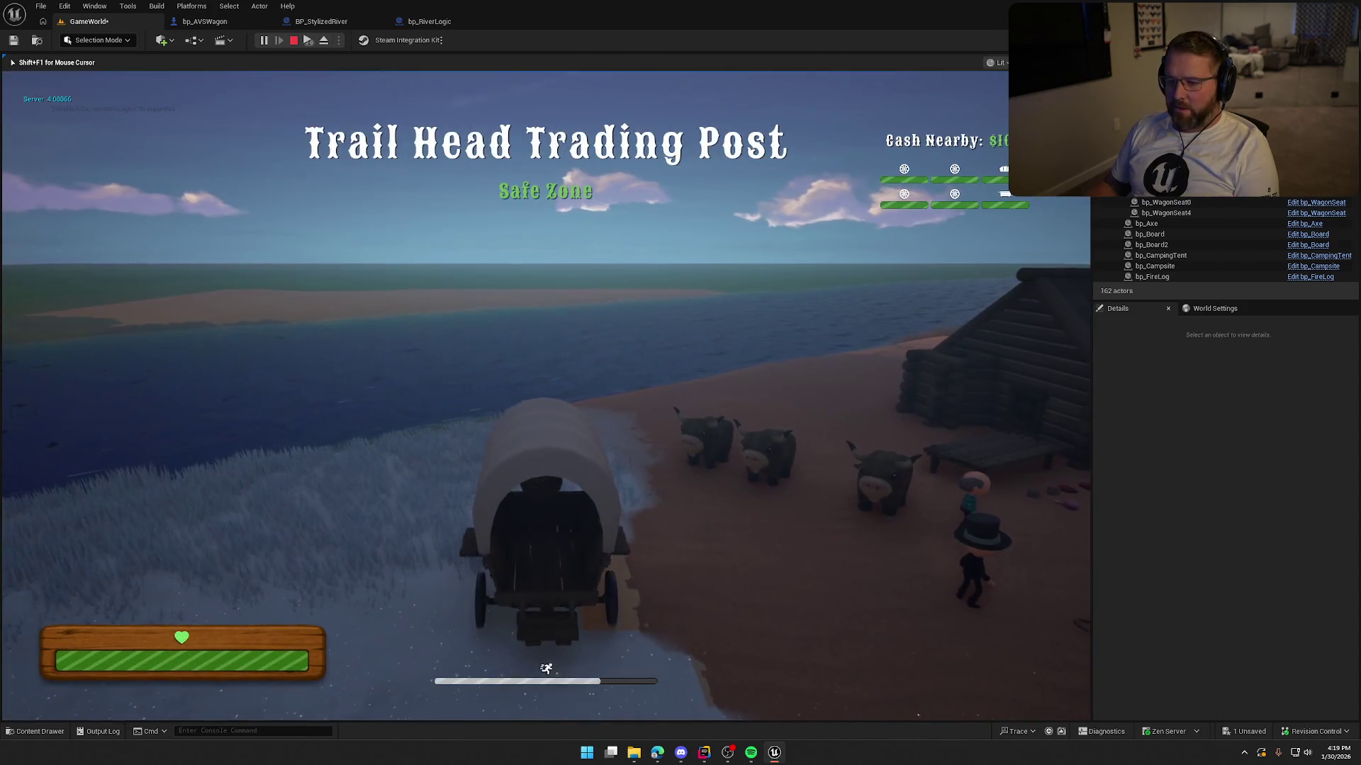
pyautogui.press('w')
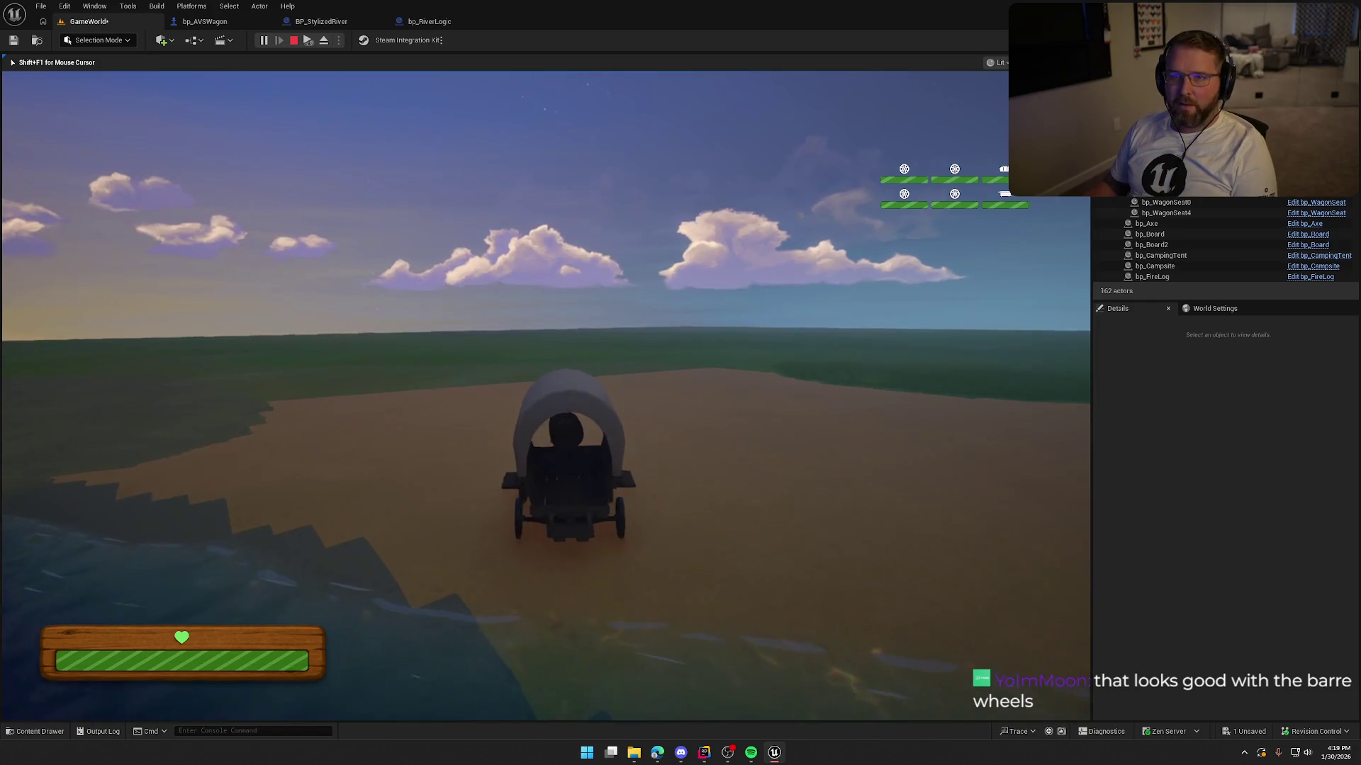
pyautogui.press('Escape')
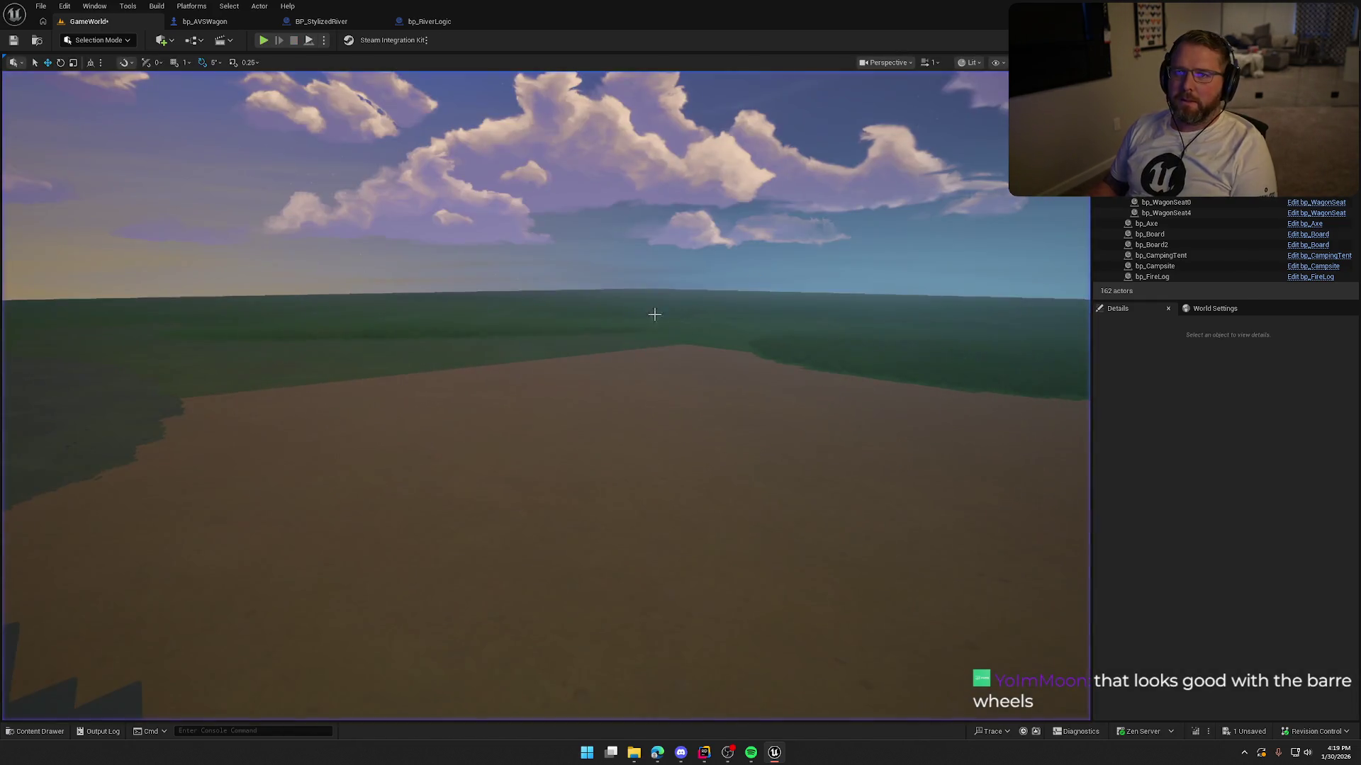
pyautogui.click(263, 40)
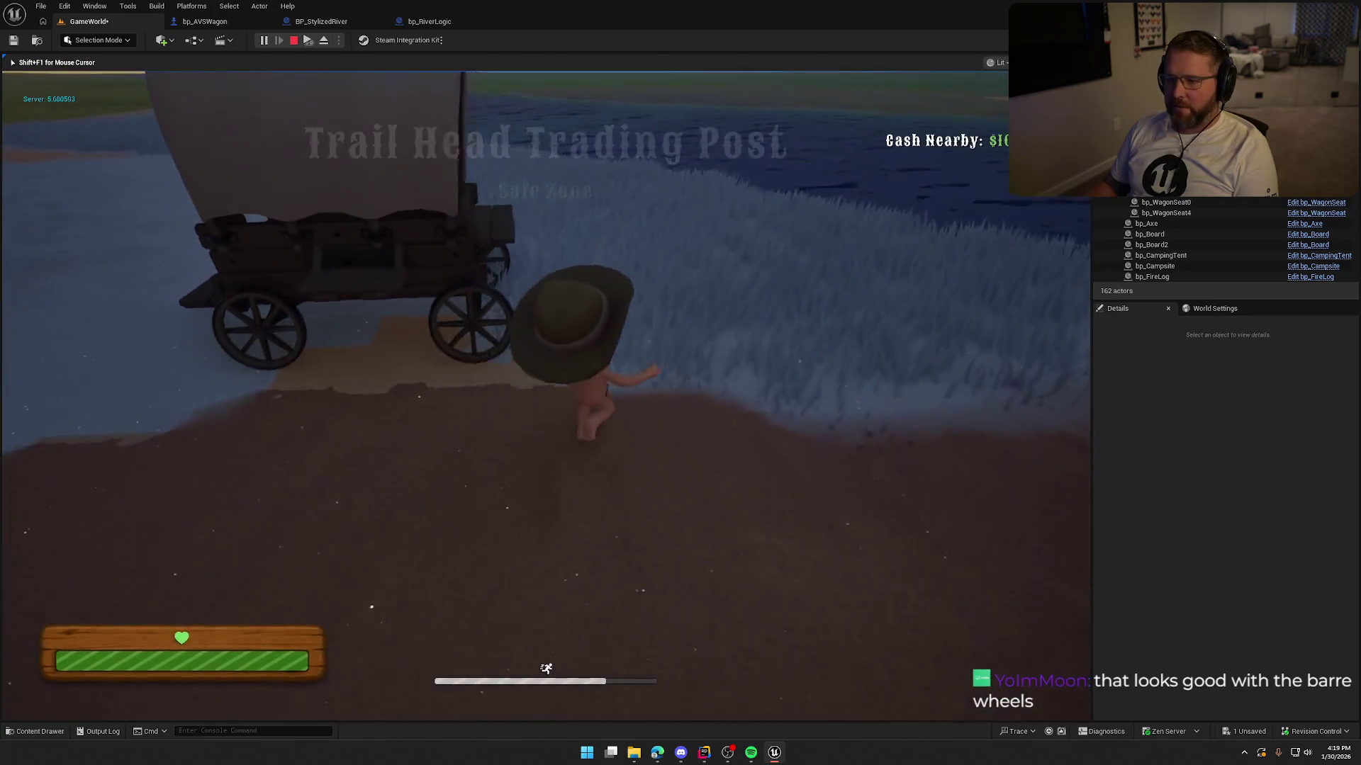
pyautogui.press('e')
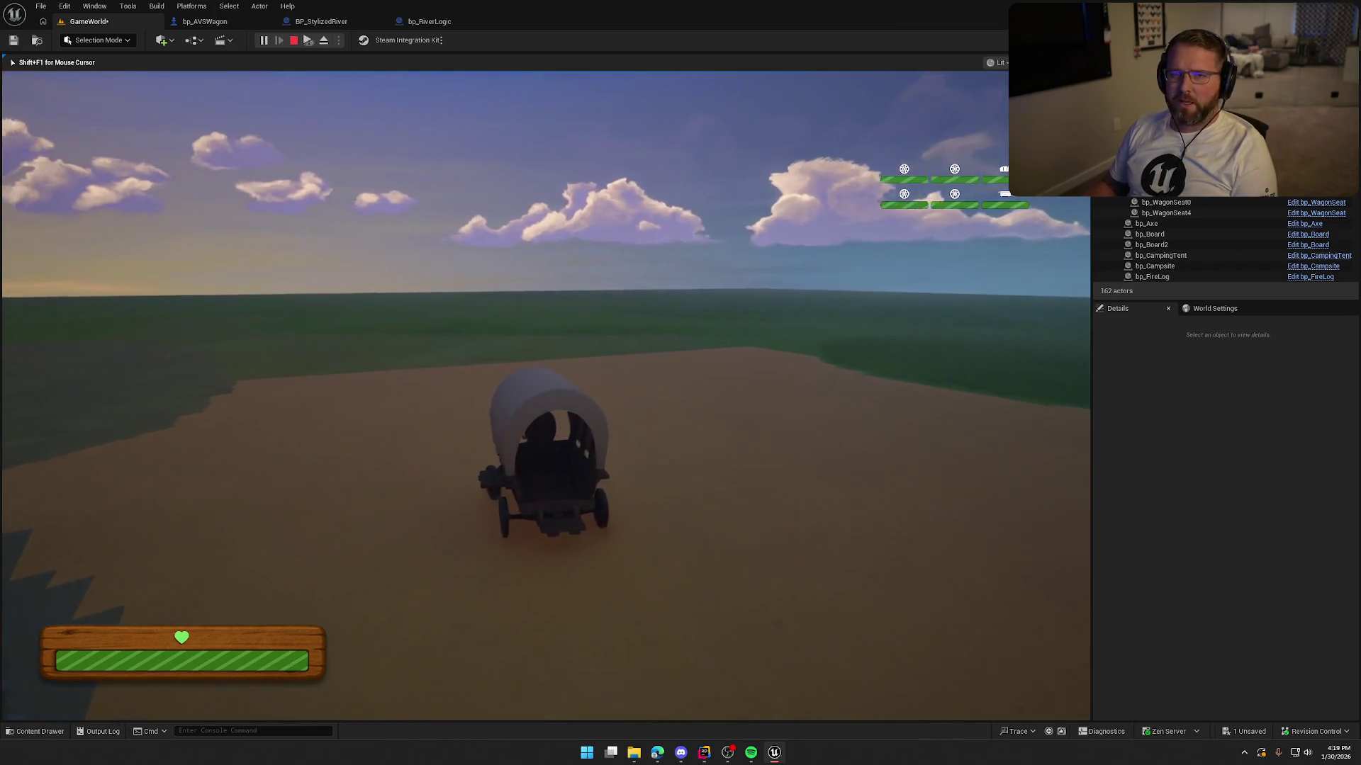
pyautogui.press('Escape')
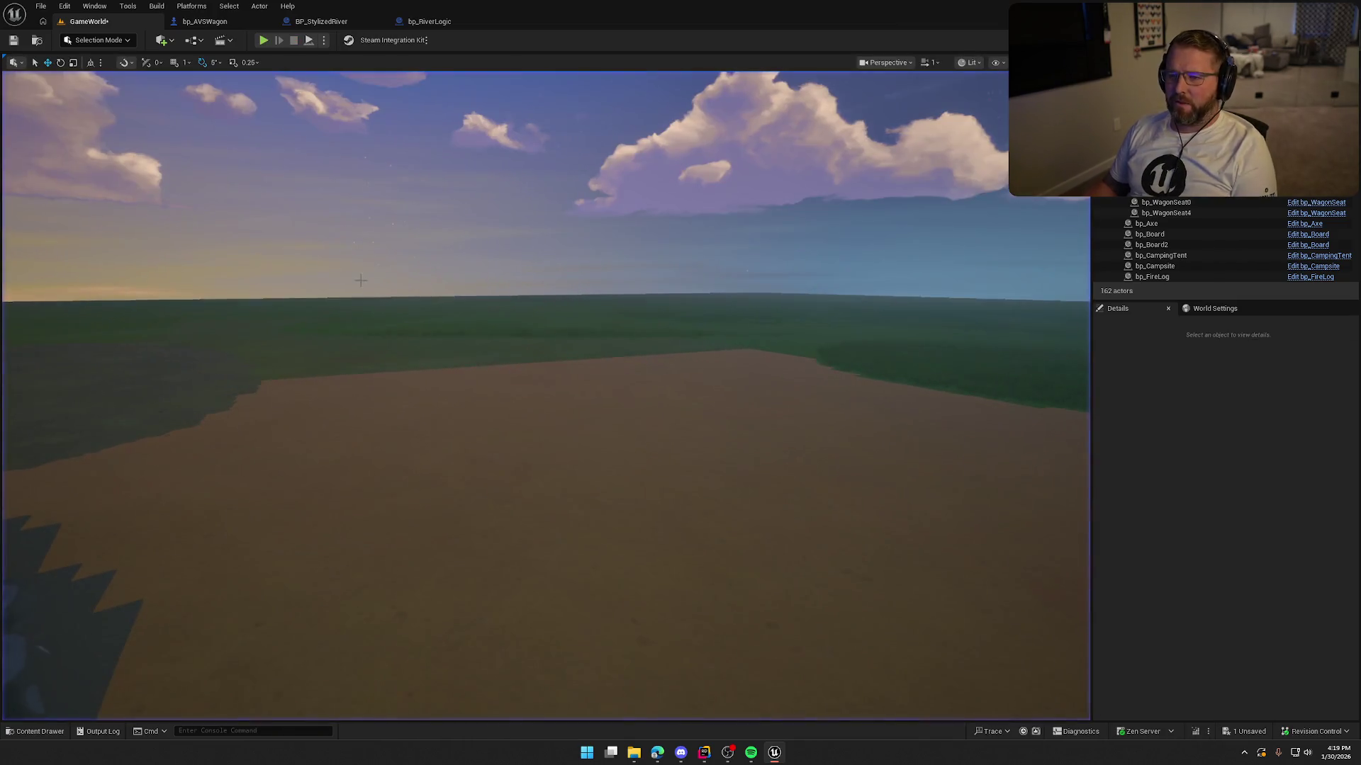
pyautogui.click(263, 42)
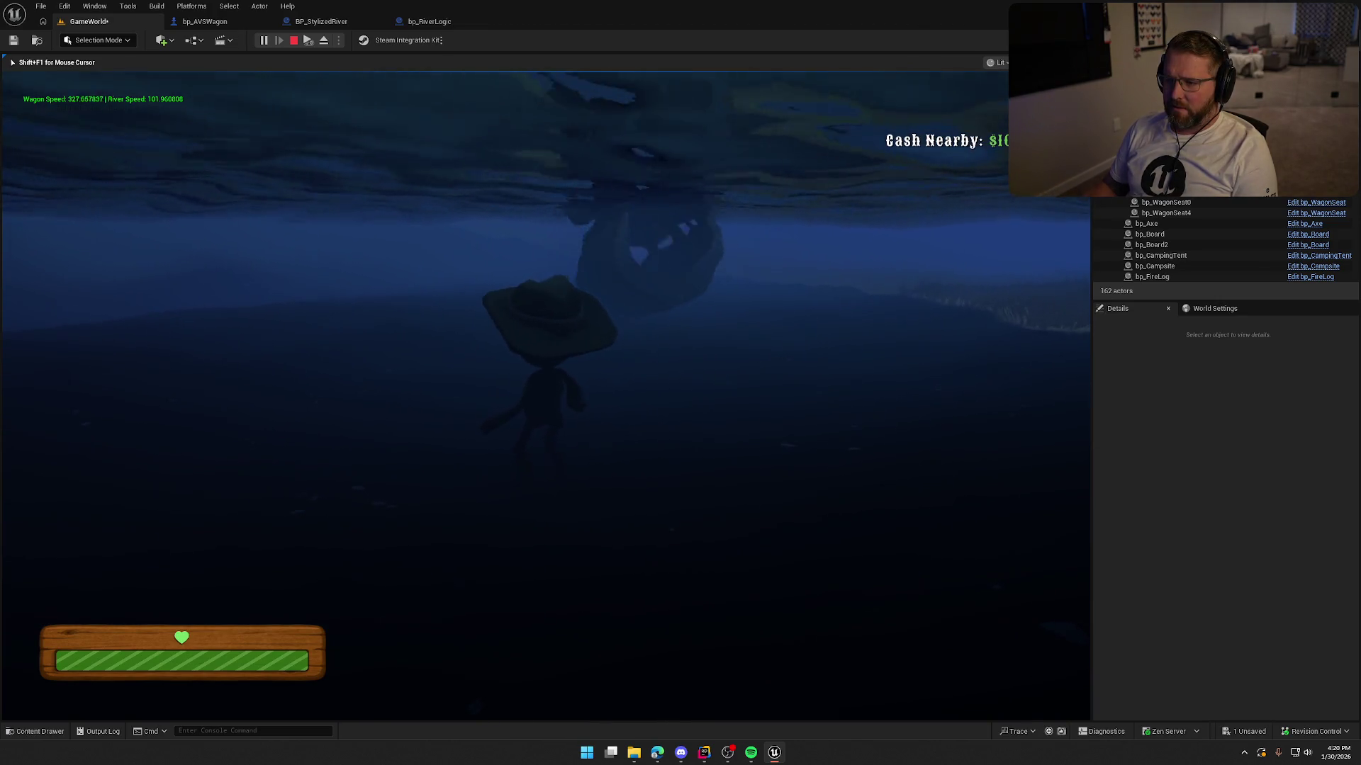
pyautogui.press('Escape')
pyautogui.click(264, 39)
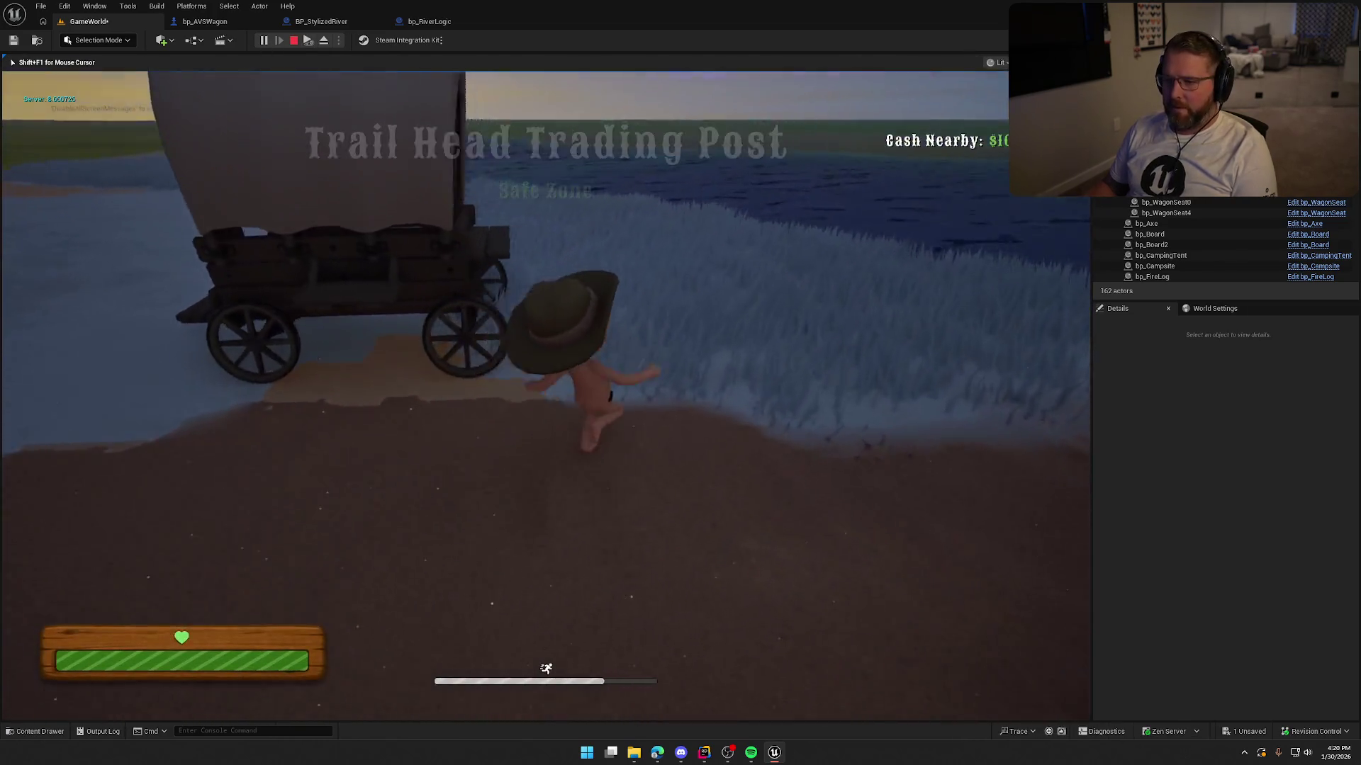
pyautogui.press('w')
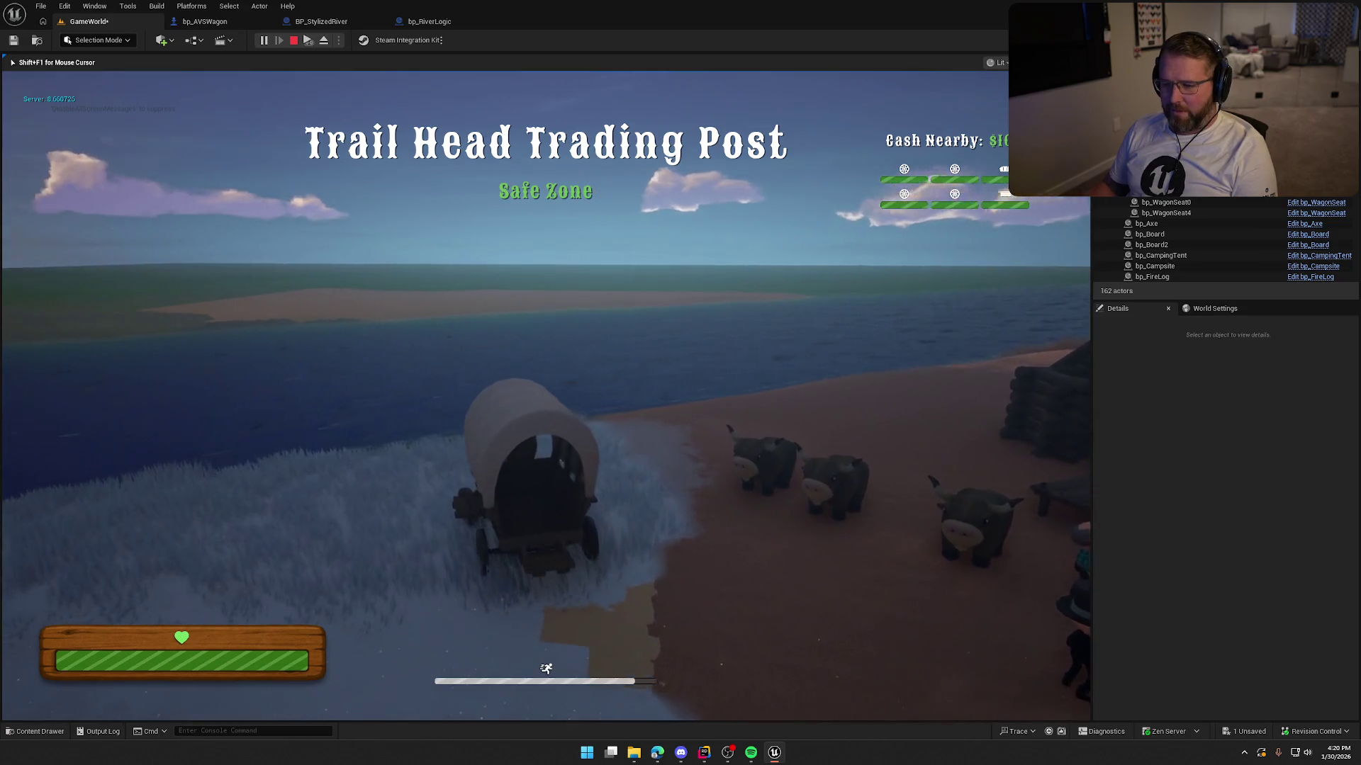
pyautogui.press('w')
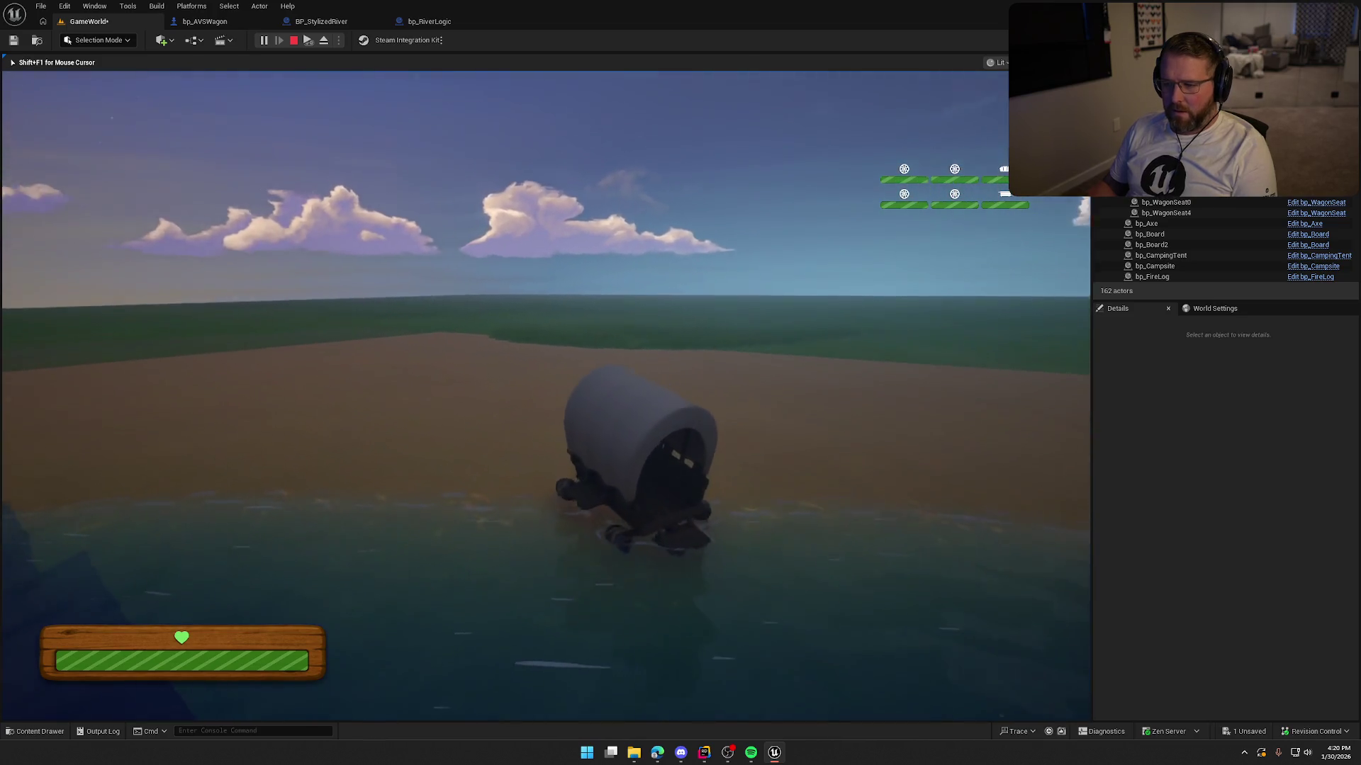
pyautogui.press('Escape')
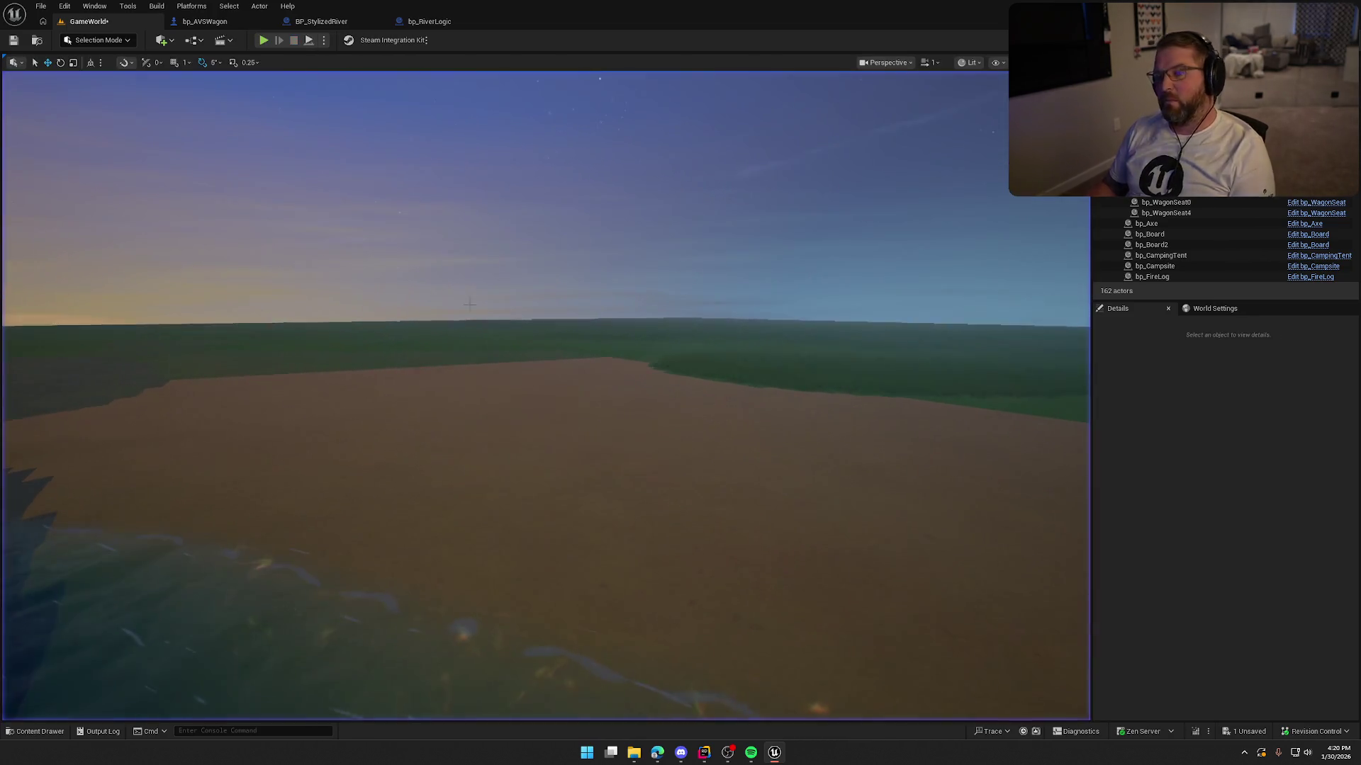
# Step: Play-test sprinting the character over to the wagon and seating it, then end the session
pyautogui.hotkey('alt', 'p')
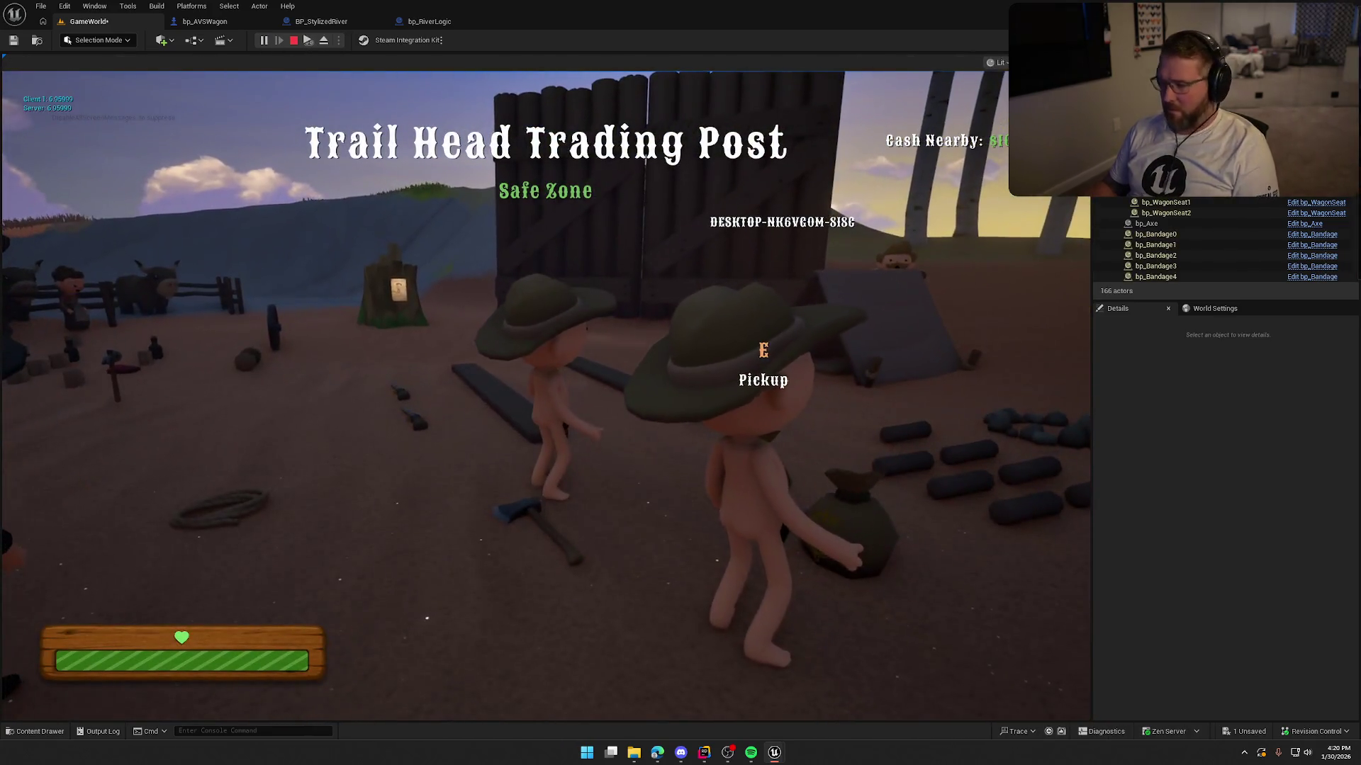
pyautogui.press('super')
pyautogui.press('super')
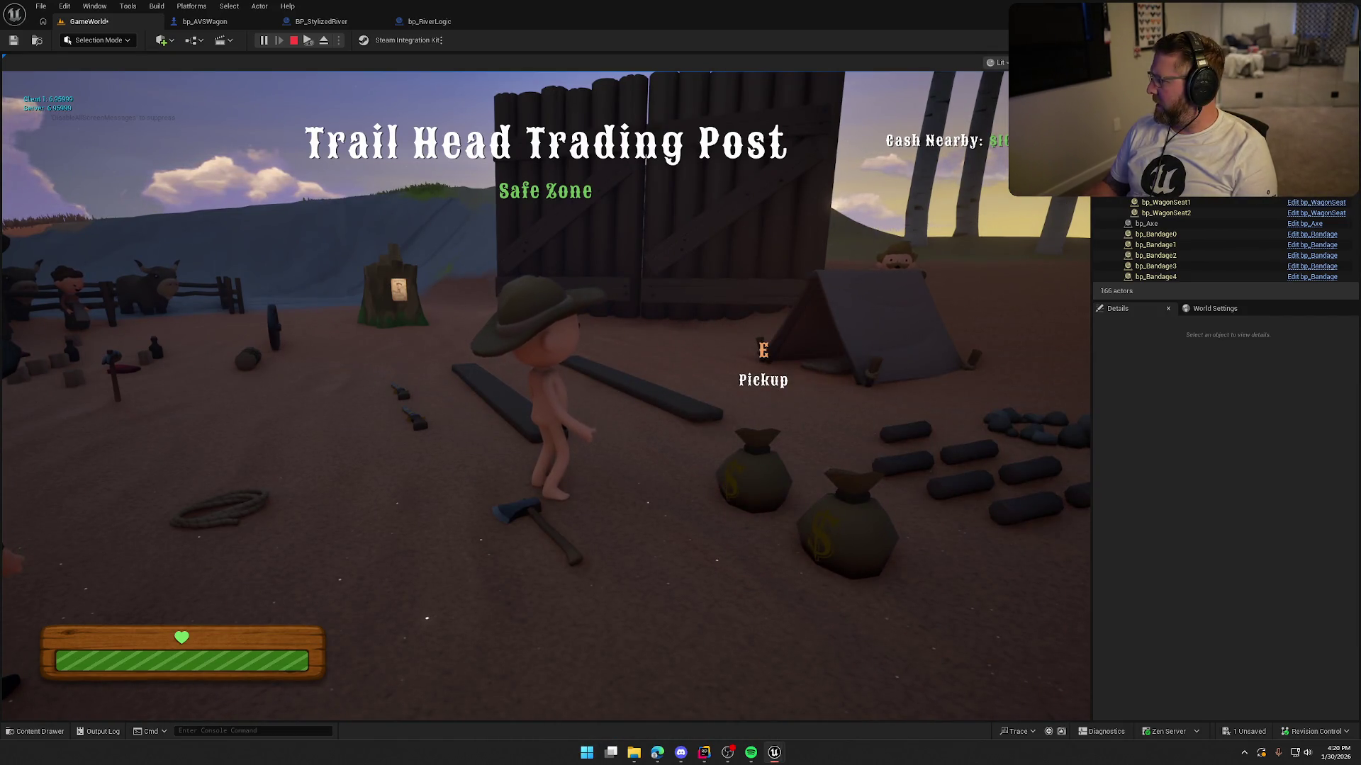
pyautogui.press('super')
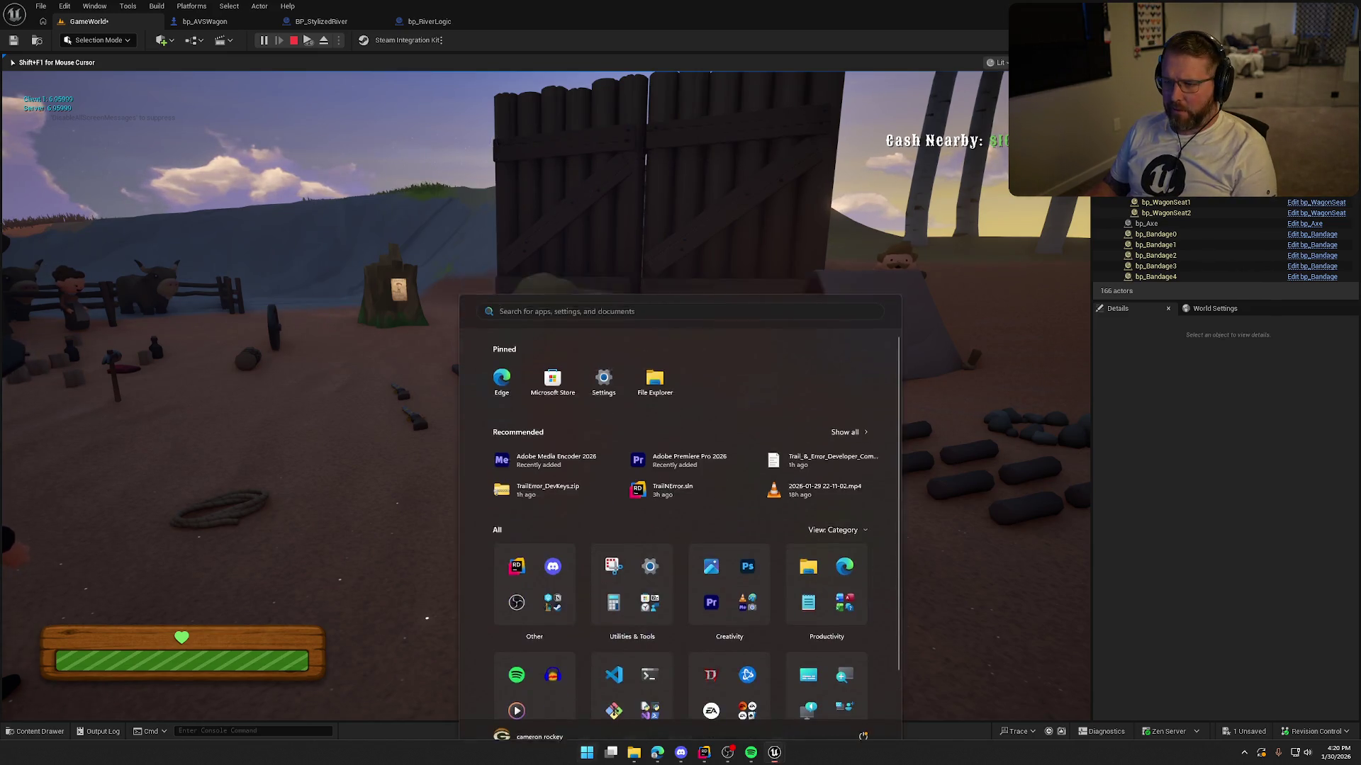
pyautogui.press('super')
pyautogui.press('w')
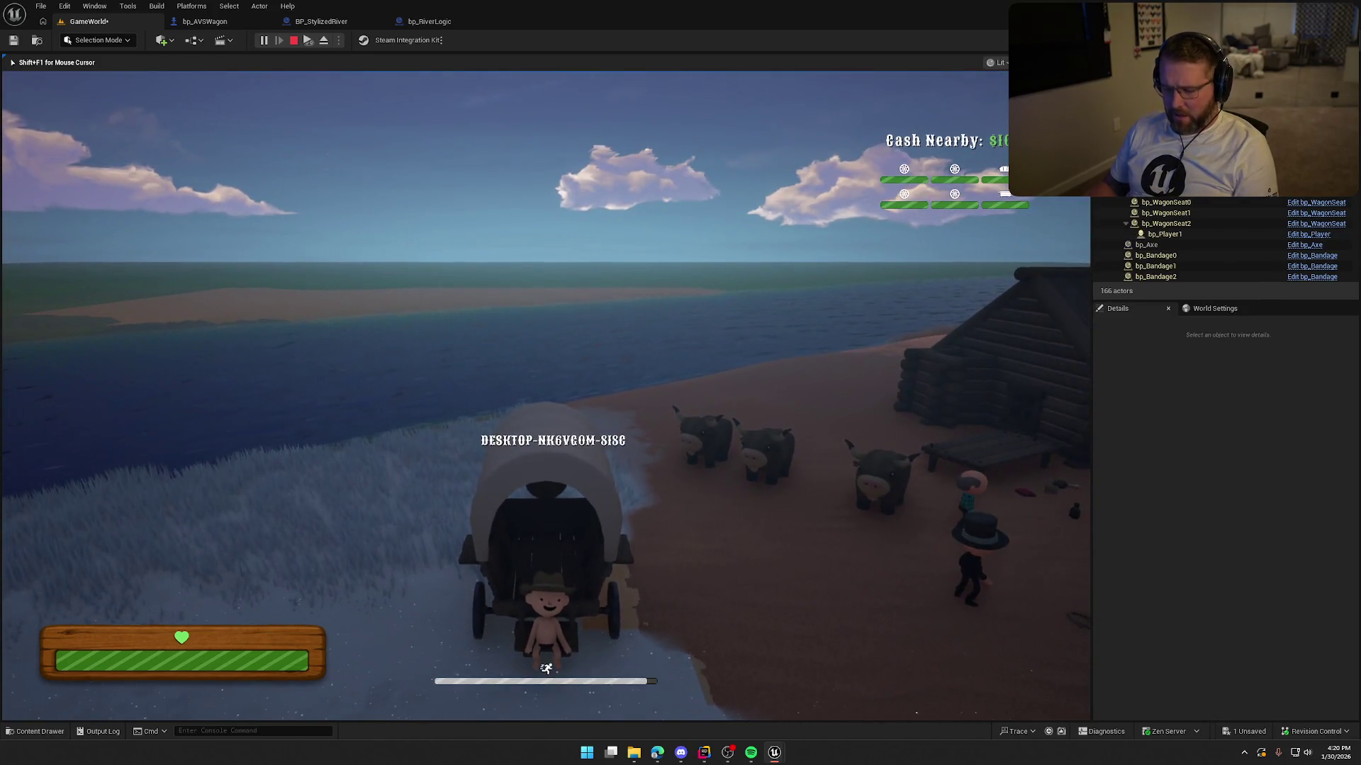
pyautogui.press('super')
pyautogui.press('super')
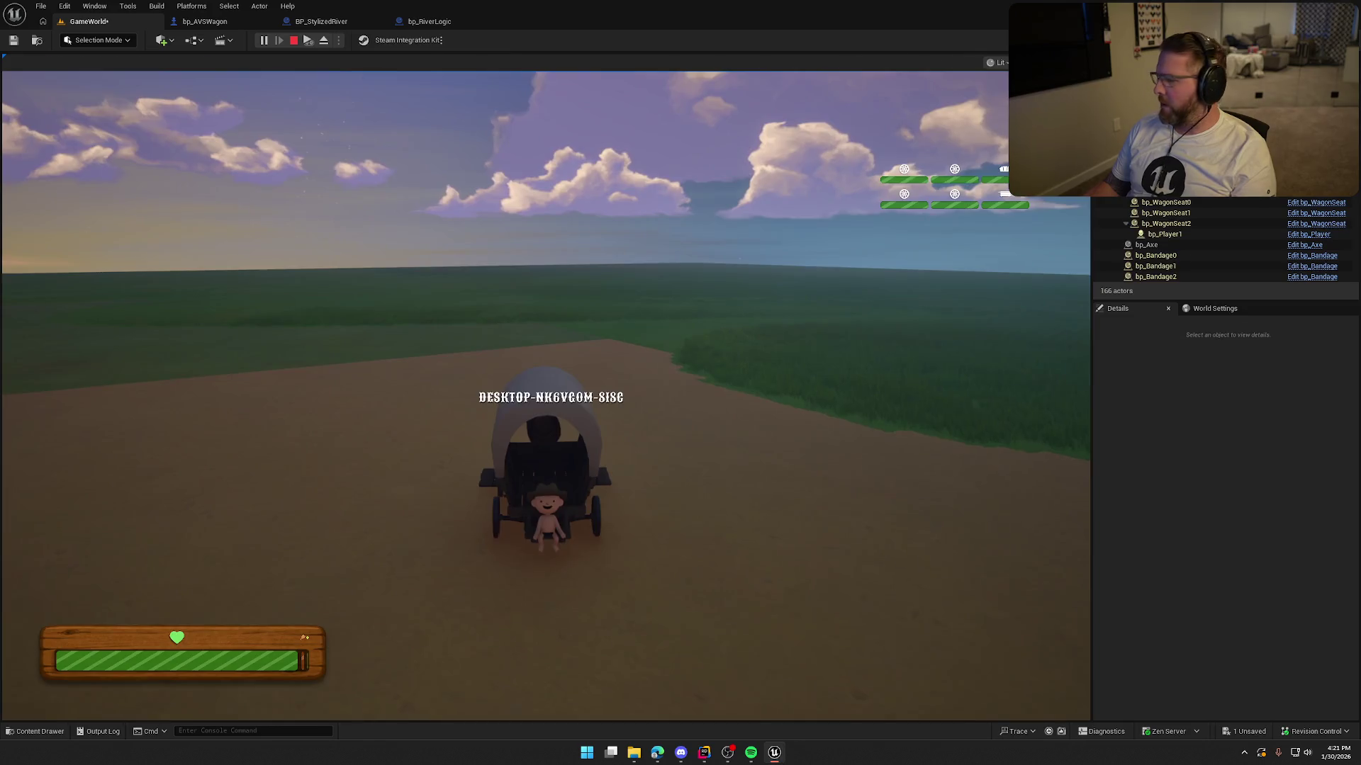
pyautogui.press('Escape')
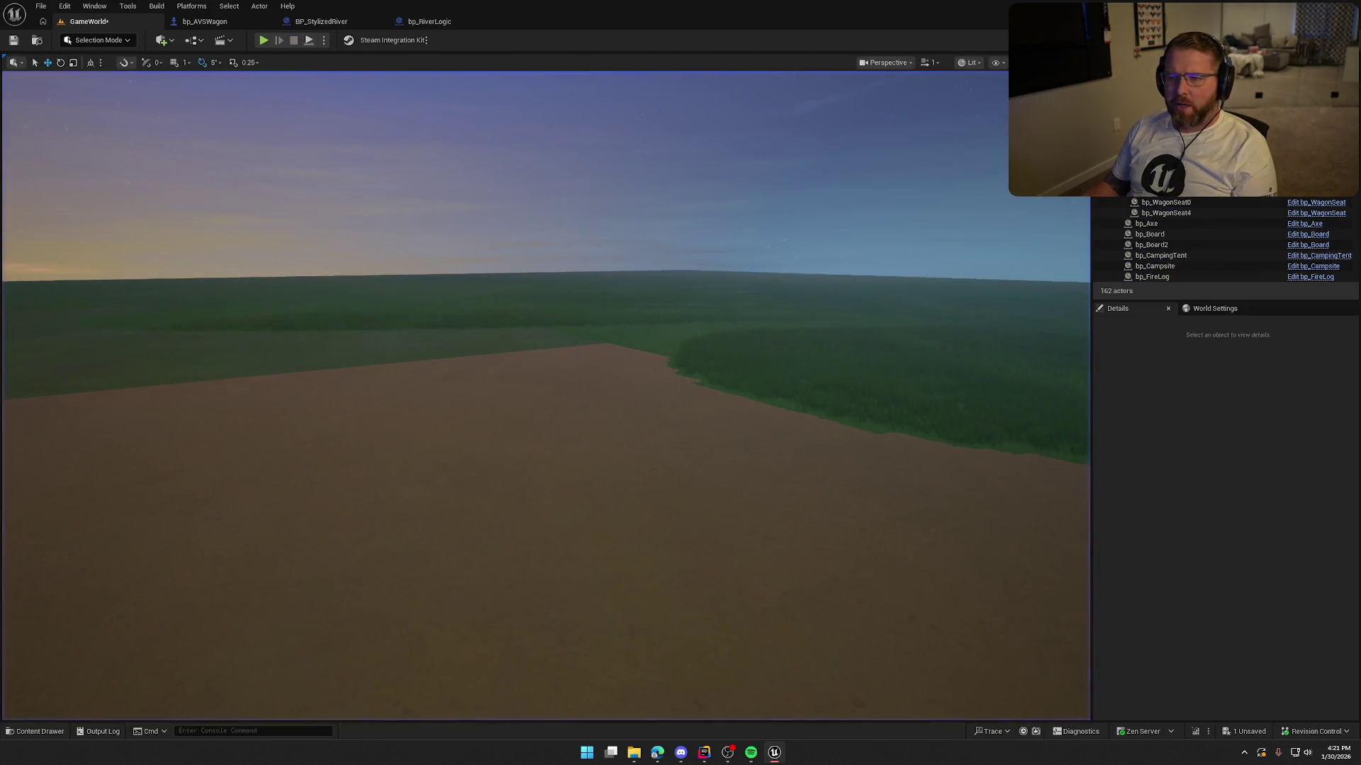
# Step: Play, launch and close an extra networked client window, then start Play again
pyautogui.click(272, 42)
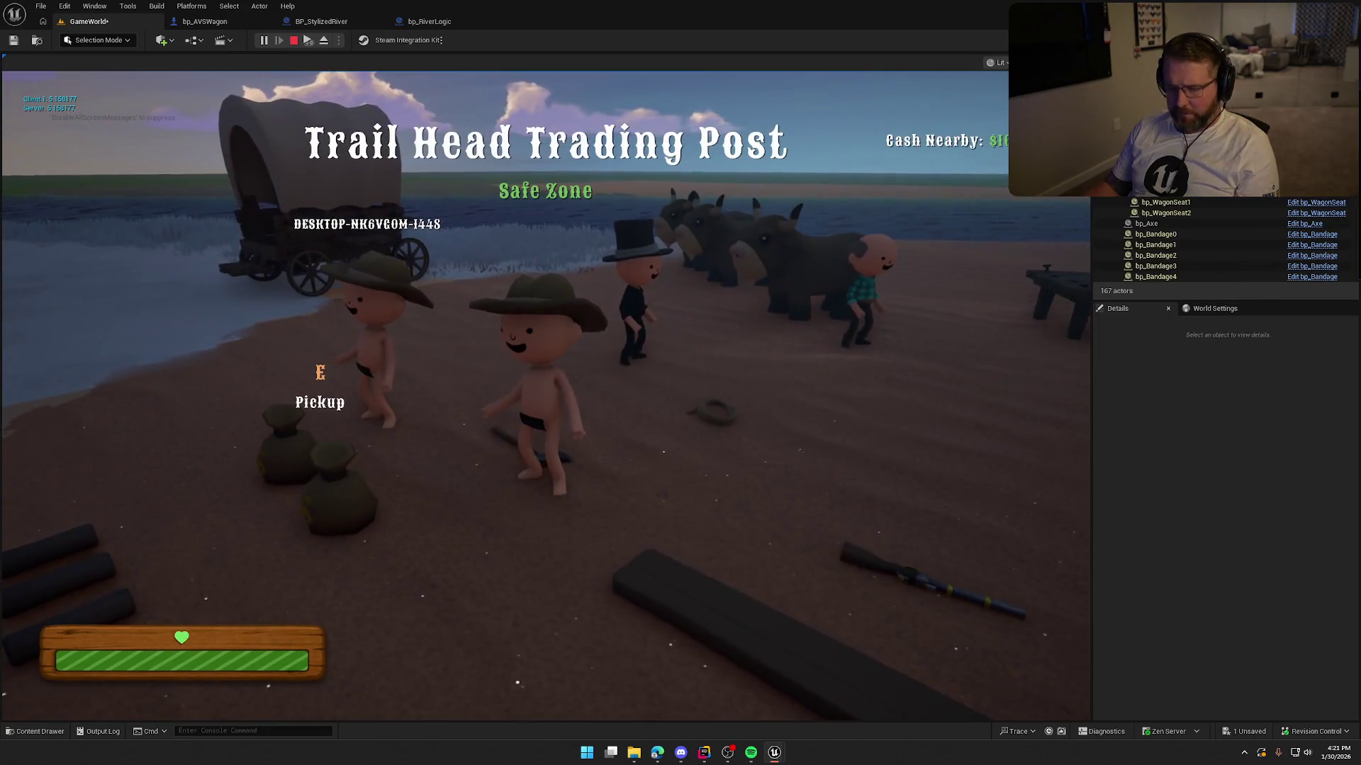
pyautogui.press('super')
pyautogui.click(307, 40)
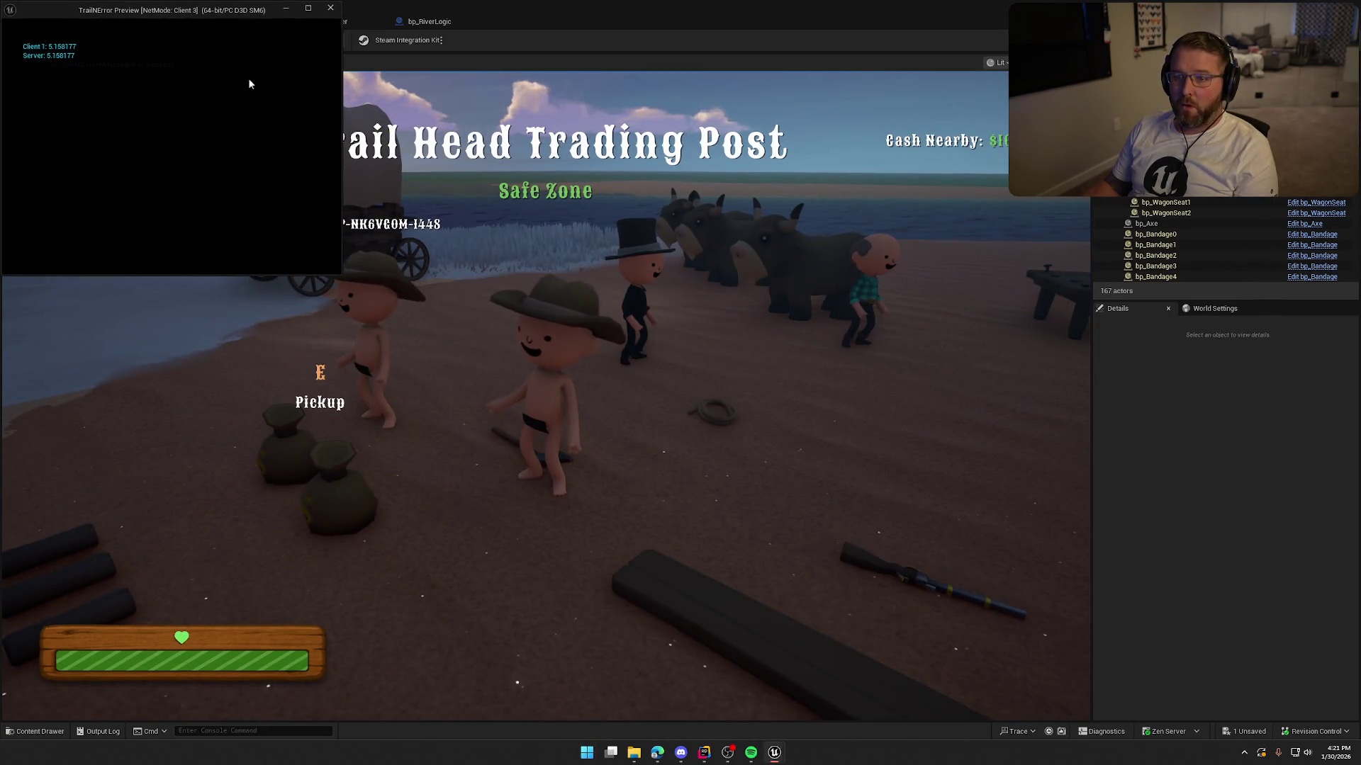
pyautogui.click(331, 8)
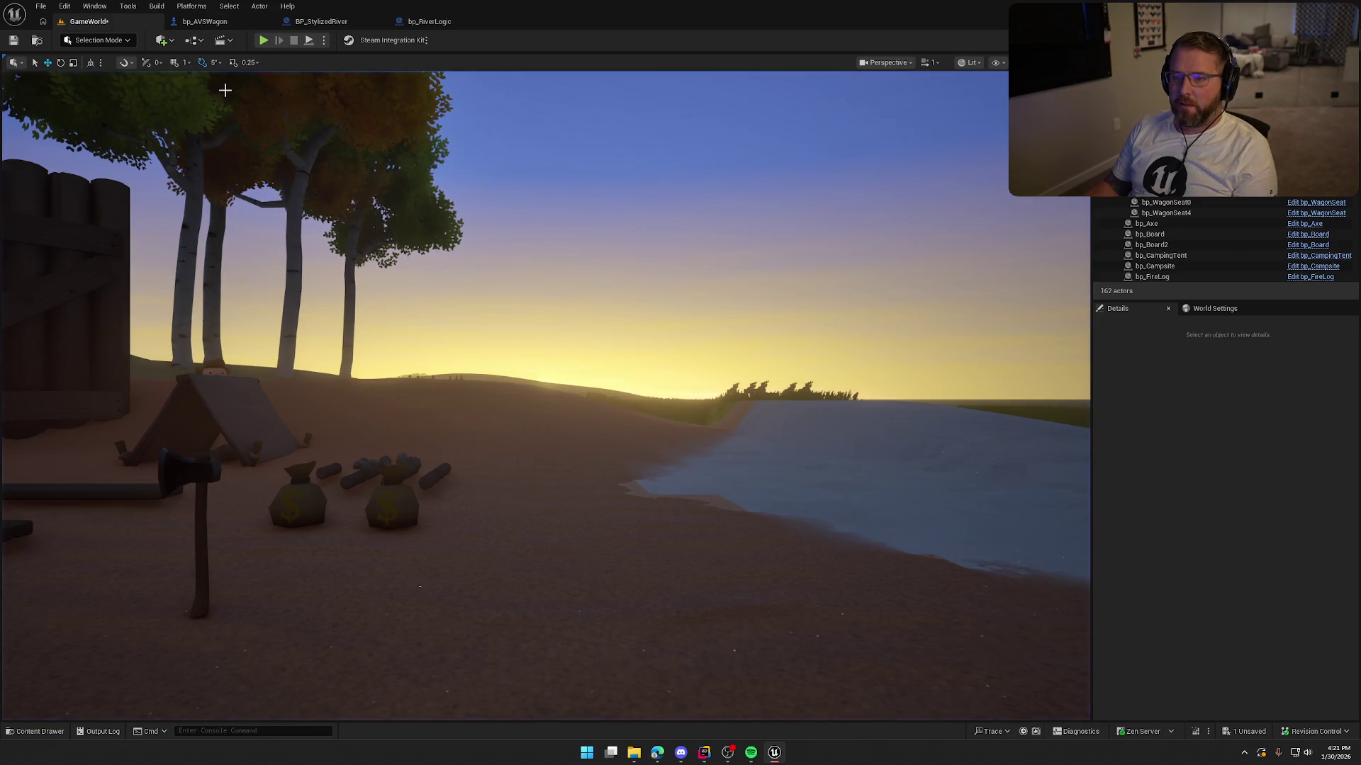
pyautogui.click(264, 40)
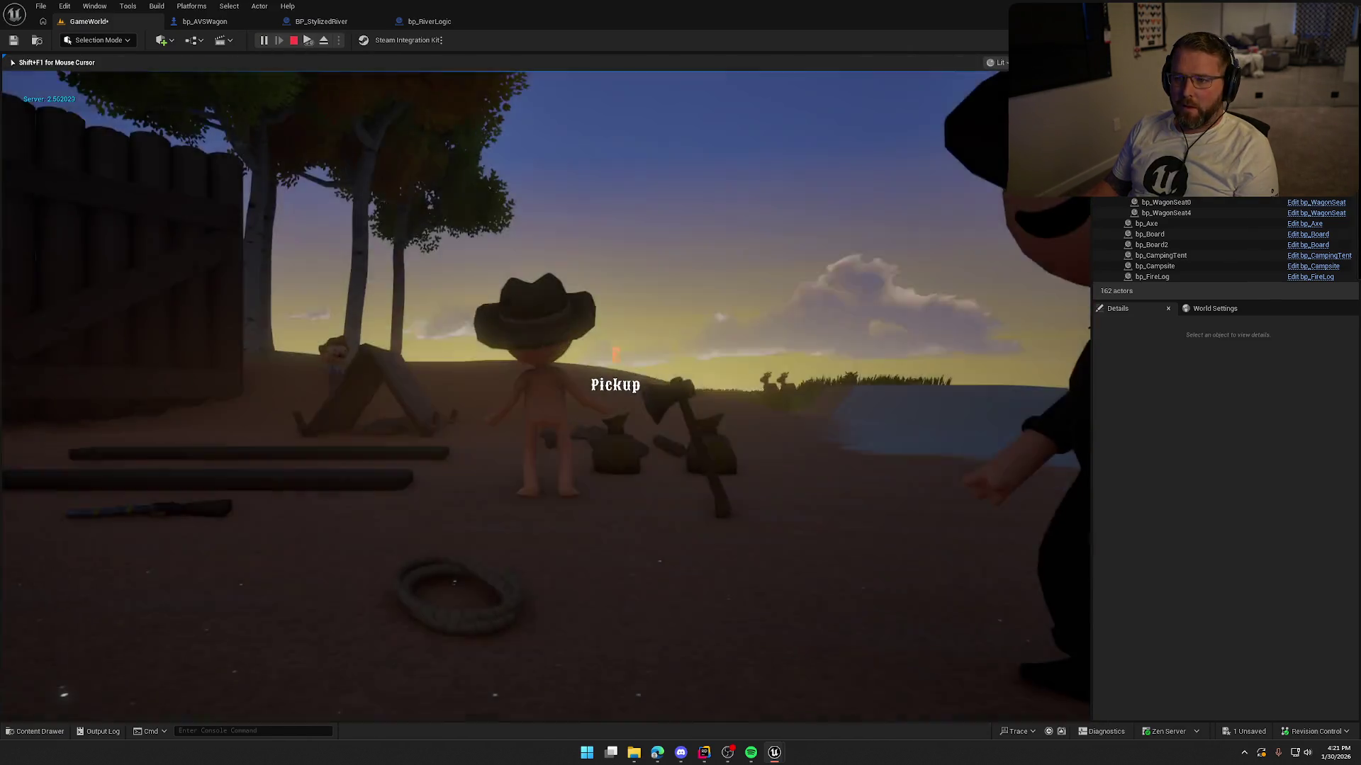
# Step: Board the covered wagon with E and ride it across the river, then stop with Esc
pyautogui.press('super')
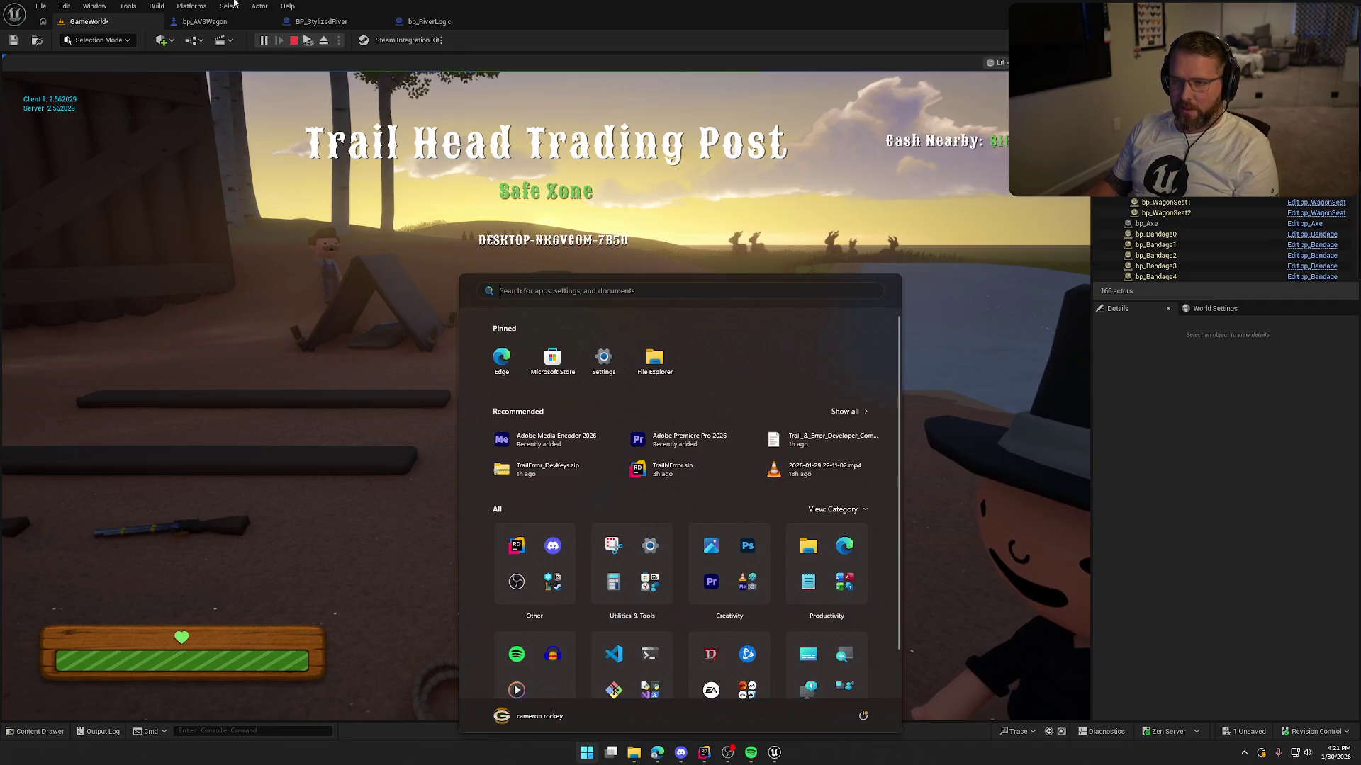
pyautogui.click(375, 194)
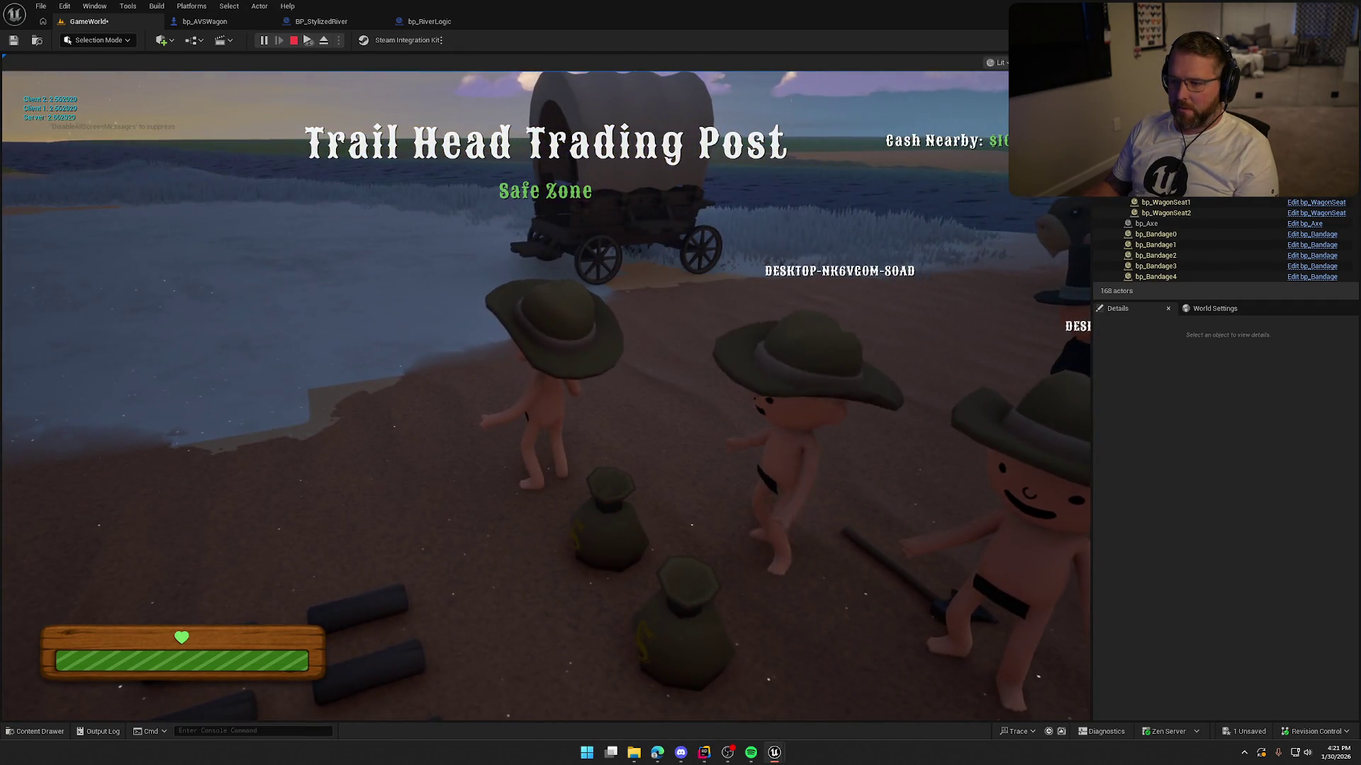
pyautogui.press('super')
pyautogui.press('super')
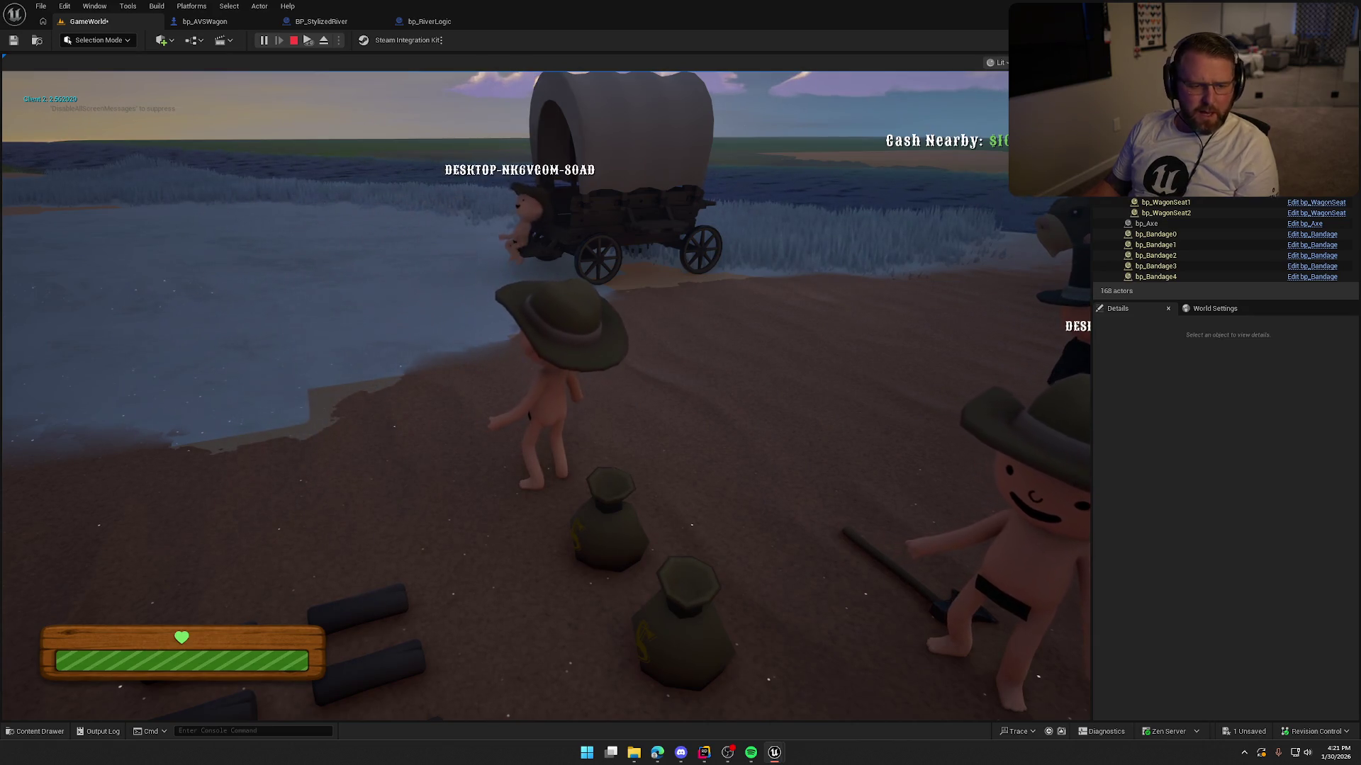
pyautogui.press('super')
pyautogui.press('super')
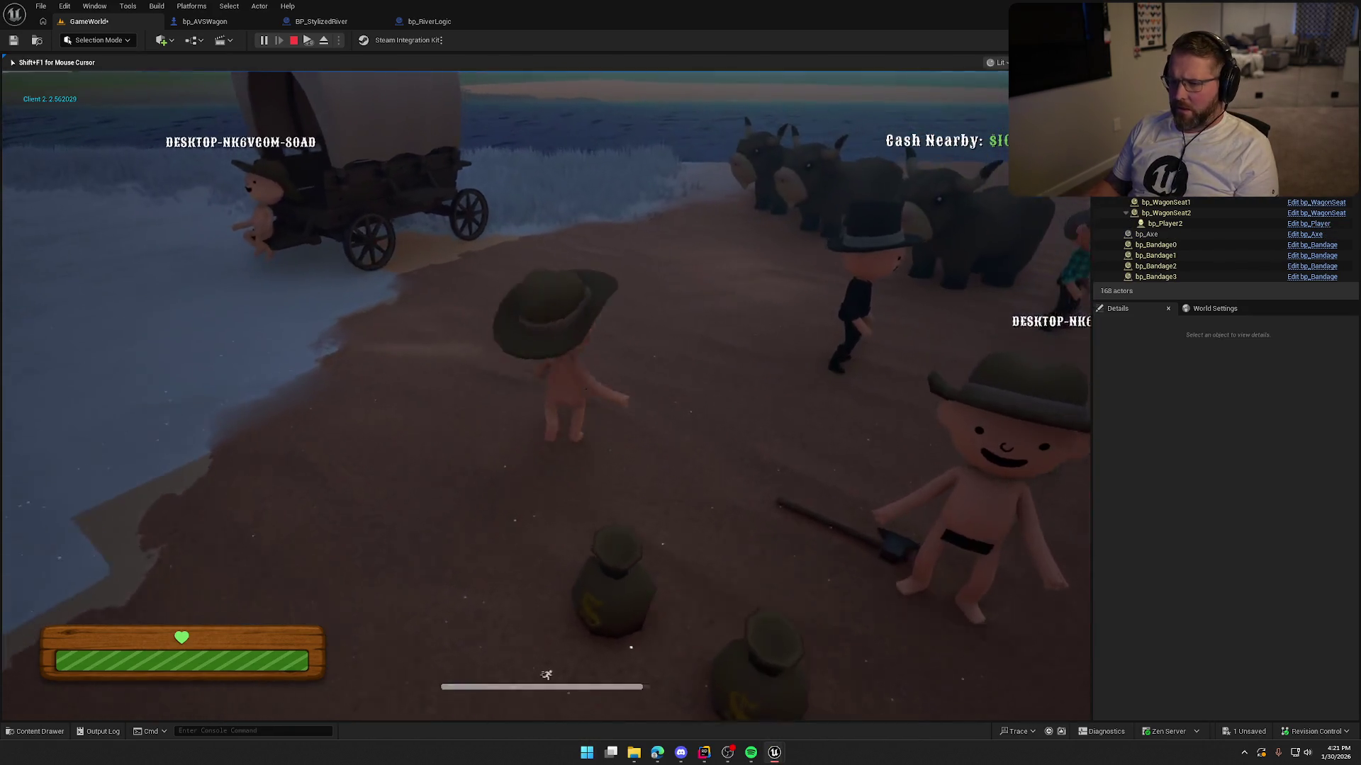
pyautogui.press('e')
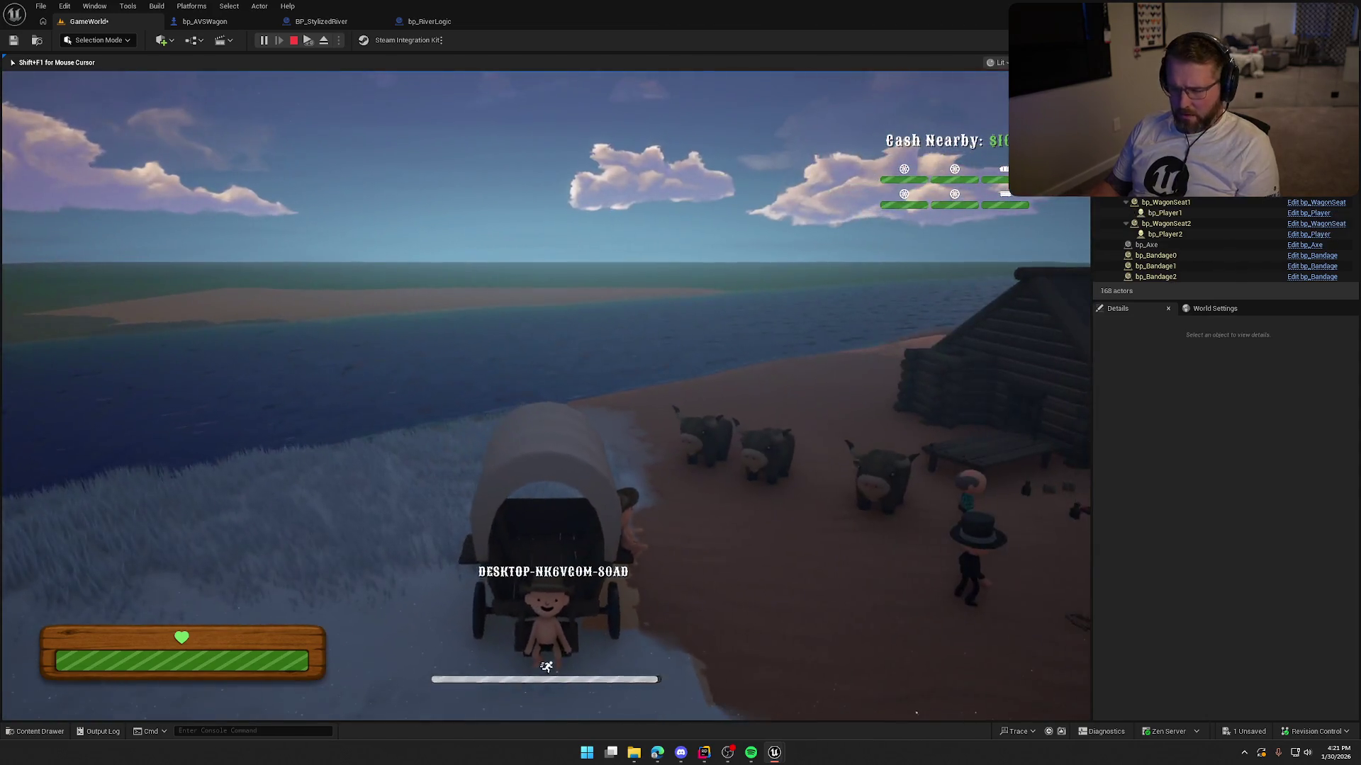
pyautogui.press('super')
pyautogui.press('super')
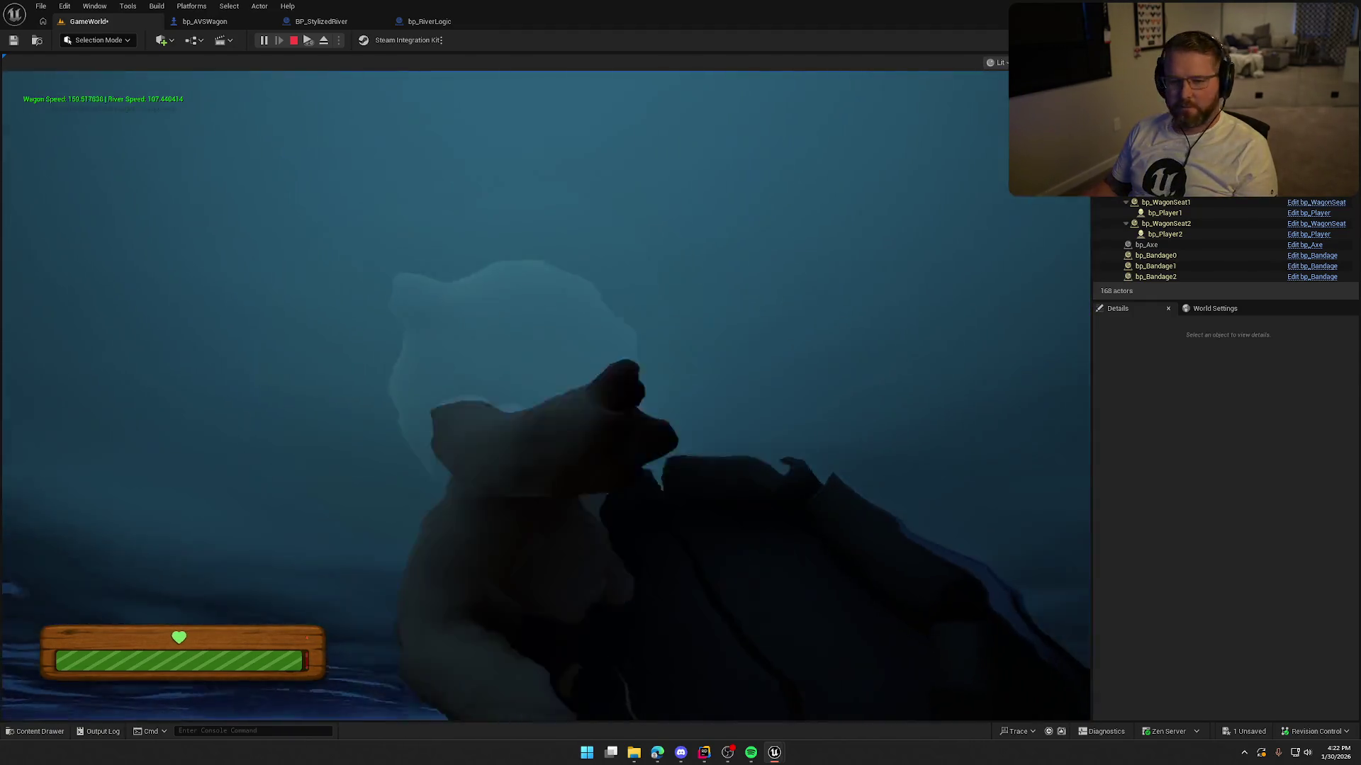
pyautogui.press('Escape')
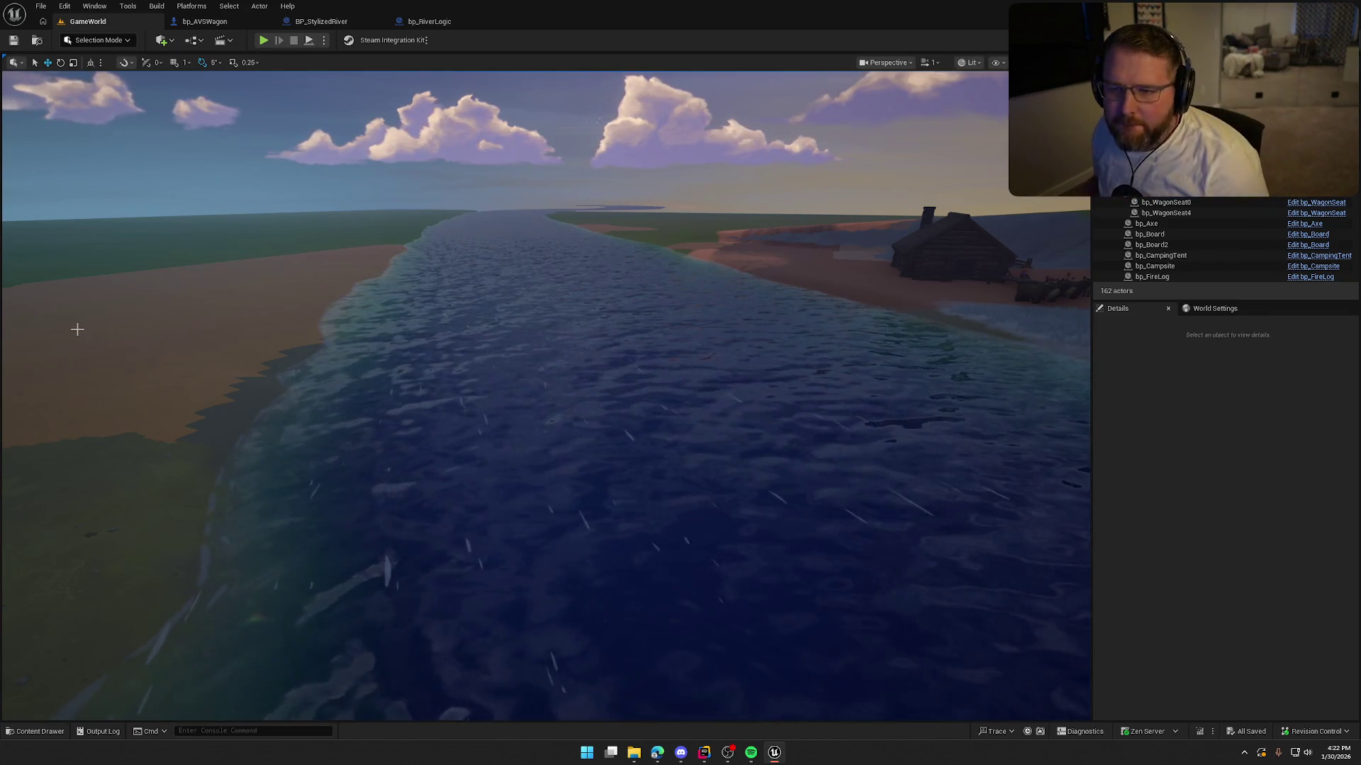
pyautogui.click(263, 41)
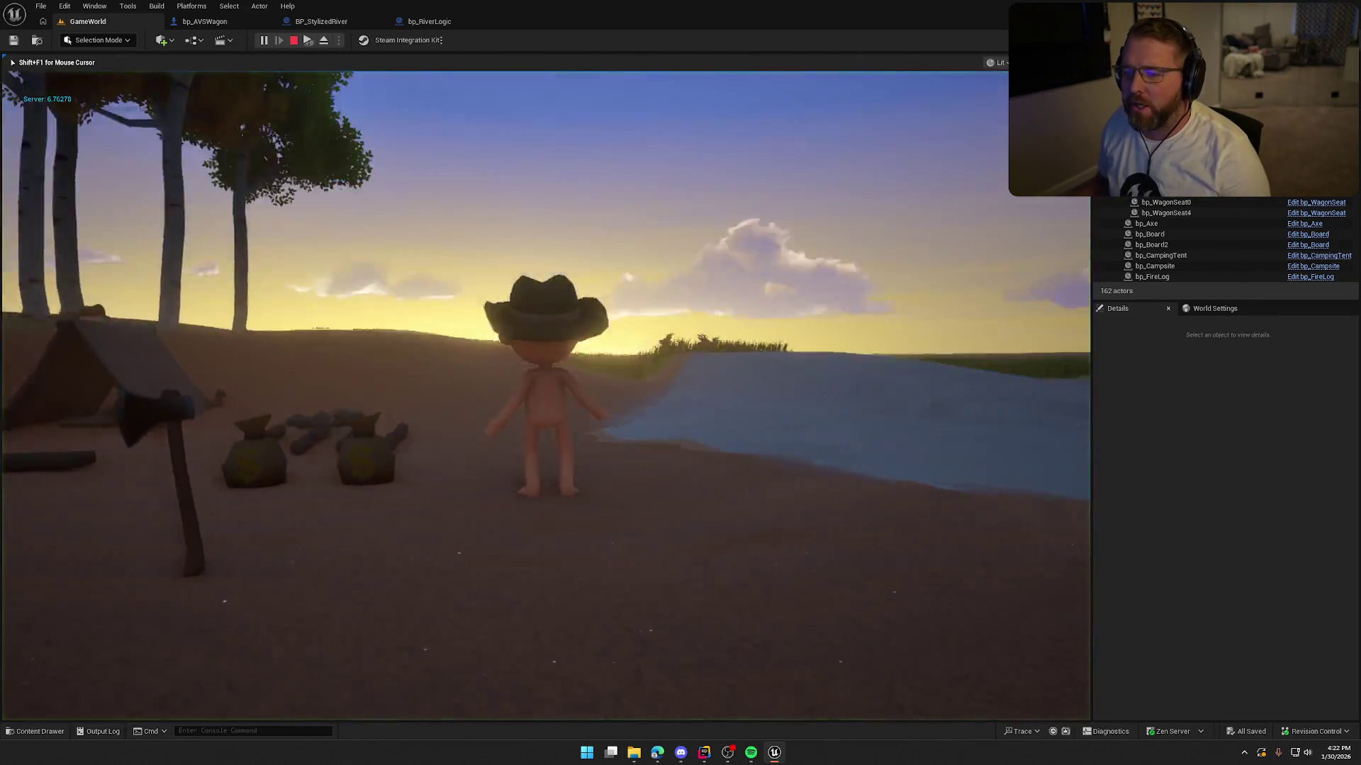
pyautogui.press('super')
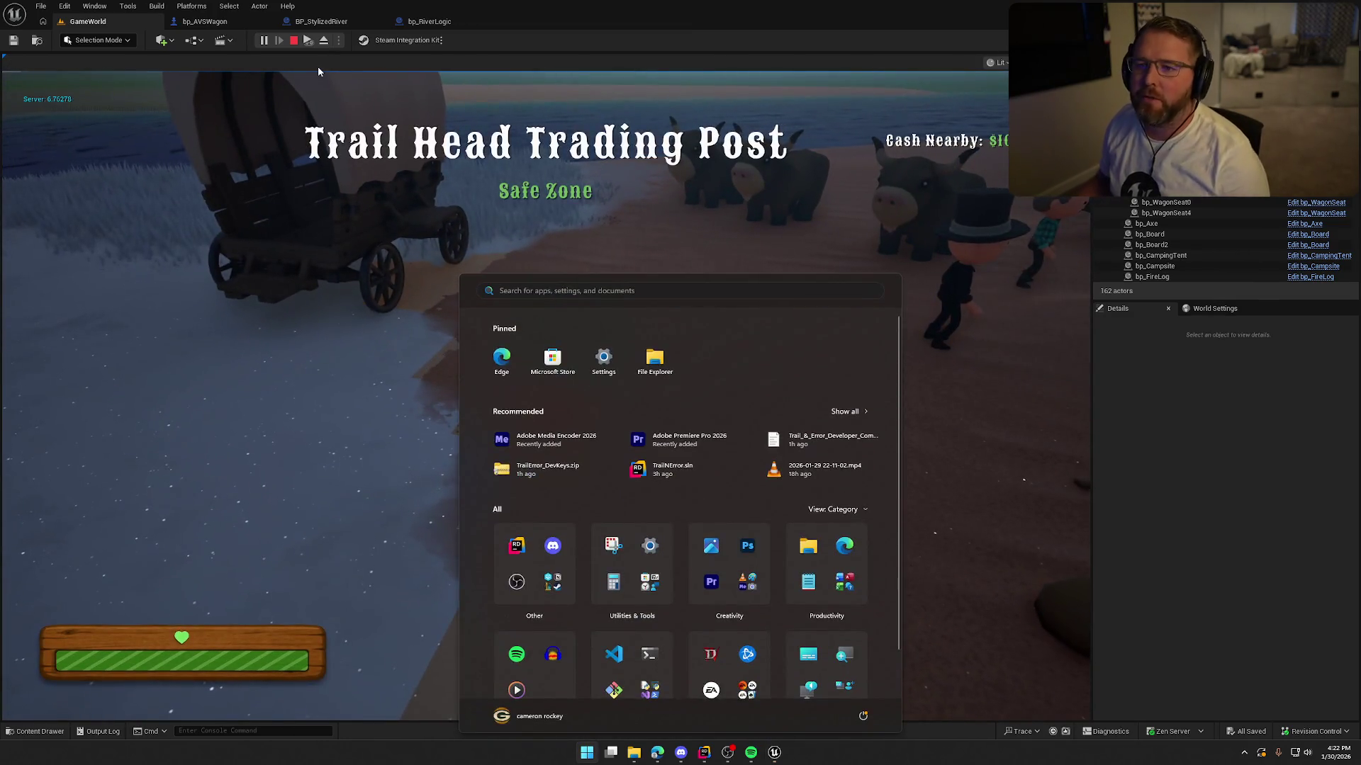
pyautogui.press('super')
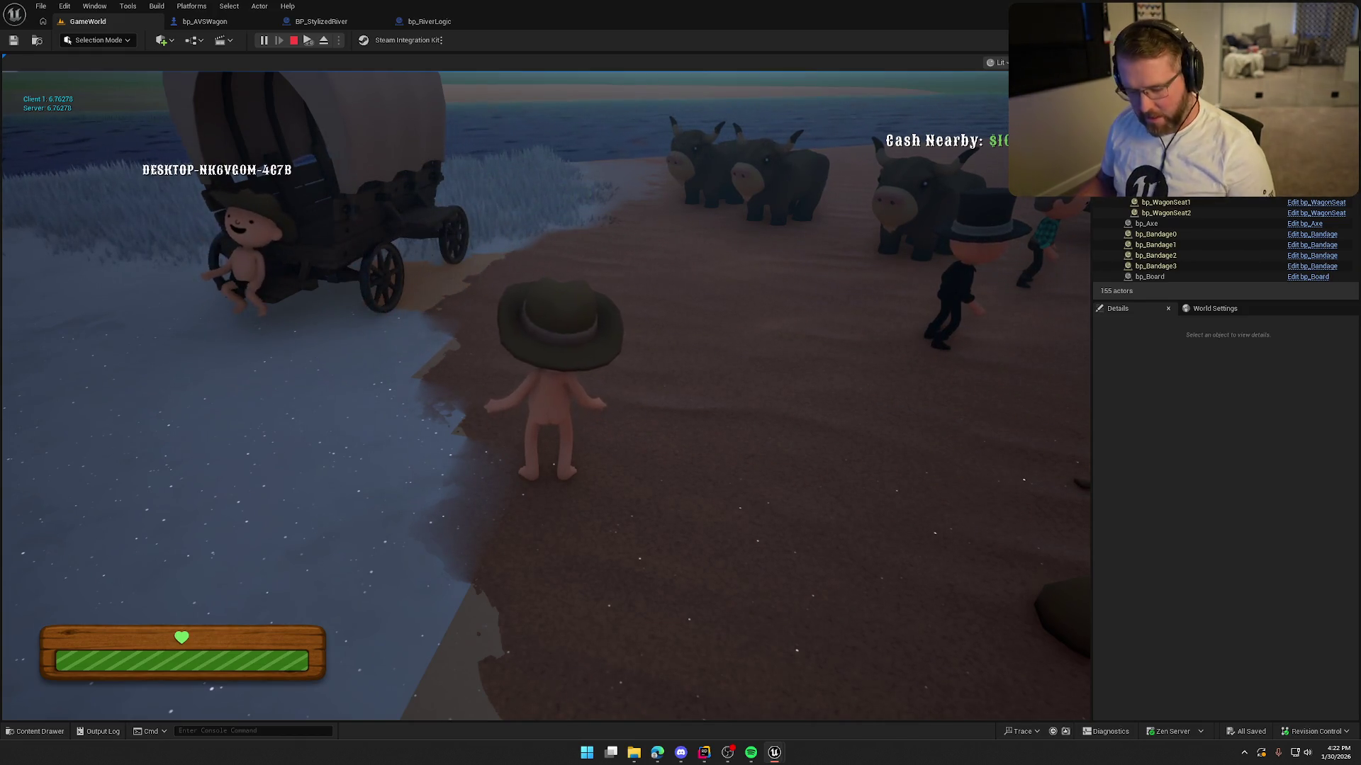
pyautogui.press('super')
pyautogui.press('super')
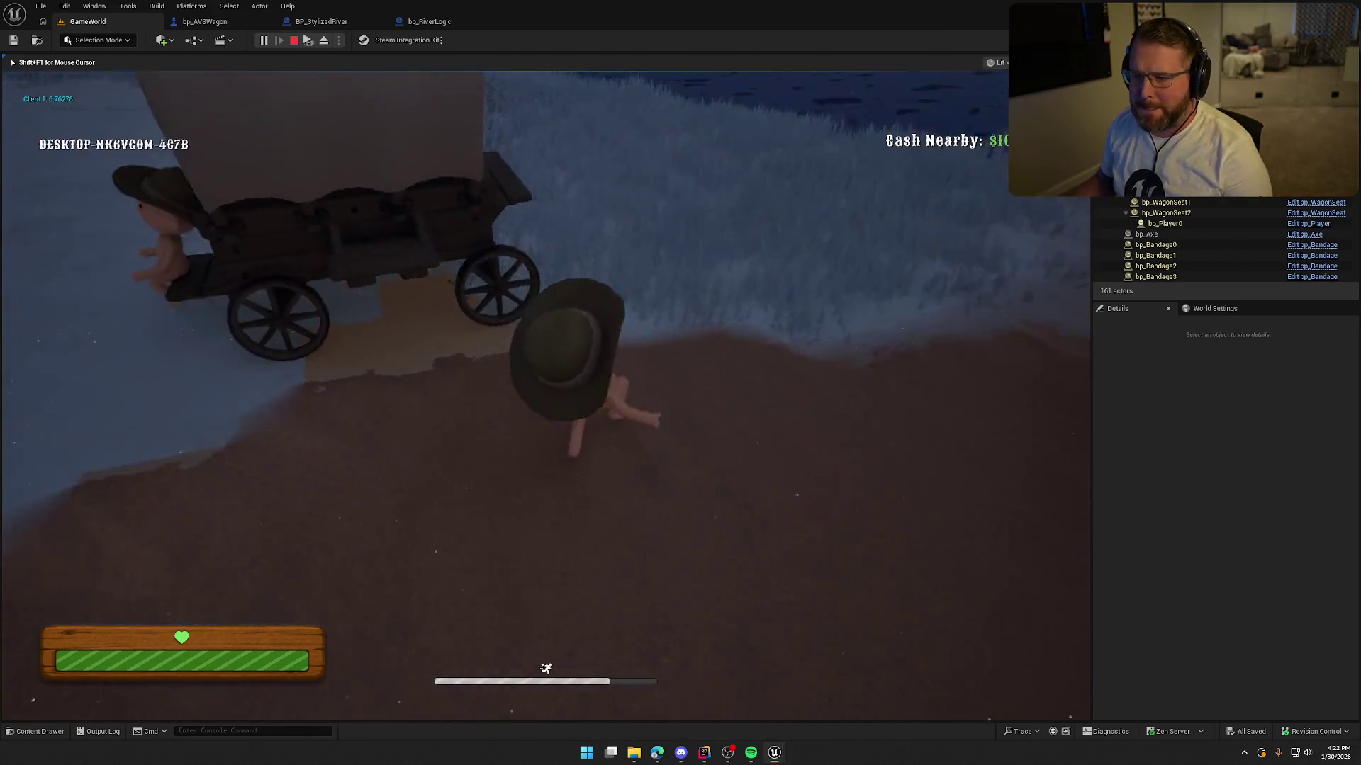
pyautogui.press('e')
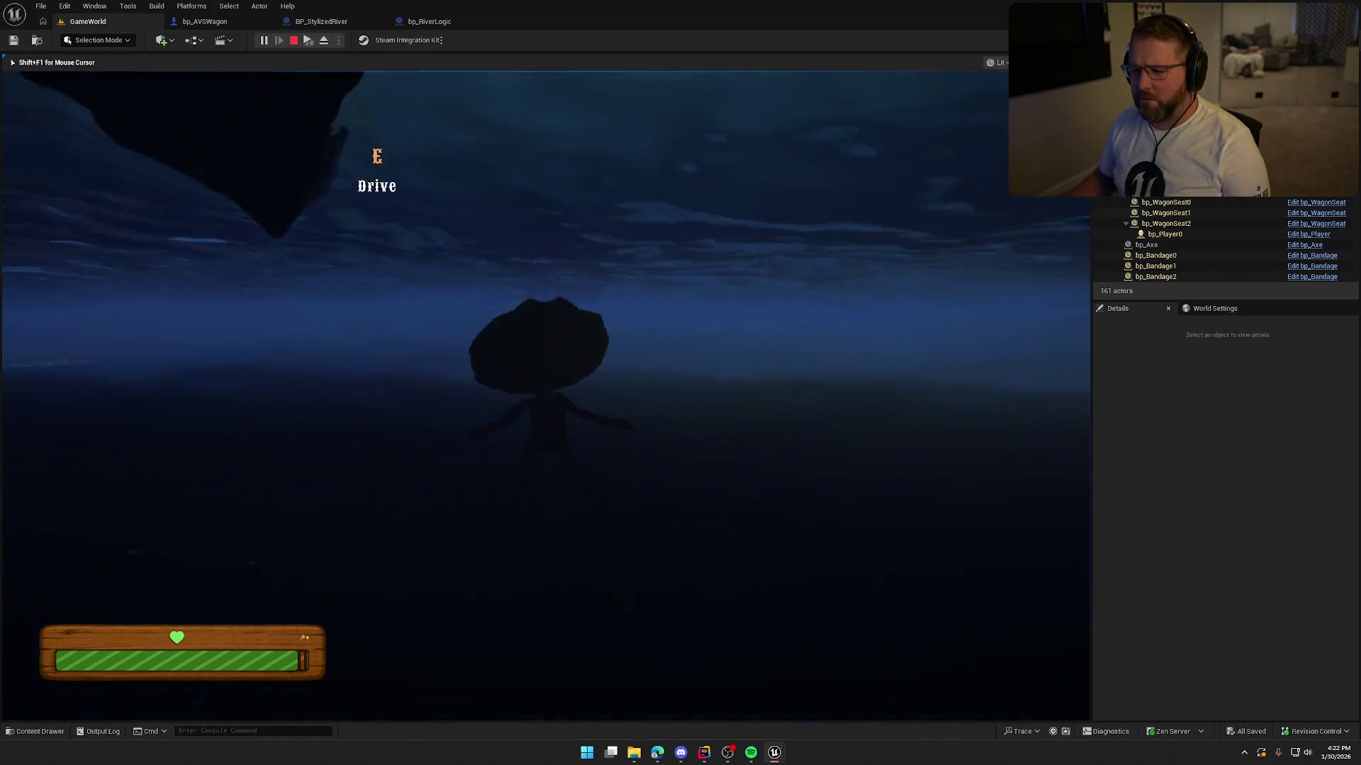
pyautogui.hotkey('shift', 'F1')
pyautogui.click(294, 40)
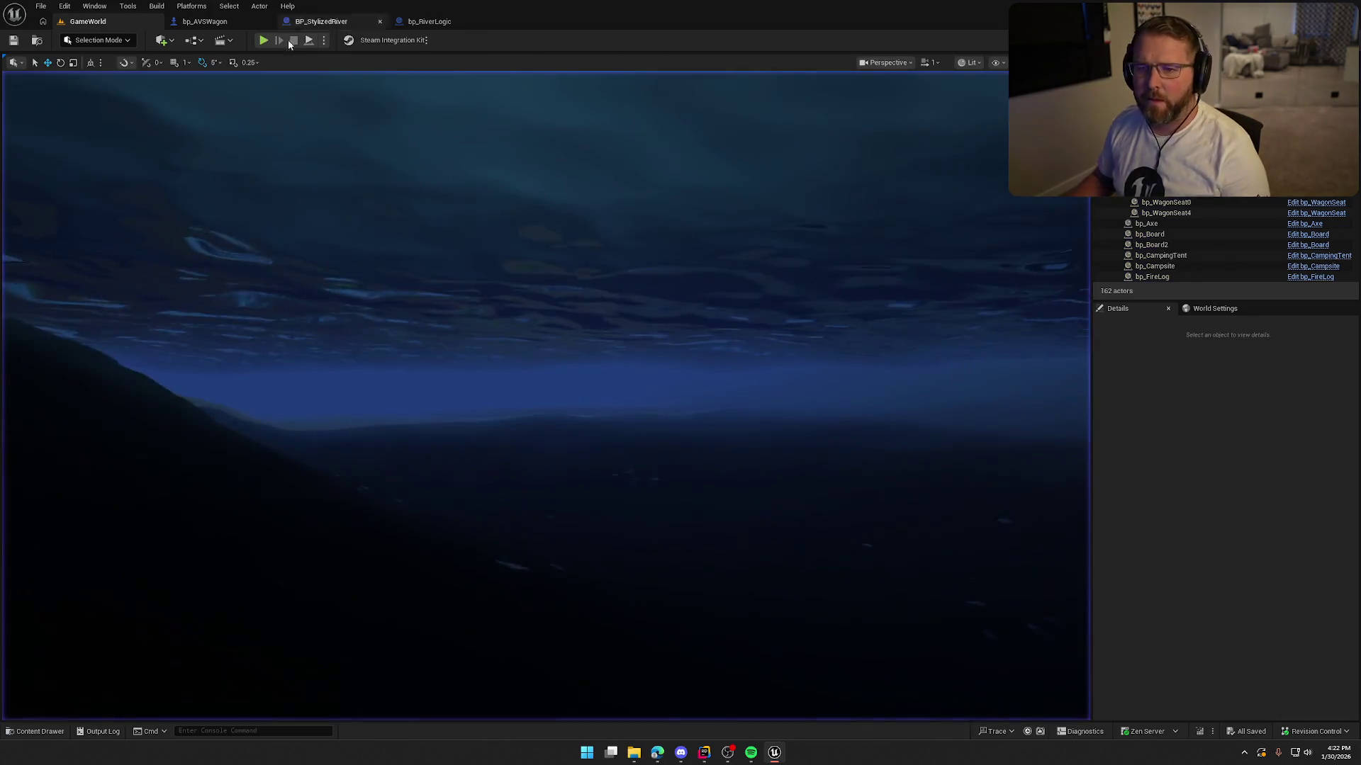
pyautogui.click(264, 40)
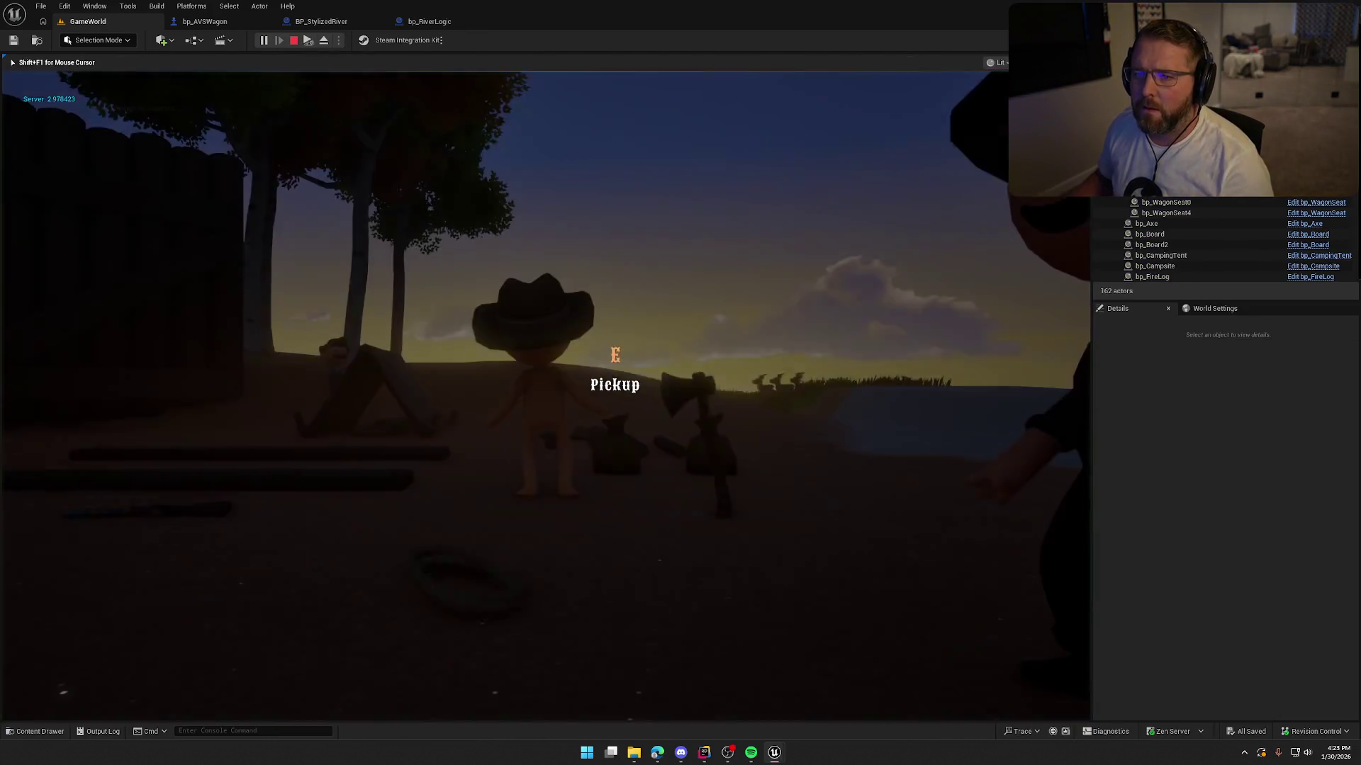
pyautogui.press('super')
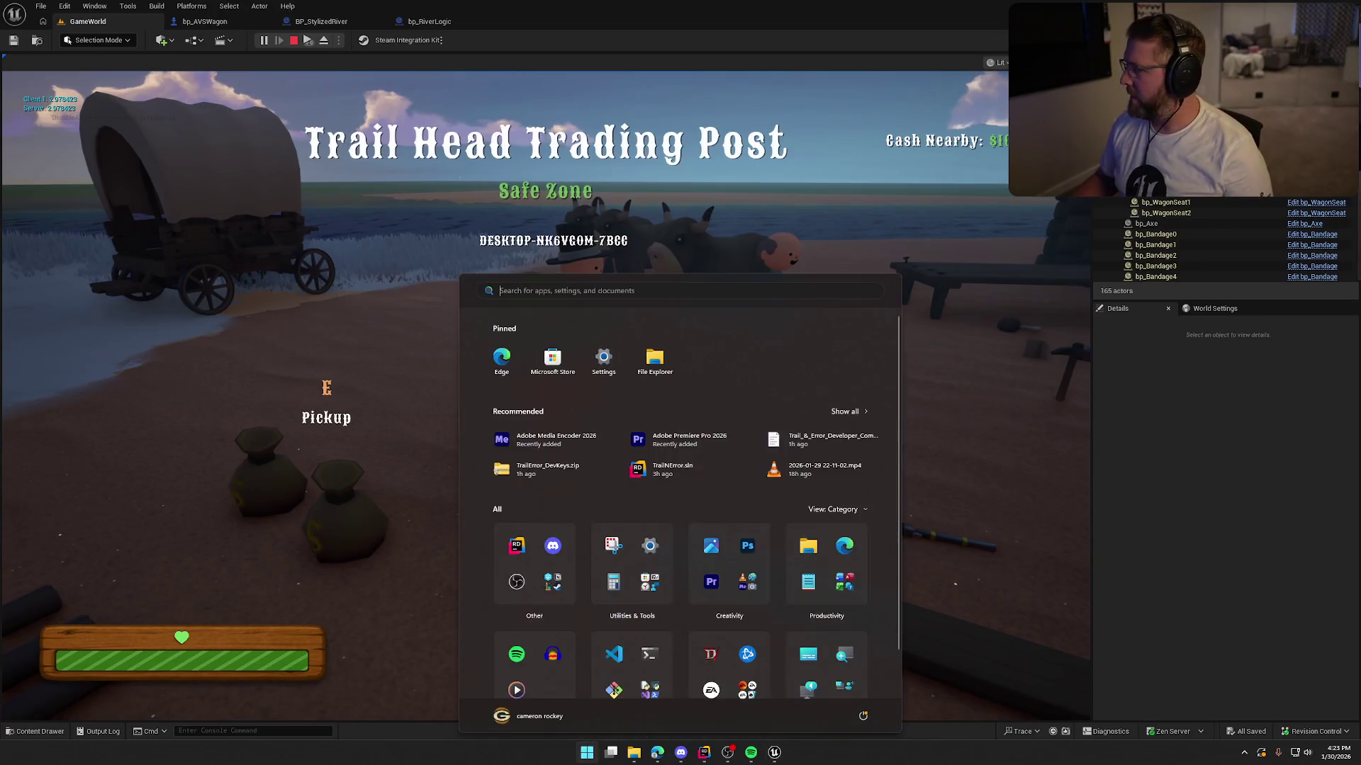
pyautogui.press('Escape')
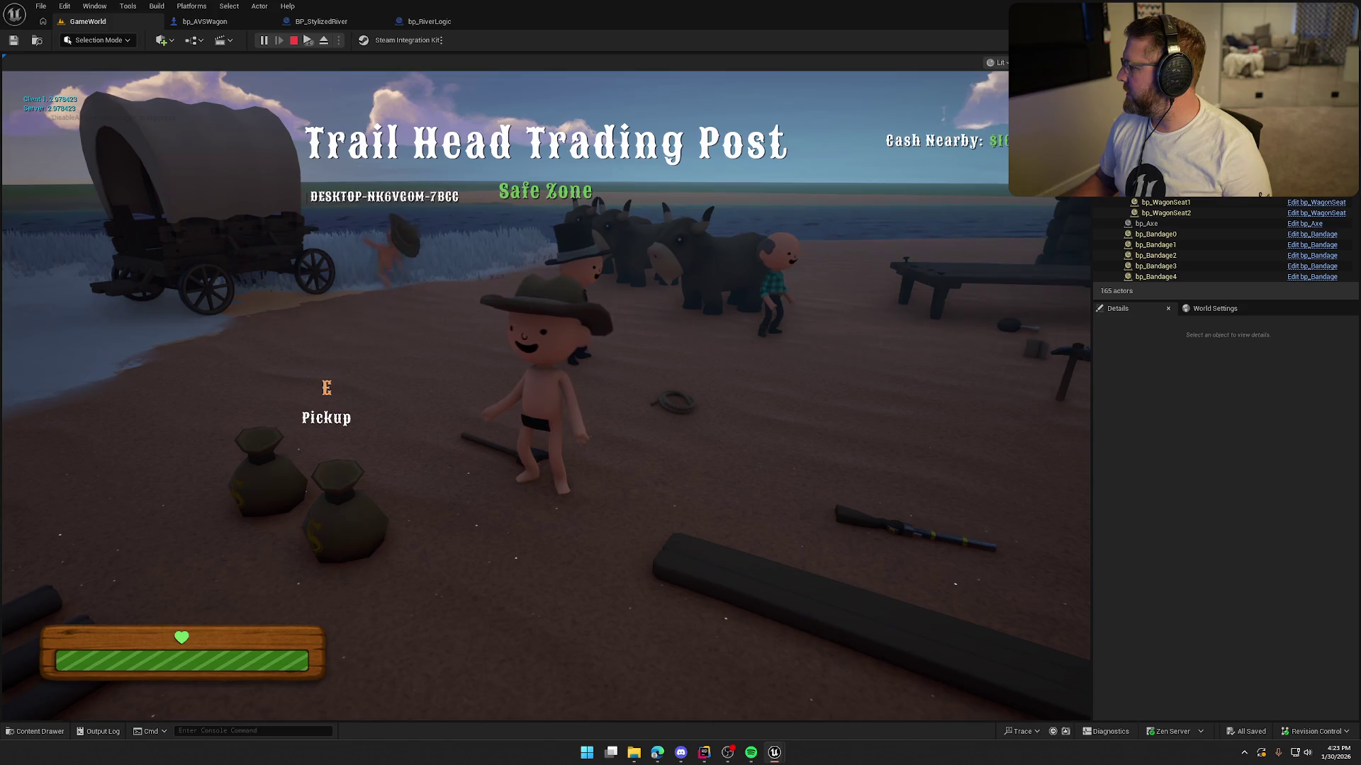
pyautogui.press('super')
pyautogui.click(445, 329)
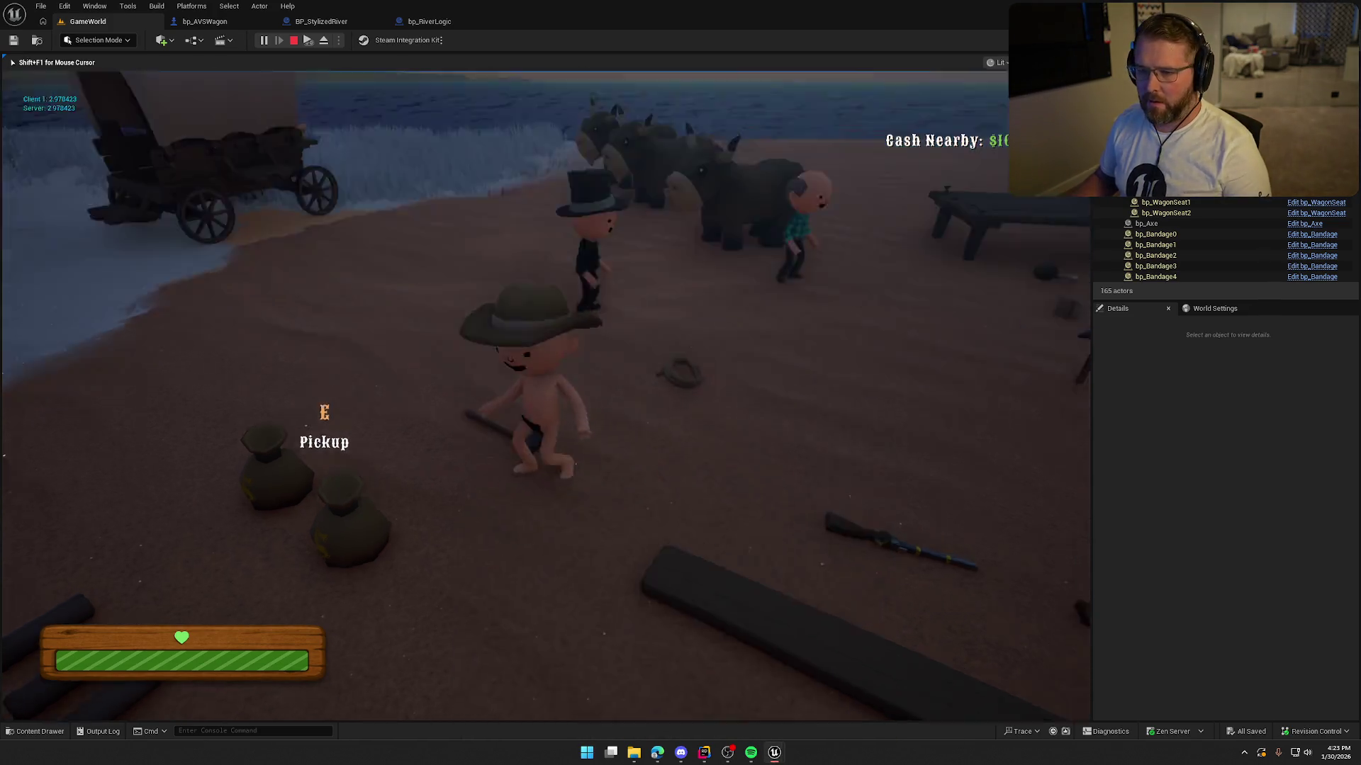
pyautogui.press('e')
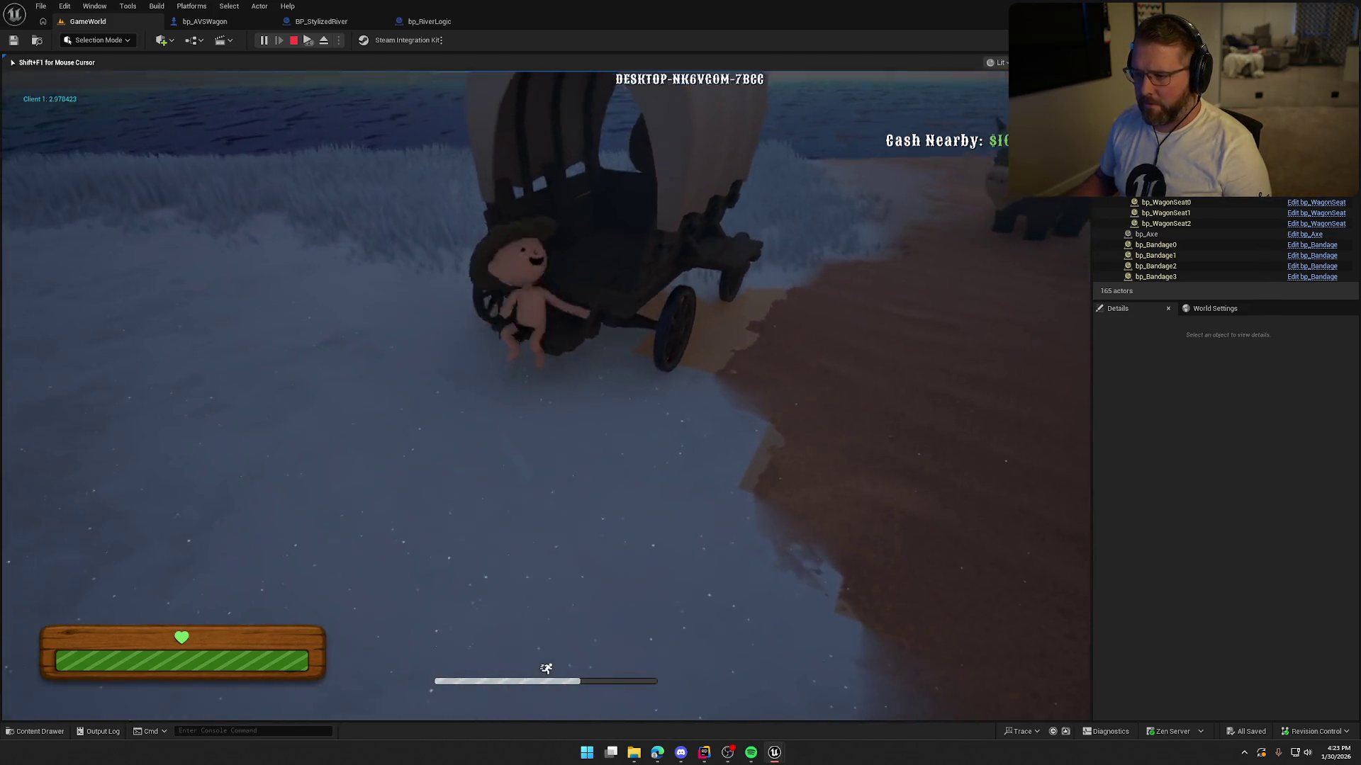
pyautogui.press('super')
pyautogui.press('super')
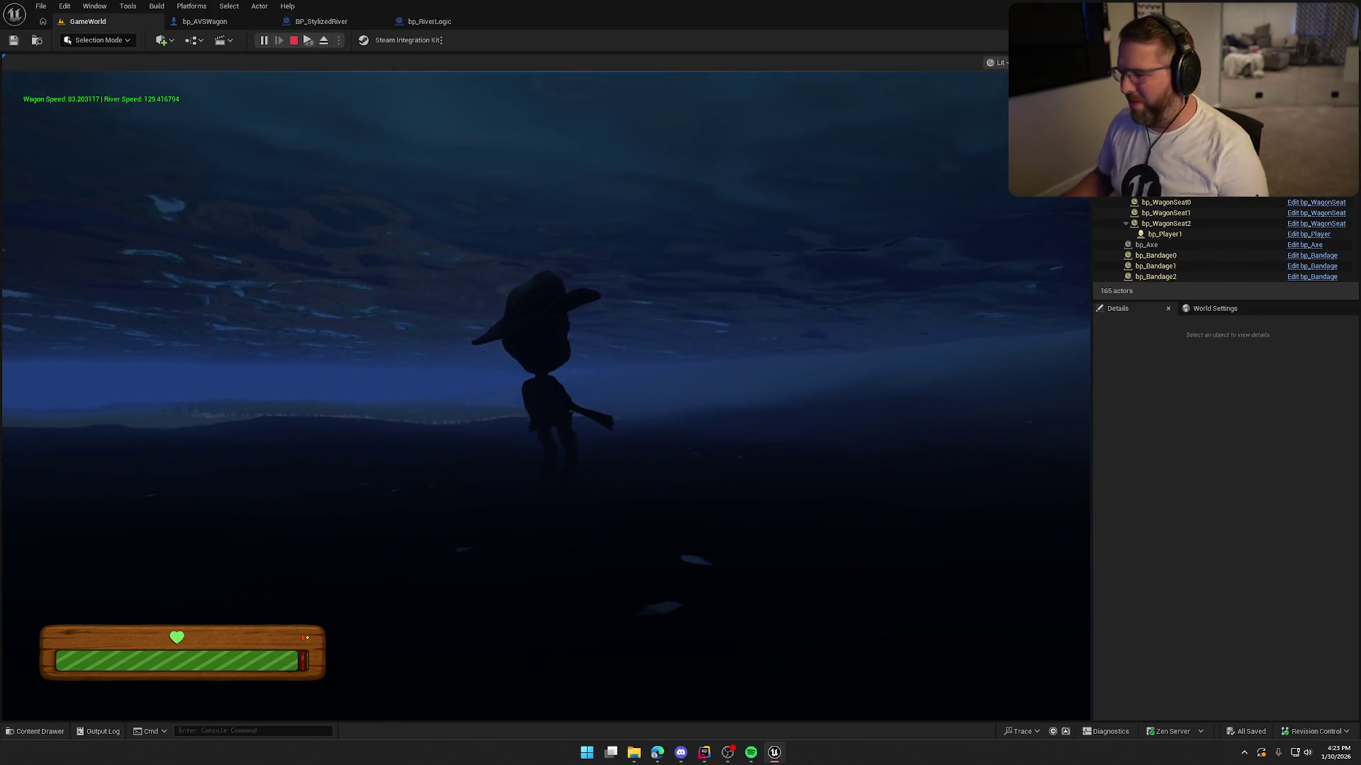
pyautogui.press('Escape')
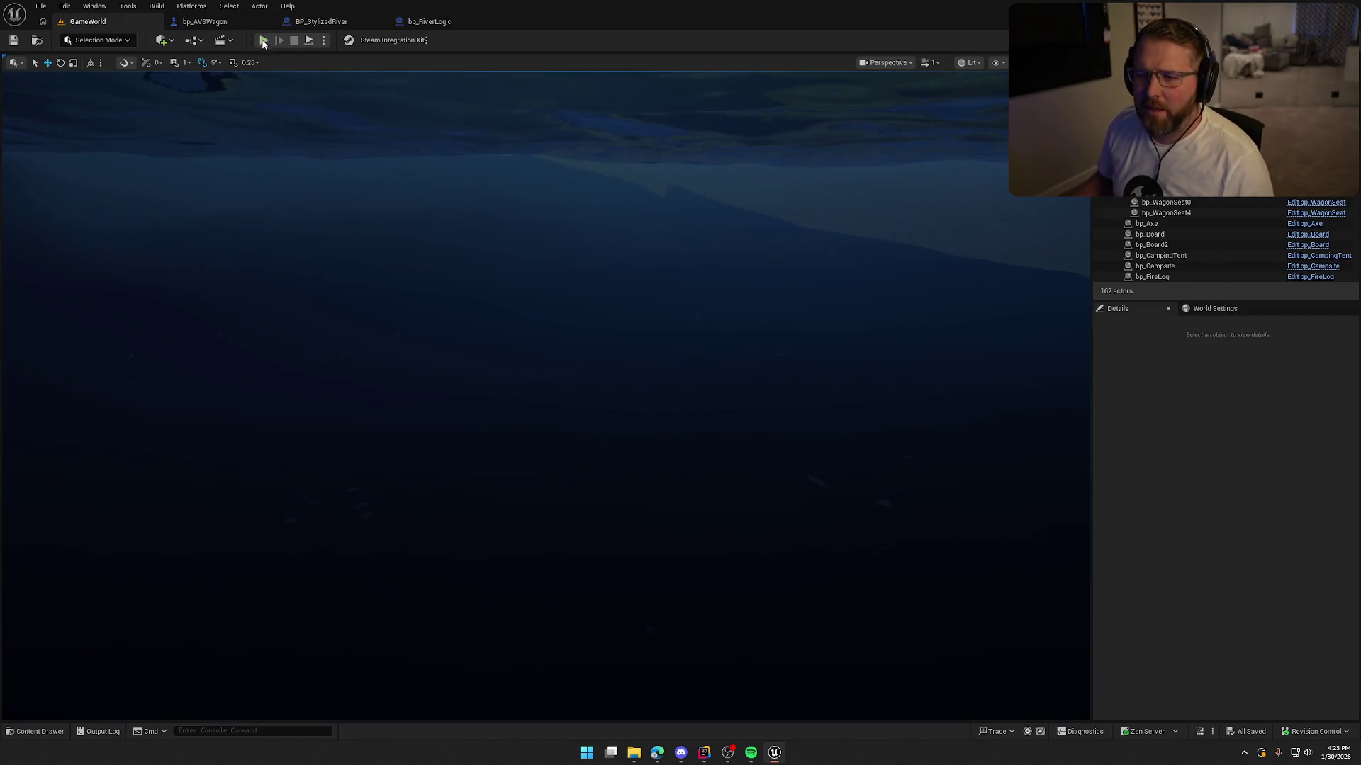
pyautogui.click(262, 40)
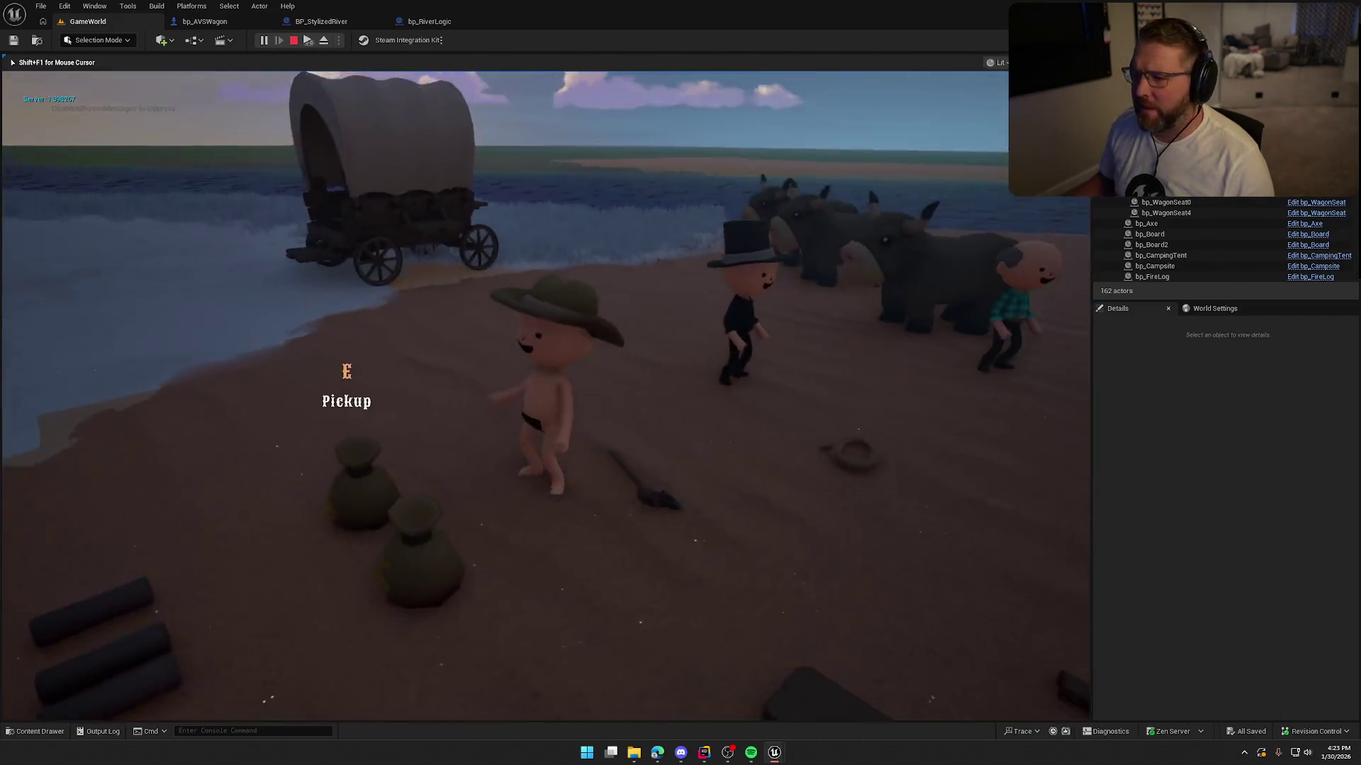
pyautogui.hotkey('shift', 'w')
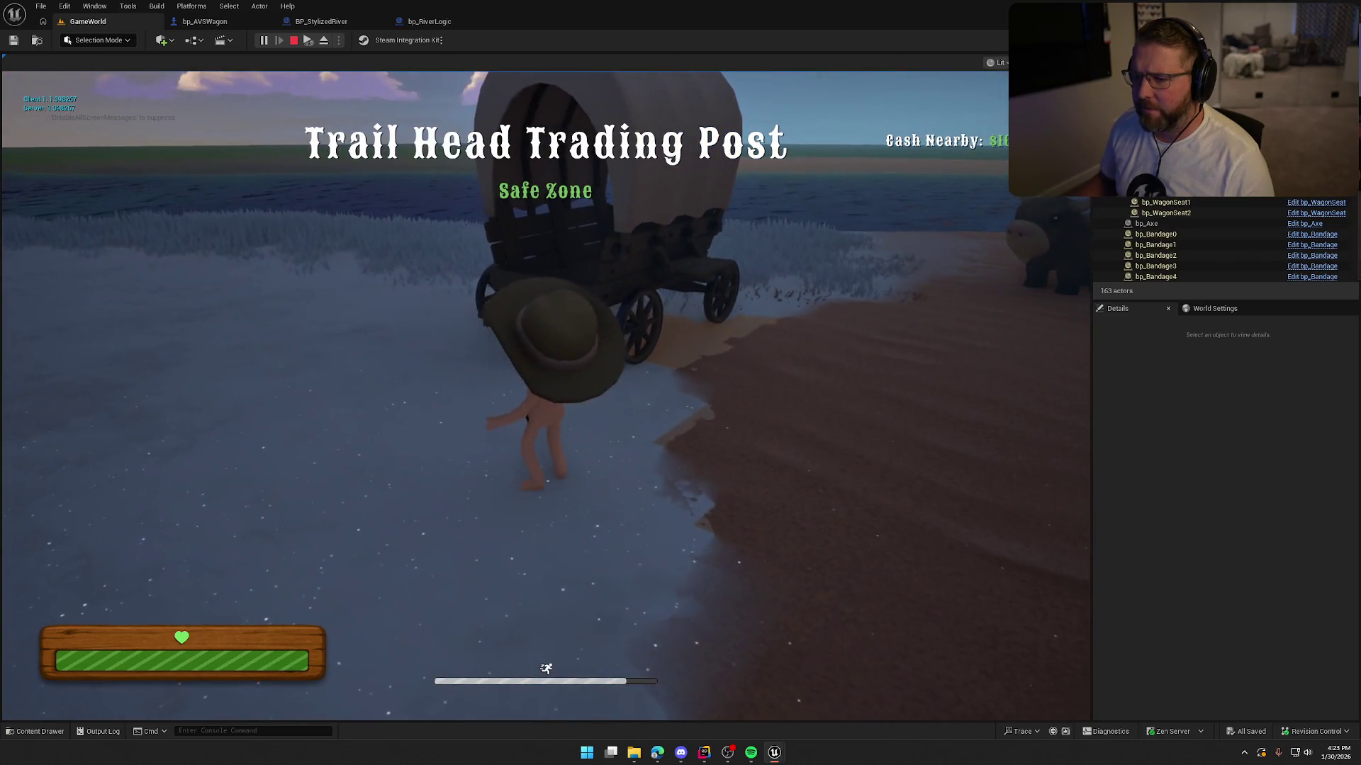
pyautogui.press('super')
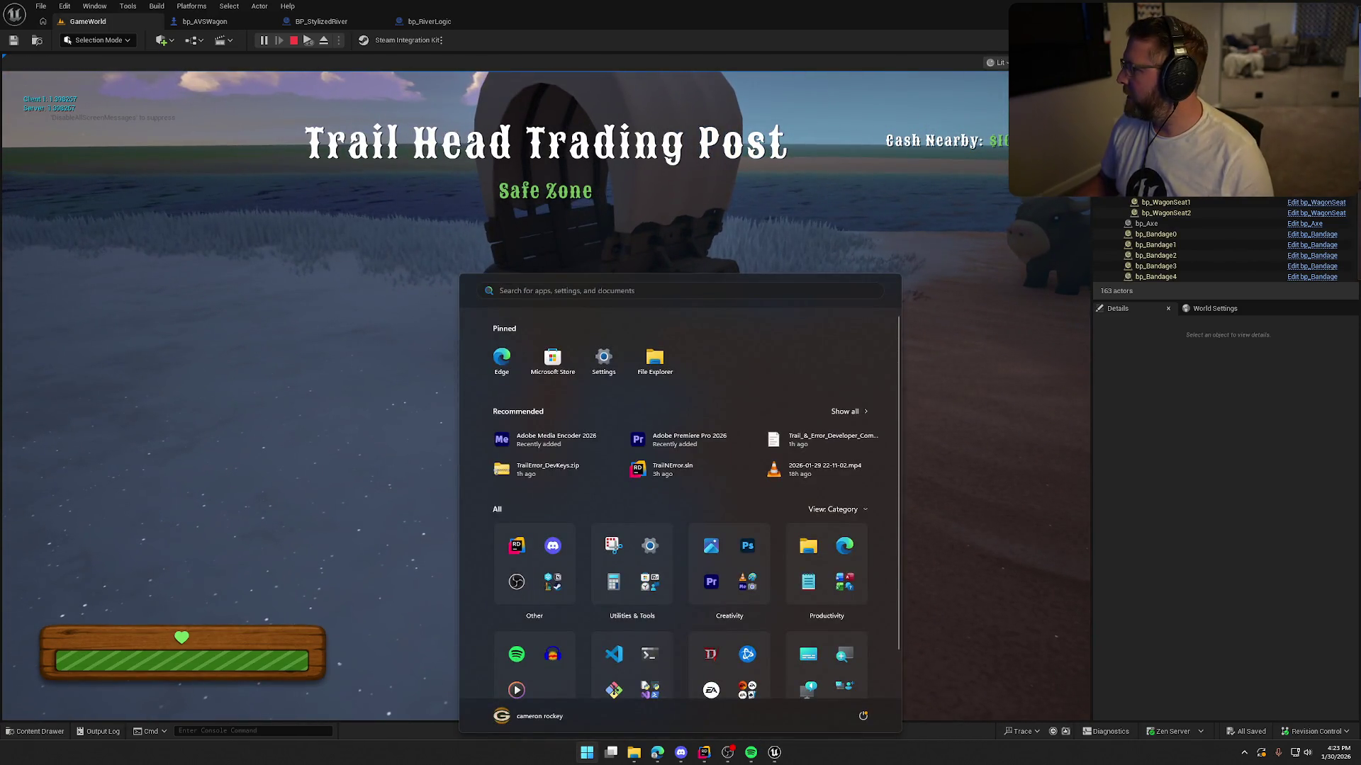
pyautogui.press('super')
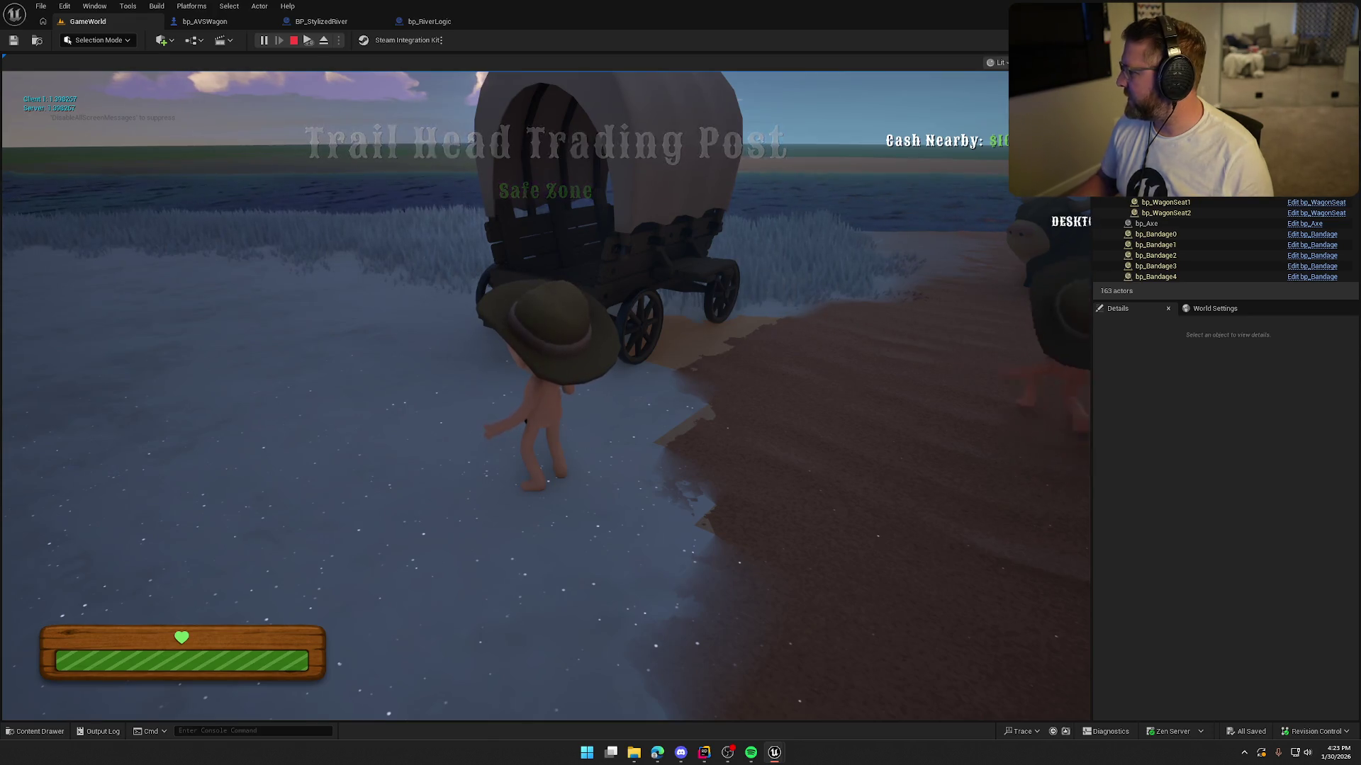
pyautogui.press('super')
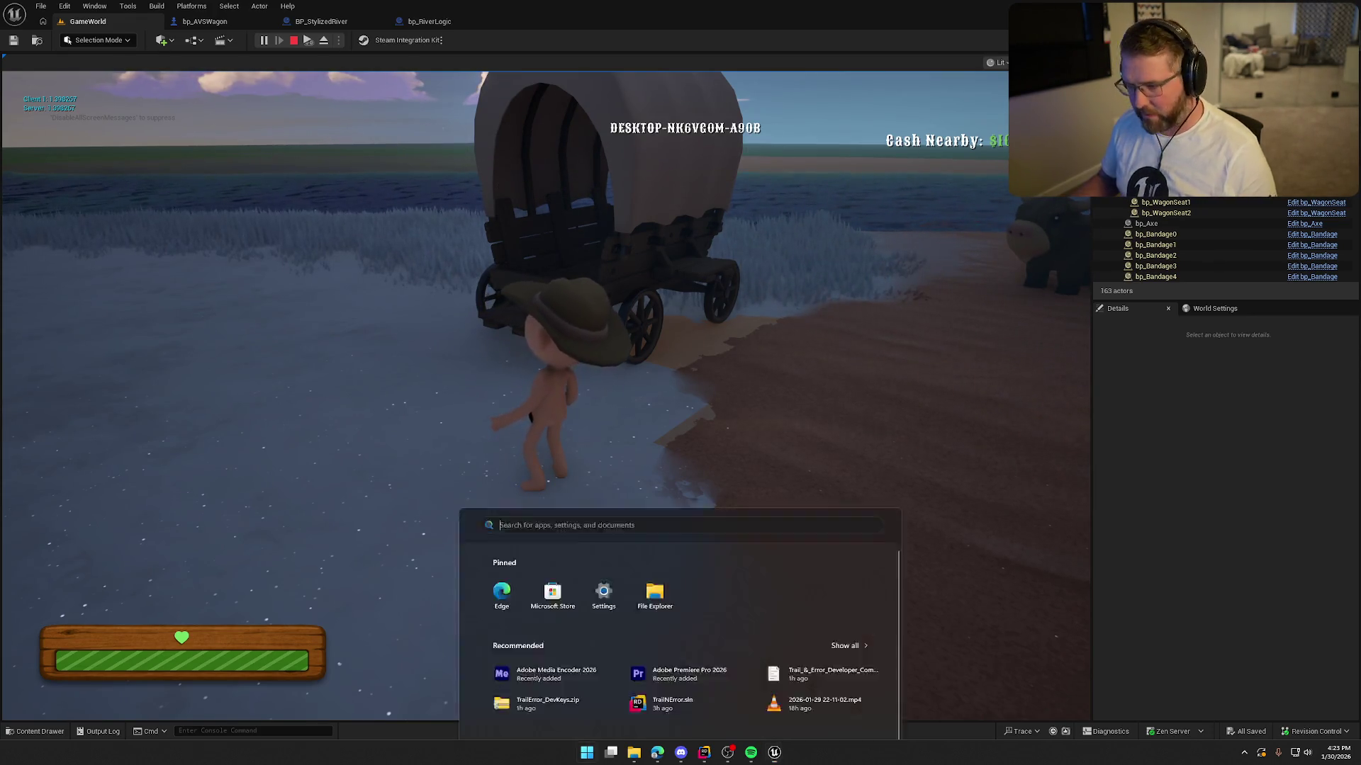
pyautogui.press('super')
pyautogui.press('e')
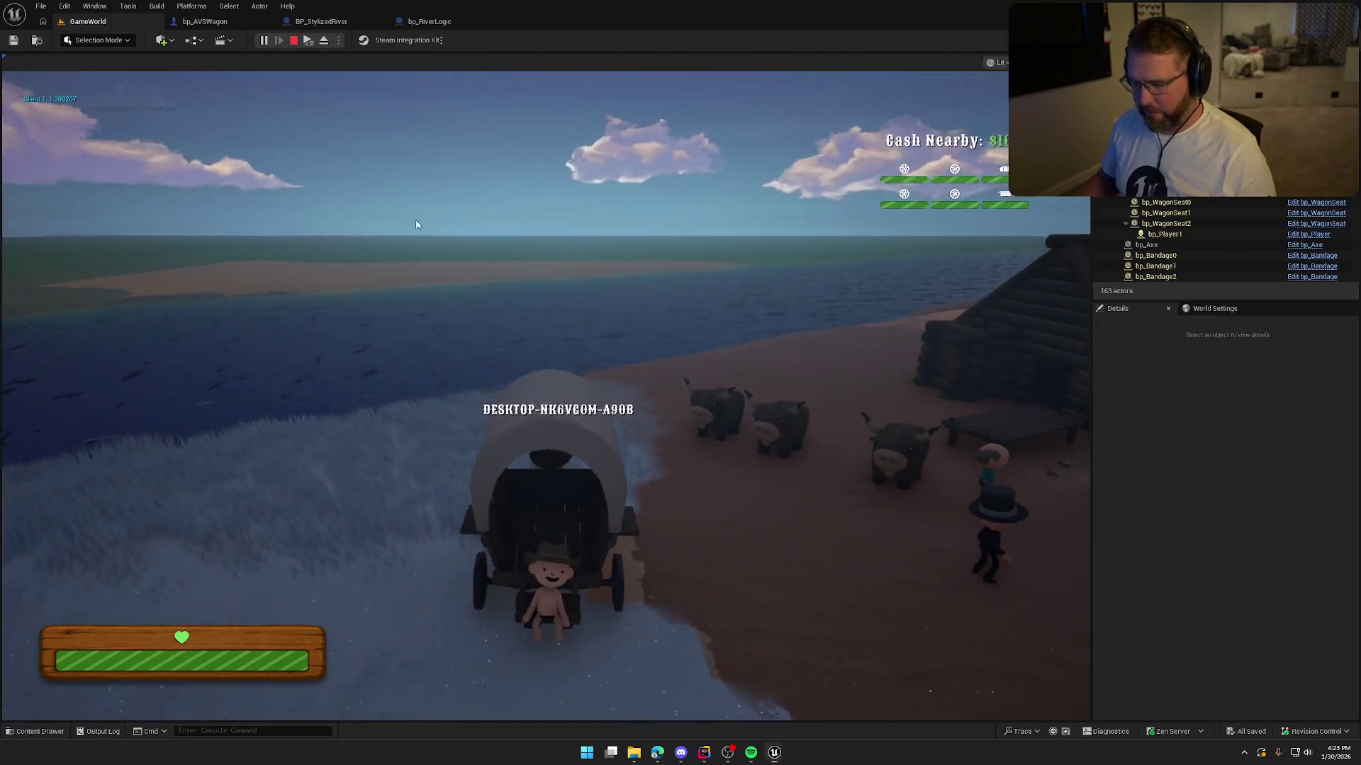
pyautogui.press('super')
pyautogui.press('super')
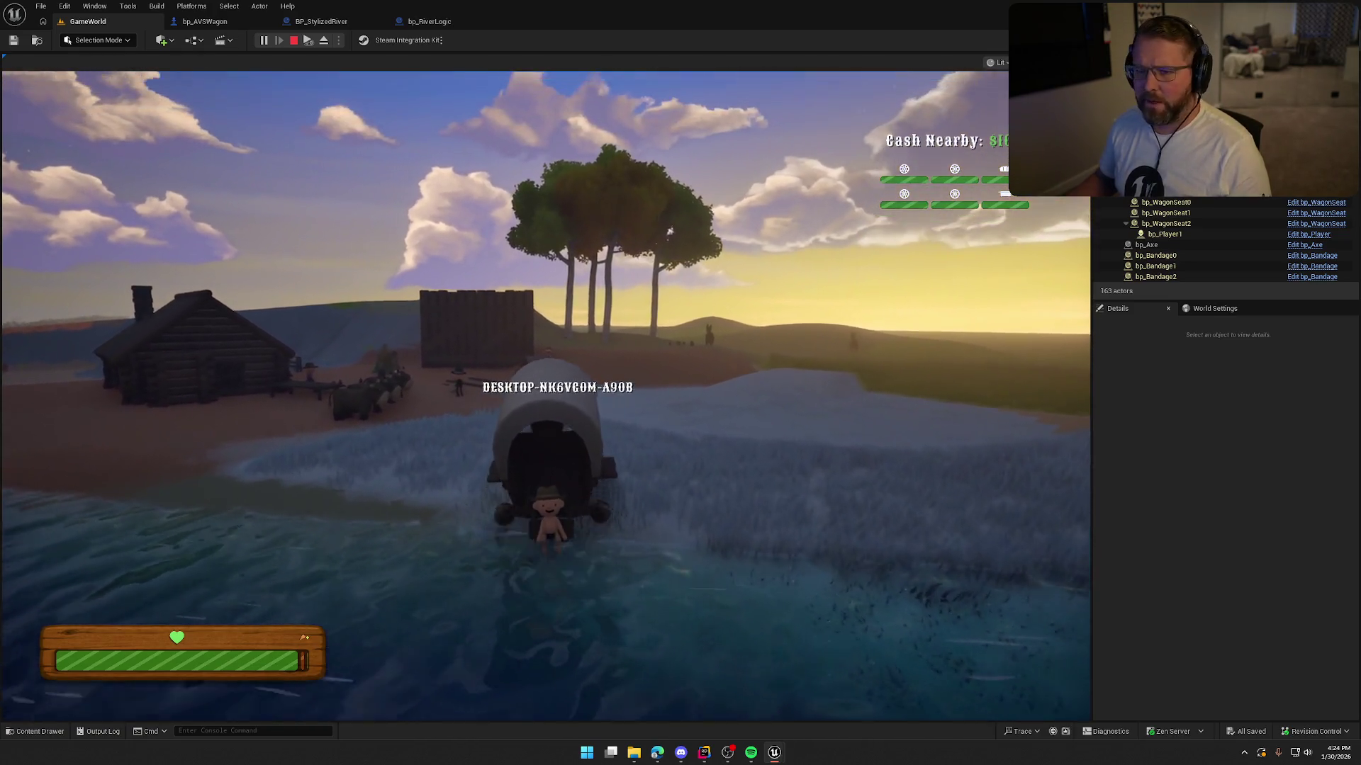
pyautogui.press('Escape')
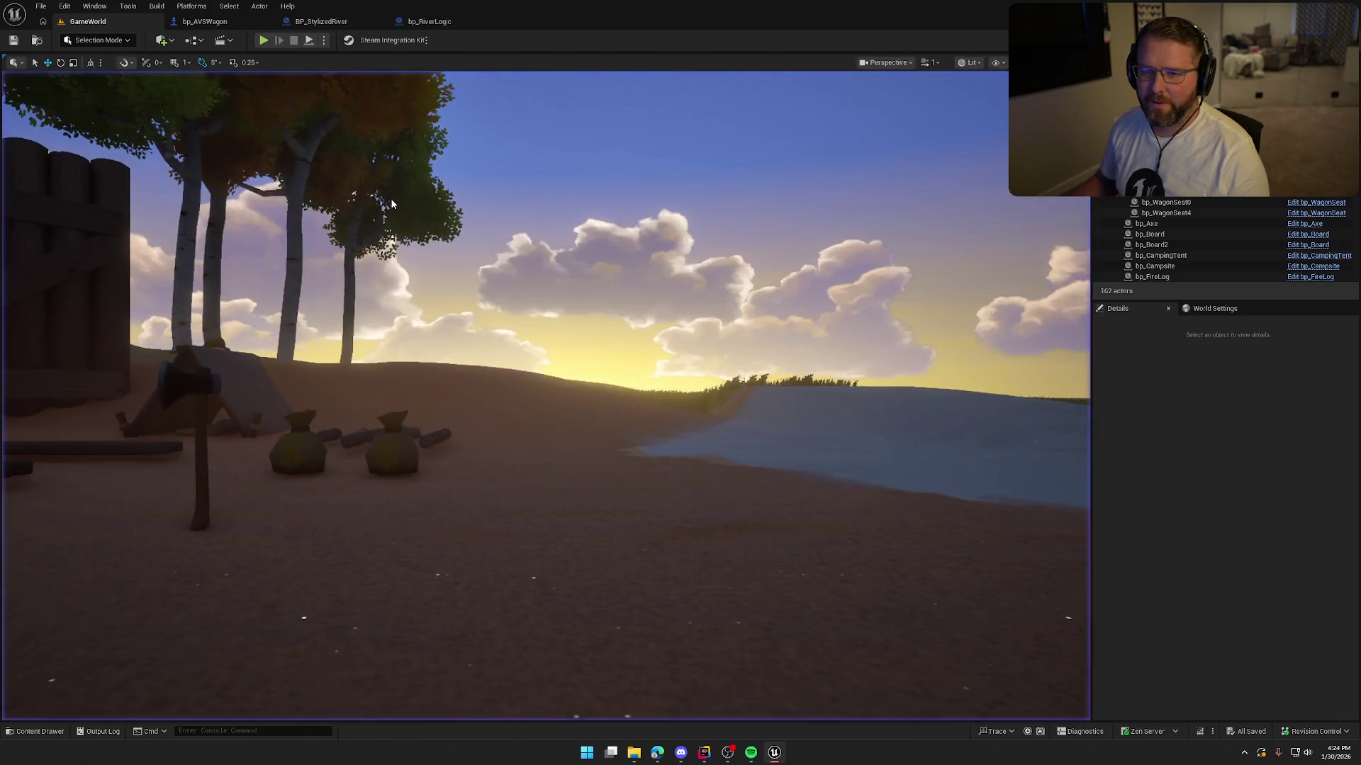
# Step: Play, walk the character to the wagon, board it with E and drive around, then stop
pyautogui.click(263, 41)
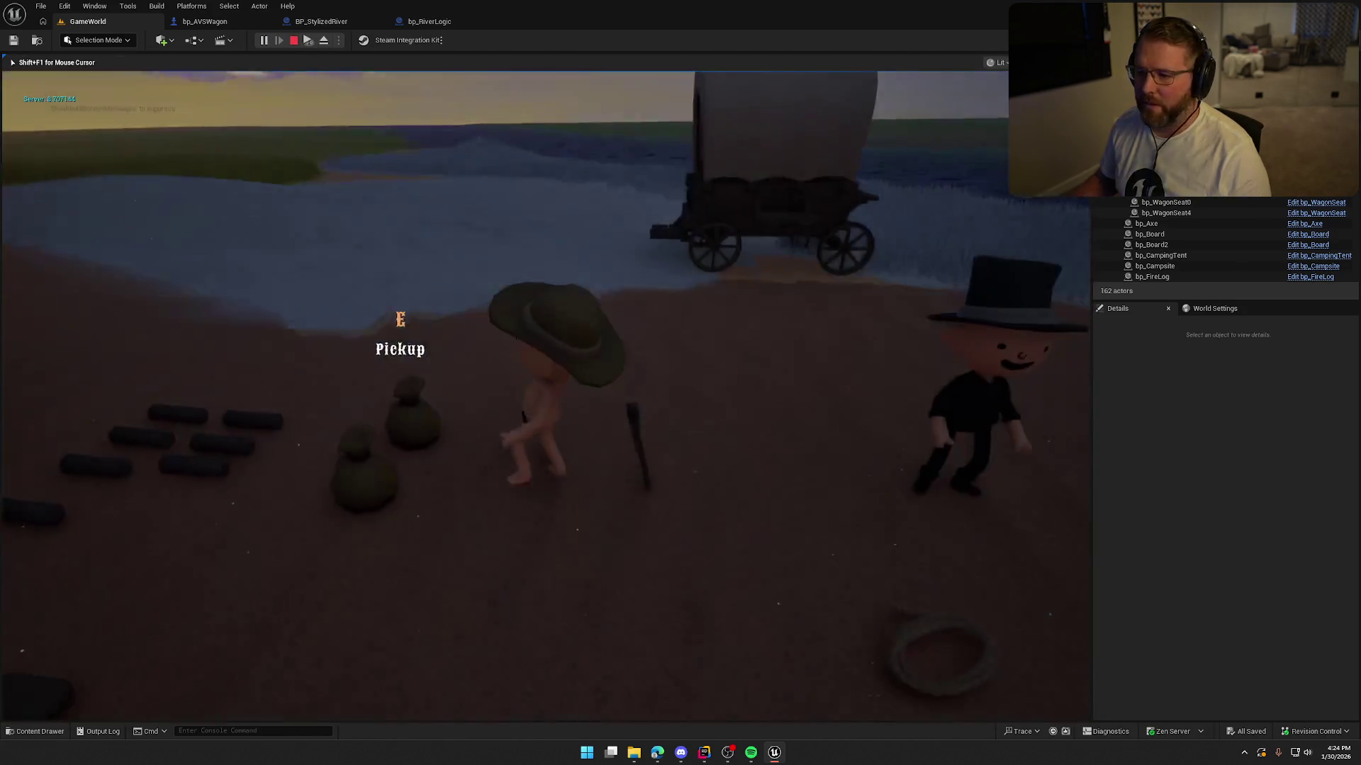
pyautogui.press('super')
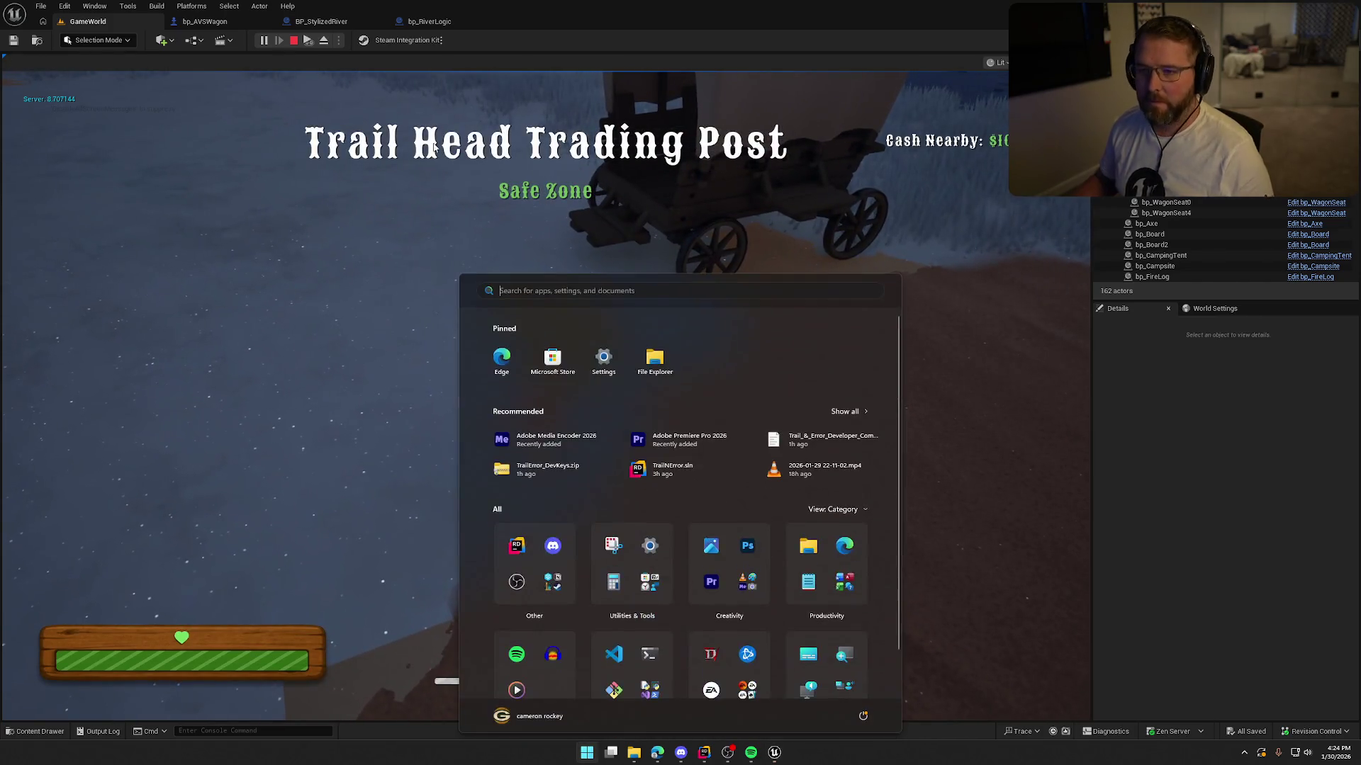
pyautogui.press('super')
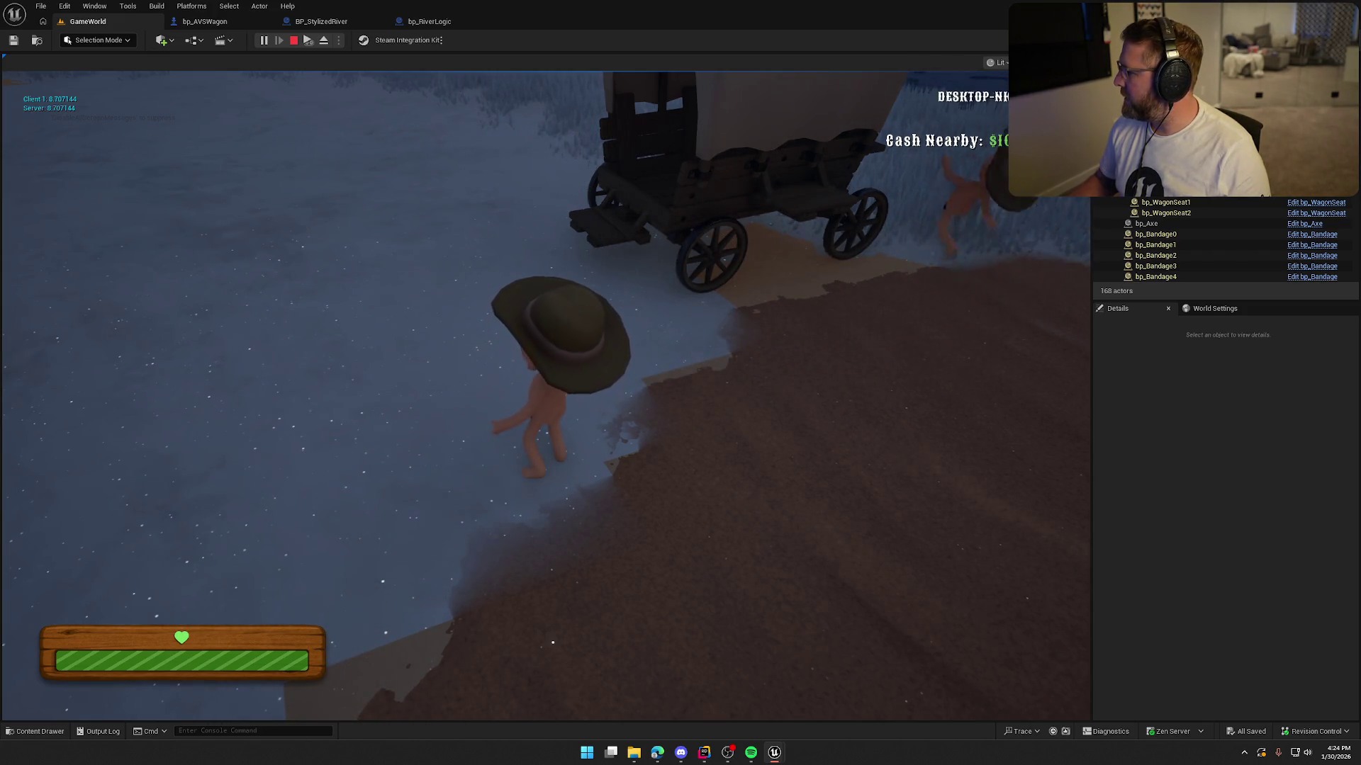
pyautogui.press('super')
pyautogui.press('super')
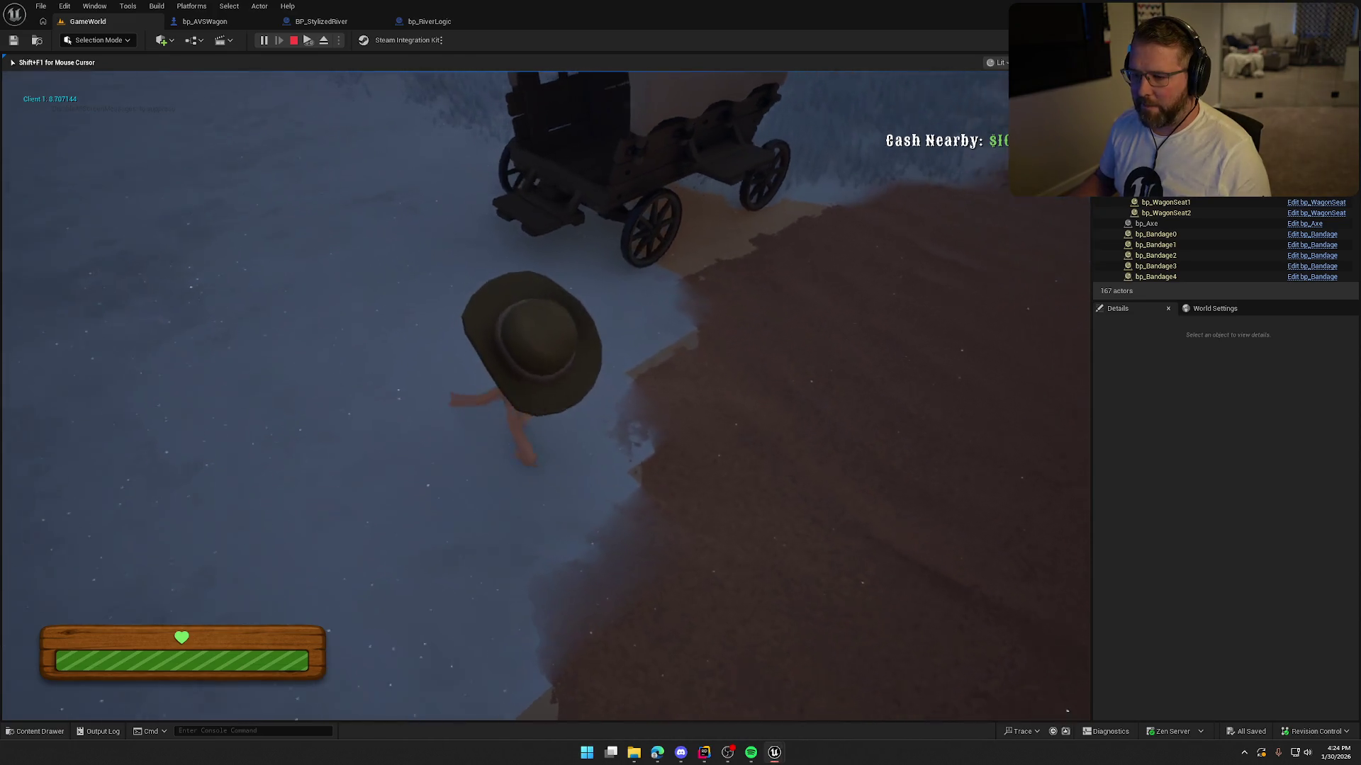
pyautogui.press('e')
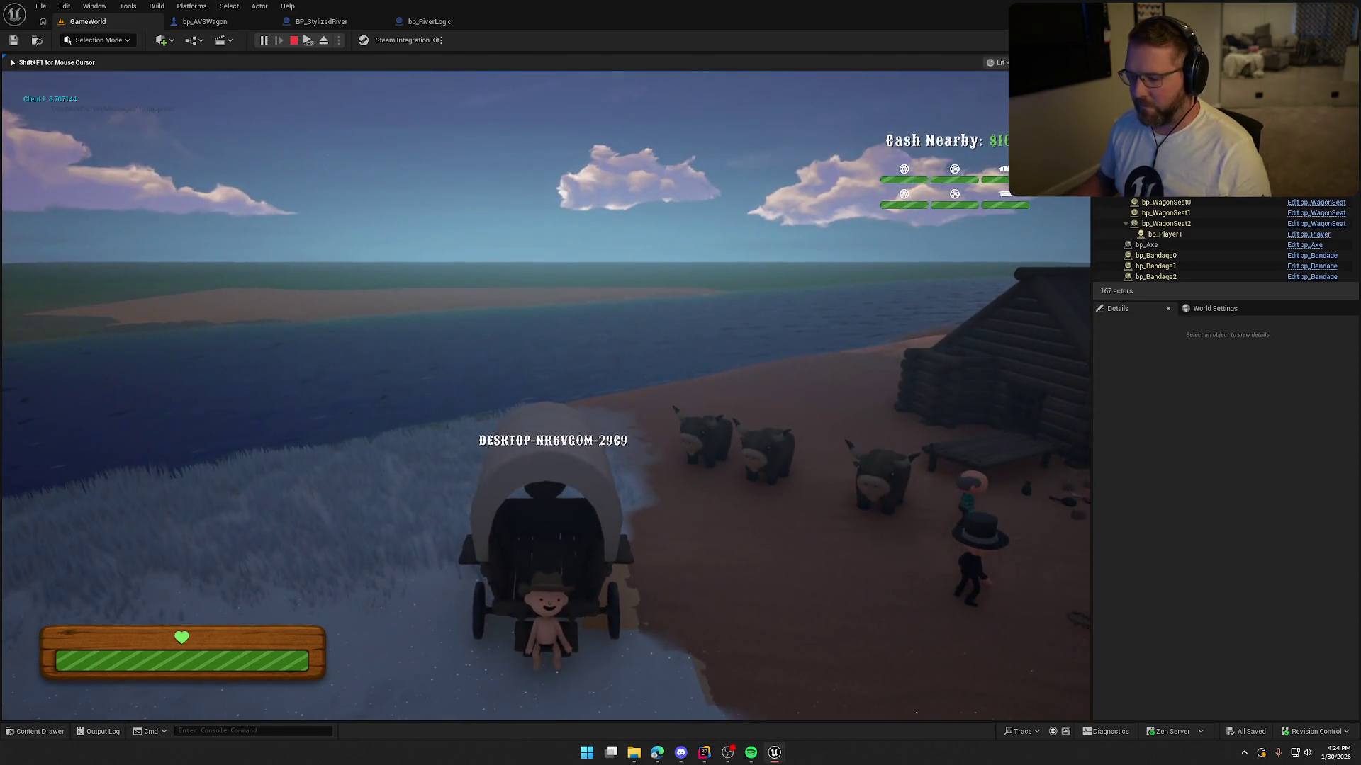
pyautogui.press('super')
pyautogui.press('super')
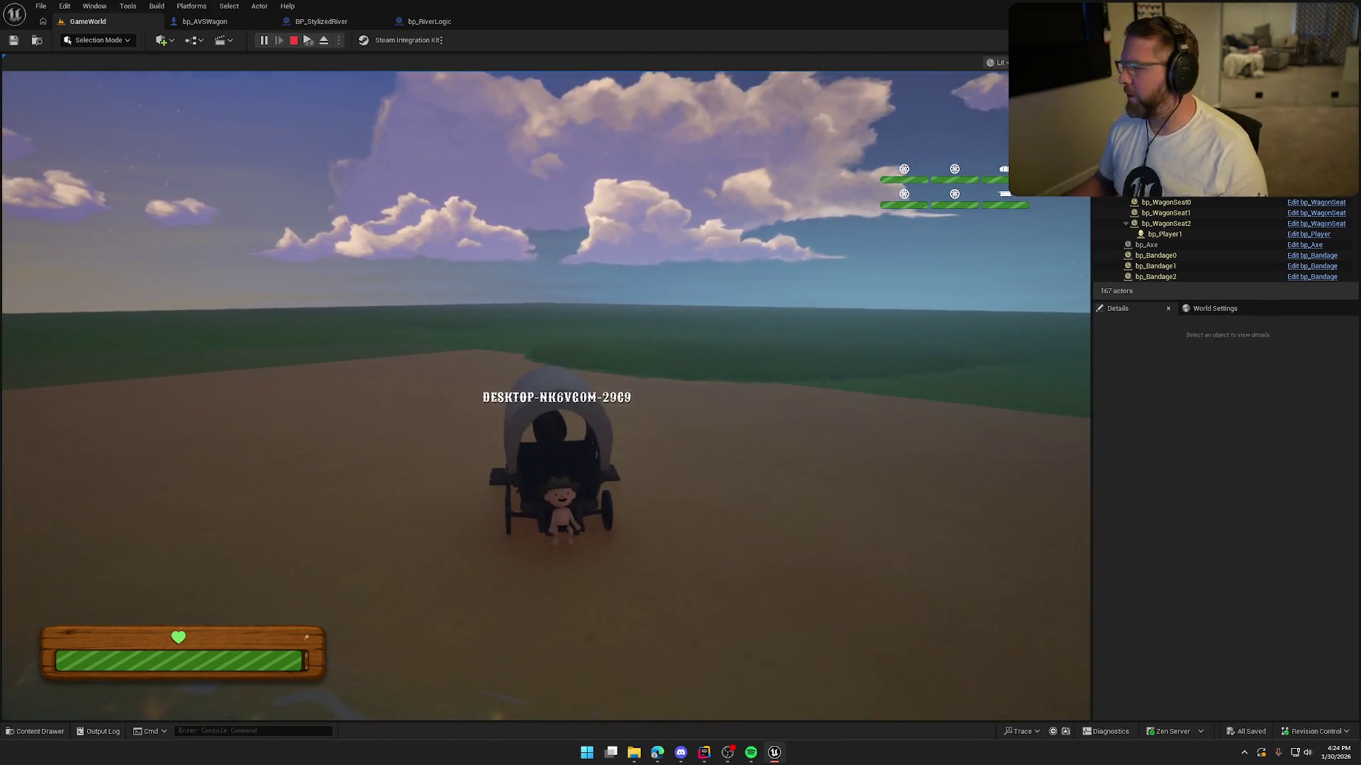
pyautogui.press('Escape')
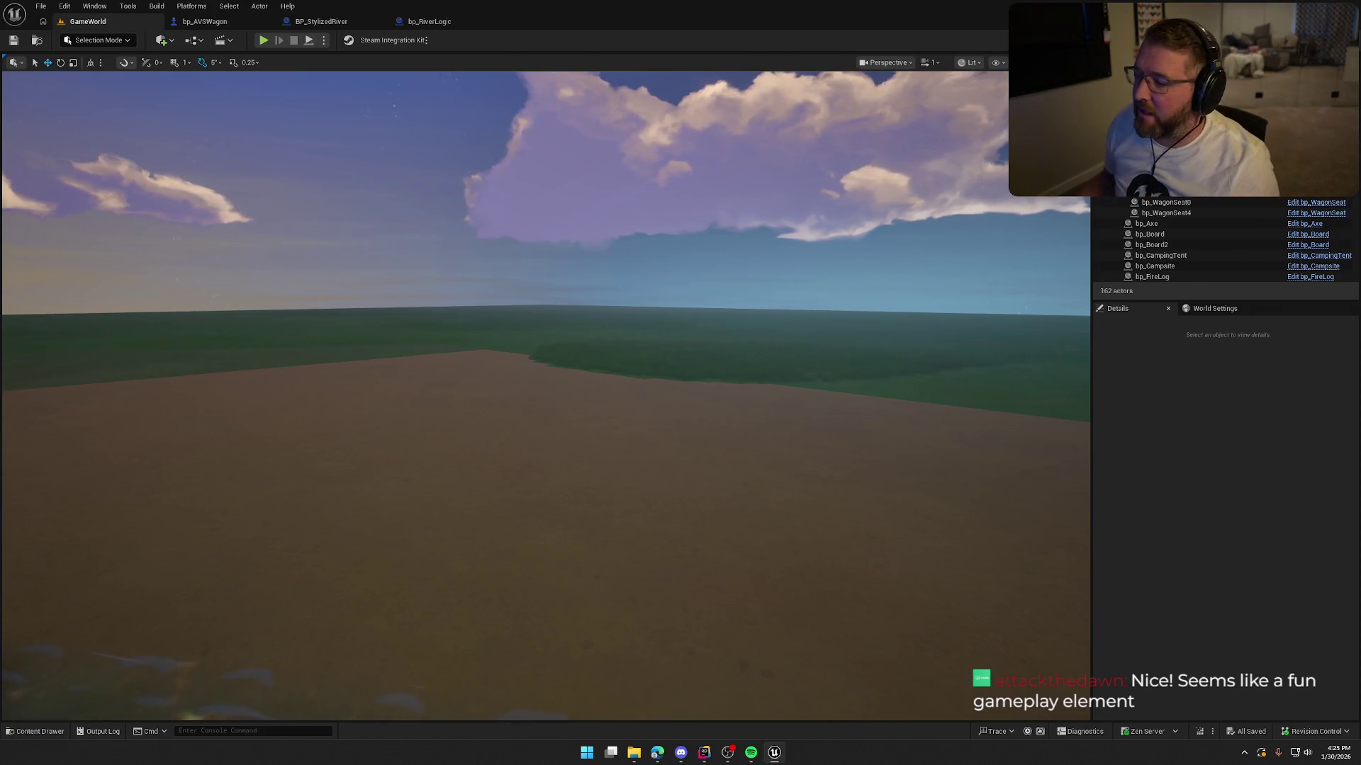
# Step: Play-test running to the wagon, lining it up and driving it into the river, then stop
pyautogui.click(264, 41)
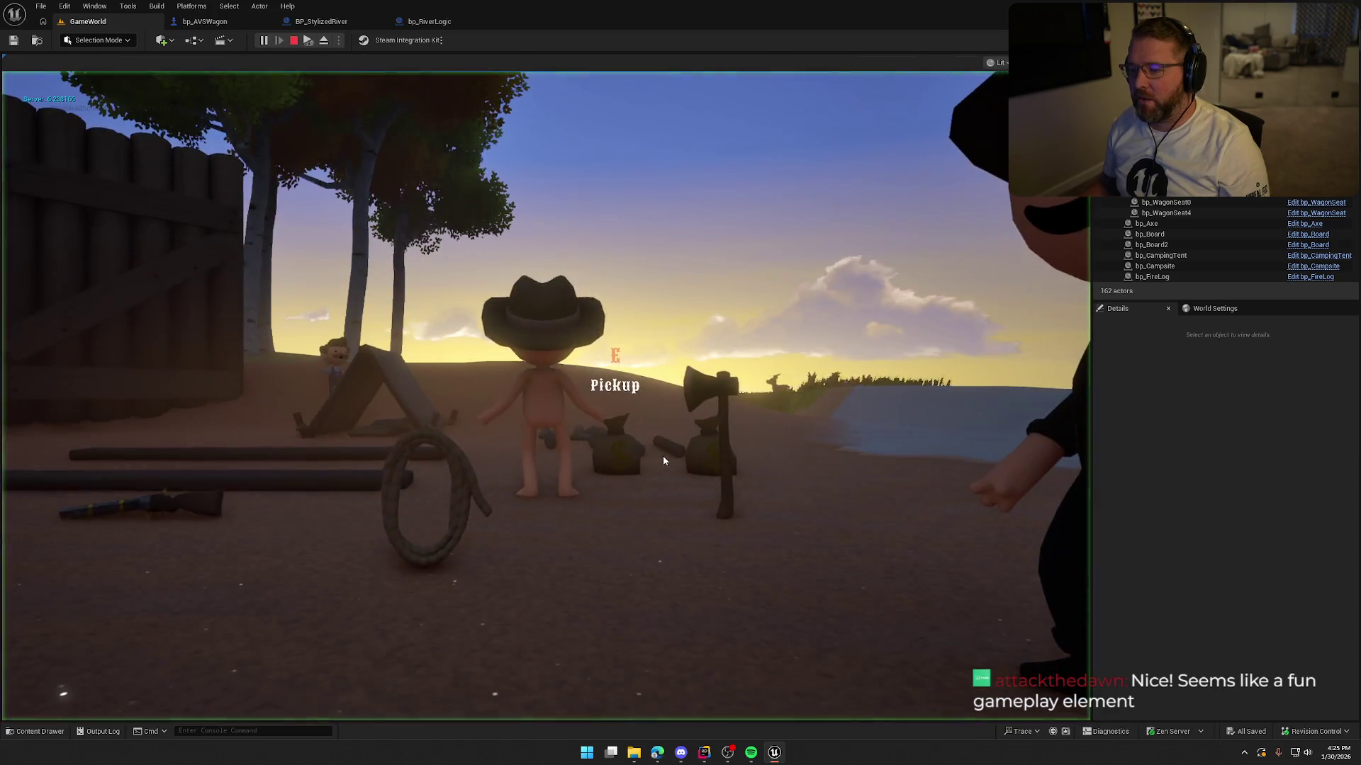
pyautogui.press('w')
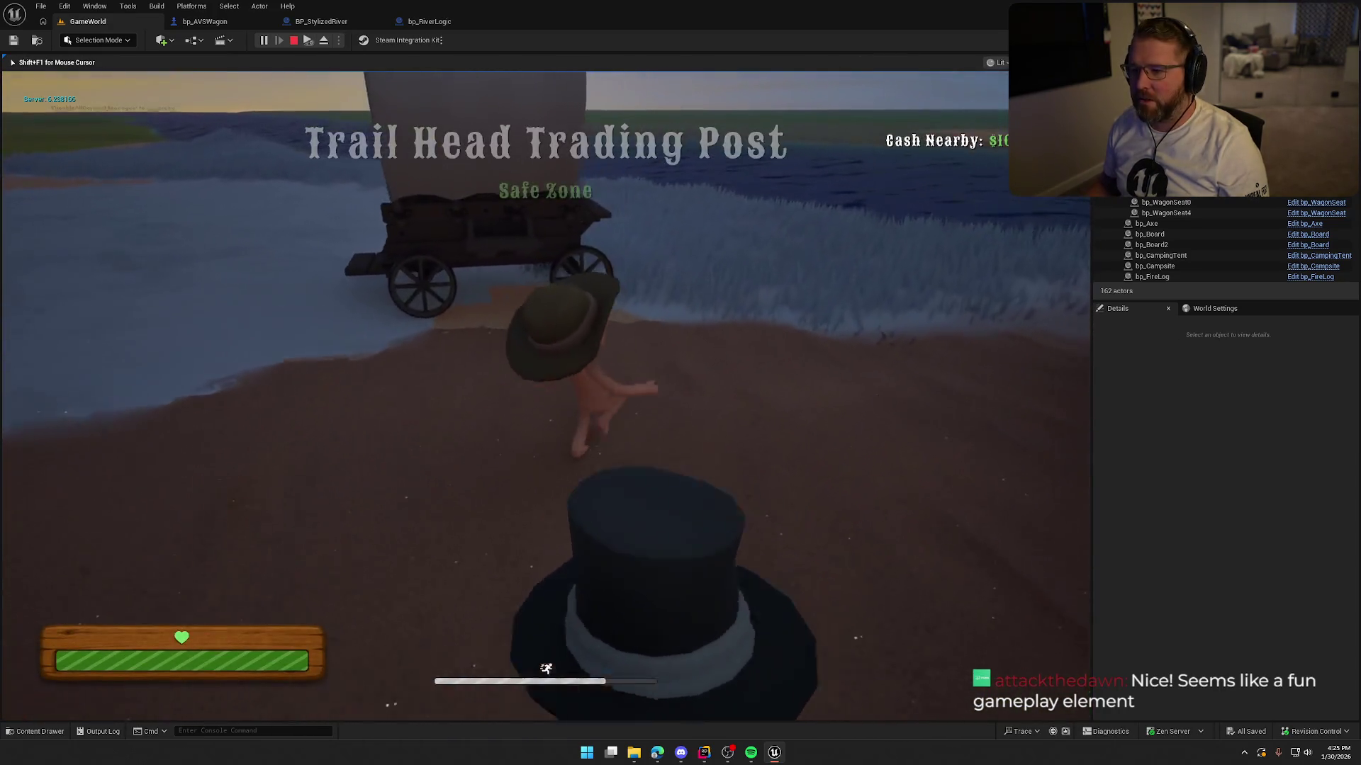
pyautogui.press('a')
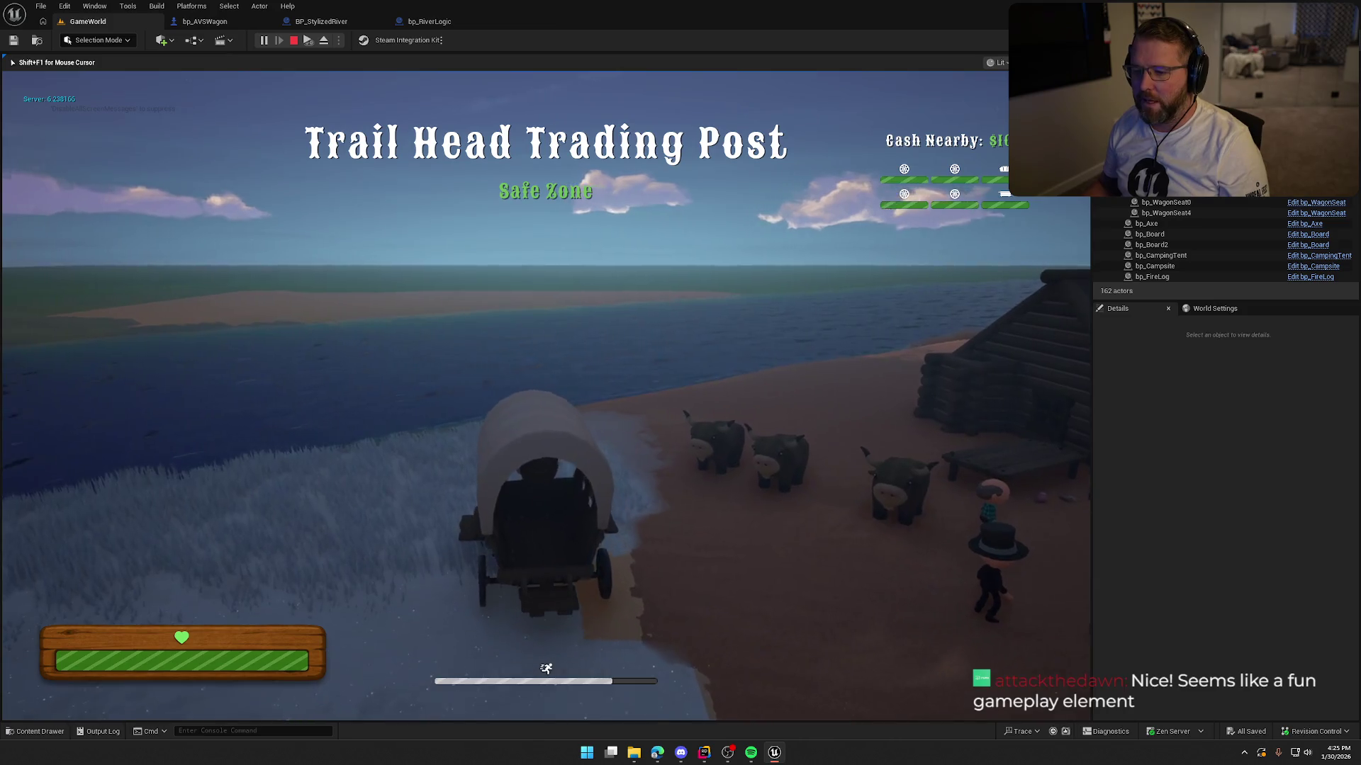
pyautogui.press('d')
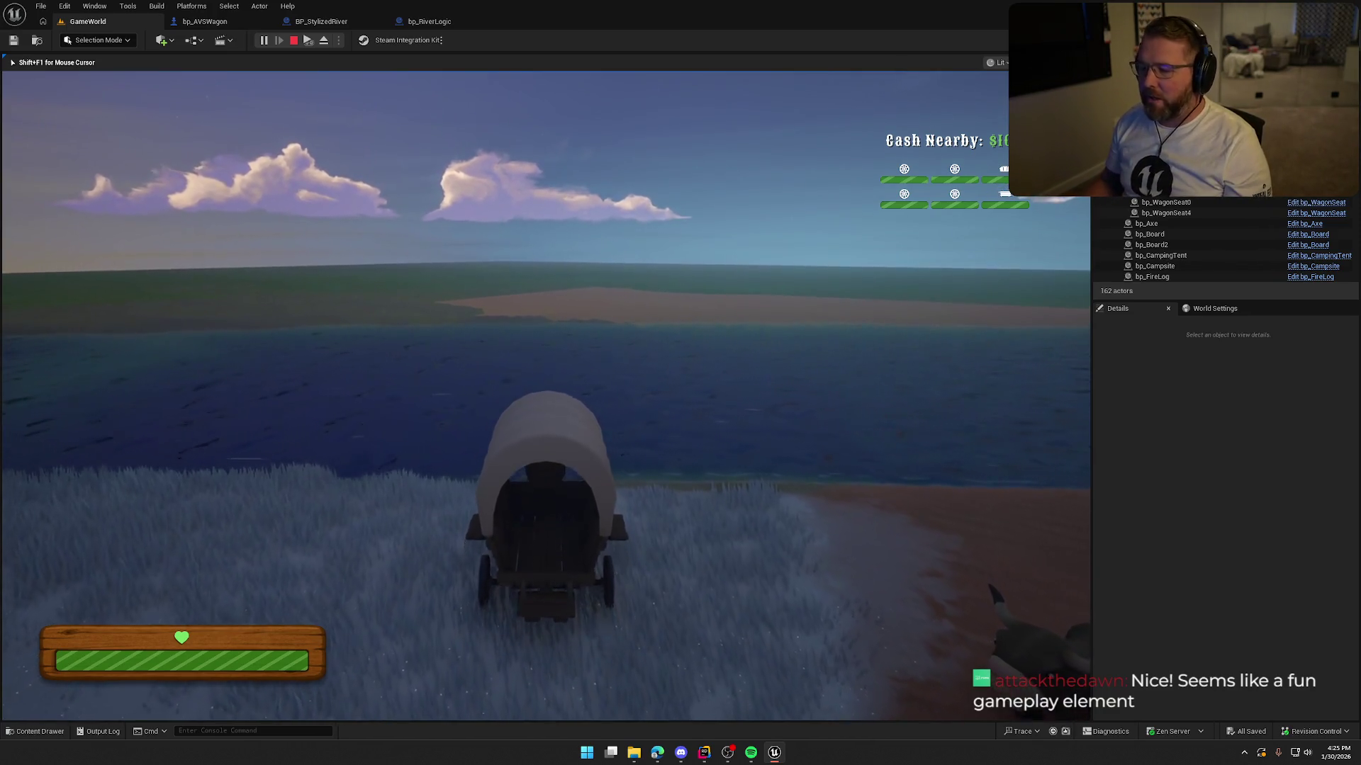
pyautogui.press('w')
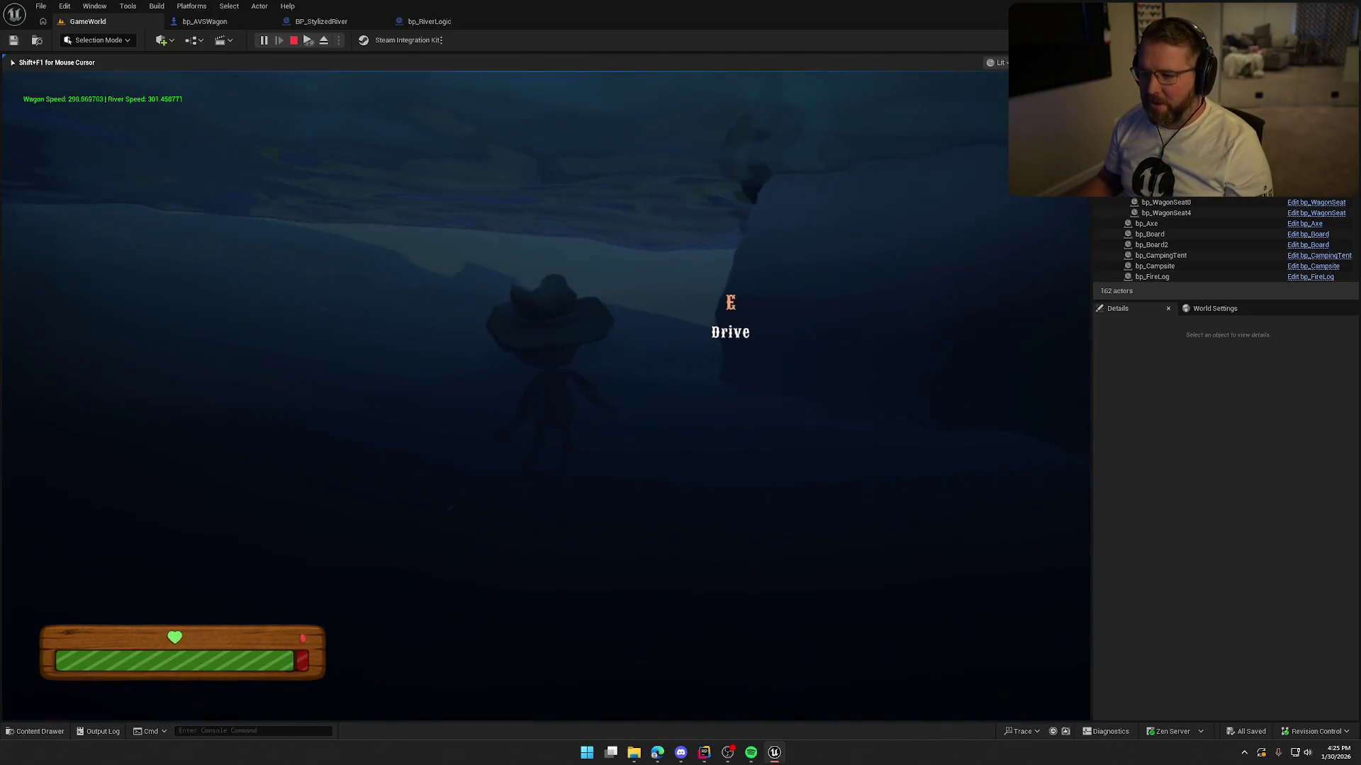
pyautogui.press('Escape')
# Step: Restart the play-test and repeat the wagon drive into the river before stopping
pyautogui.click(262, 40)
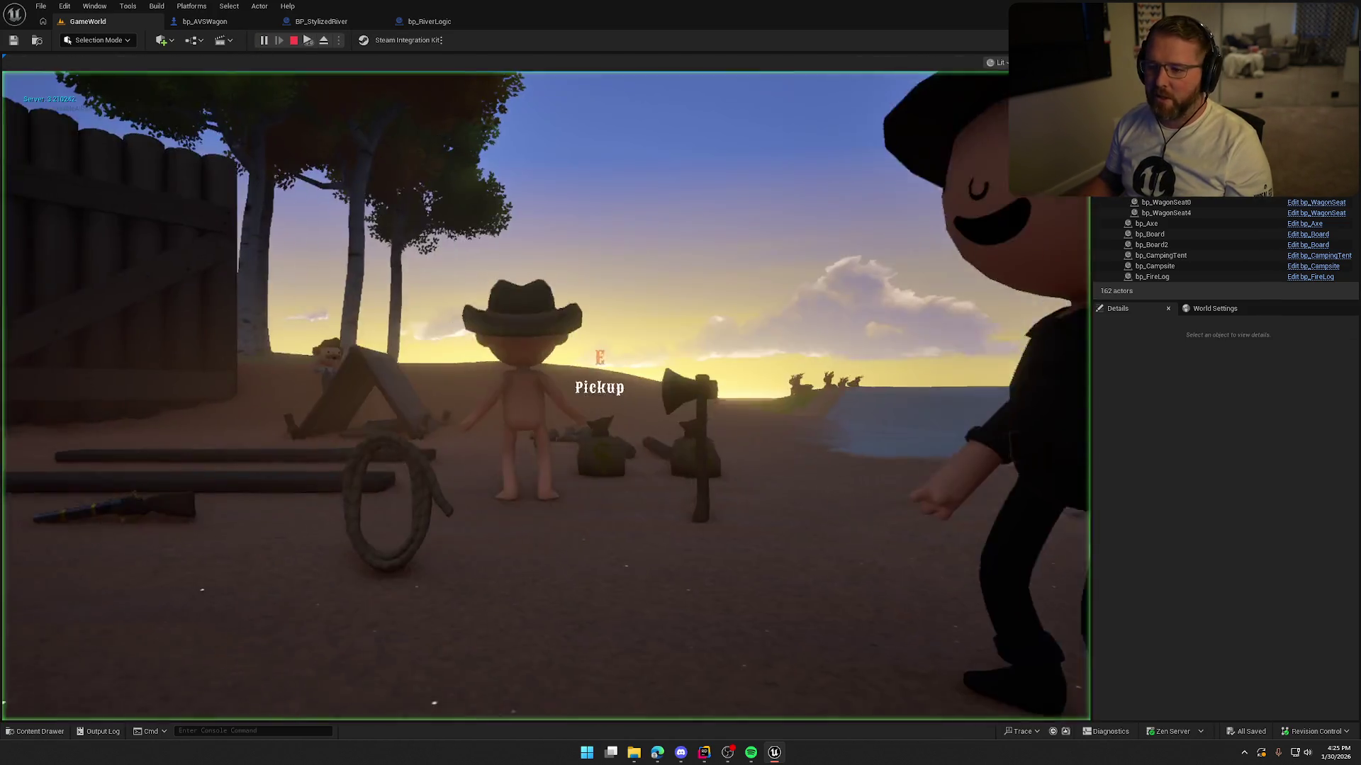
pyautogui.hotkey('shift', 'w')
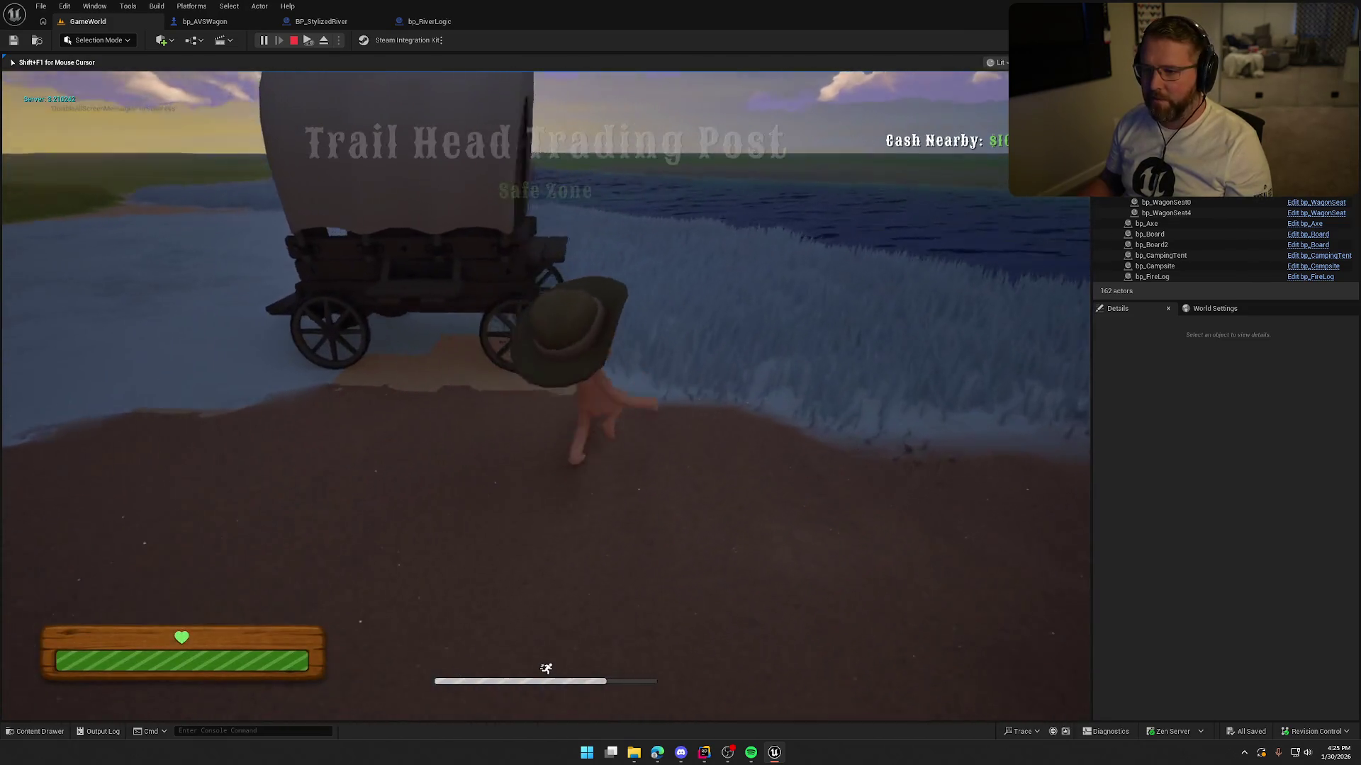
pyautogui.press('w')
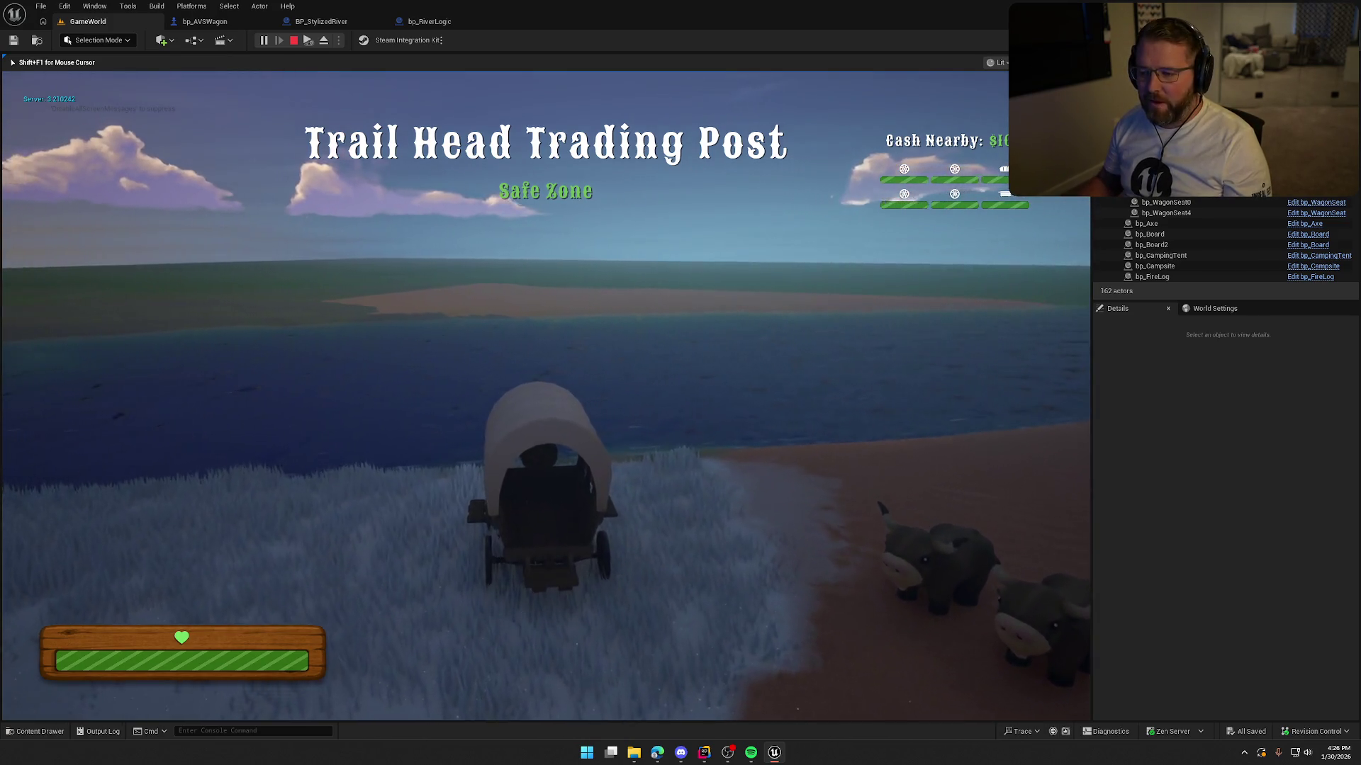
pyautogui.press('w')
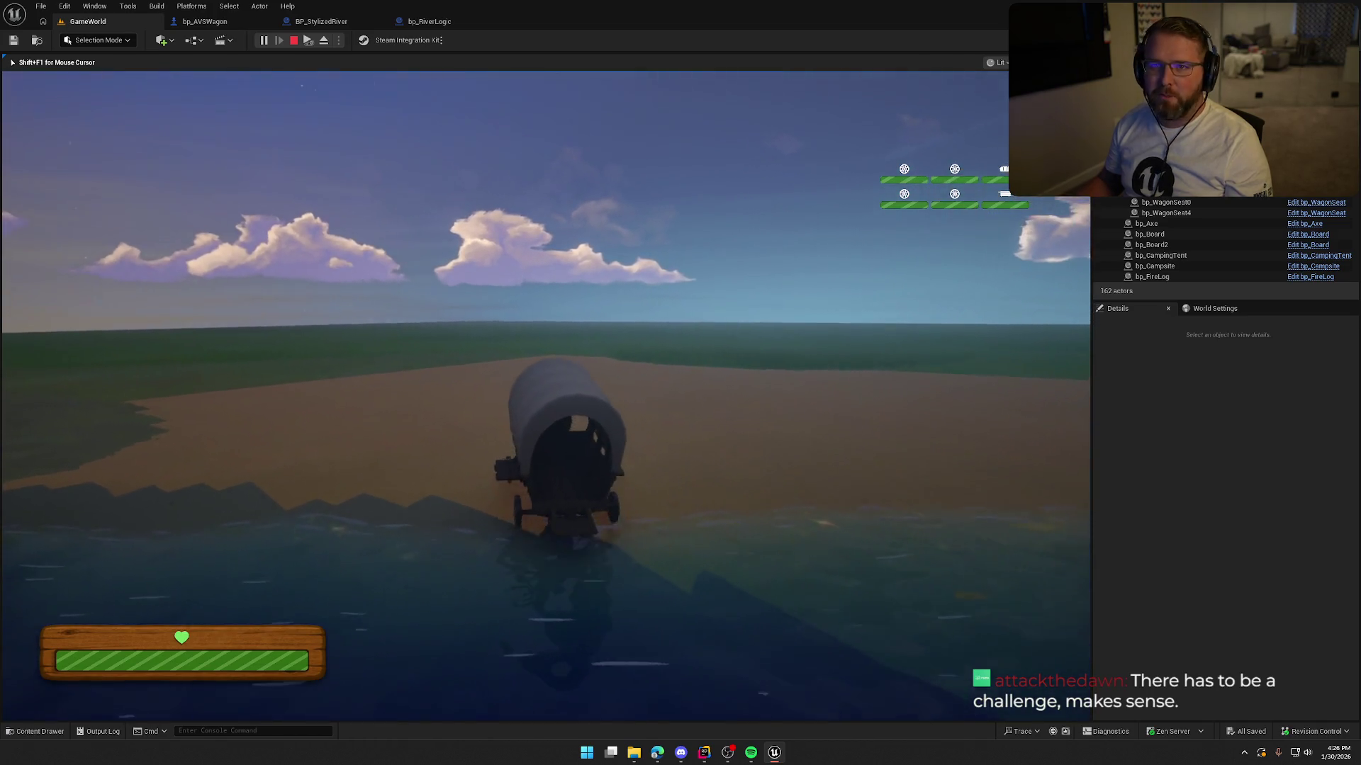
pyautogui.press('Escape')
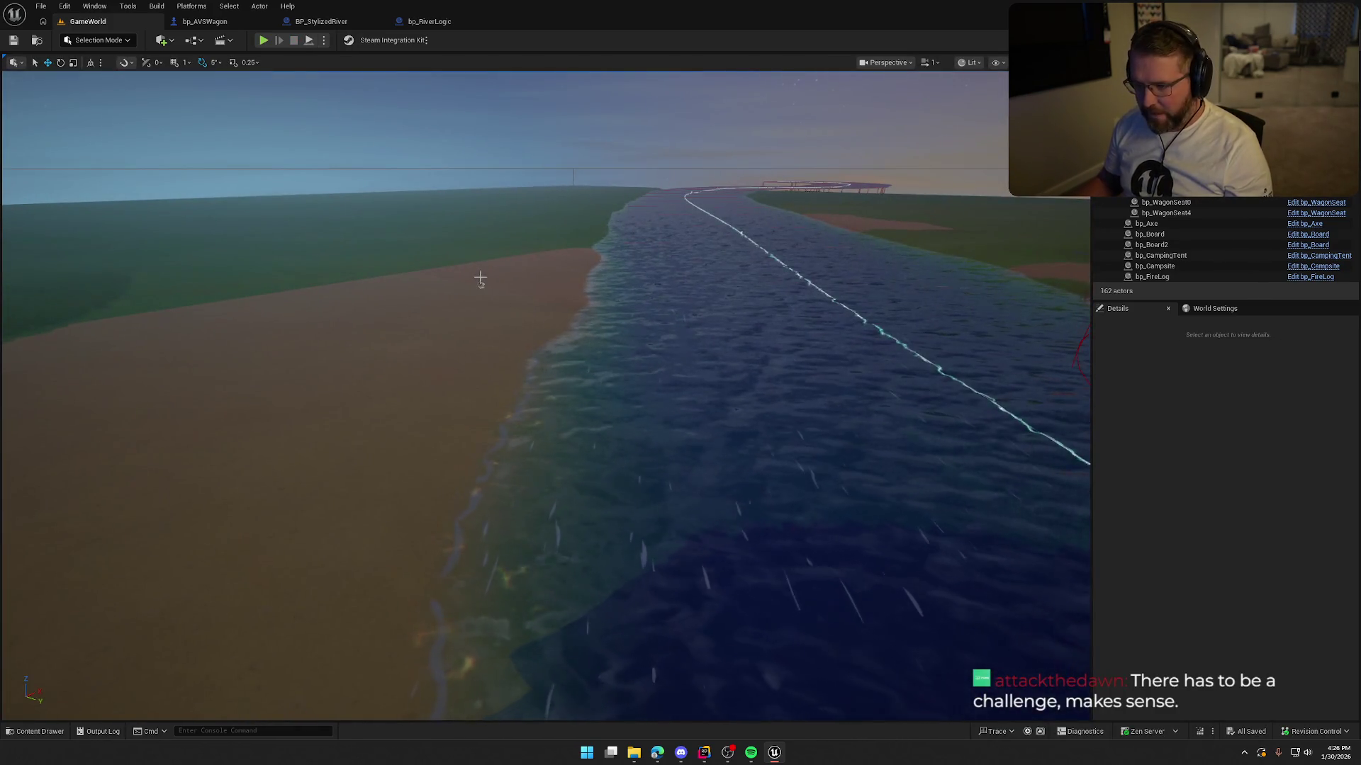
# Step: Select bp_RiverLogic, set River Current speeds to Min 10.0 and Max 20.0, then play-test
pyautogui.click(479, 285)
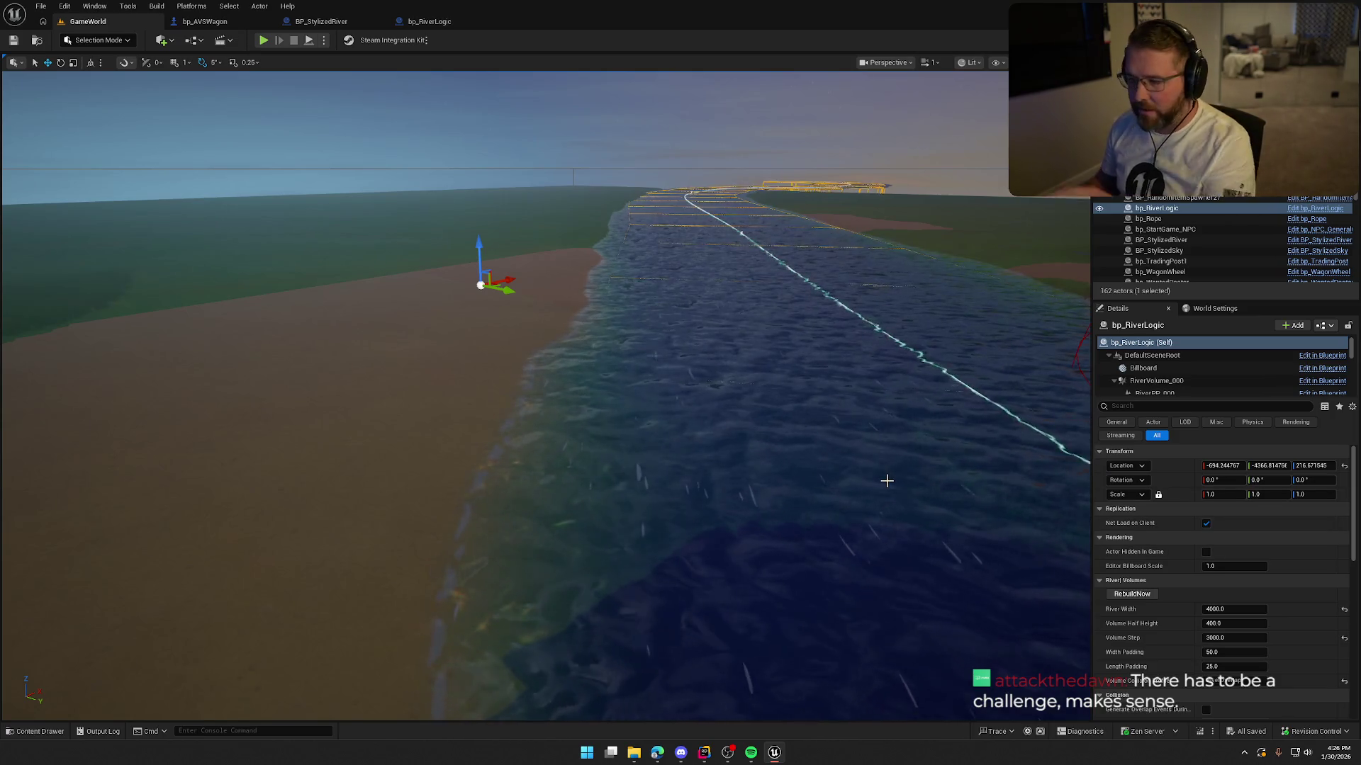
pyautogui.moveTo(886, 481)
pyautogui.mouseDown()
pyautogui.moveTo(884, 364)
pyautogui.moveTo(696, 206)
pyautogui.moveTo(862, 360)
pyautogui.mouseUp()
pyautogui.scroll(-2, 1287, 603)
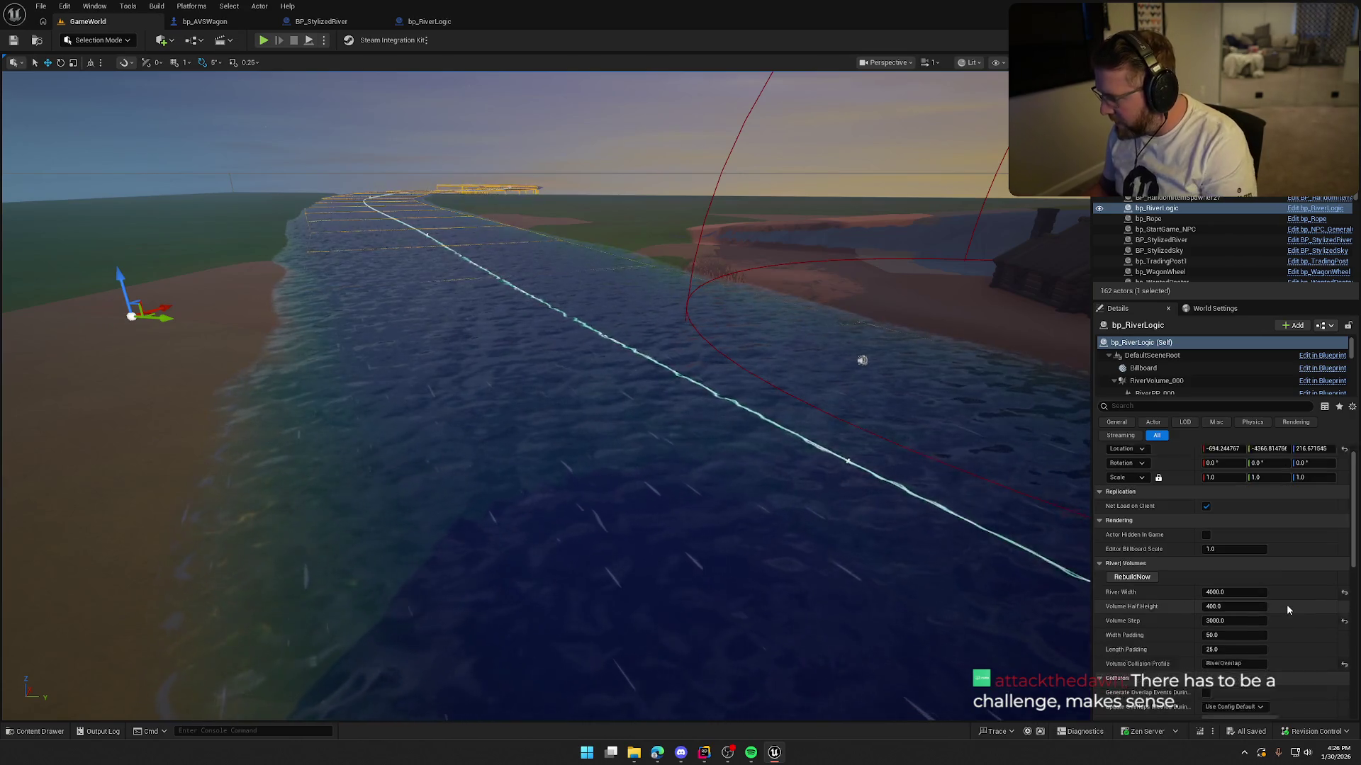
pyautogui.scroll(-2, 1289, 605)
pyautogui.scroll(-5, 1292, 606)
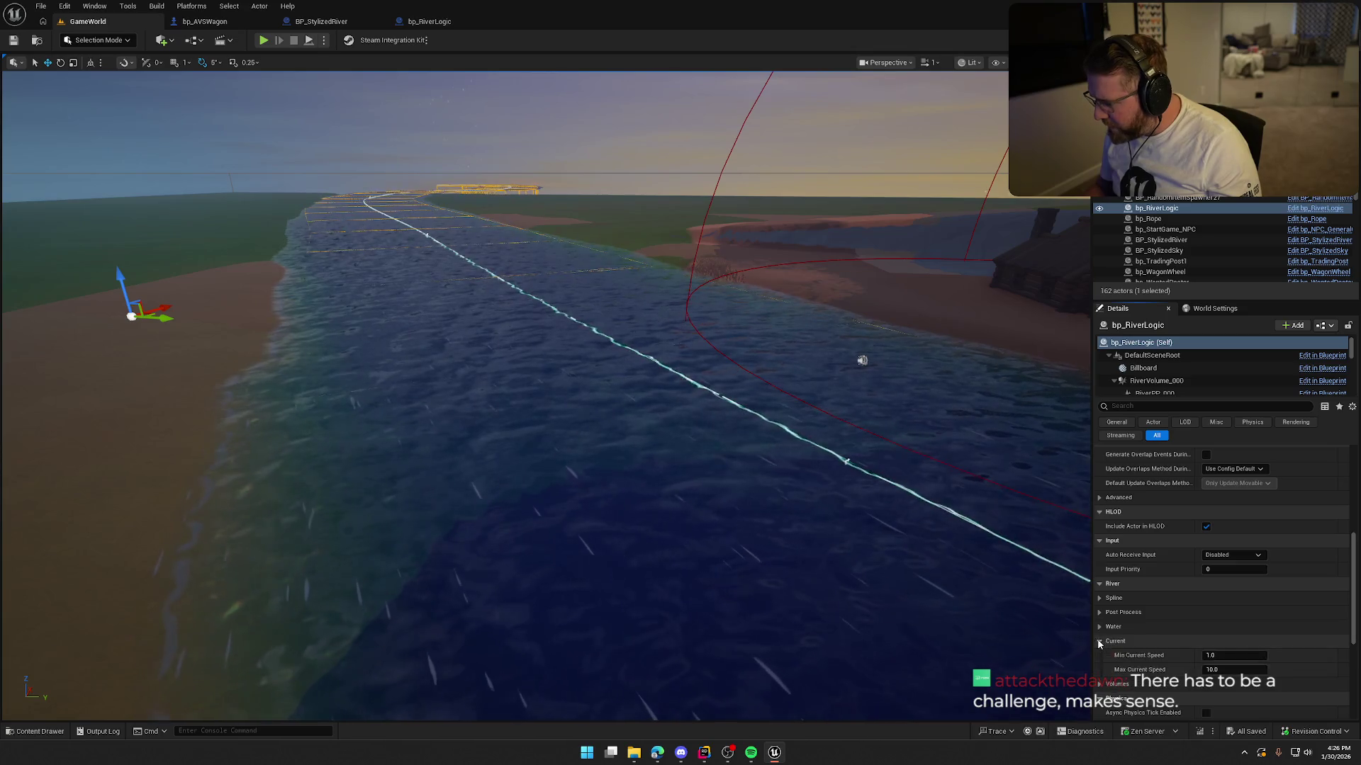
pyautogui.scroll(-3, 1119, 641)
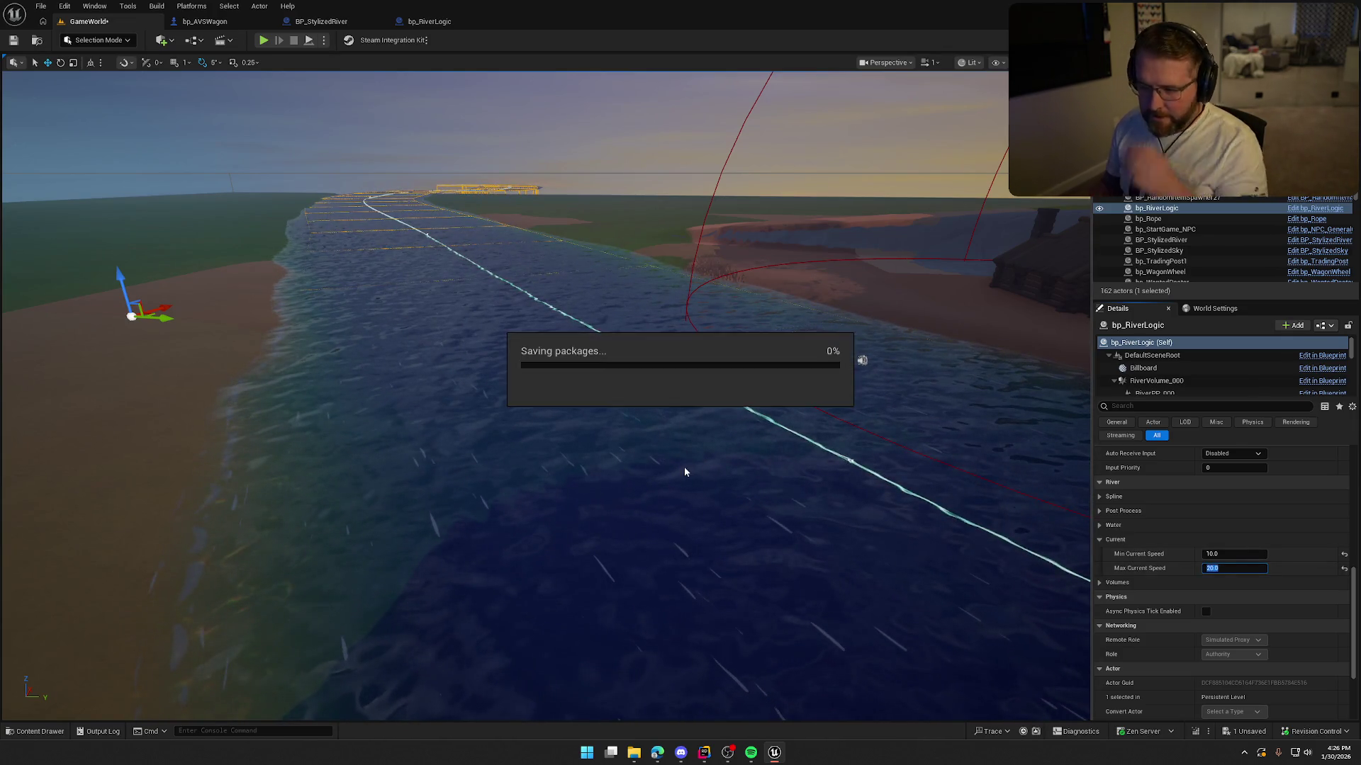
pyautogui.click(263, 40)
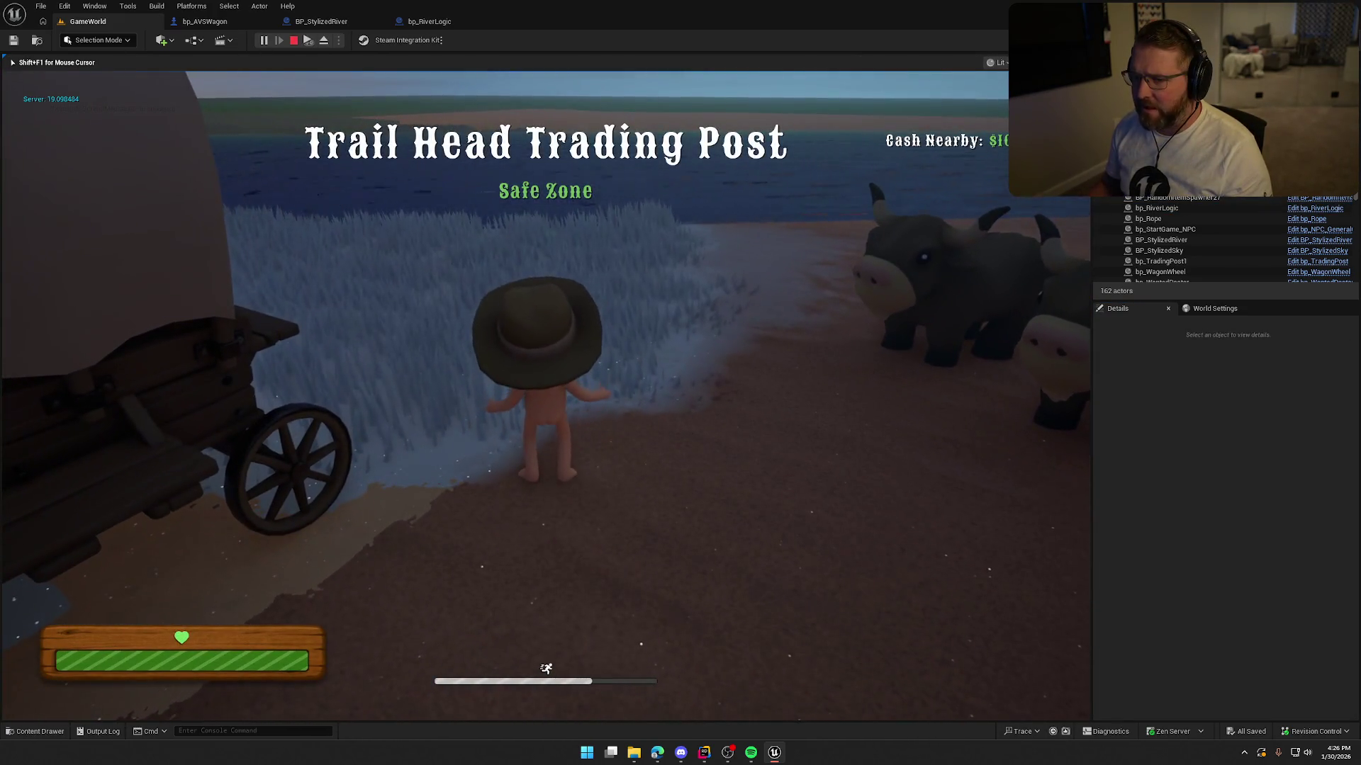
# Step: Board the wagon and drive it into the stronger river current, then end the play-test
pyautogui.press('e')
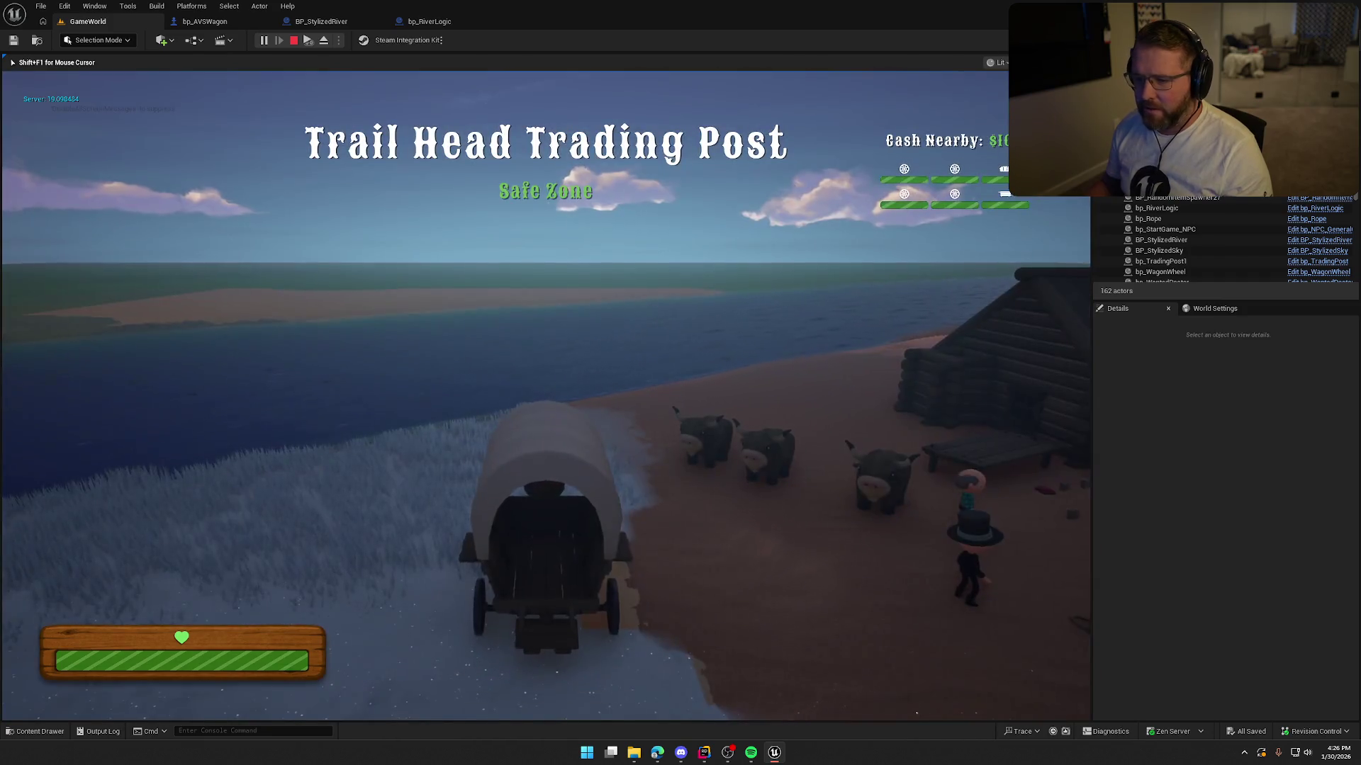
pyautogui.press('w')
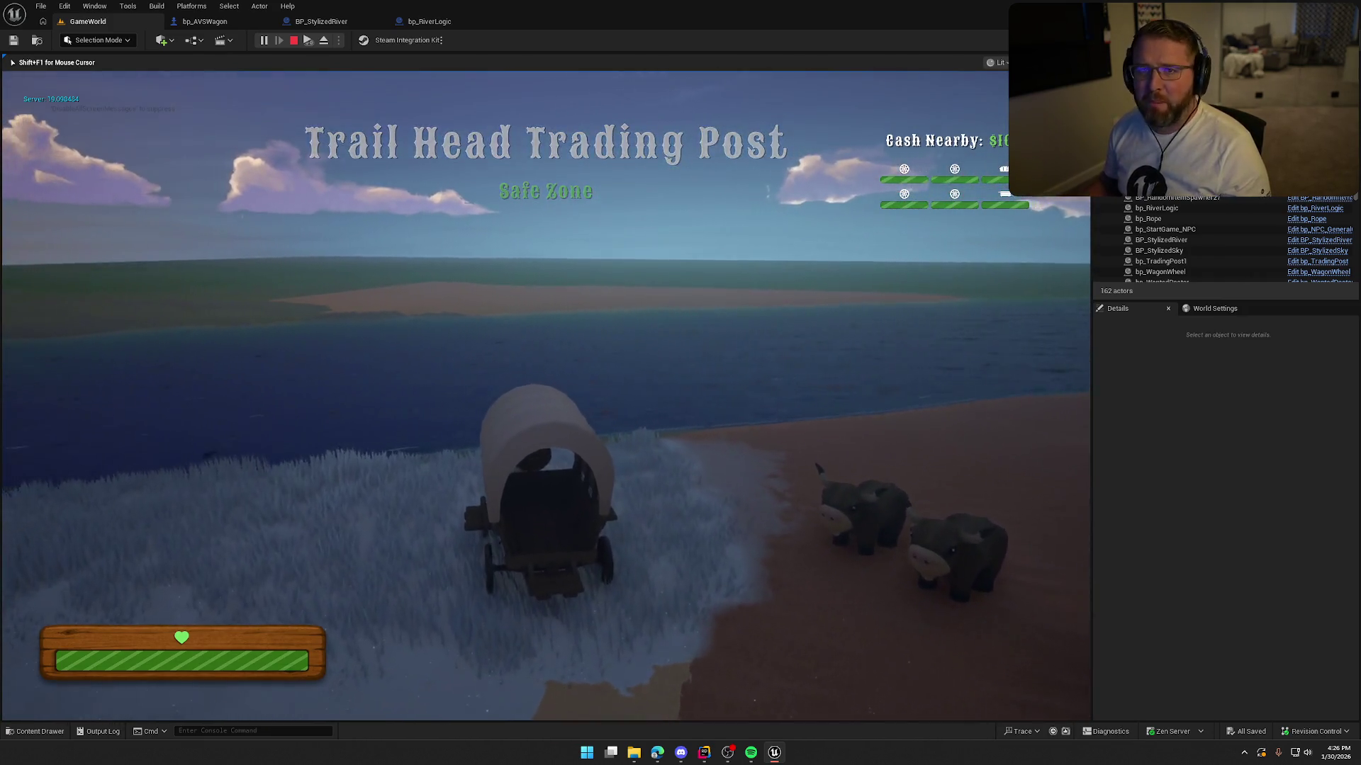
pyautogui.press('a')
pyautogui.press('a')
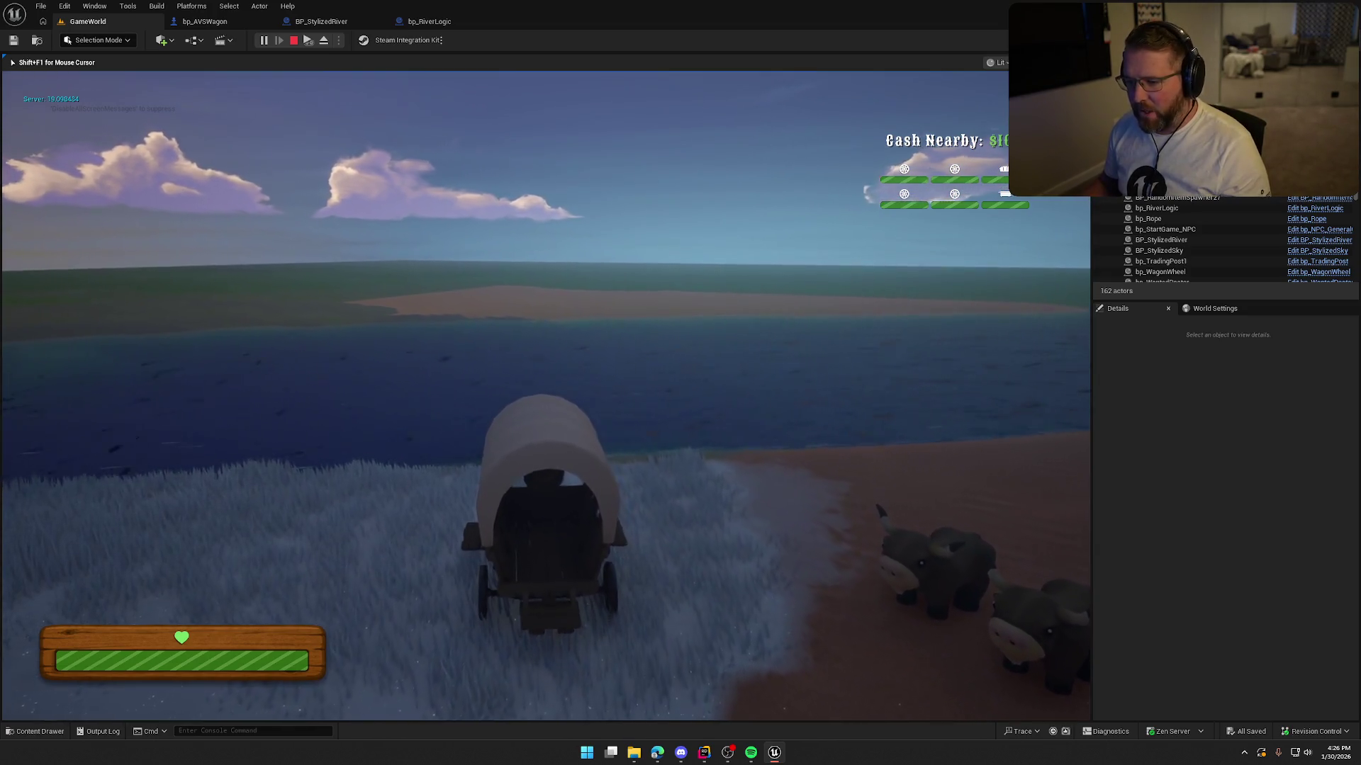
pyautogui.press('w')
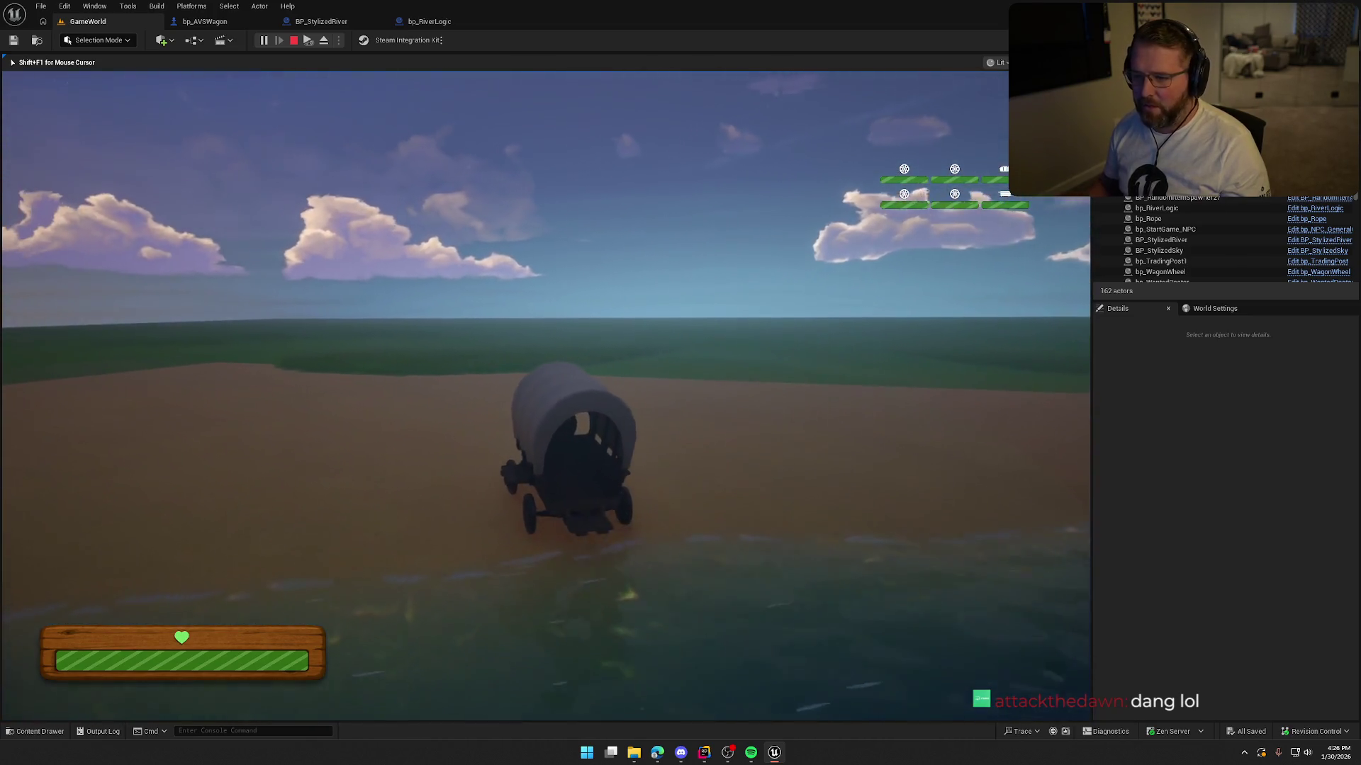
pyautogui.press('Escape')
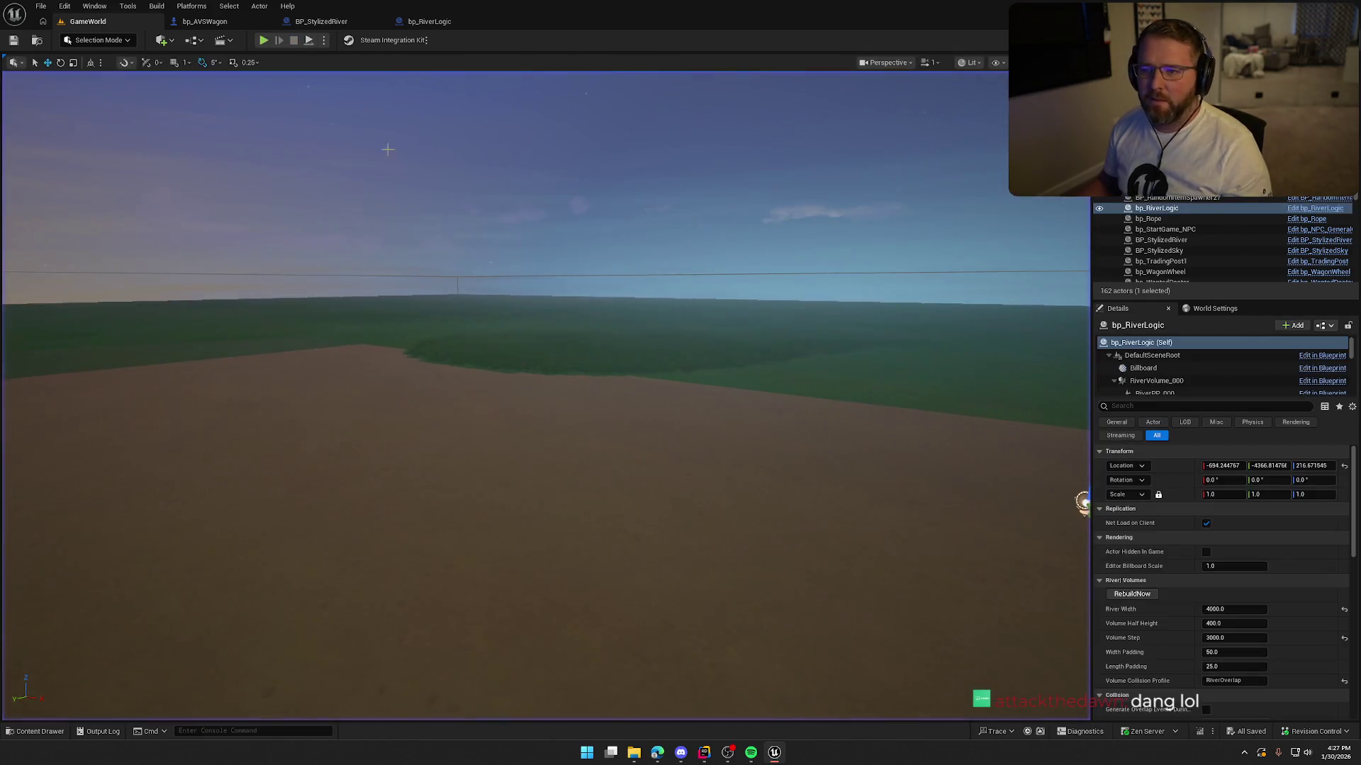
# Step: Refocus the view on bp_RiverLogic, then play again, driving the wagon into the river before stopping
pyautogui.press('f')
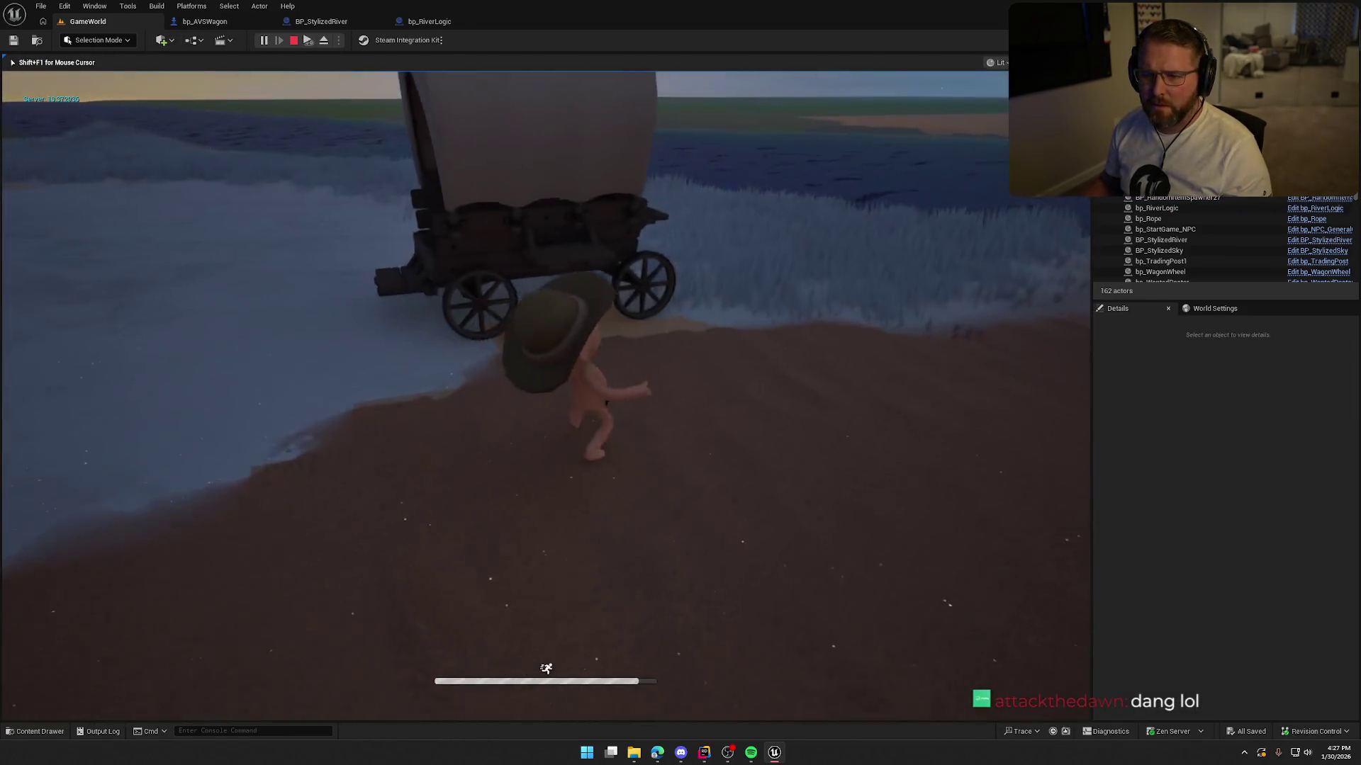
pyautogui.press('Escape')
pyautogui.hotkey('alt', 'p')
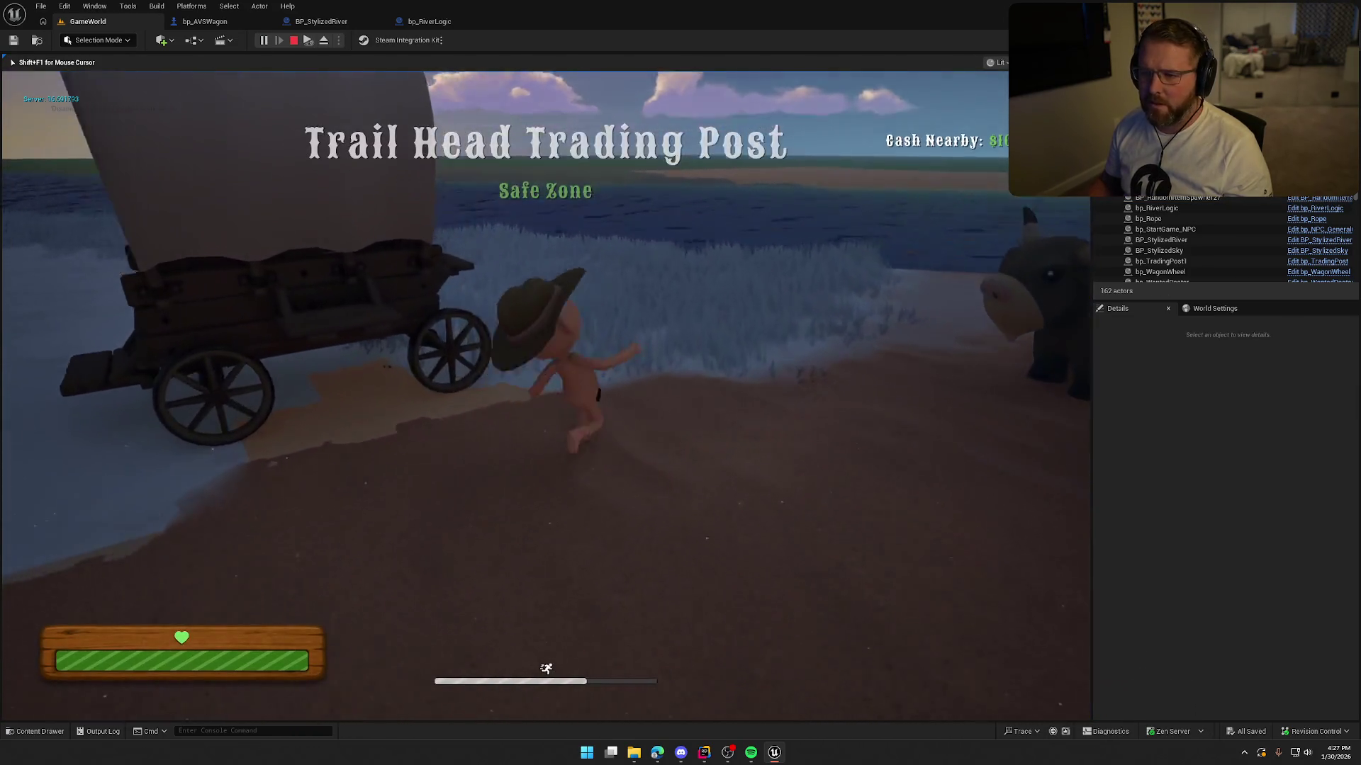
pyautogui.press('e')
pyautogui.press('w')
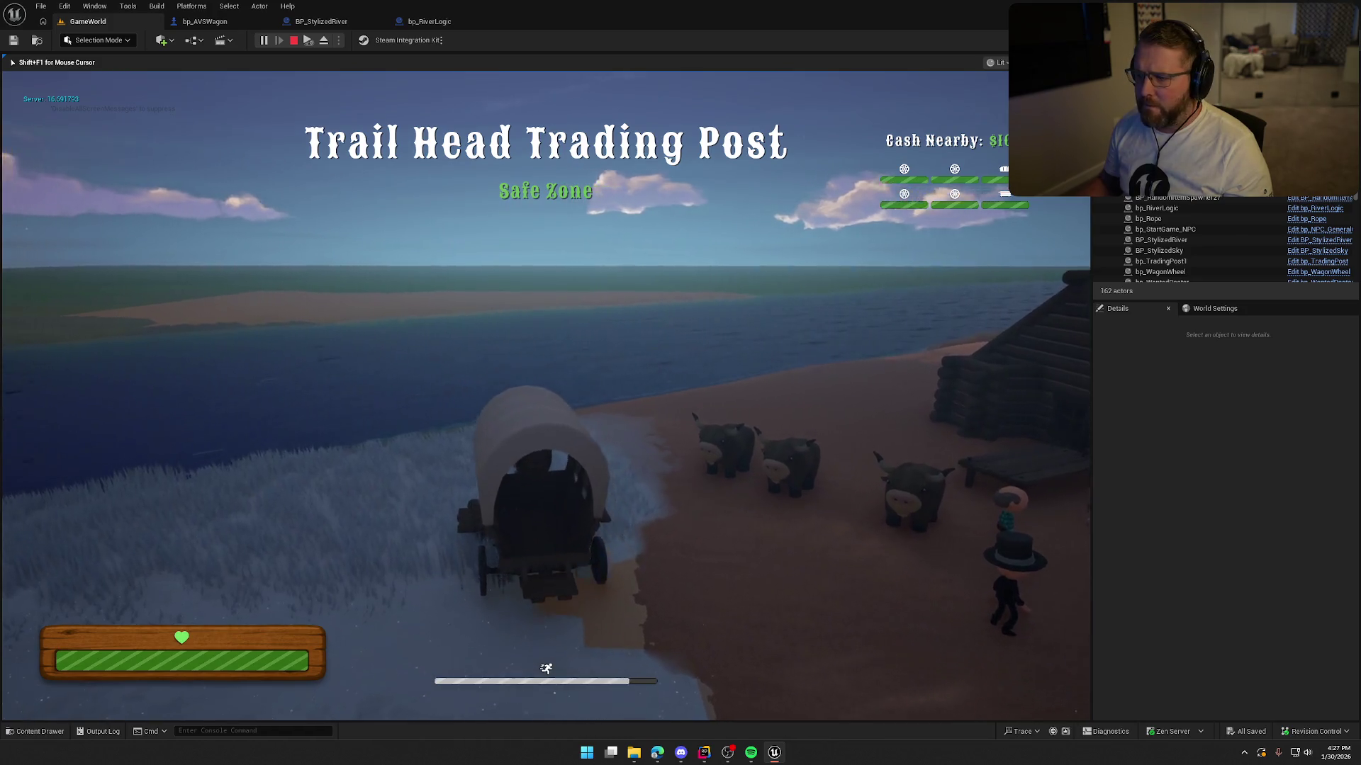
pyautogui.press('w')
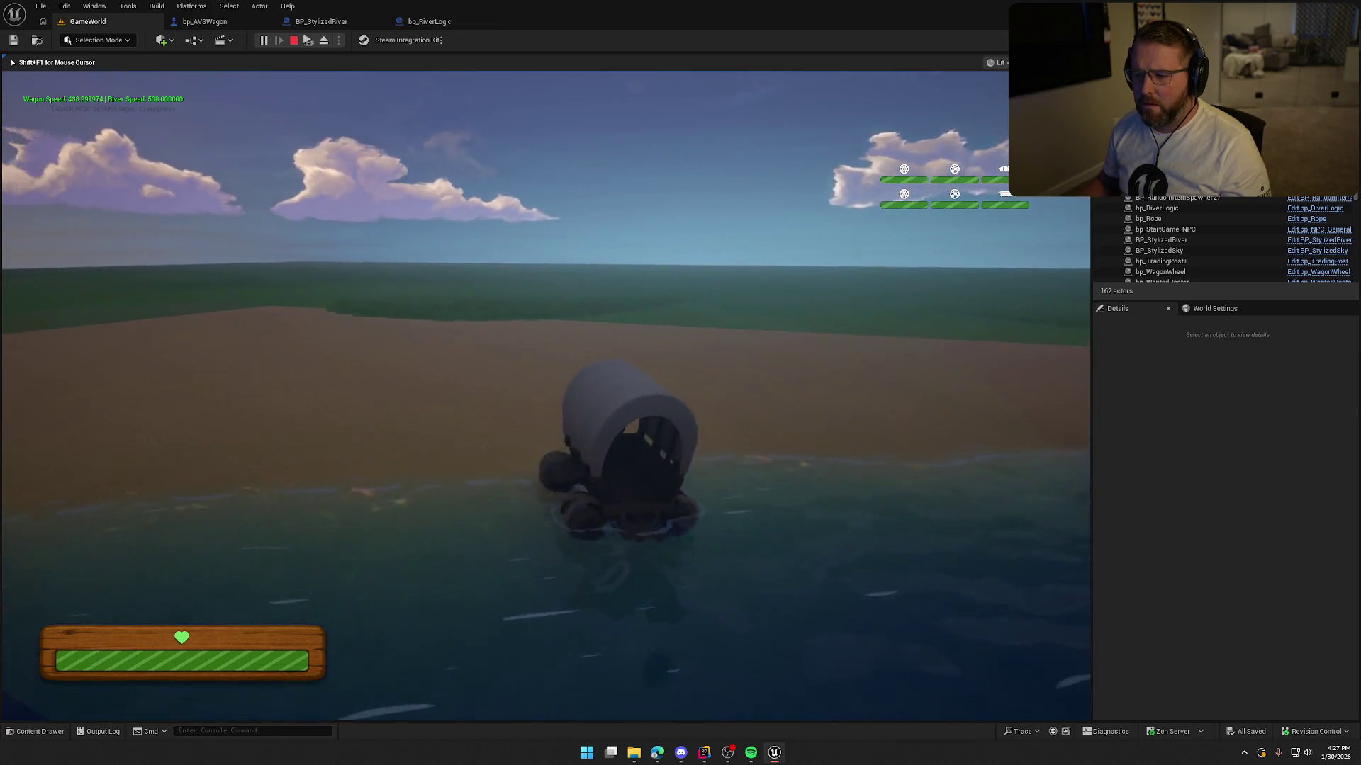
pyautogui.press('Escape')
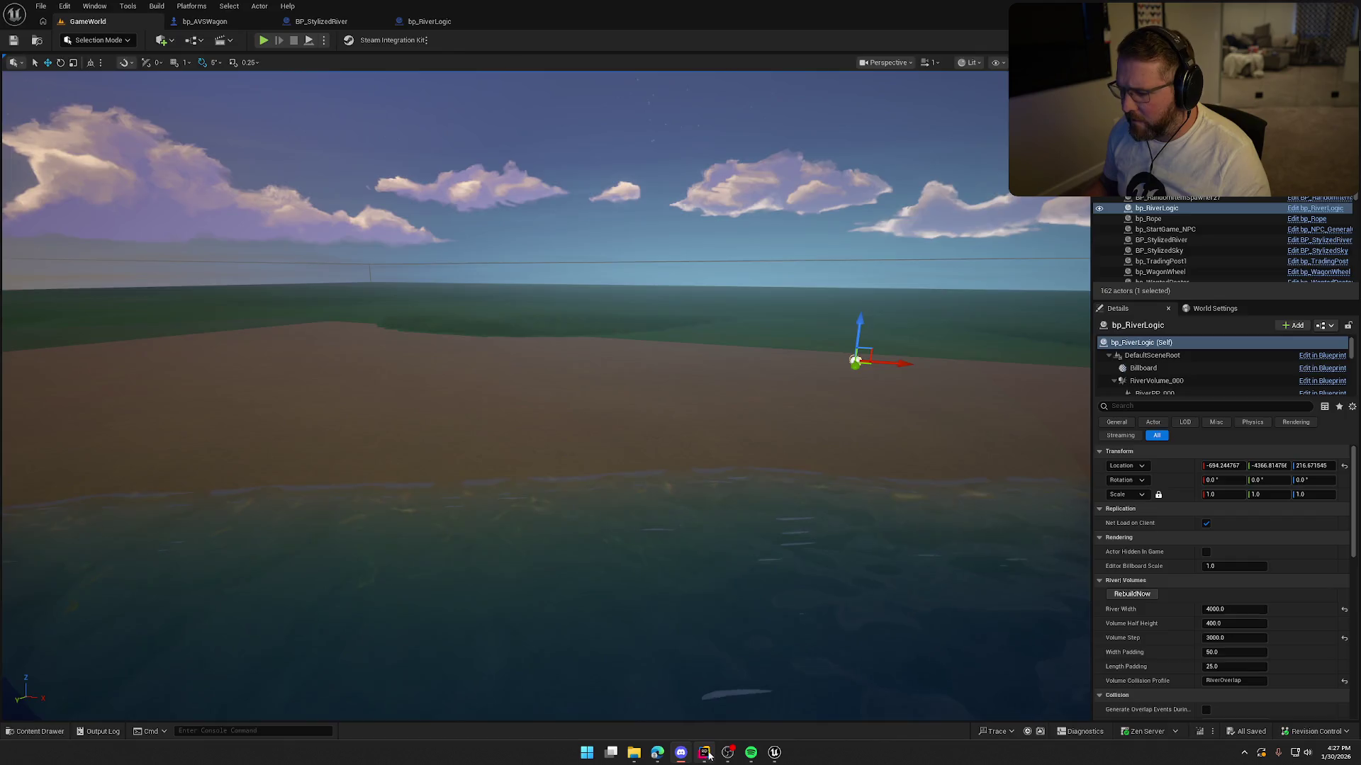
# Step: Check the river-crossing code, Live Coding-compile the WagonRiverCrossingComponent change, and start a new play test
pyautogui.click(705, 753)
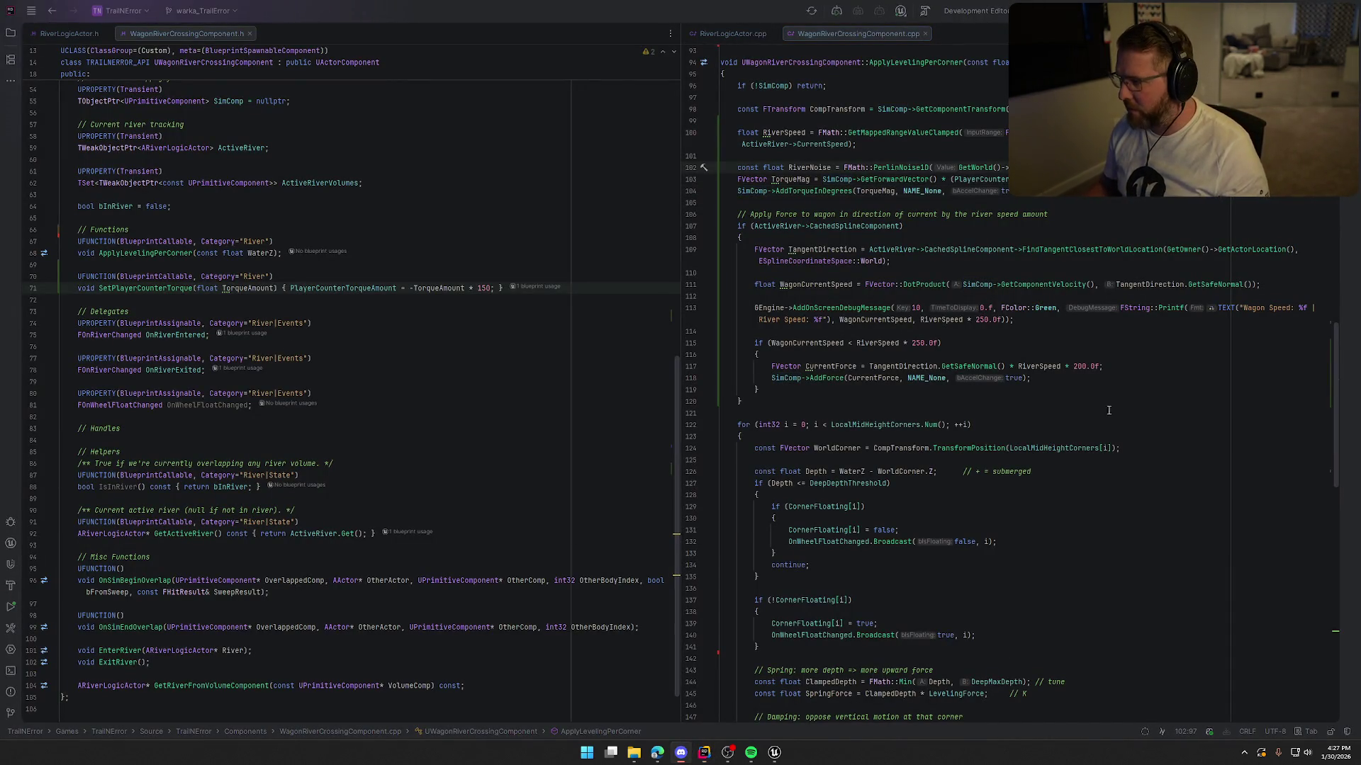
pyautogui.click(773, 752)
pyautogui.click(1201, 734)
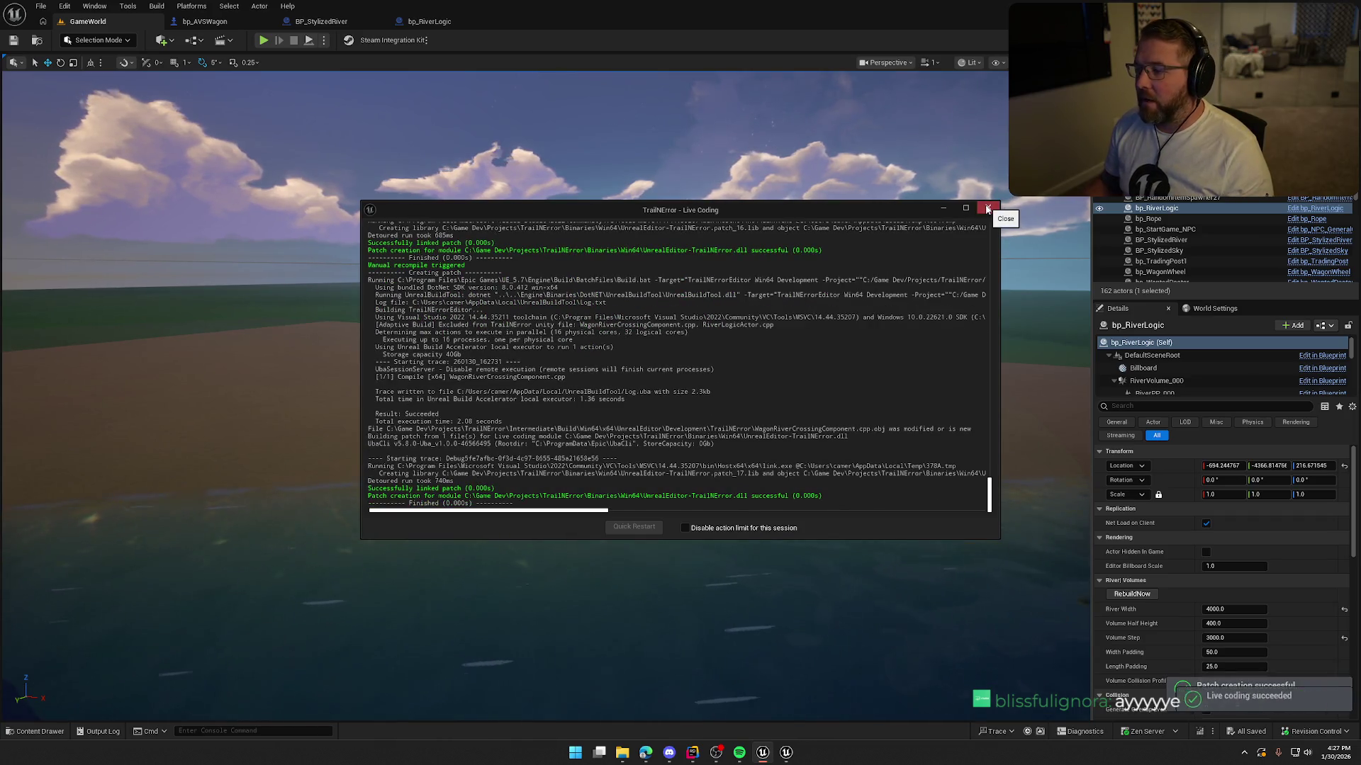
pyautogui.click(988, 209)
pyautogui.click(263, 40)
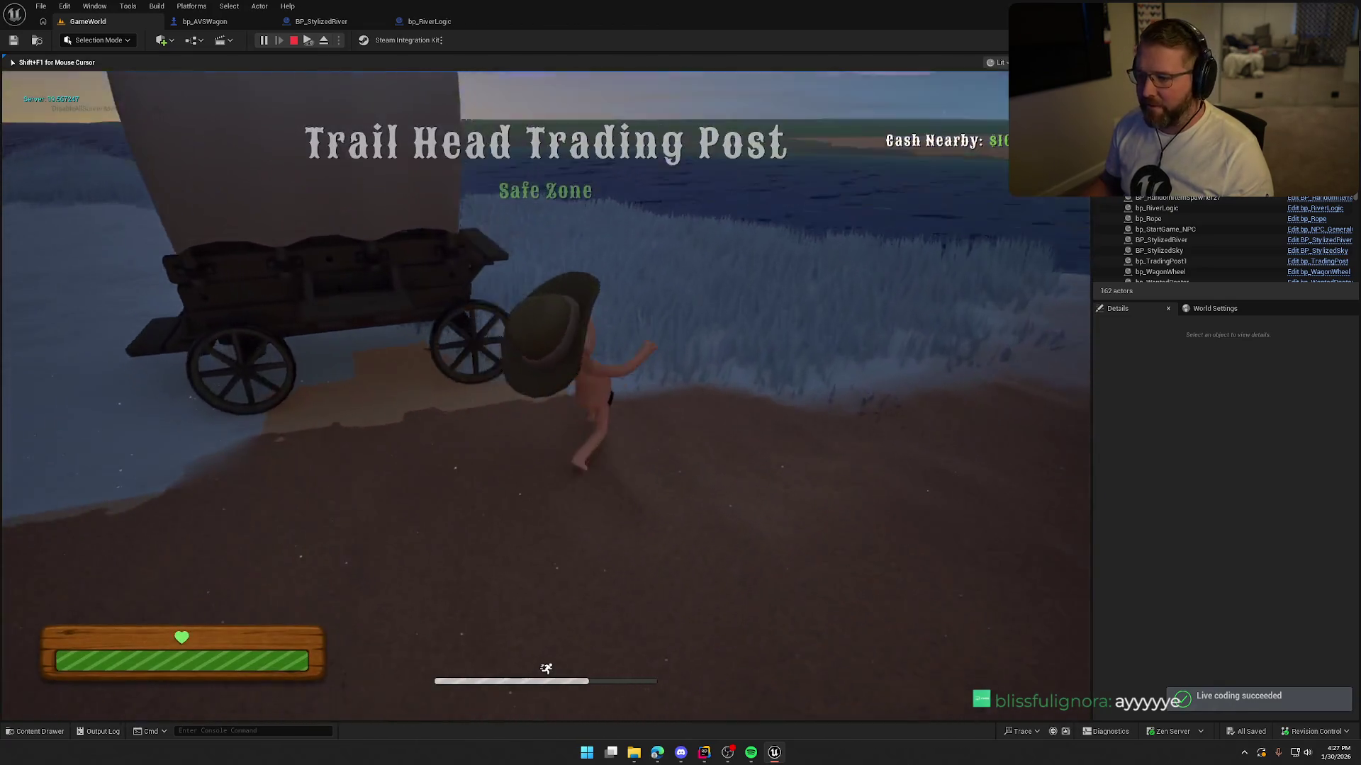
# Step: Board the covered wagon, drive it onto the grass, then end that play session
pyautogui.press('e')
pyautogui.press('w')
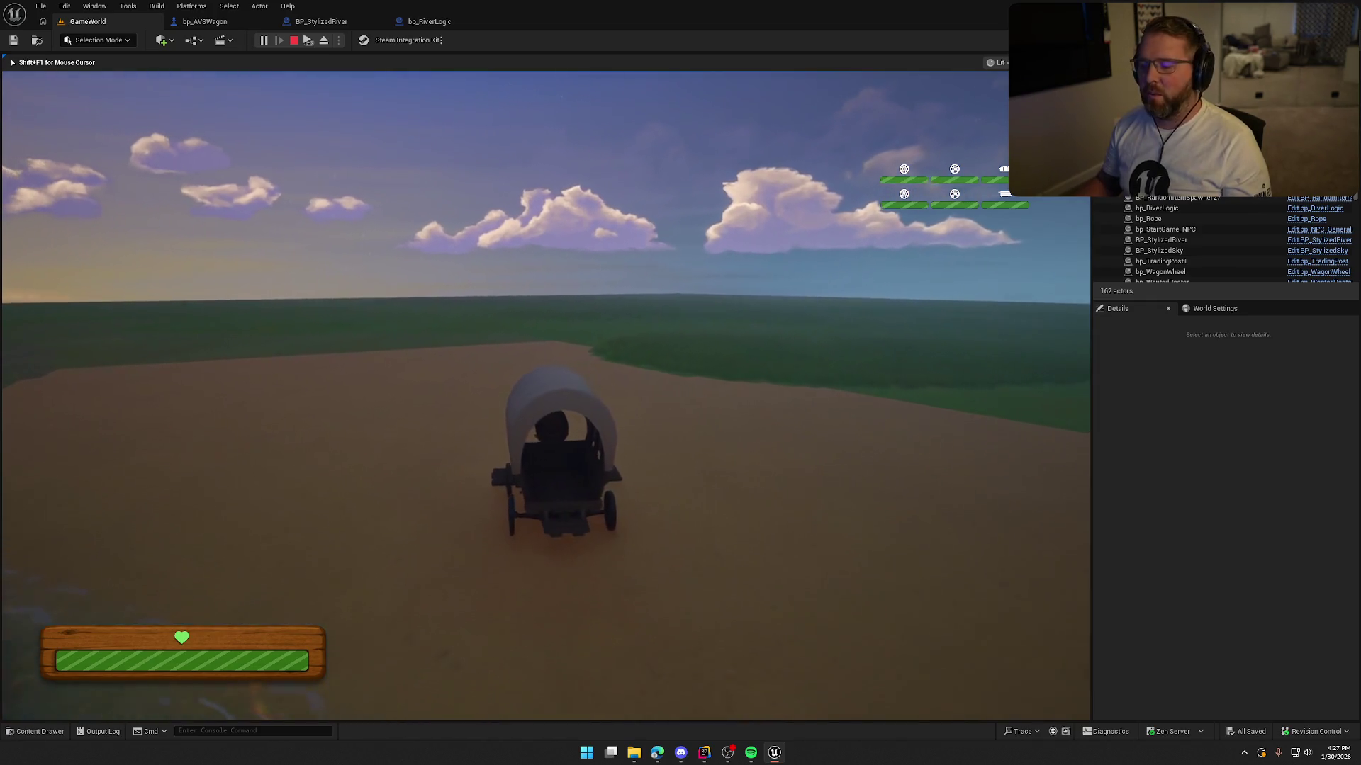
pyautogui.press('F8')
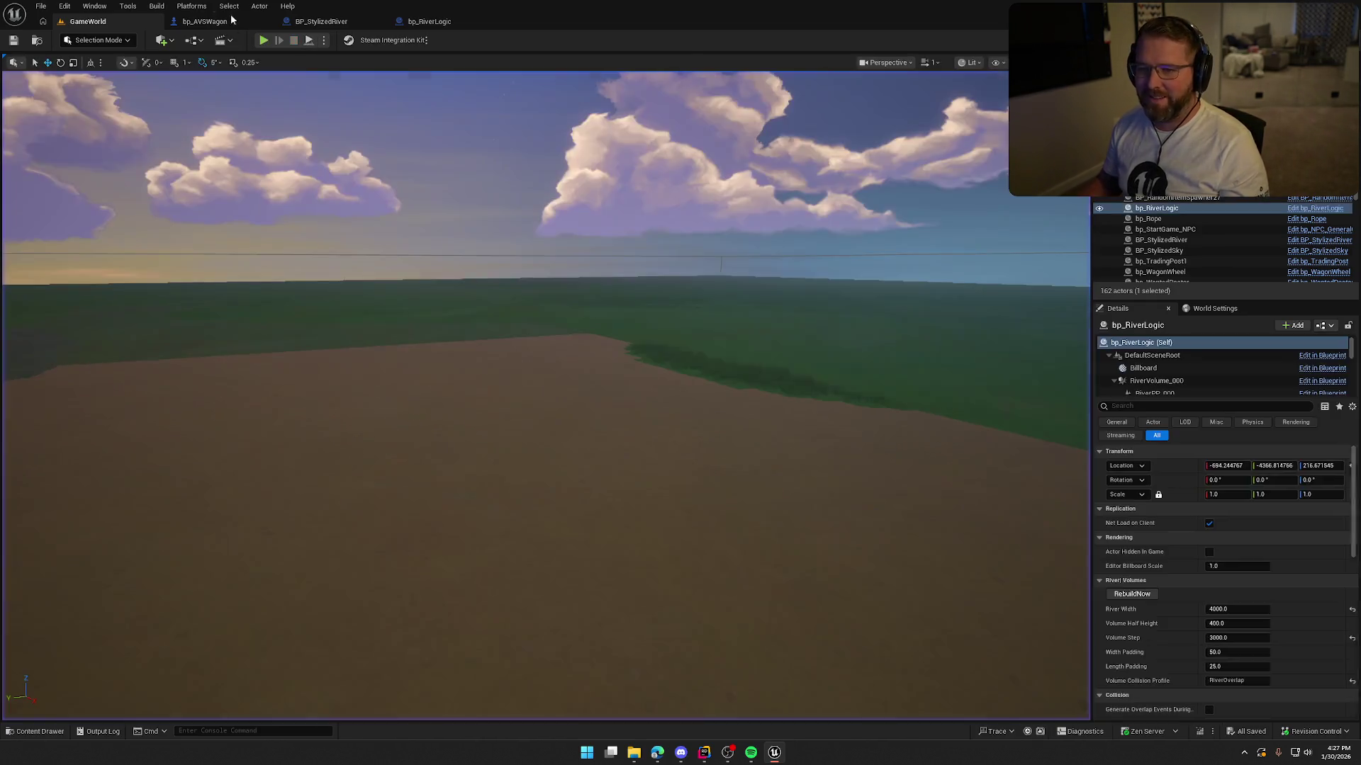
# Step: In a fresh play test, run to the wagon, drive and steer it right into the river, then stop
pyautogui.press('F8')
pyautogui.hotkey('shift', 'w')
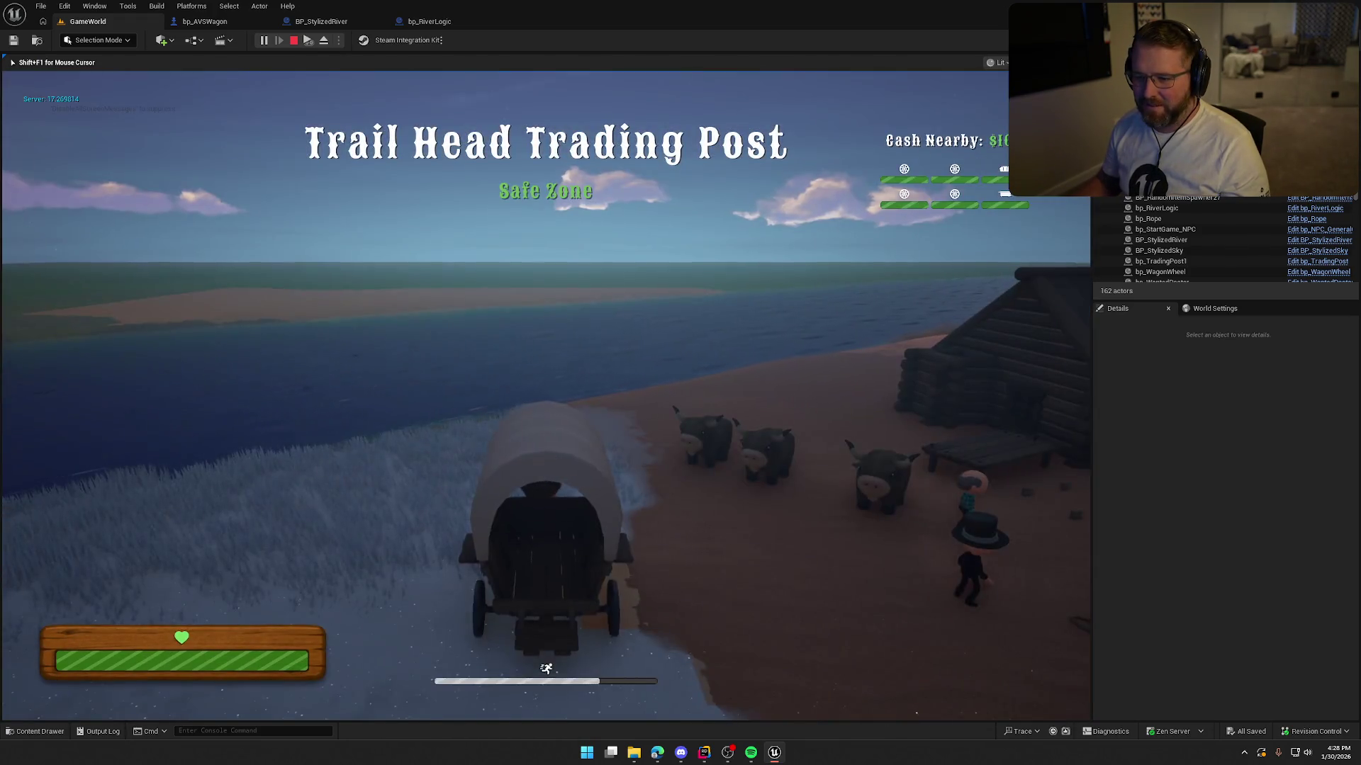
pyautogui.press('w')
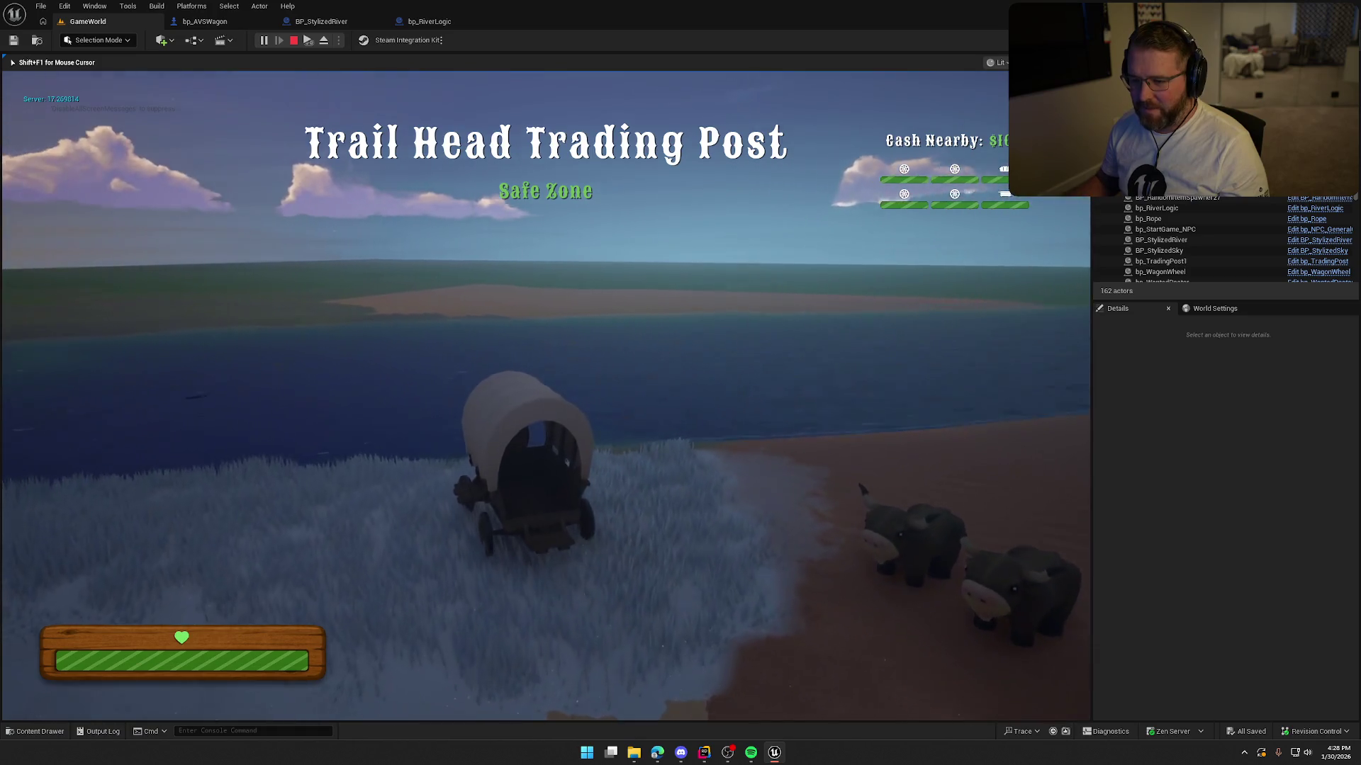
pyautogui.press('d')
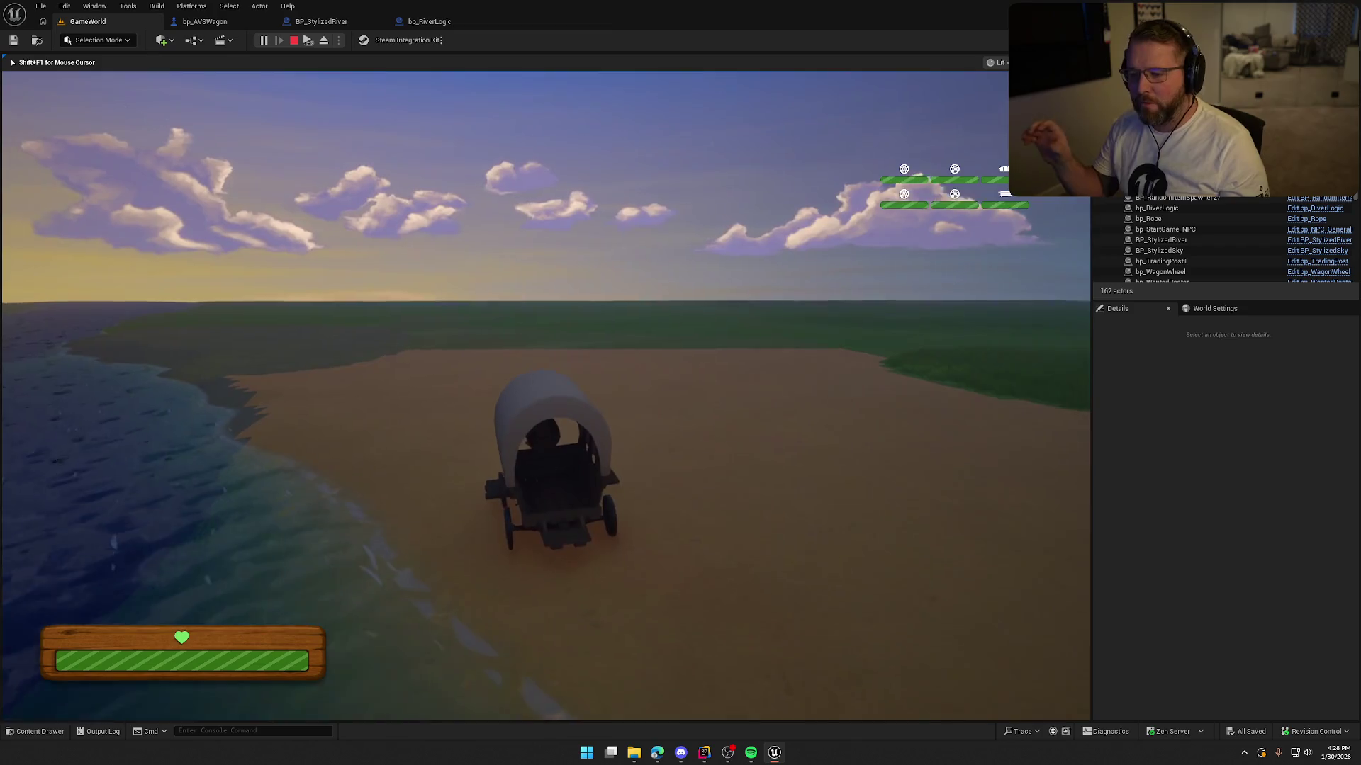
pyautogui.press('Escape')
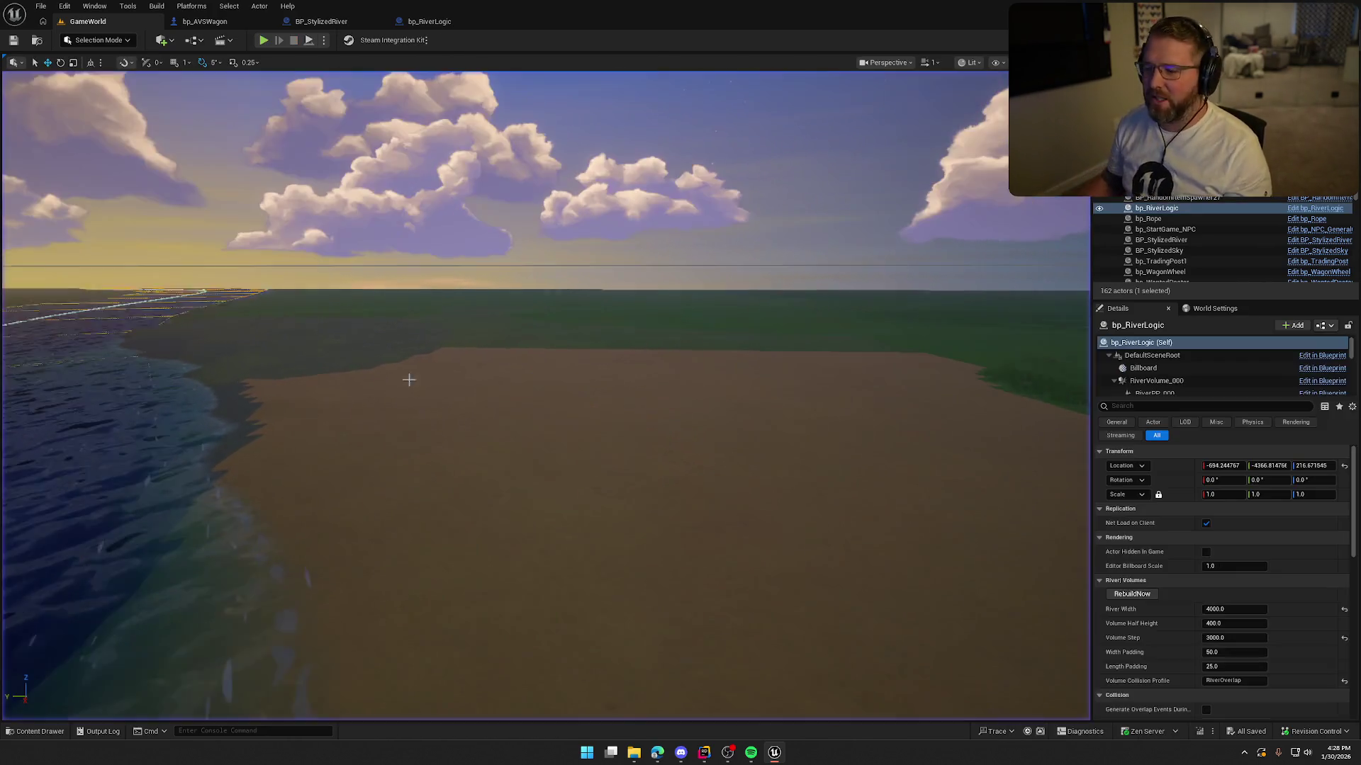
# Step: Focus bp_RiverLogic, set its current to 50 minimum and 60 maximum, and start a new play test
pyautogui.press('f')
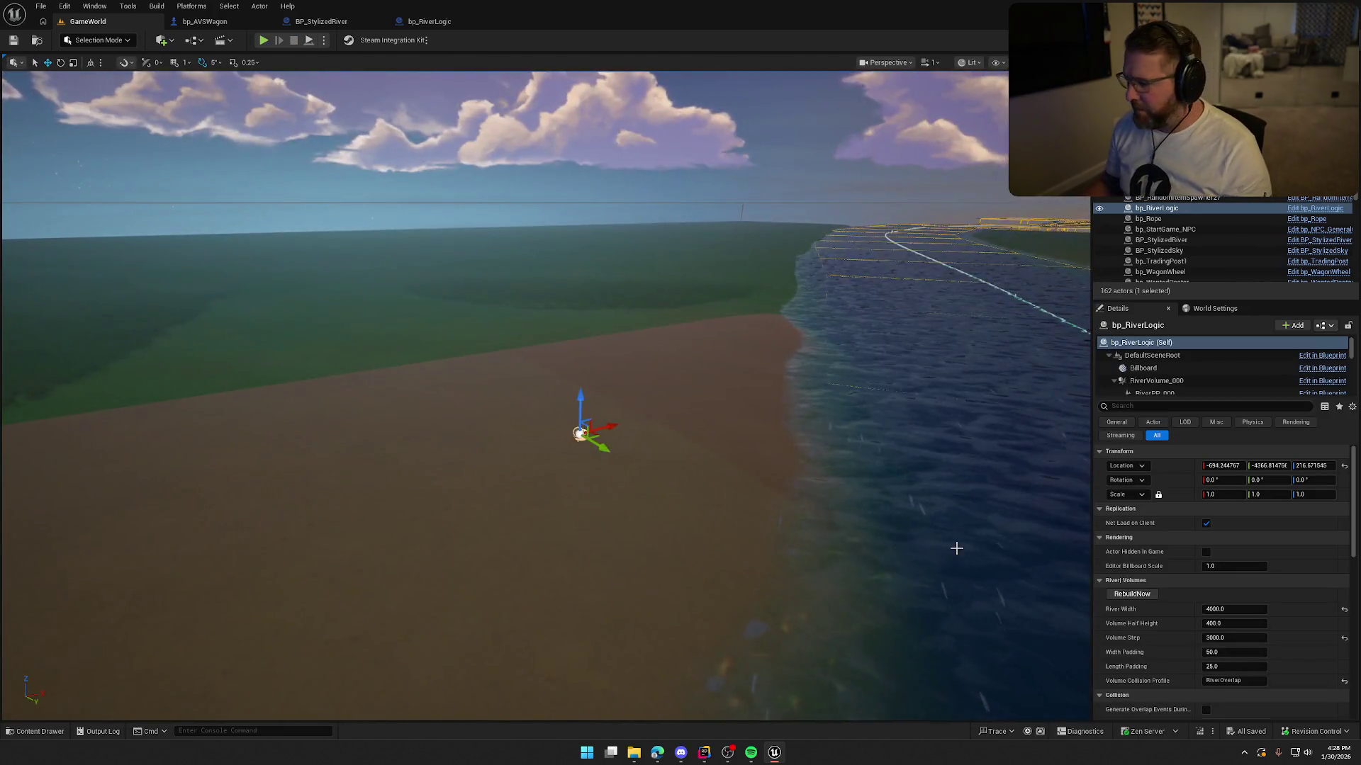
pyautogui.scroll(-10, 1248, 631)
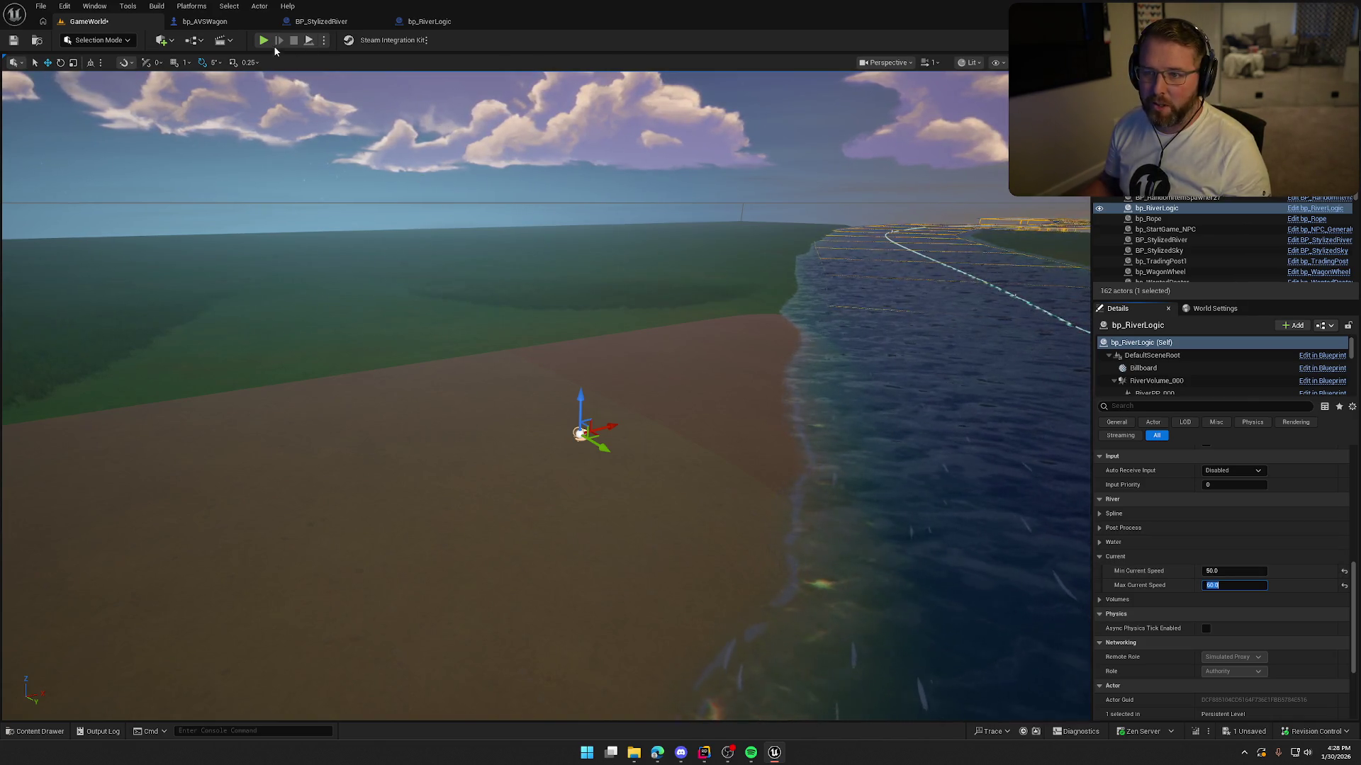
pyautogui.hotkey('alt', 'p')
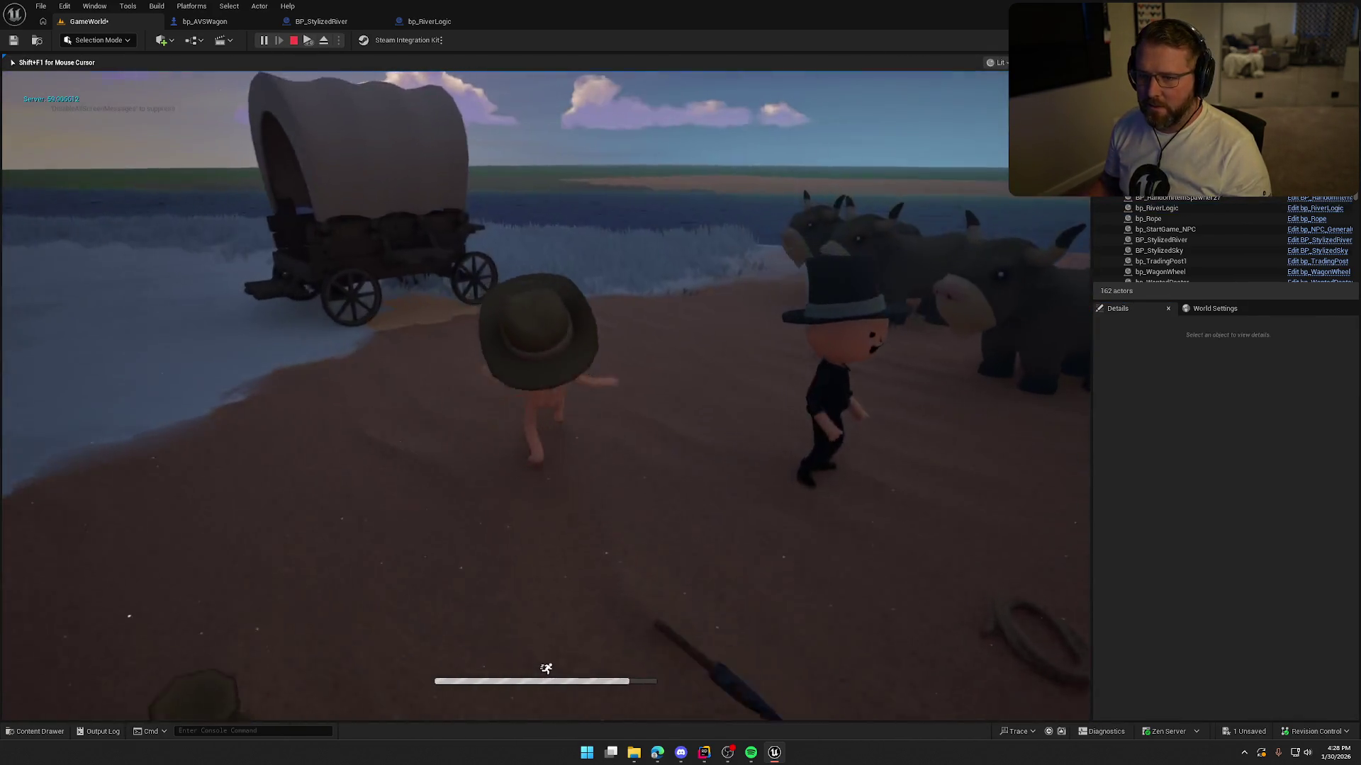
# Step: Board the wagon and drive it into the river to check the current speed, then stop and return to Rider
pyautogui.press('e')
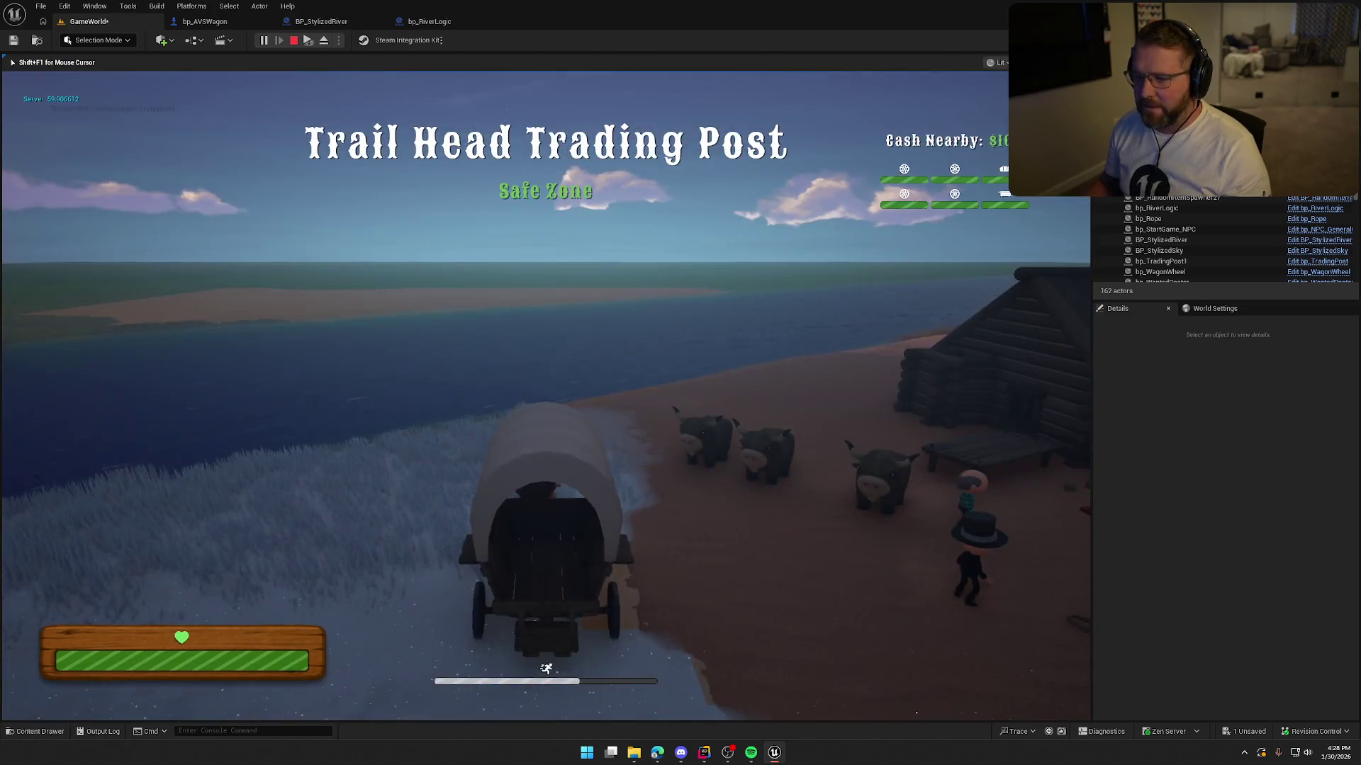
pyautogui.press('w')
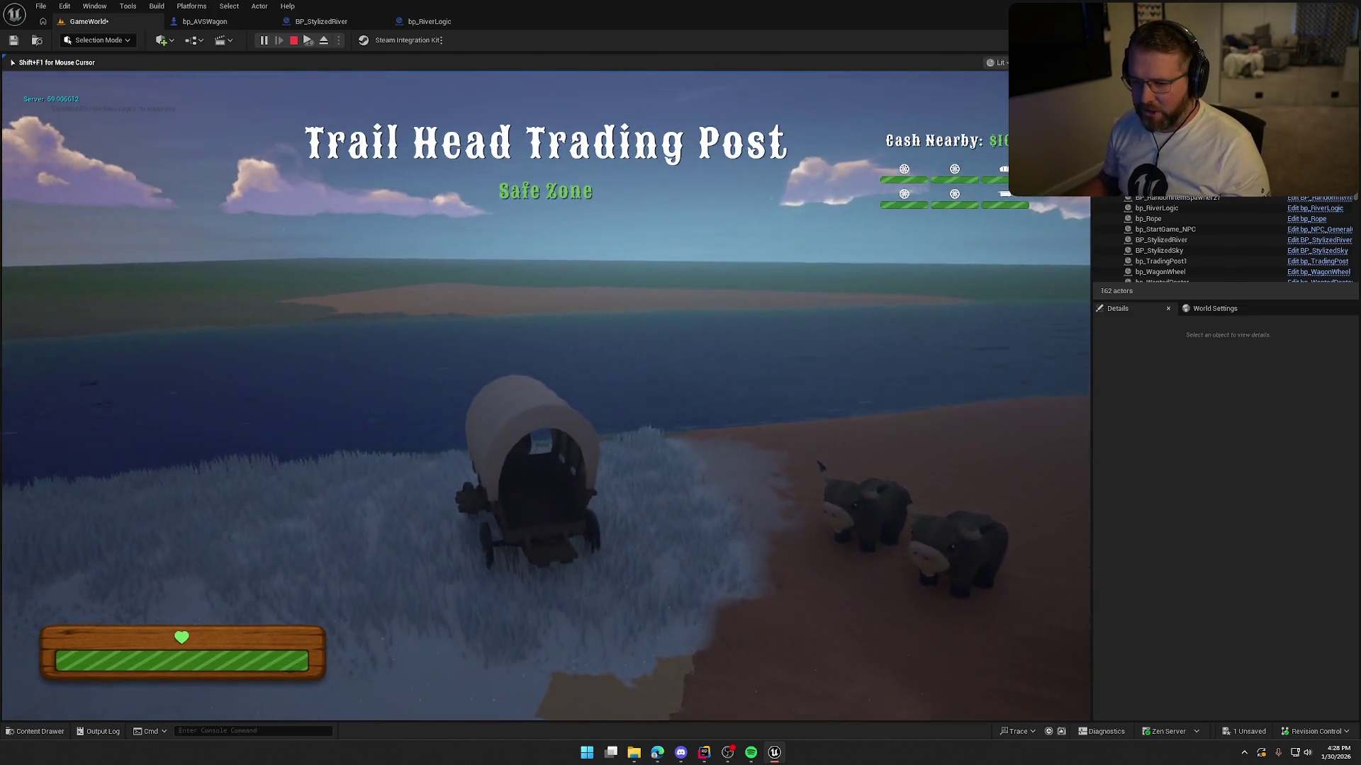
pyautogui.press('w')
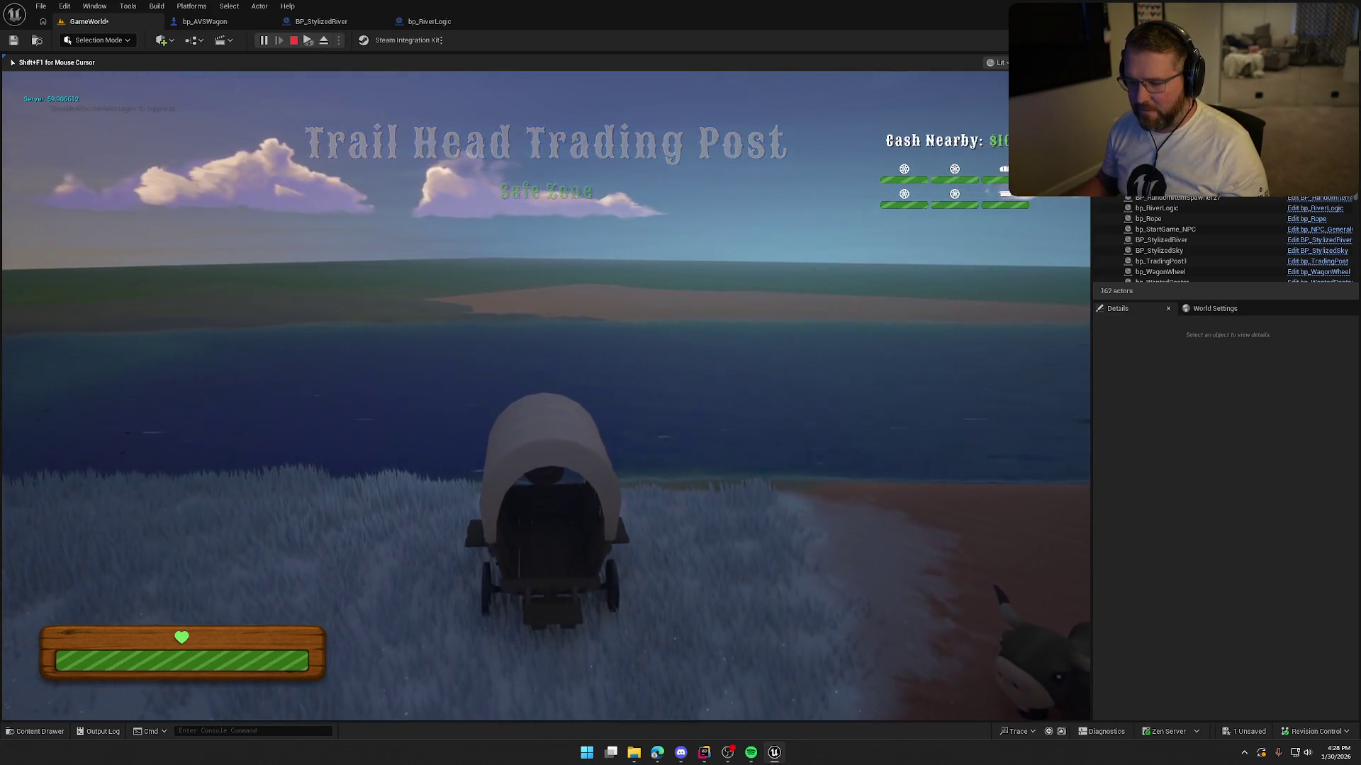
pyautogui.press('w')
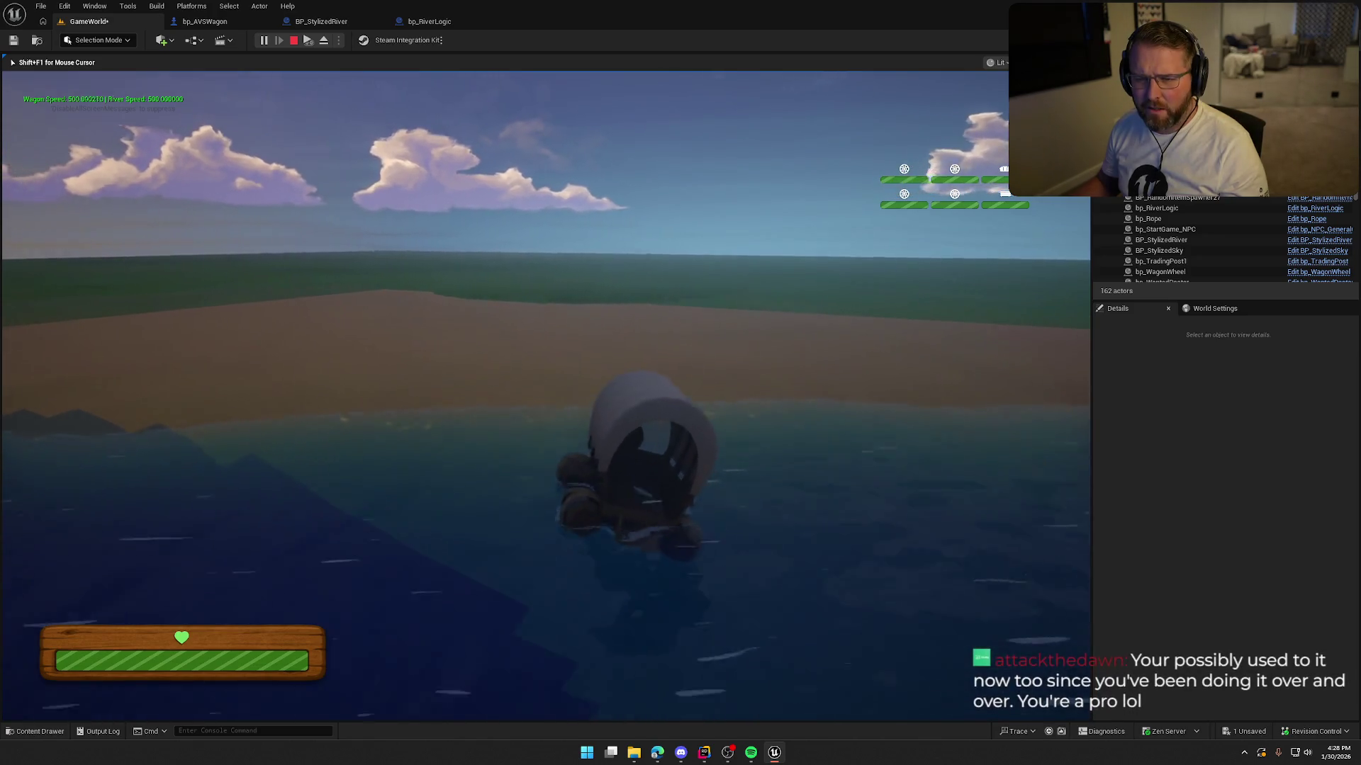
pyautogui.press('Escape')
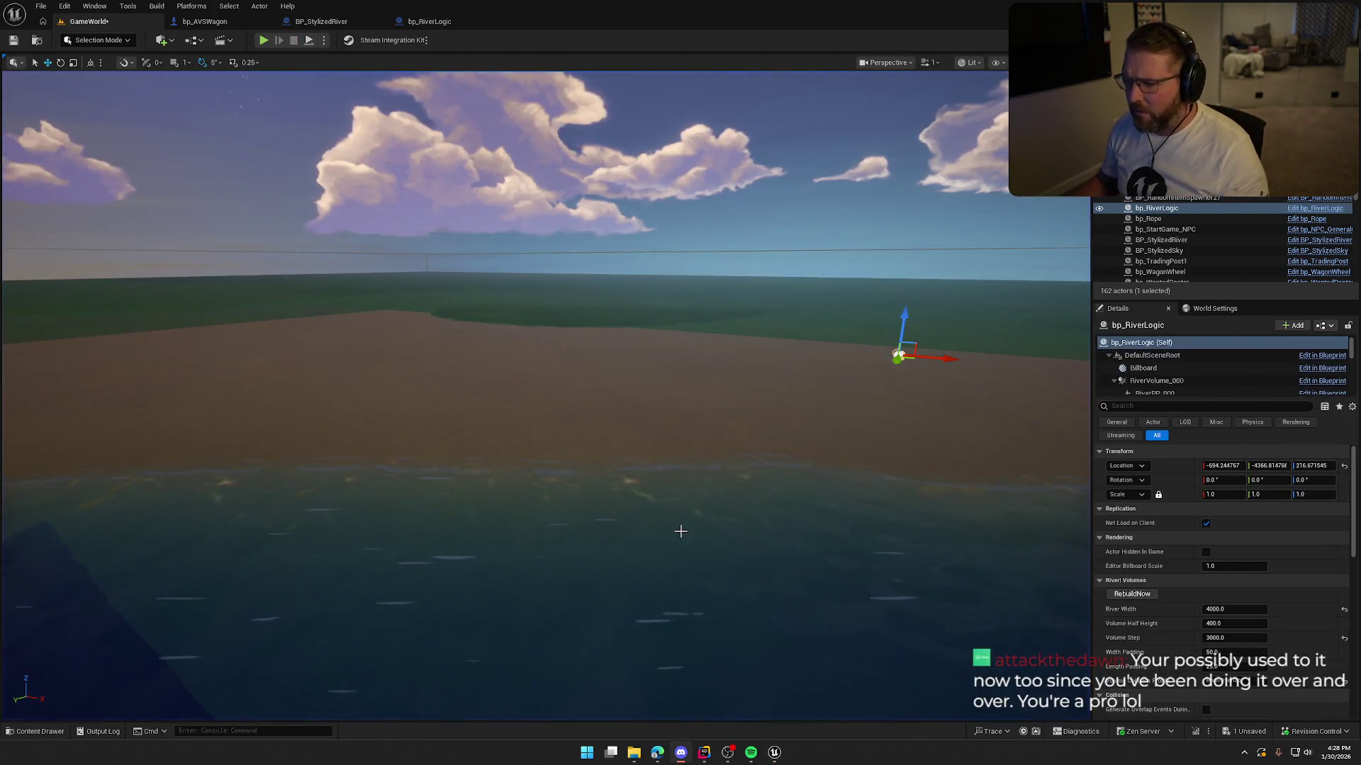
pyautogui.click(704, 752)
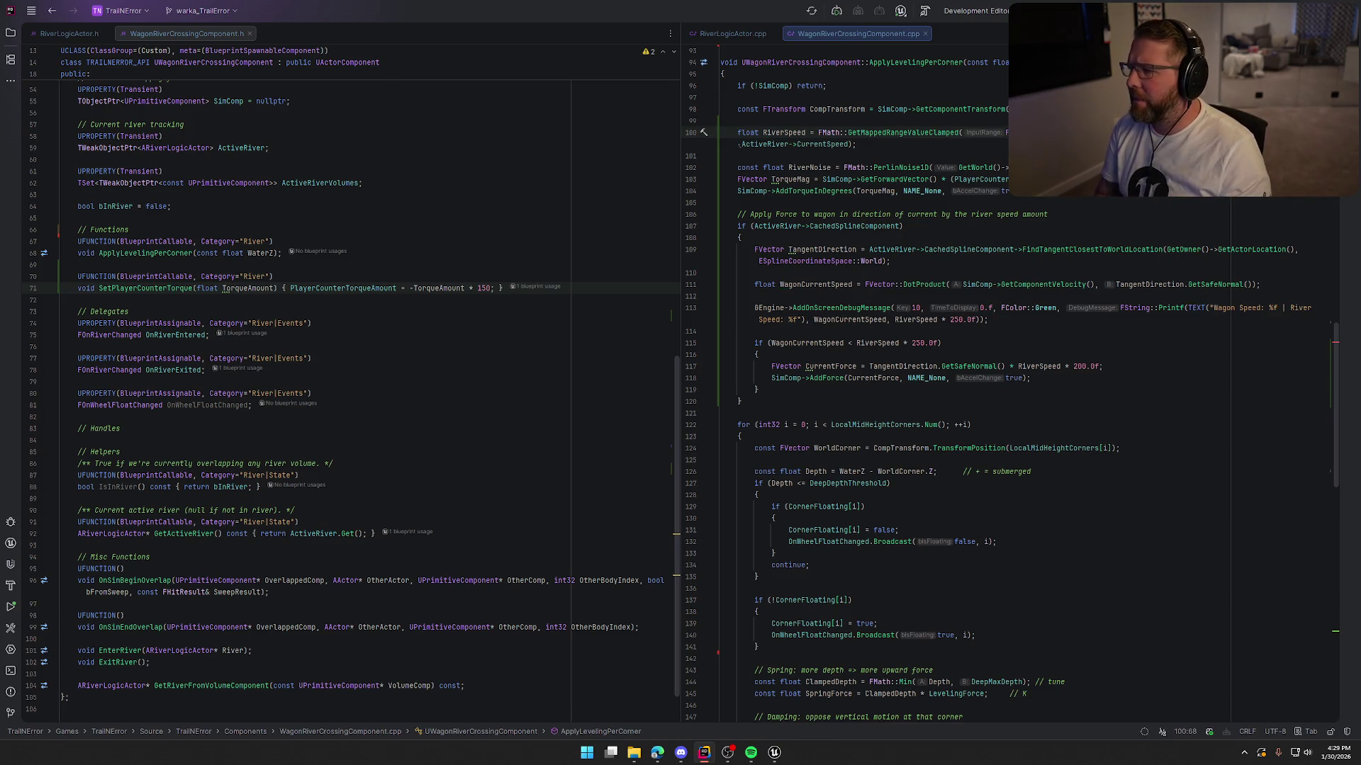
pyautogui.write('2.0f), ')
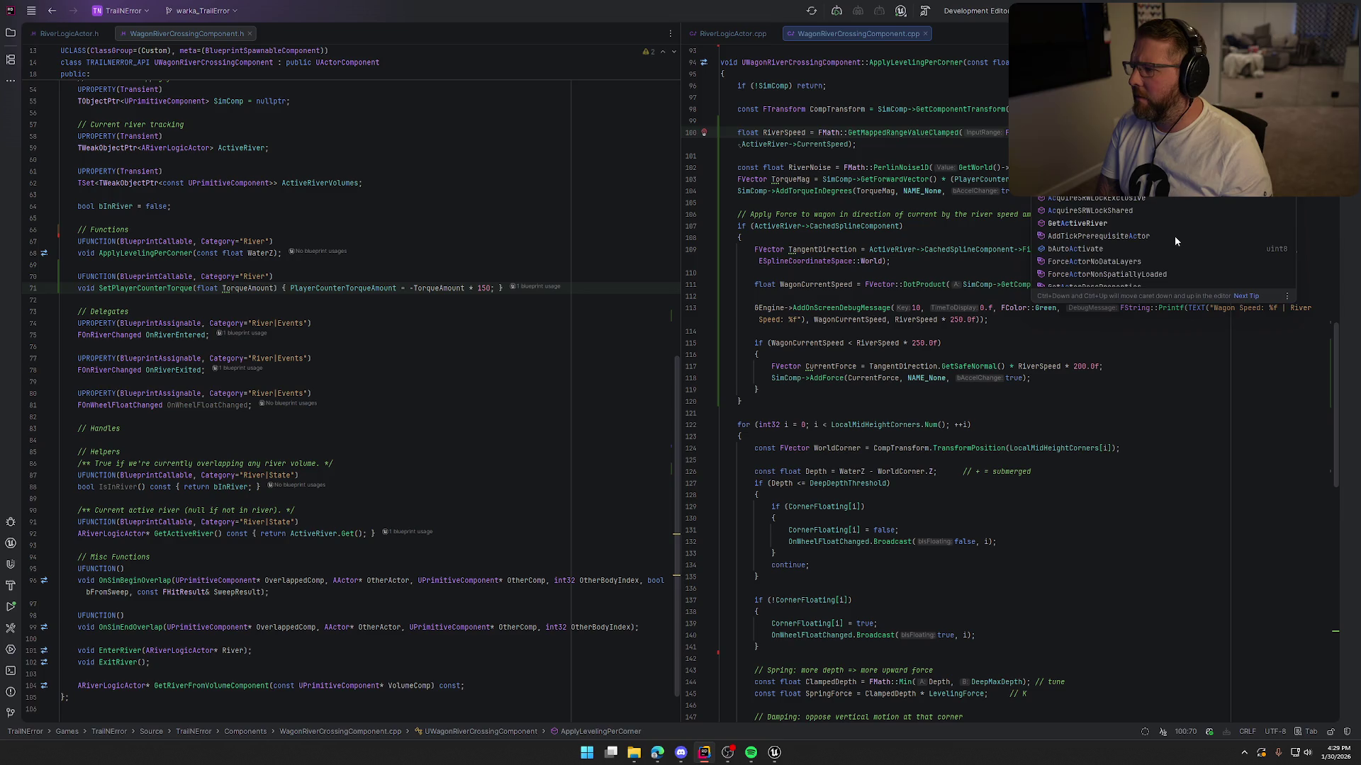
pyautogui.write('>')
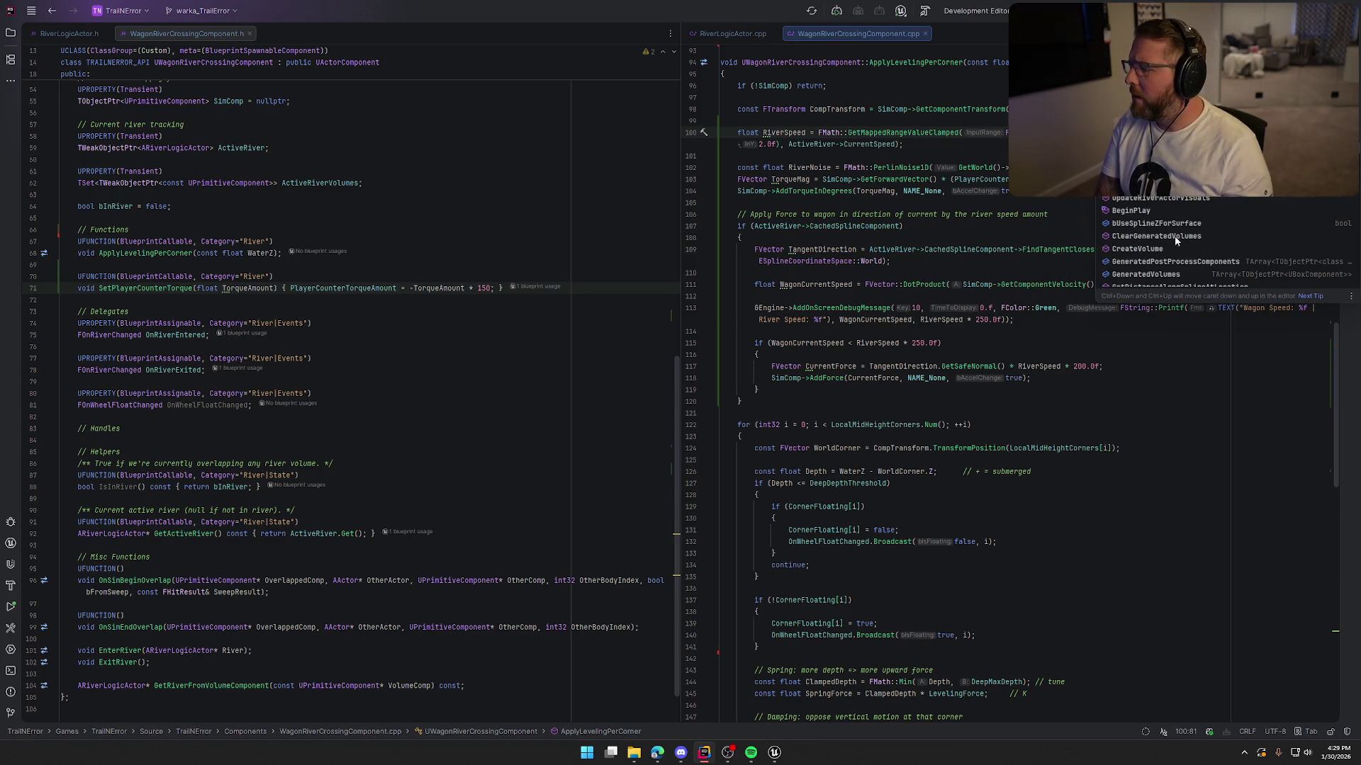
pyautogui.write('0.1f, ')
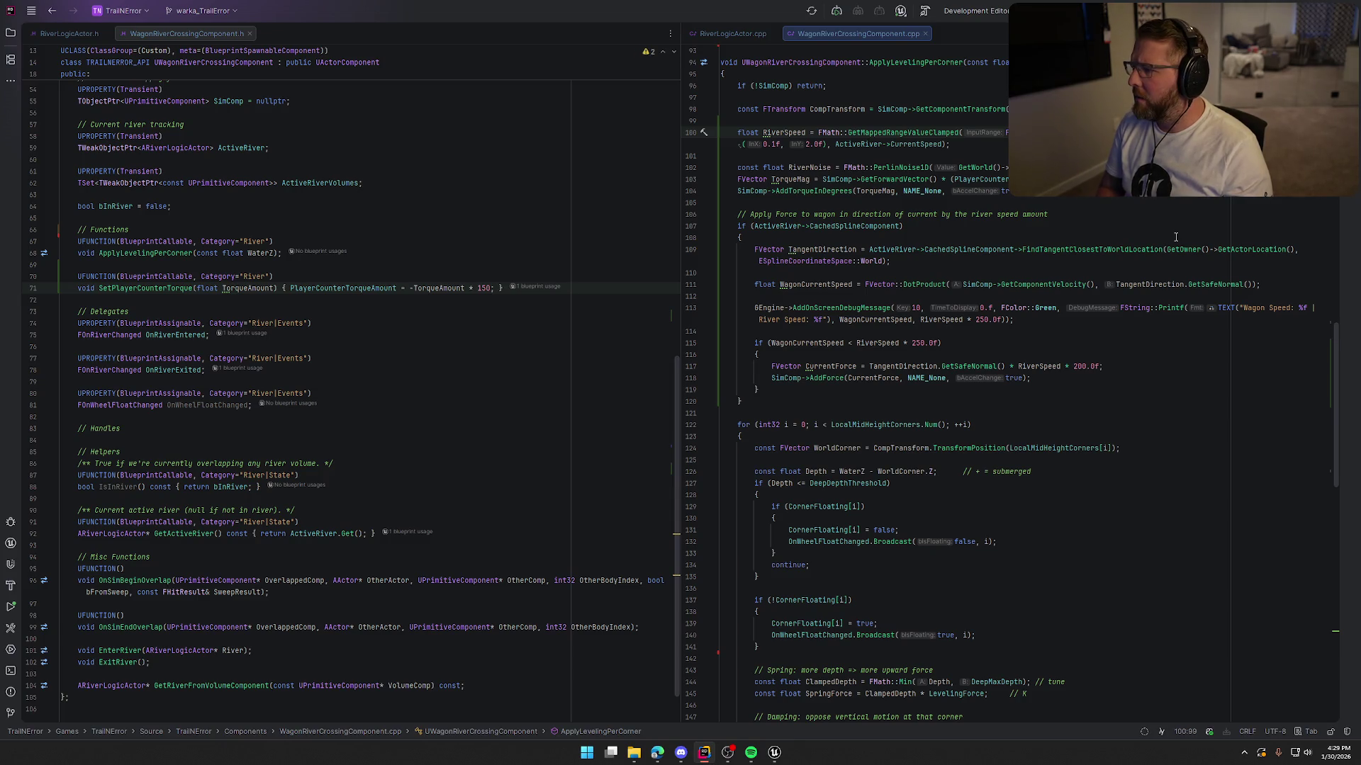
pyautogui.write('(0')
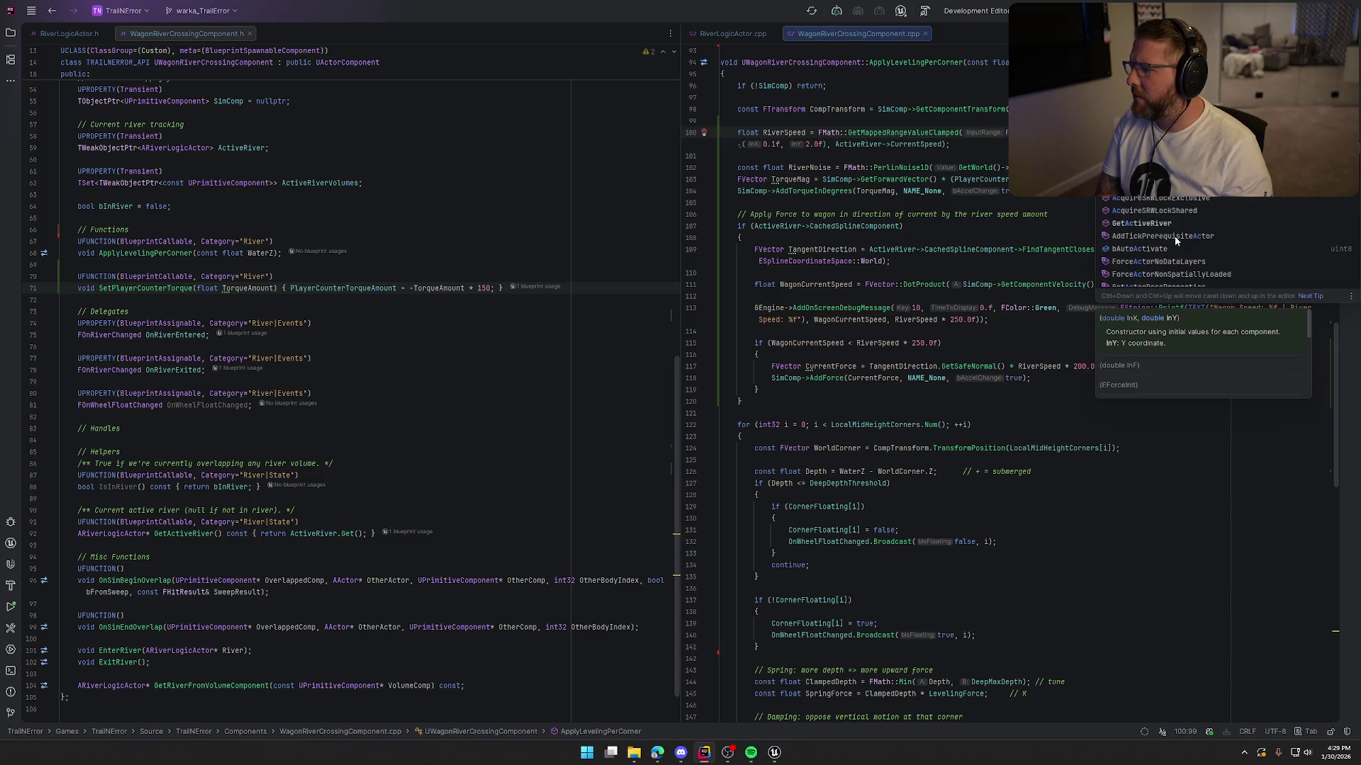
pyautogui.write('FVector2D')
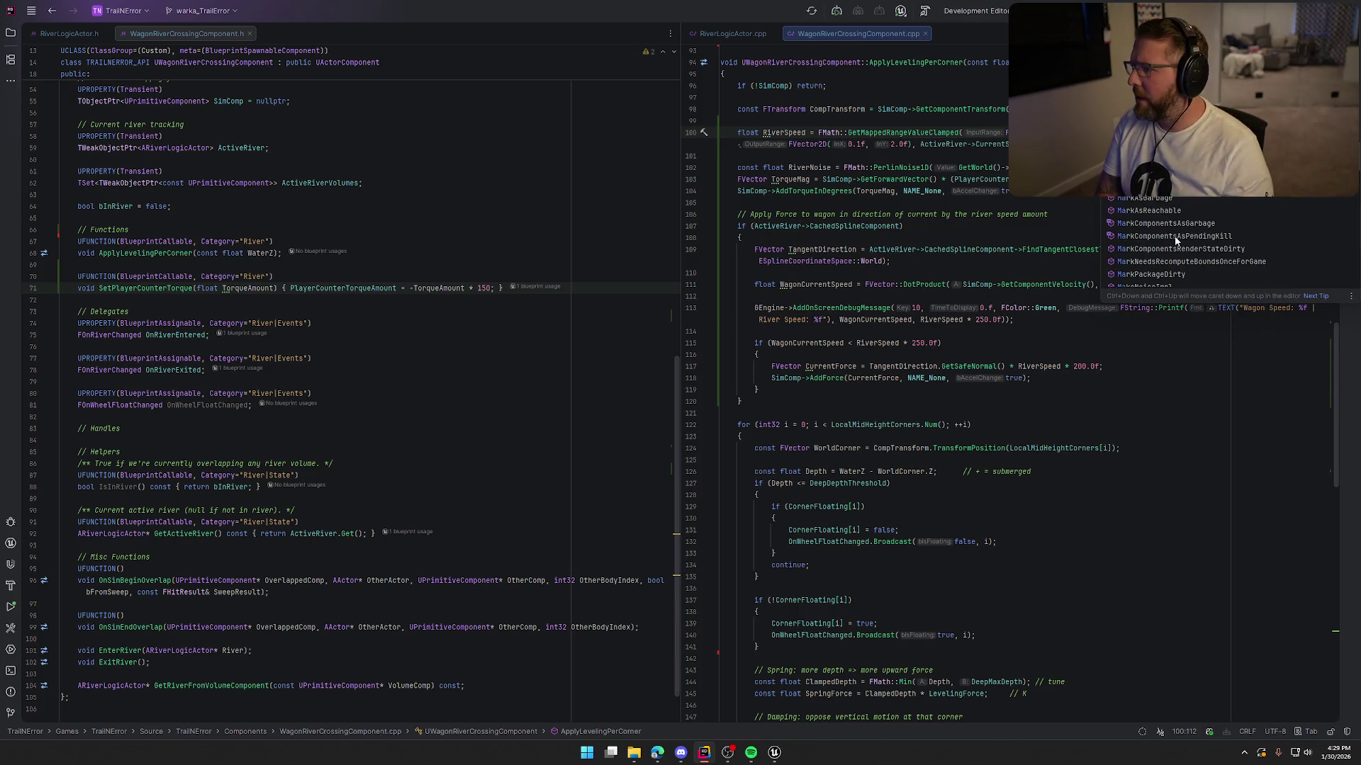
pyautogui.write('x')
pyautogui.press('Return')
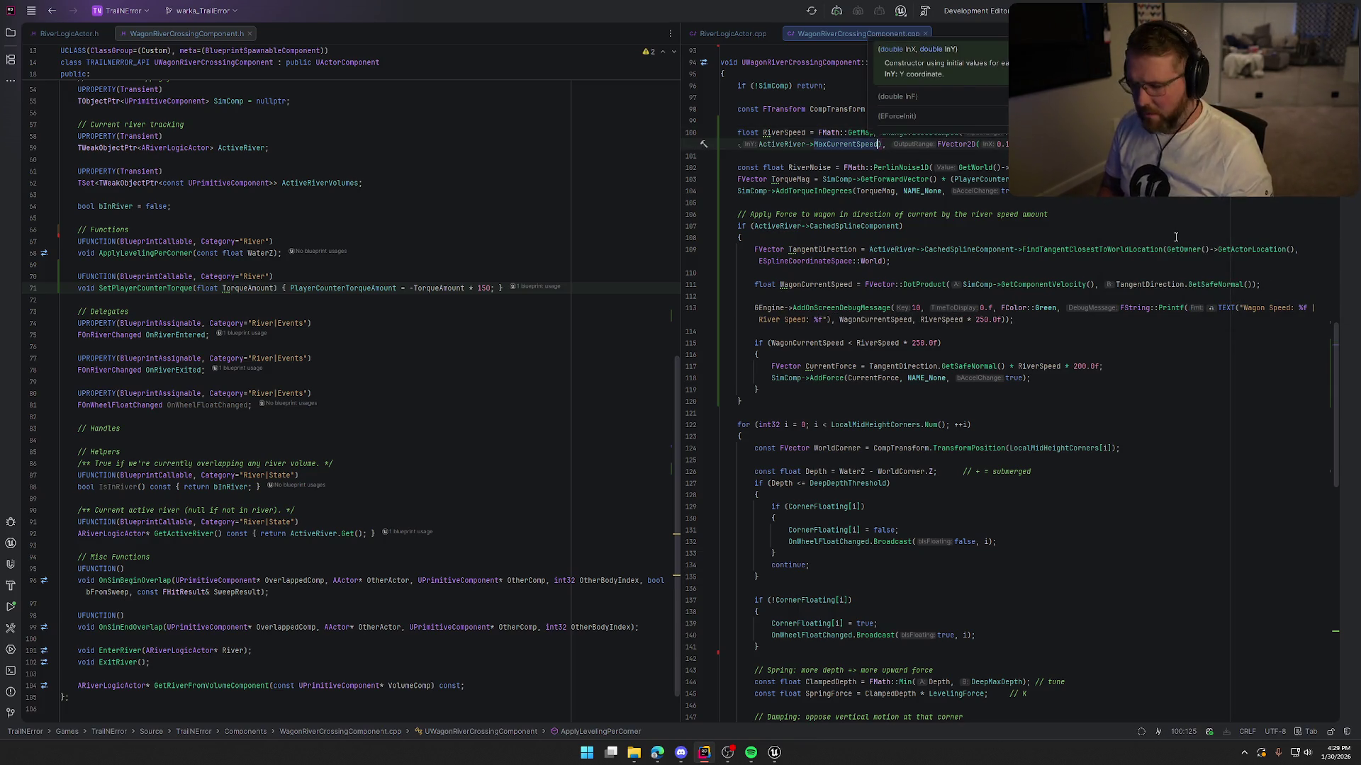
pyautogui.press('Escape')
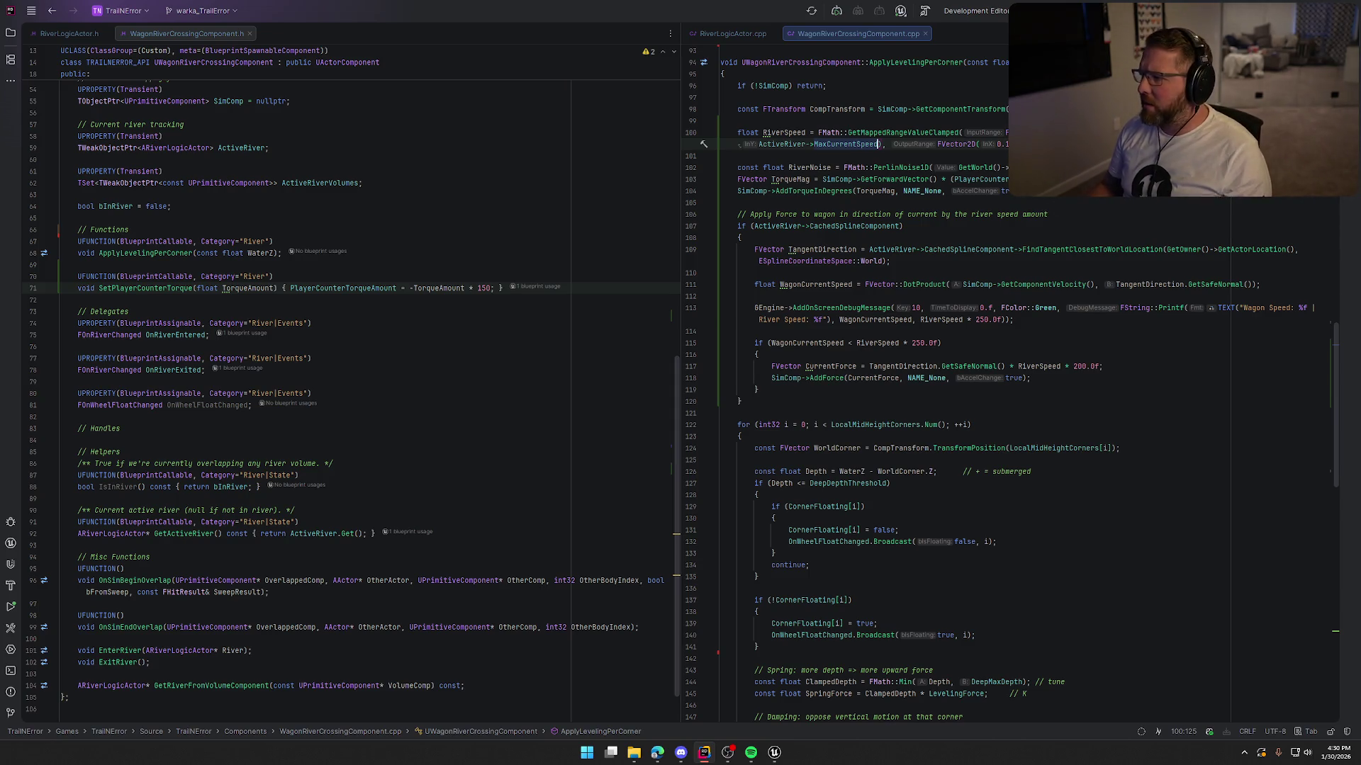
pyautogui.hotkey('ctrl', 'Right')
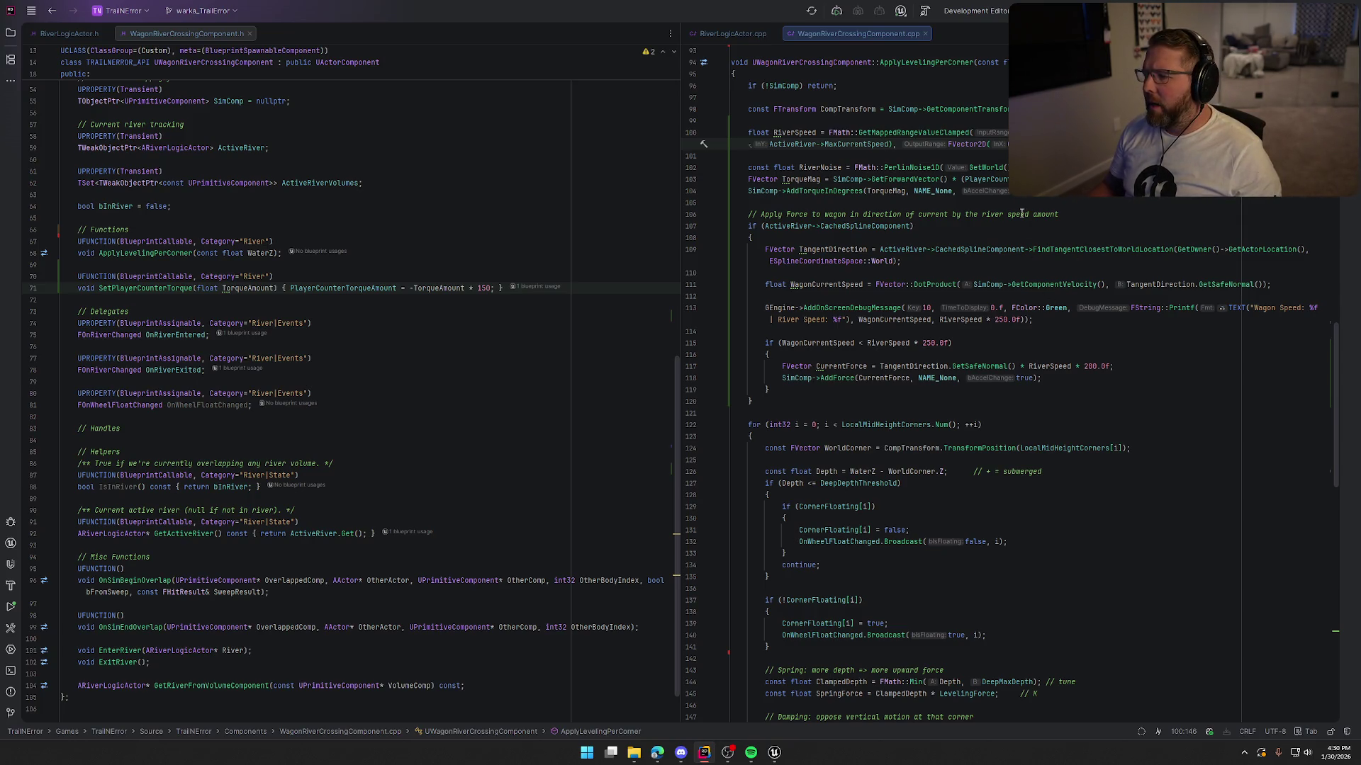
pyautogui.press('Right')
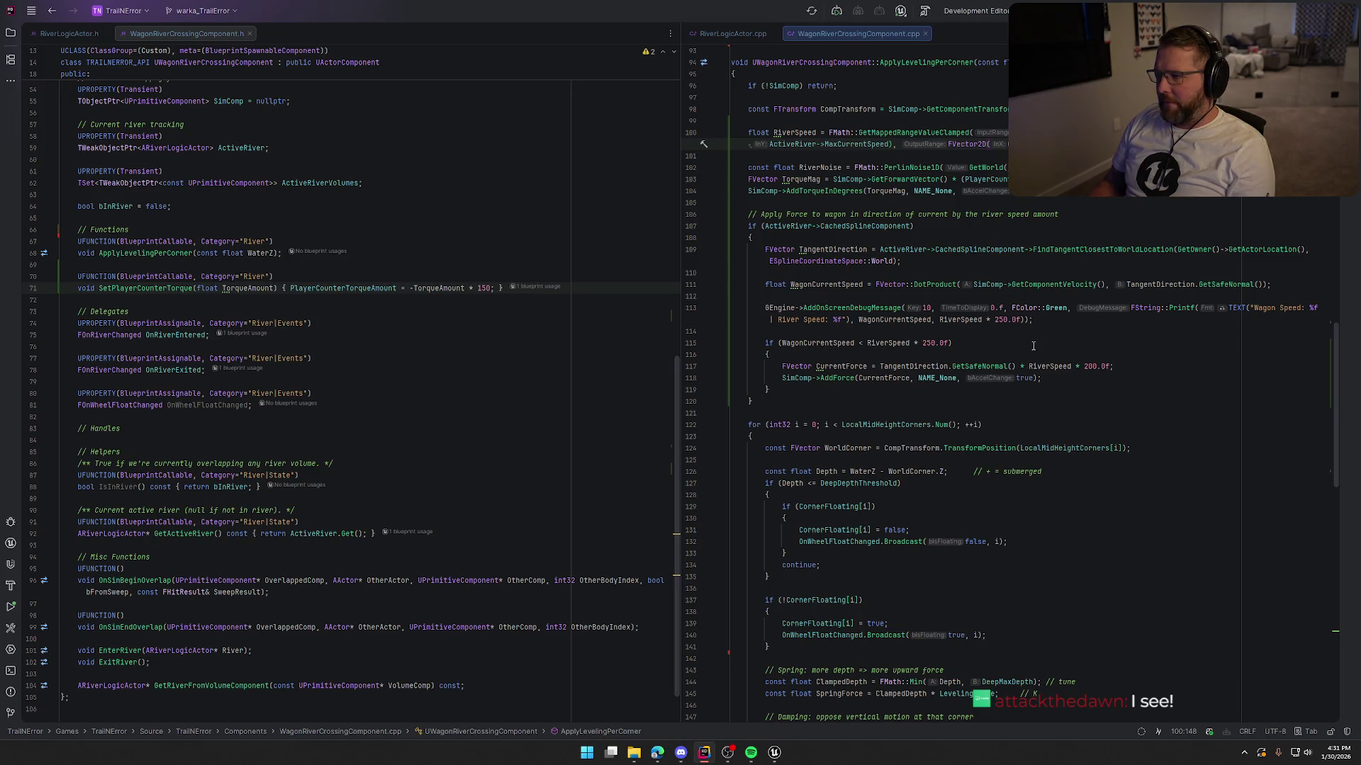
pyautogui.press('Down')
pyautogui.press('Down')
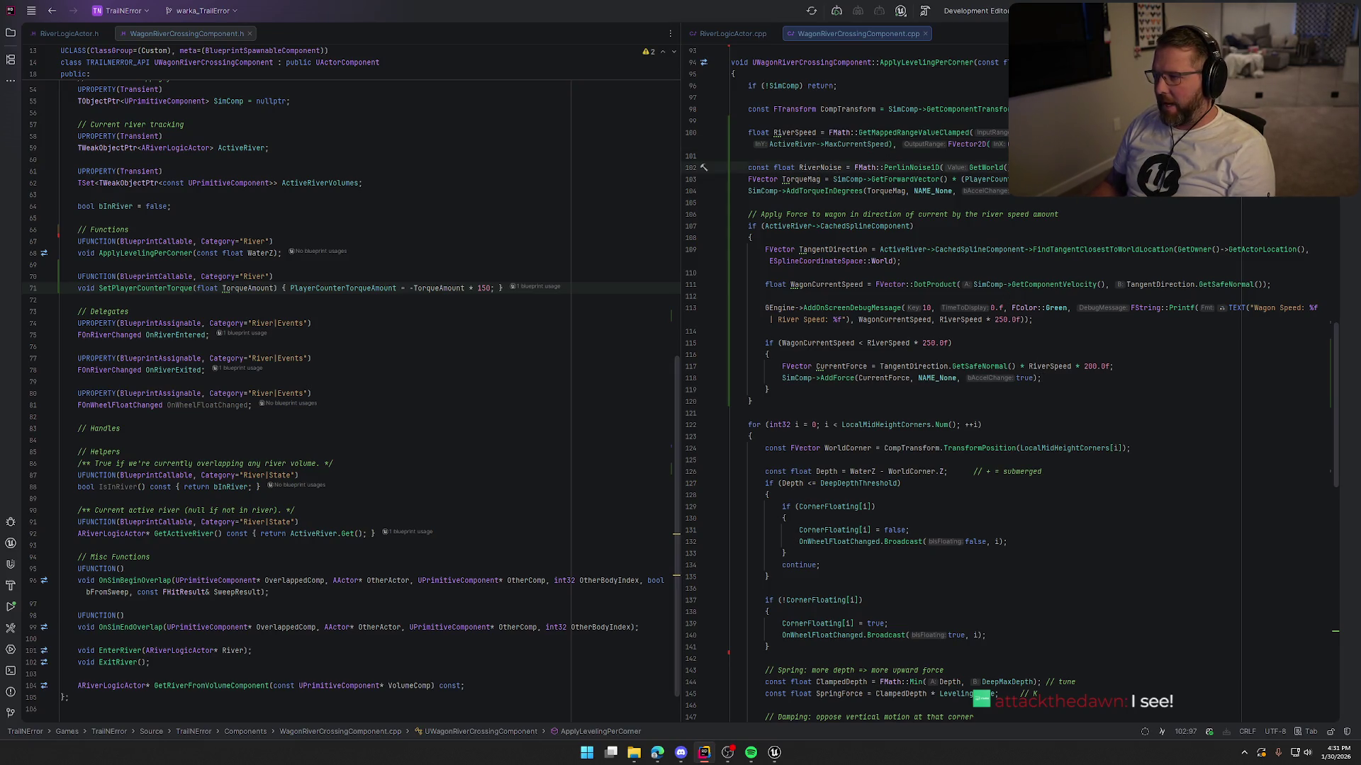
pyautogui.hotkey('ctrl', 'w')
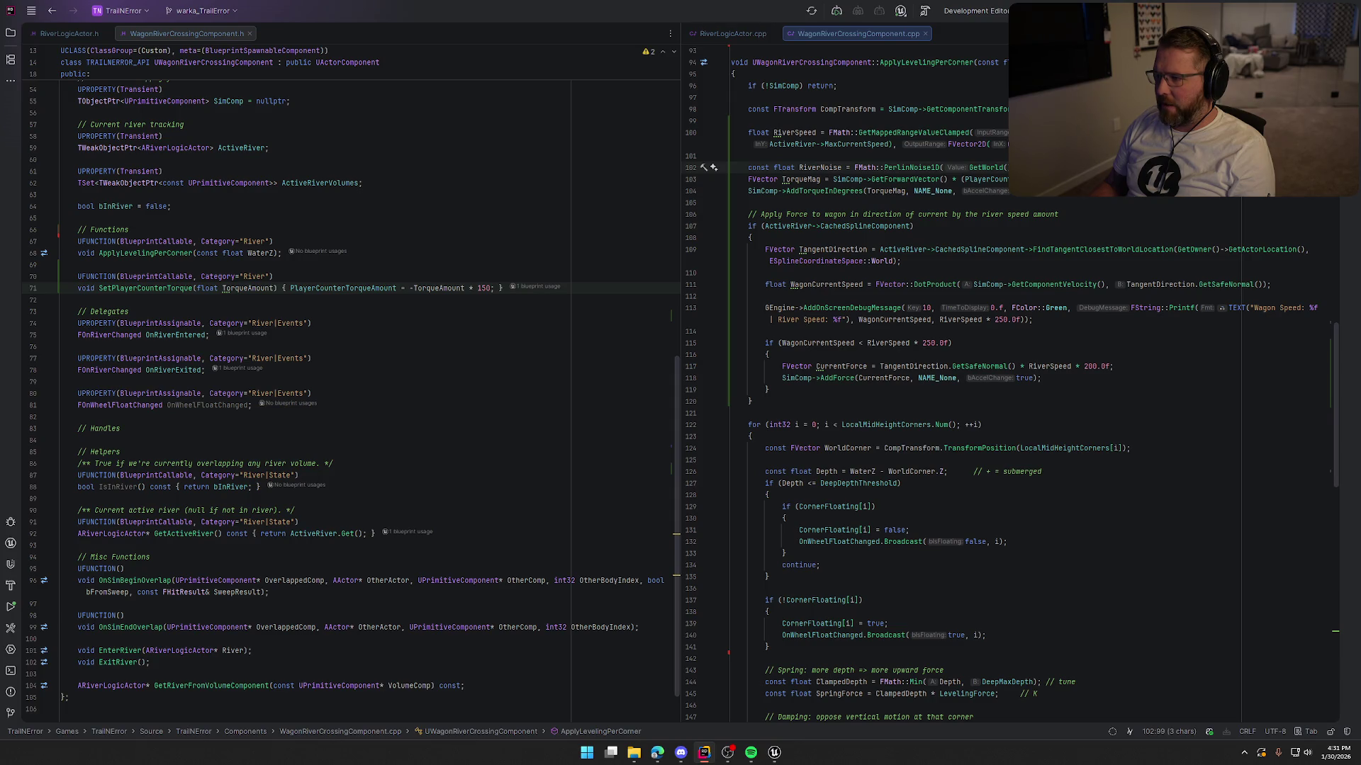
pyautogui.press('Left')
pyautogui.hotkey('shift', 'Right')
pyautogui.hotkey('shift', 'Right')
pyautogui.hotkey('shift', 'Right')
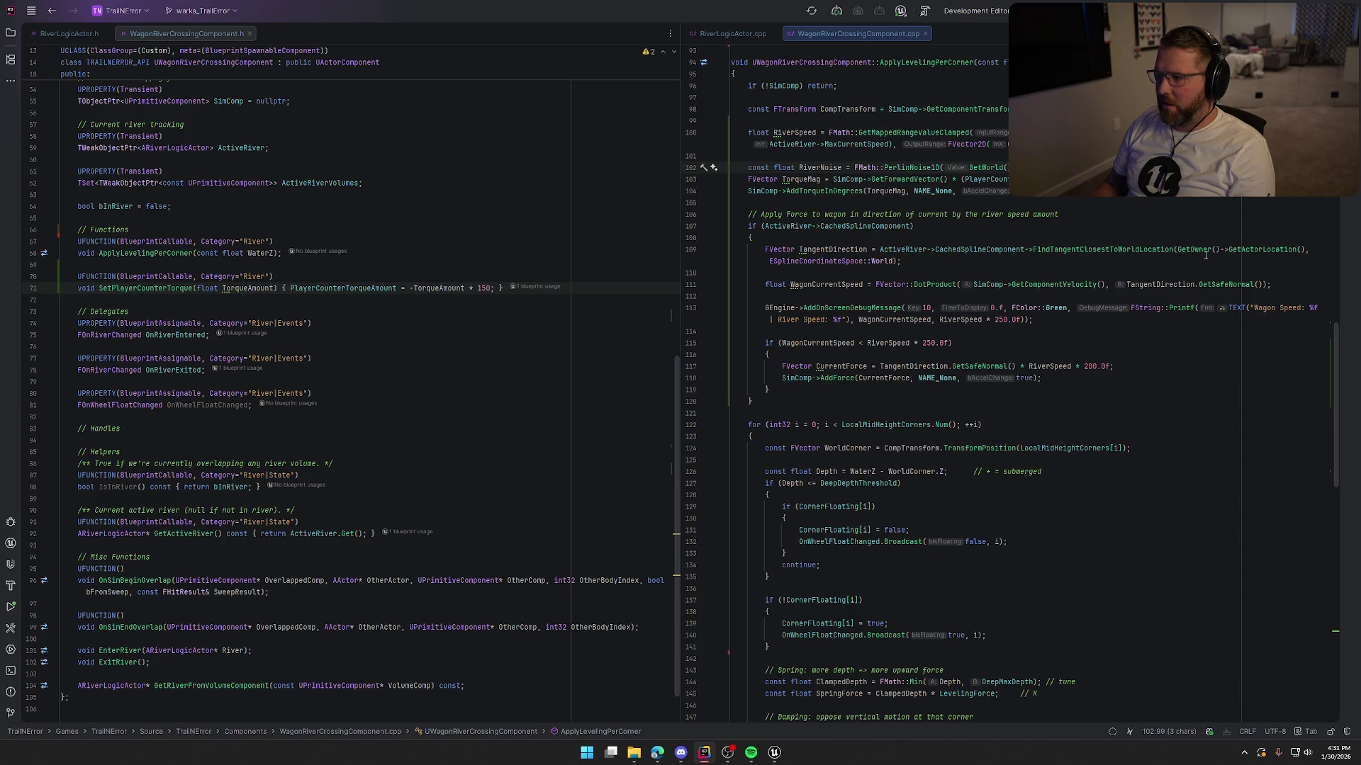
pyautogui.moveTo(1205, 255)
pyautogui.click(780, 144)
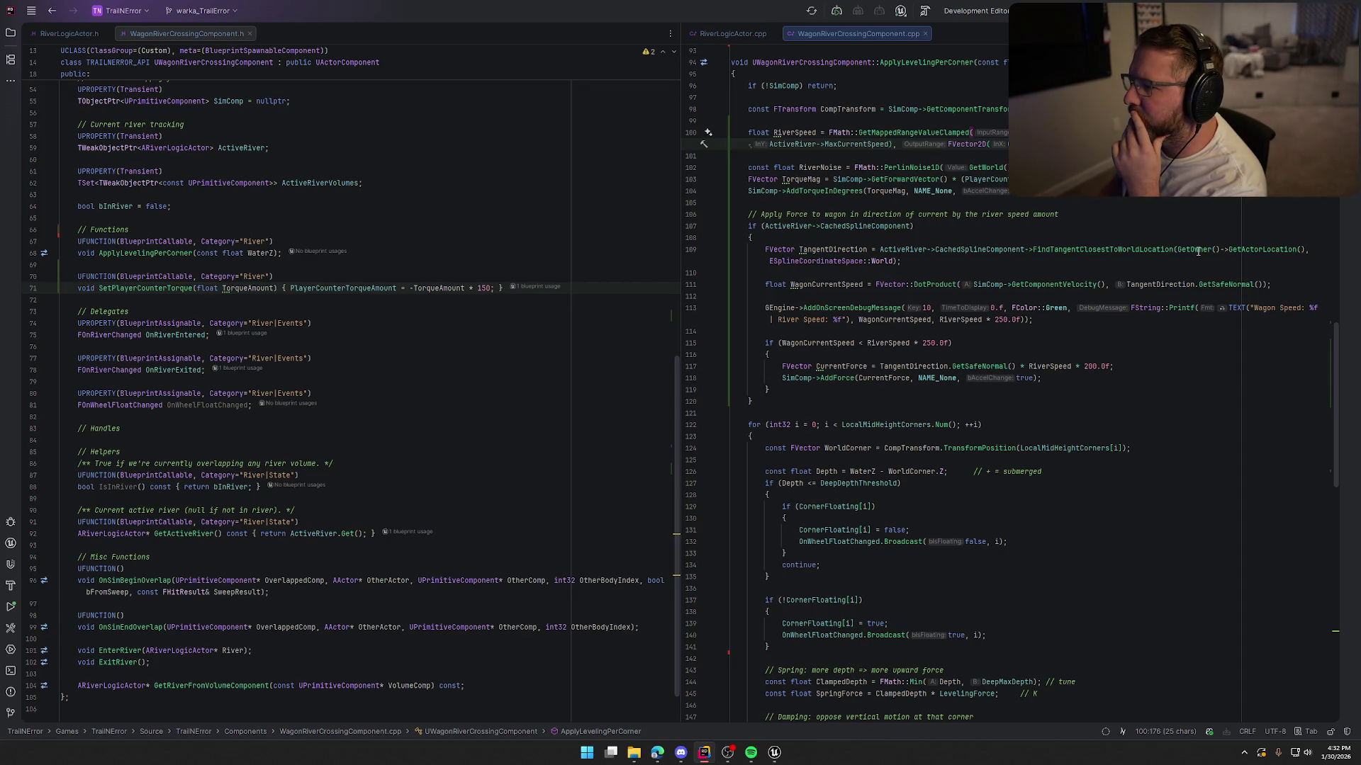
pyautogui.click(788, 131)
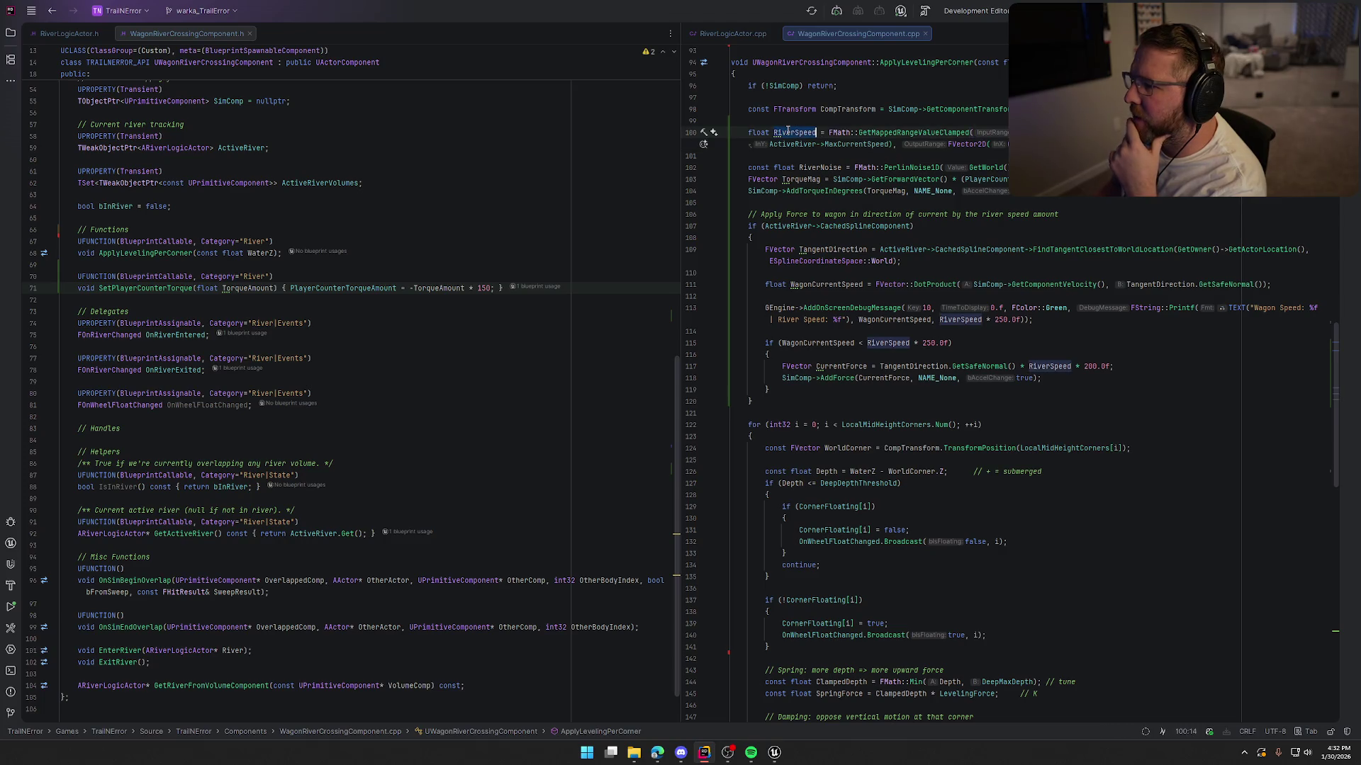
# Step: Find the RiverSpeed occurrences and return to its assignment on line 100
pyautogui.doubleClick(788, 131)
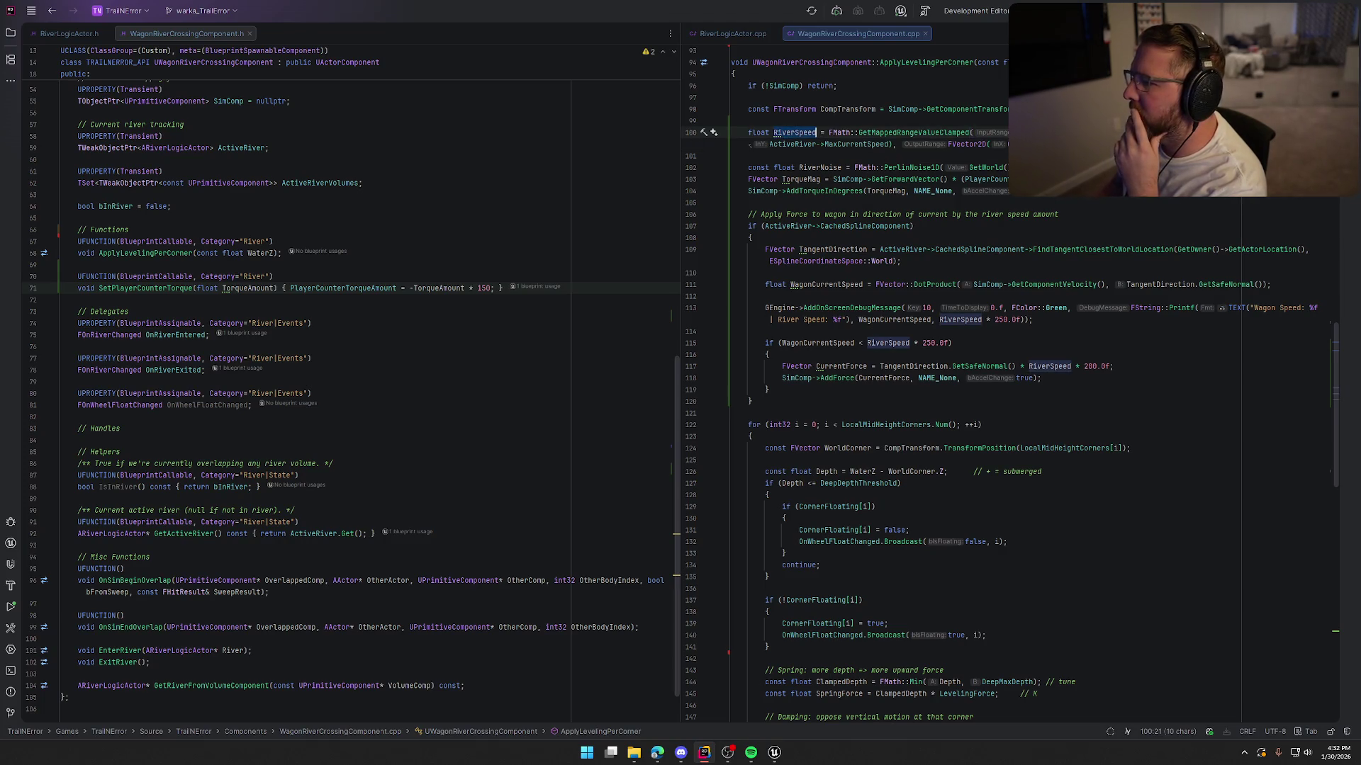
pyautogui.press('F3')
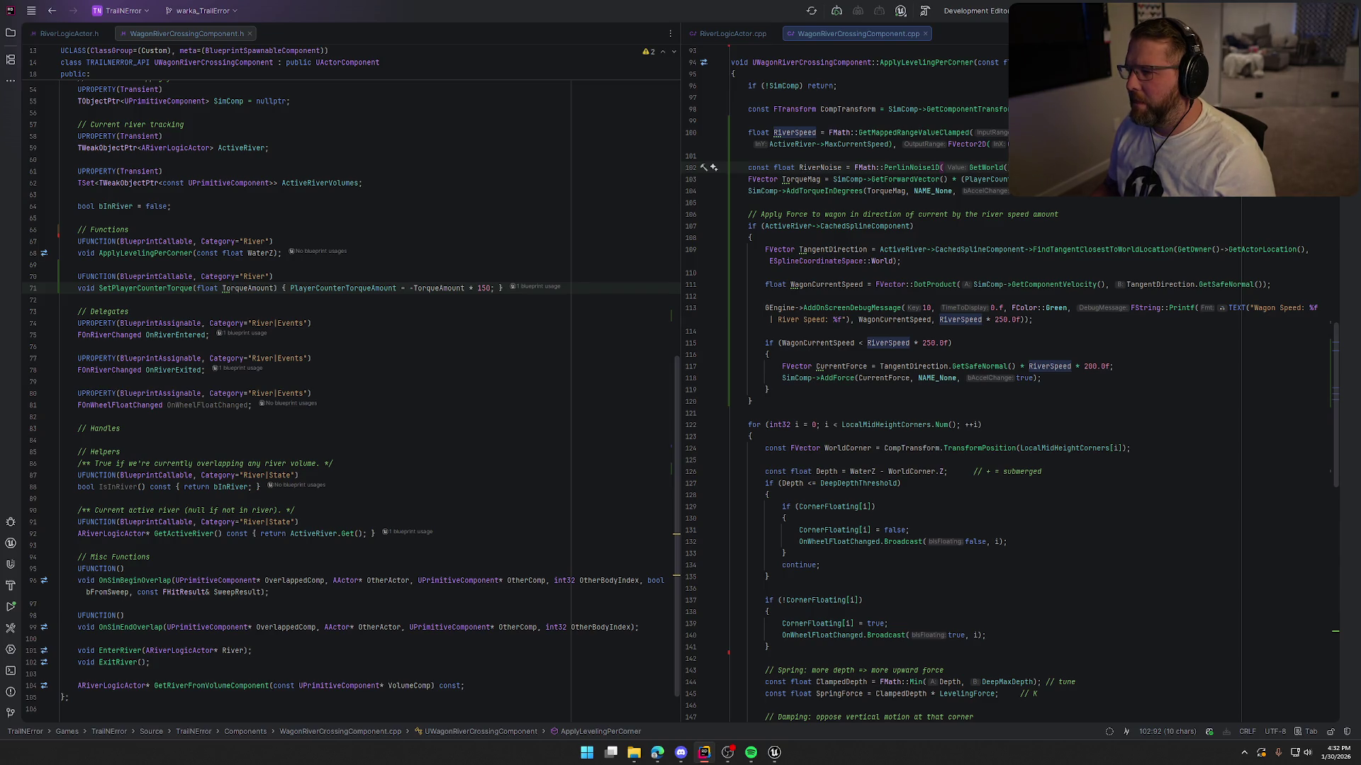
pyautogui.click(792, 144)
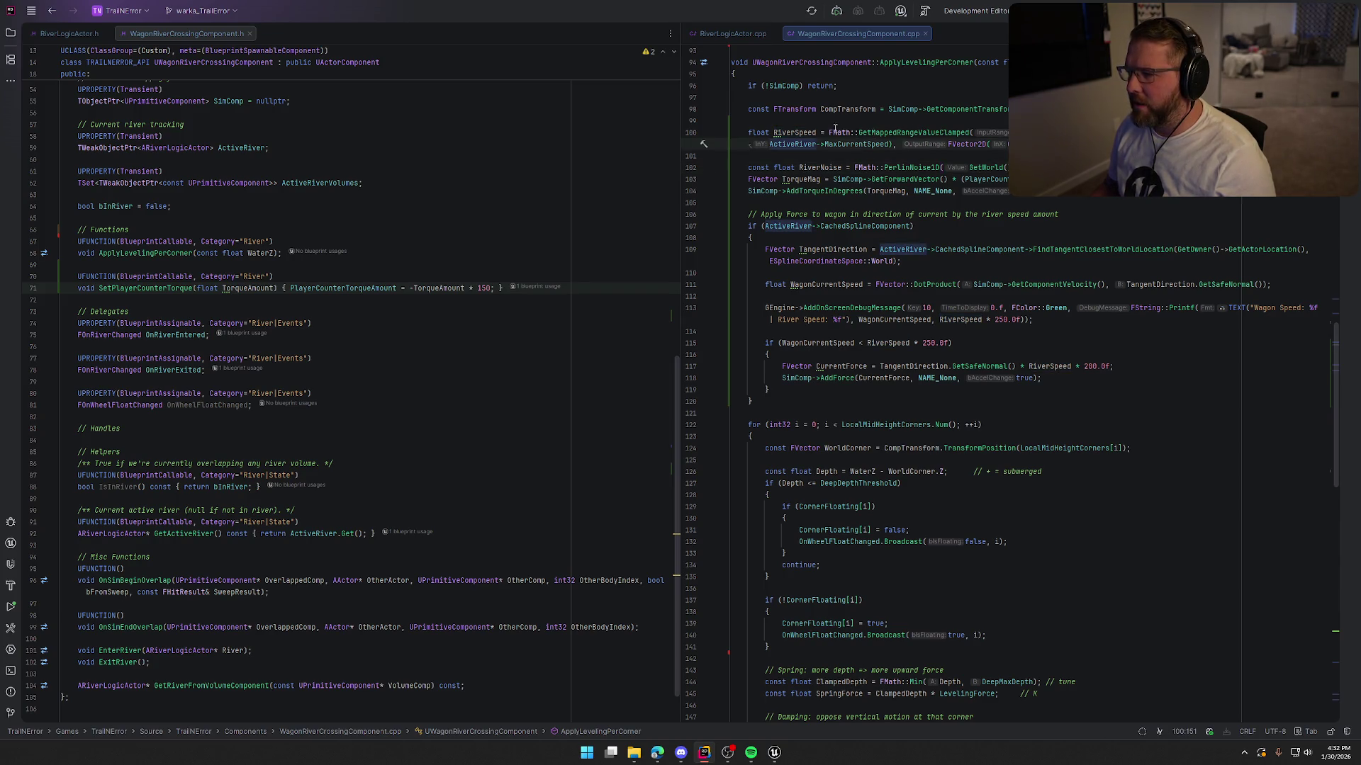
# Step: Replace the mapped-range expression with ActiveRiver->CurrentSpeed / 10.0f and delete the trailing comment
pyautogui.hotkey('ctrl', 'z')
pyautogui.click(940, 133)
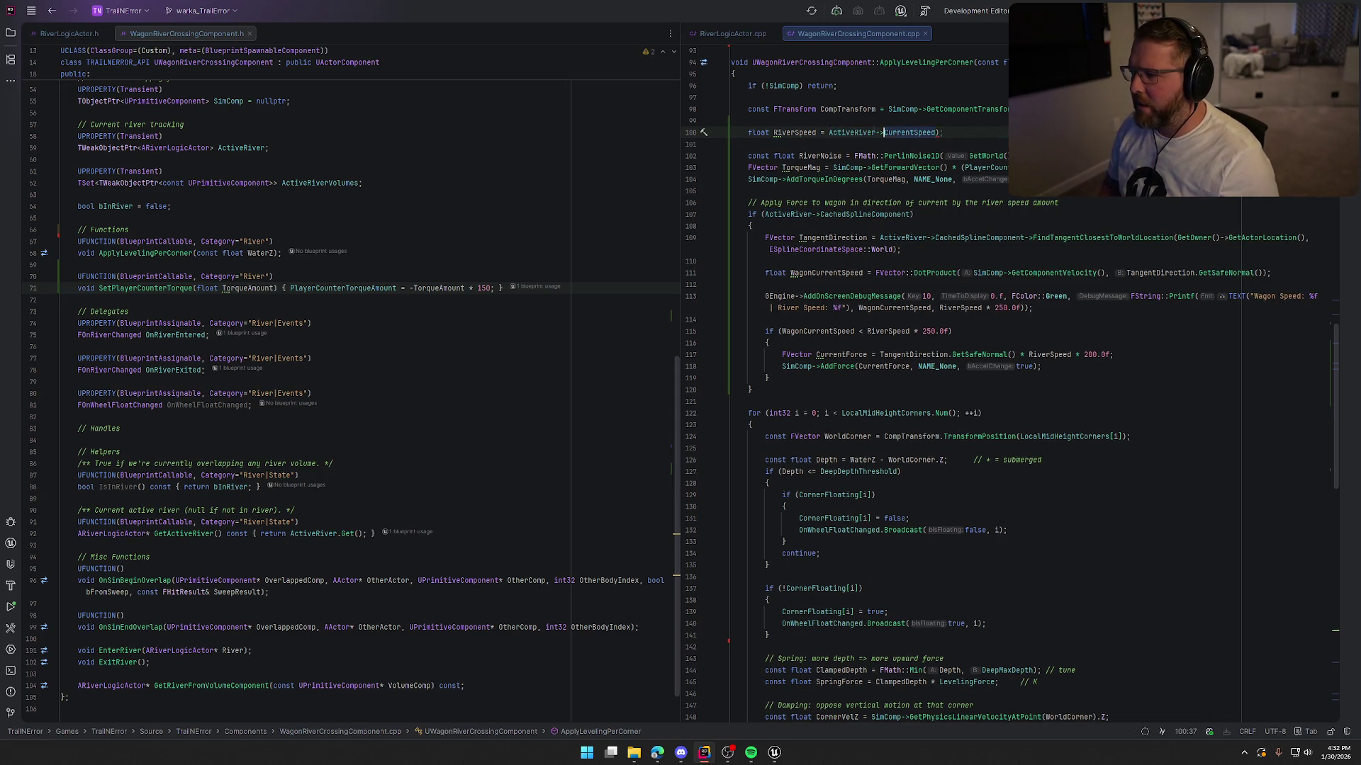
pyautogui.press('BackSpace')
pyautogui.write('/ 10')
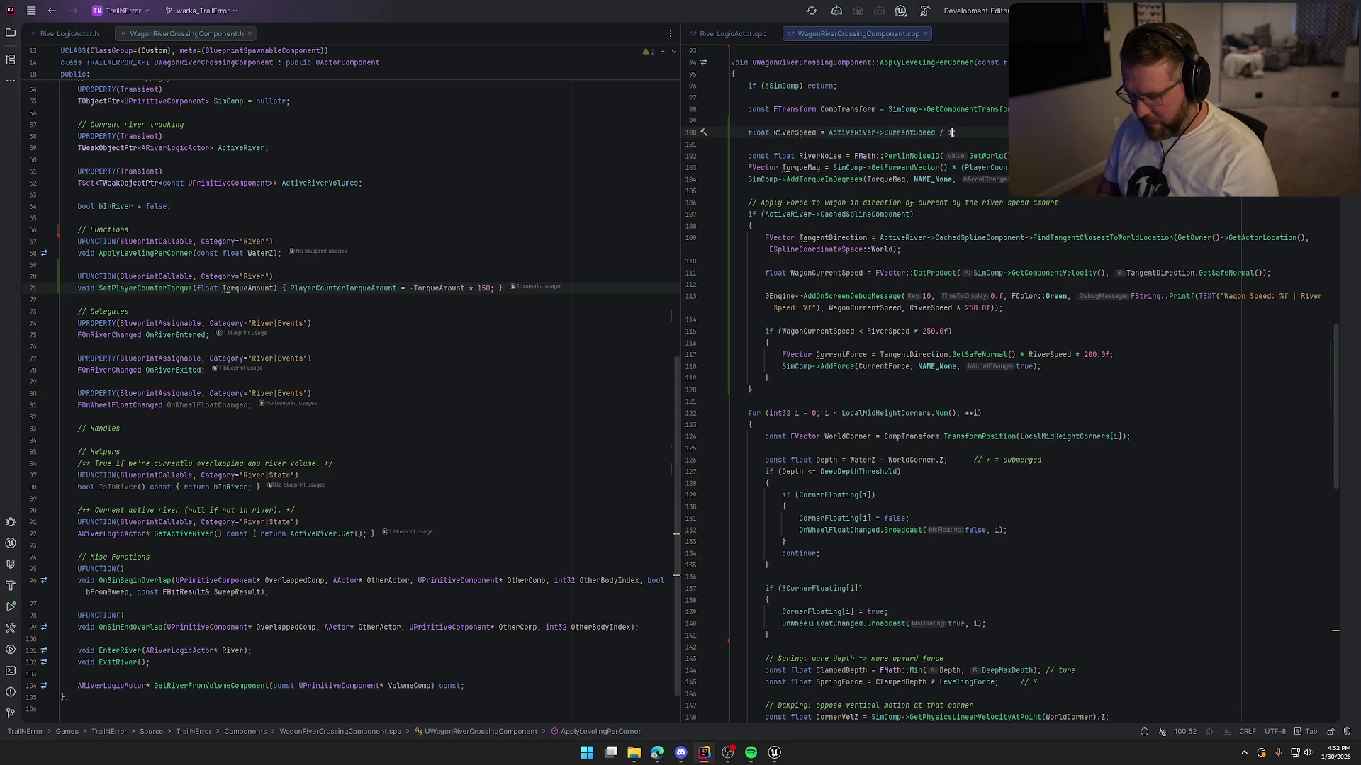
pyautogui.press('Tab')
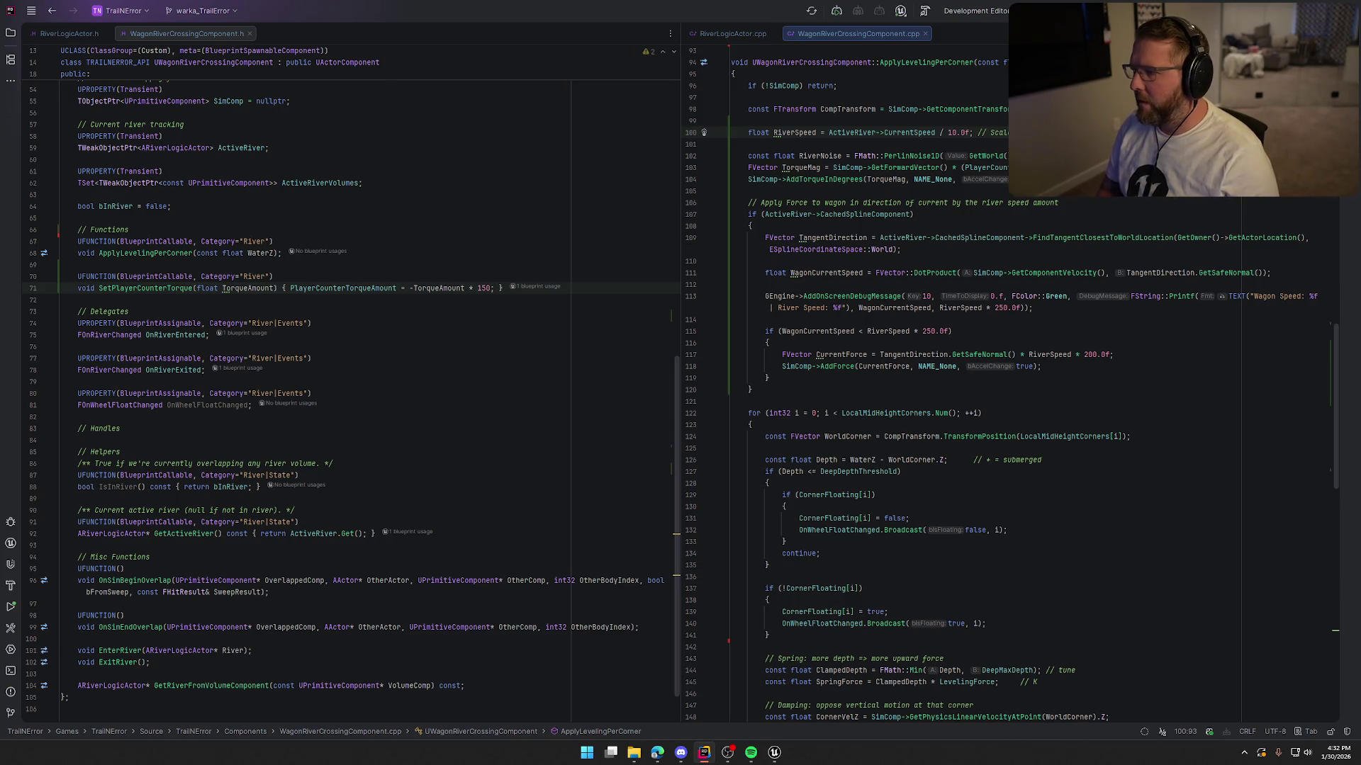
pyautogui.click(973, 132)
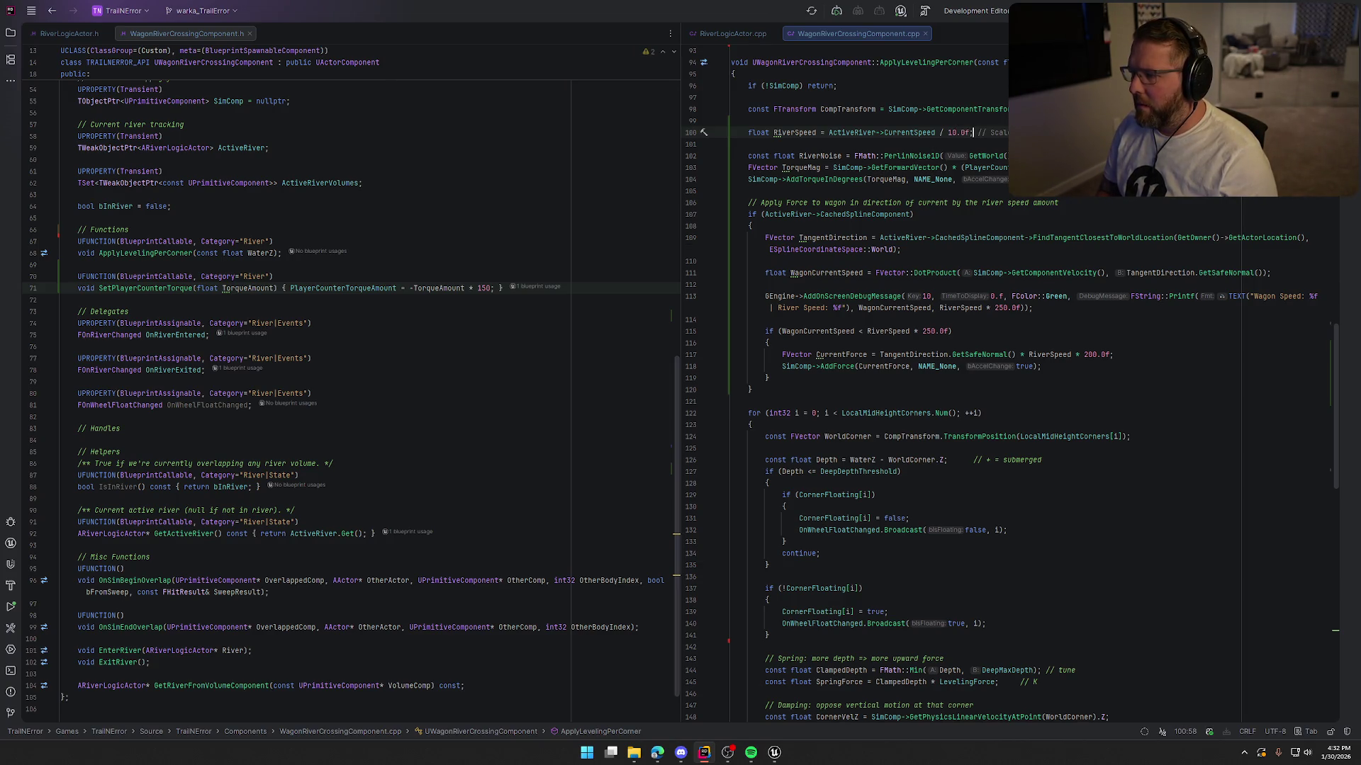
pyautogui.hotkey('shift', 'End')
pyautogui.press('Delete')
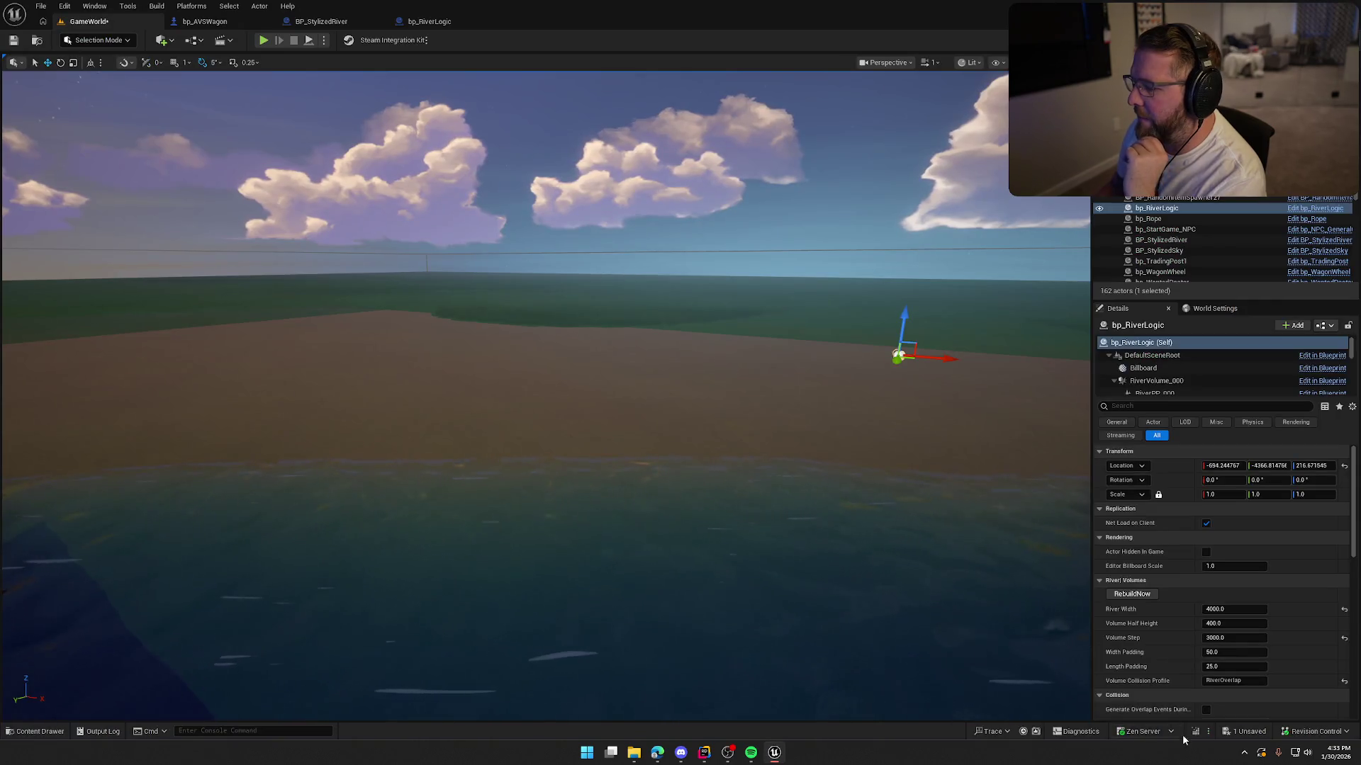
# Step: Live-compile the RiverSpeed change, then set bp_RiverLogic's Min Current Speed 10 and Max Current Speed 20
pyautogui.click(1194, 732)
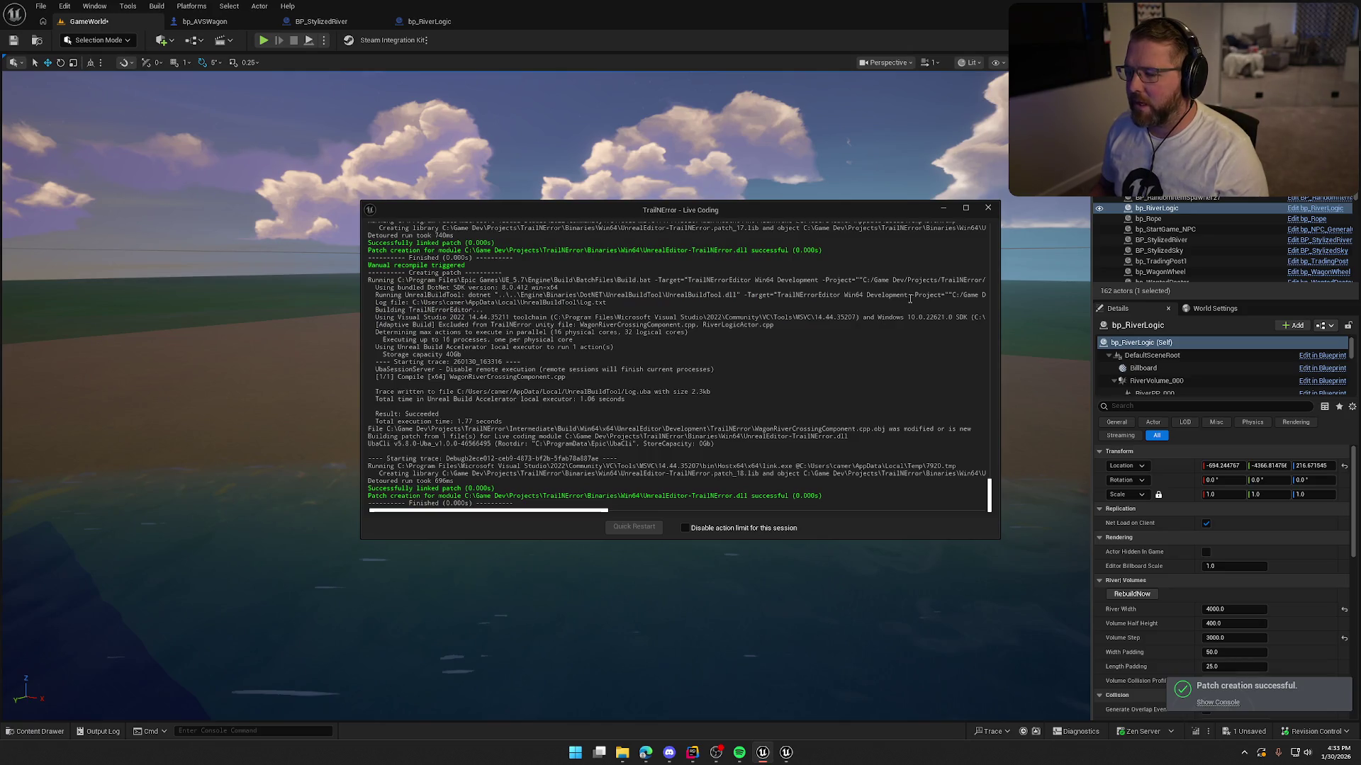
pyautogui.click(989, 209)
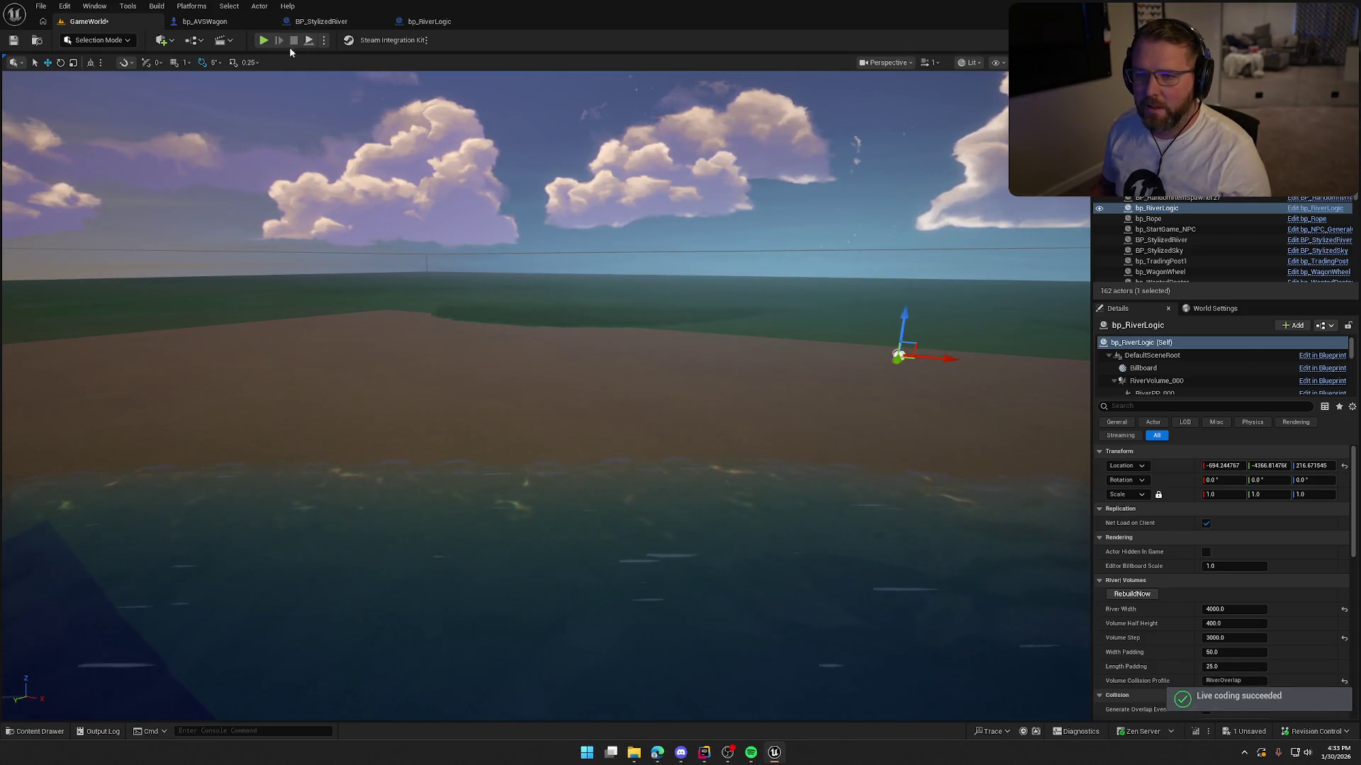
pyautogui.moveTo(343, 379); pyautogui.dragTo(411, 401)
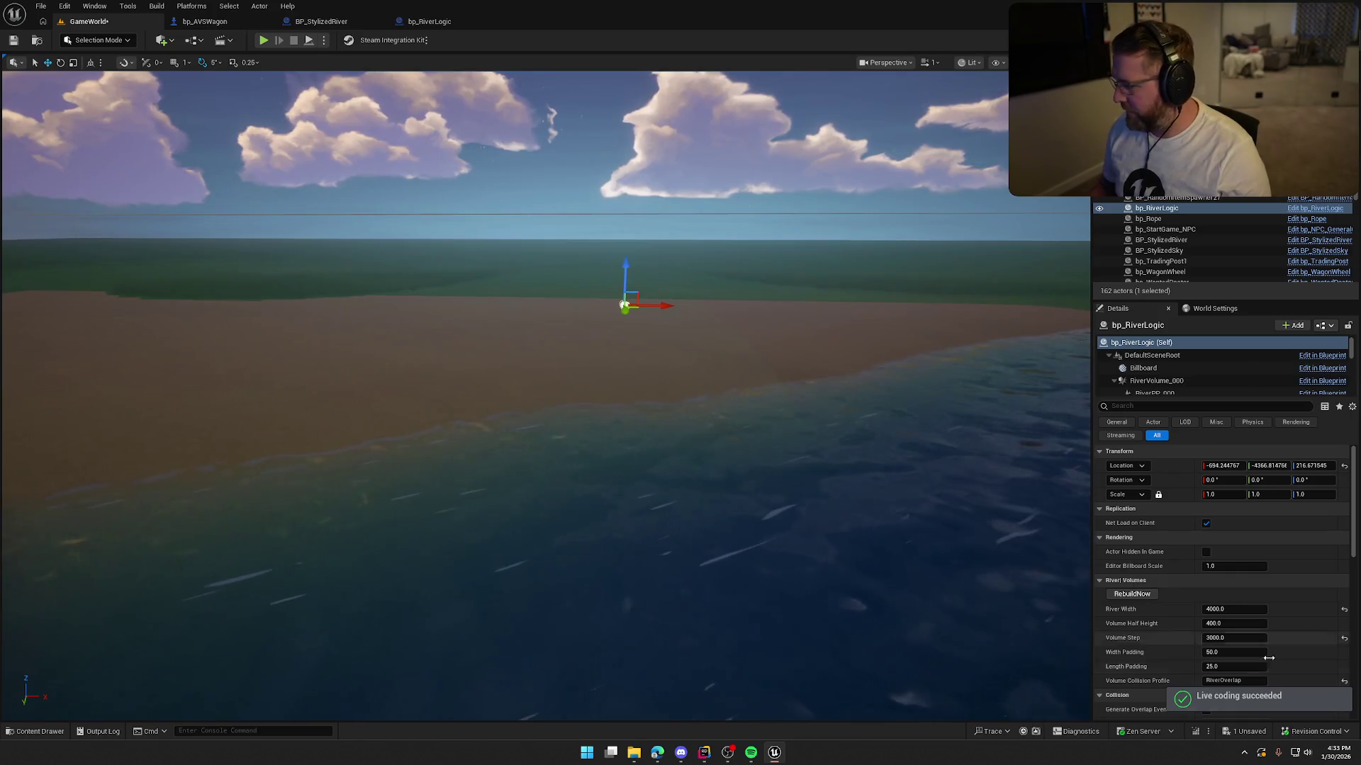
pyautogui.scroll(-5, 1259, 621)
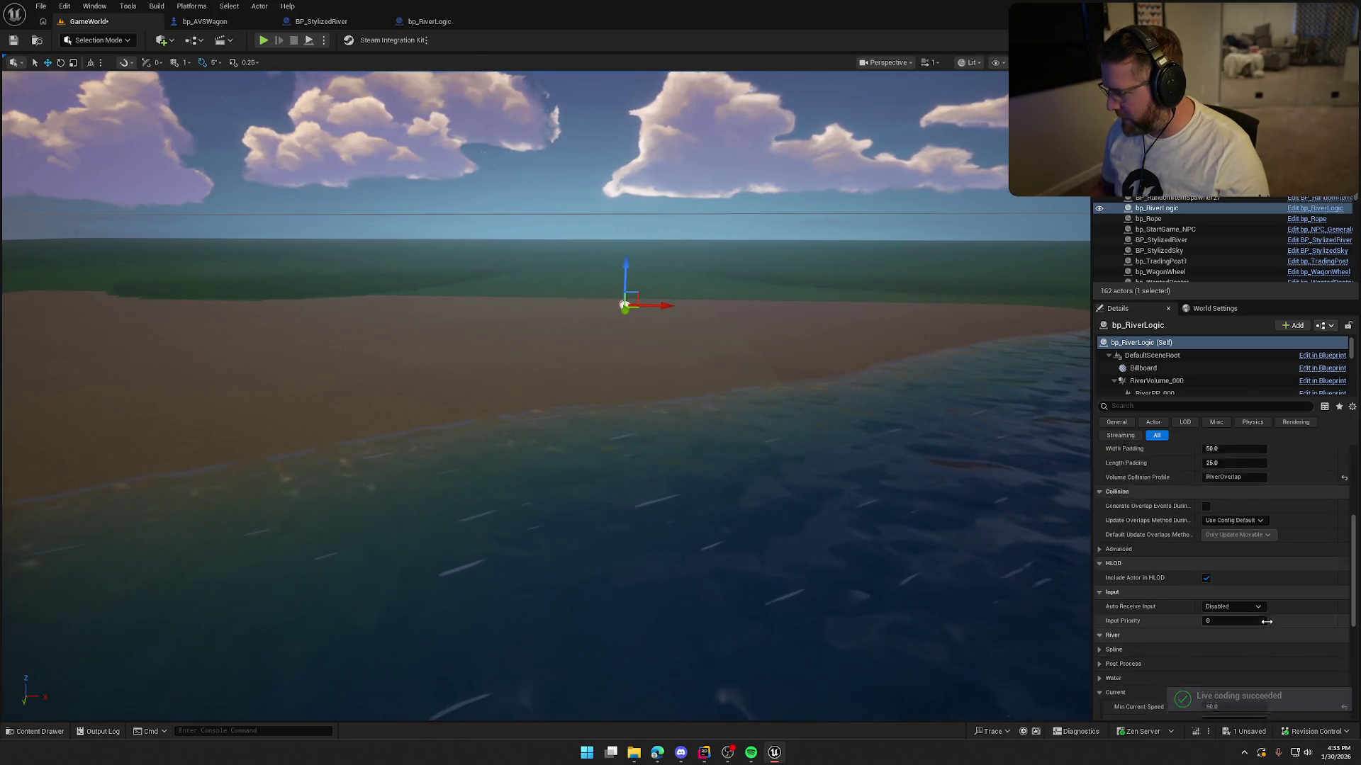
pyautogui.scroll(-7, 1267, 622)
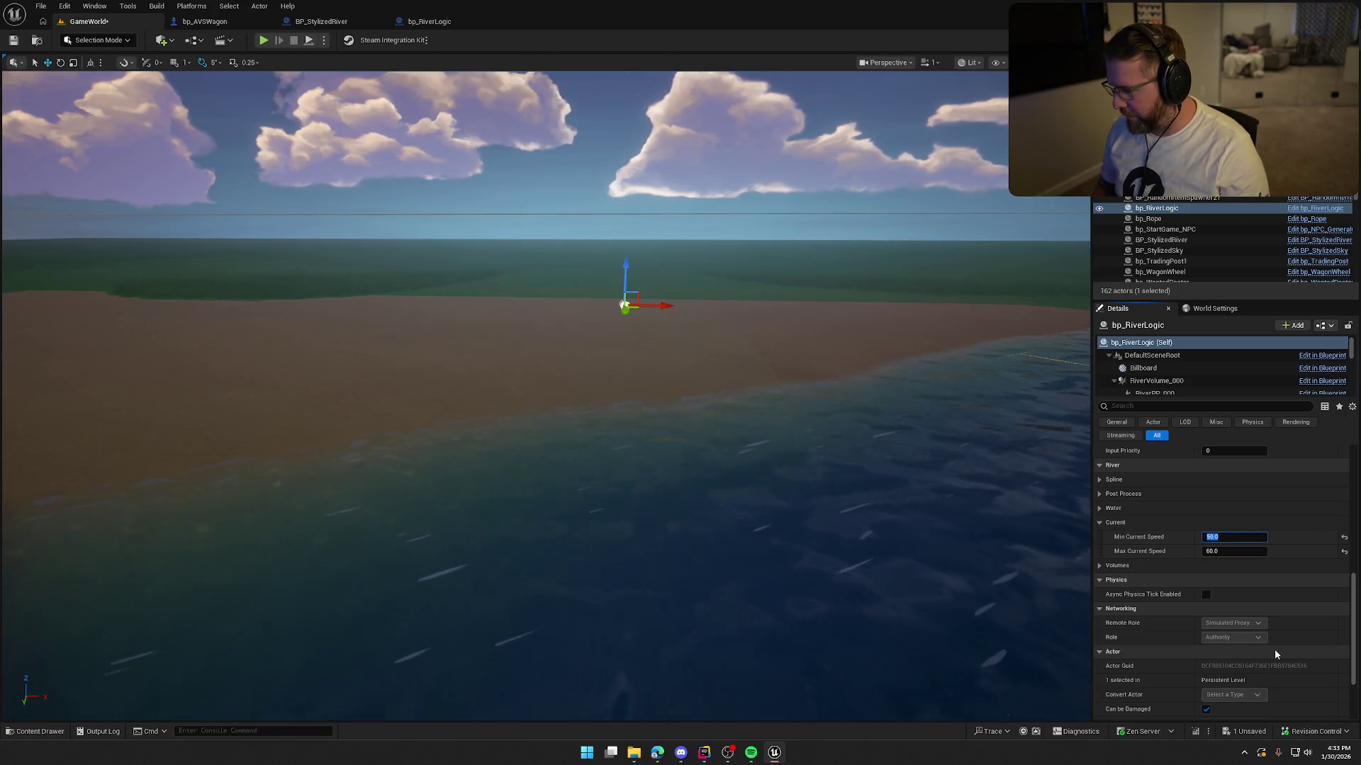
pyautogui.write('10')
pyautogui.press('Tab')
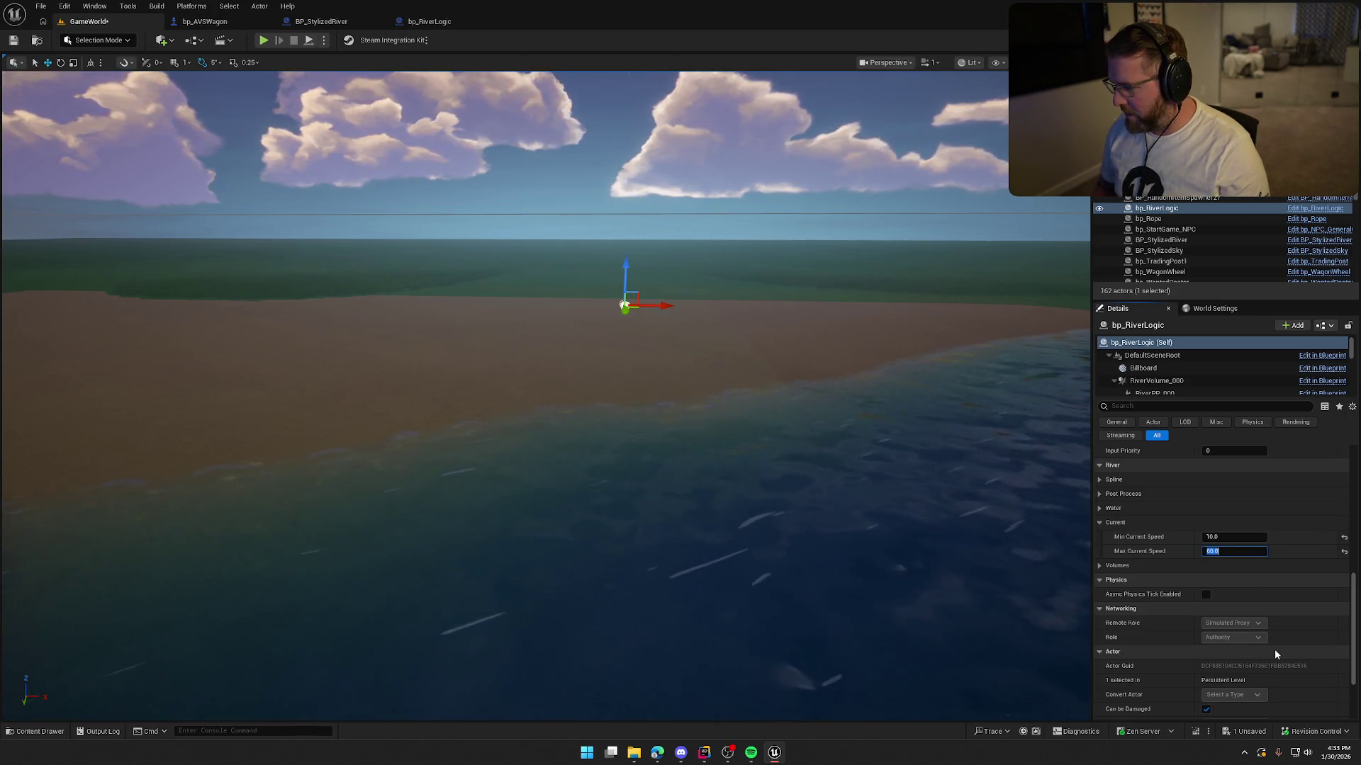
pyautogui.write('20')
pyautogui.press('Return')
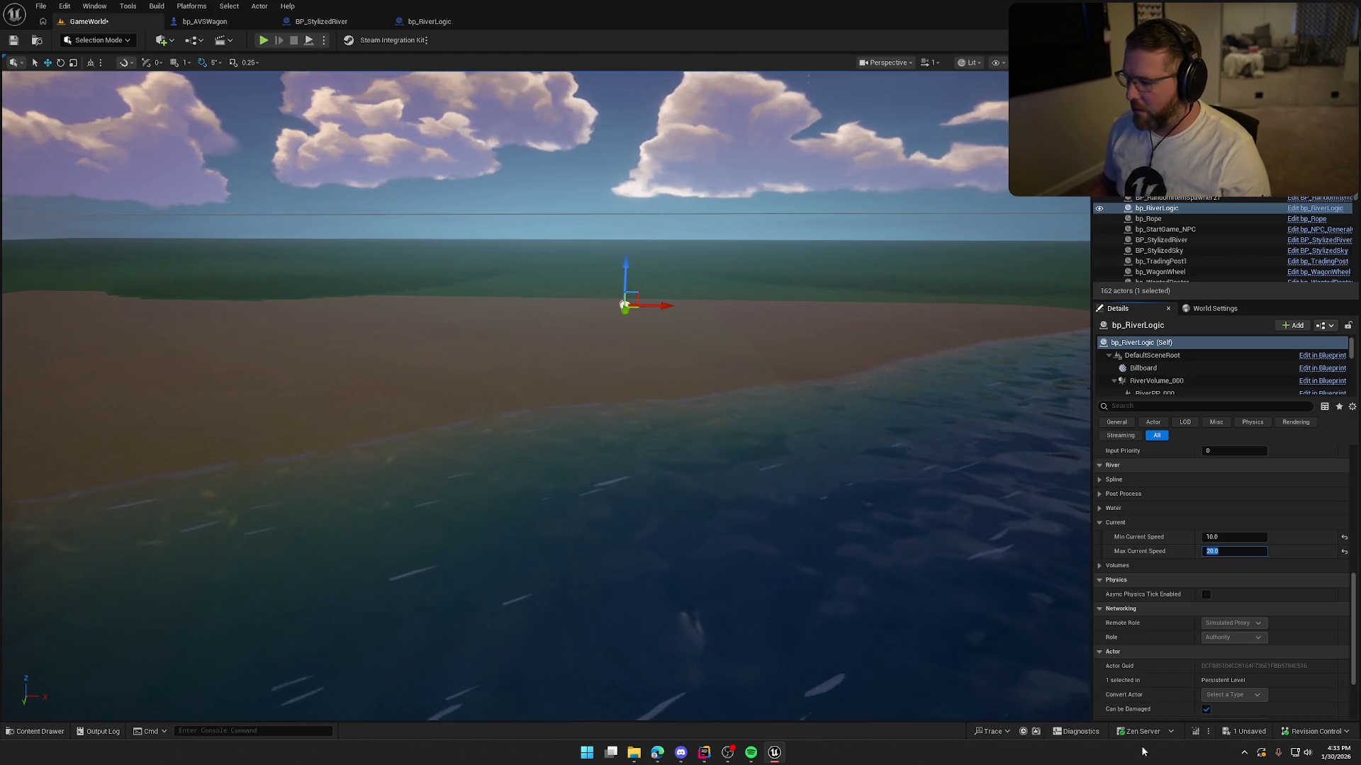
# Step: Recompile with Live Coding again (Ctrl+Alt+F11) and start a play test
pyautogui.hotkey('ctrl', 'alt', 'F11')
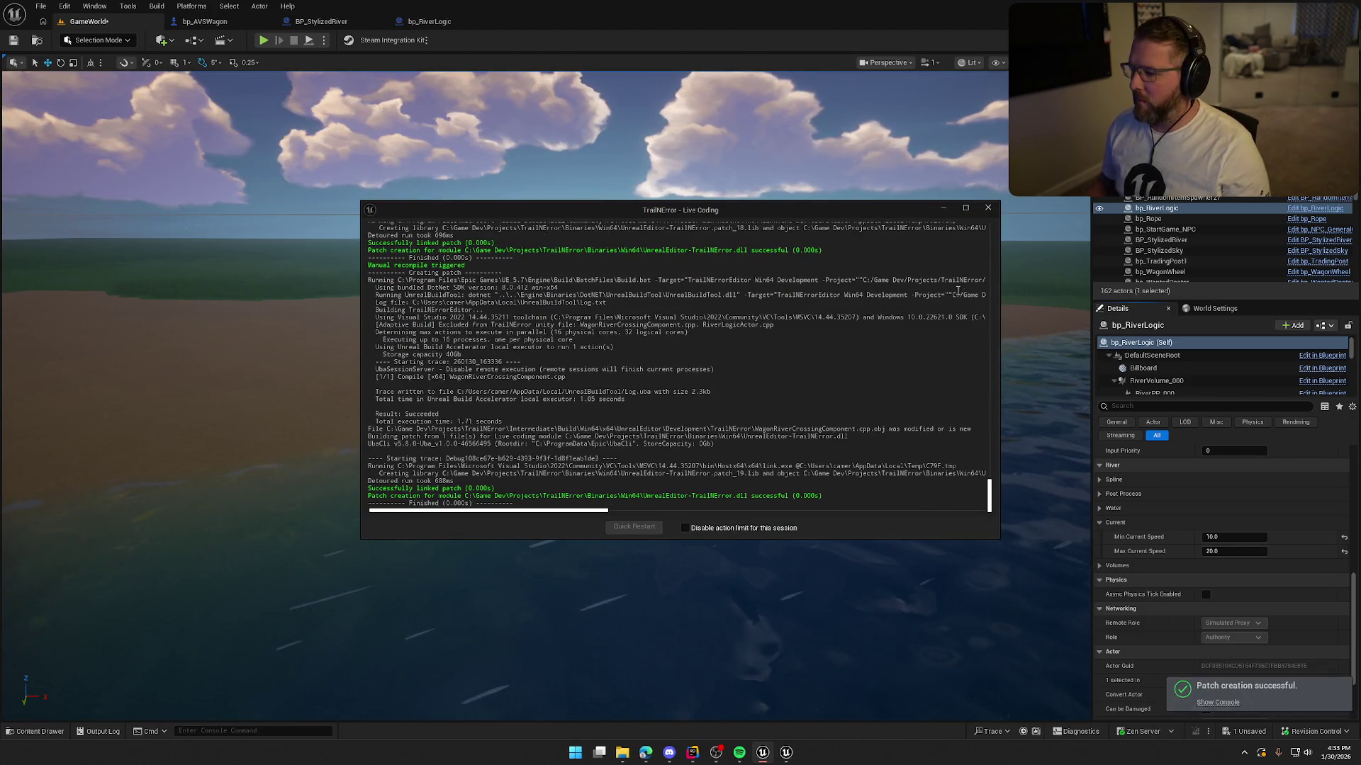
pyautogui.click(985, 209)
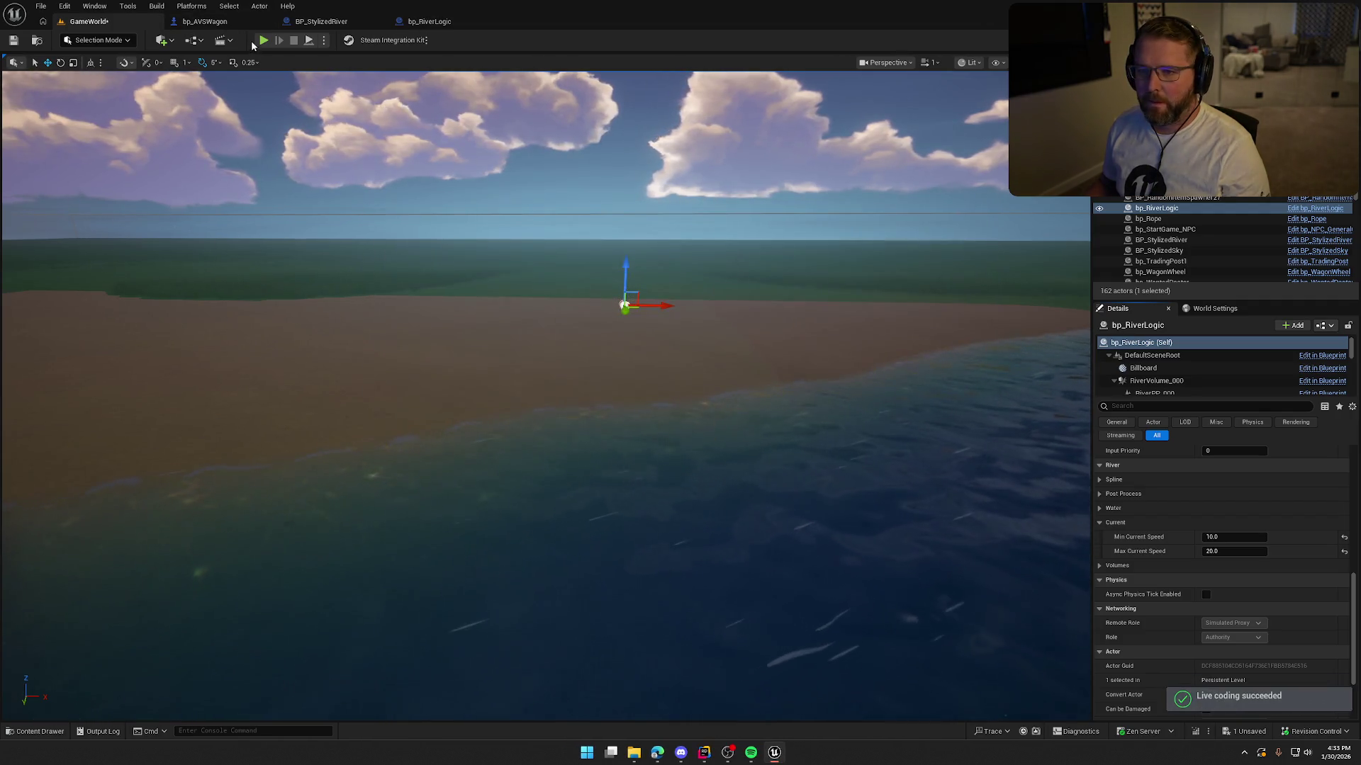
pyautogui.hotkey('alt', 'p')
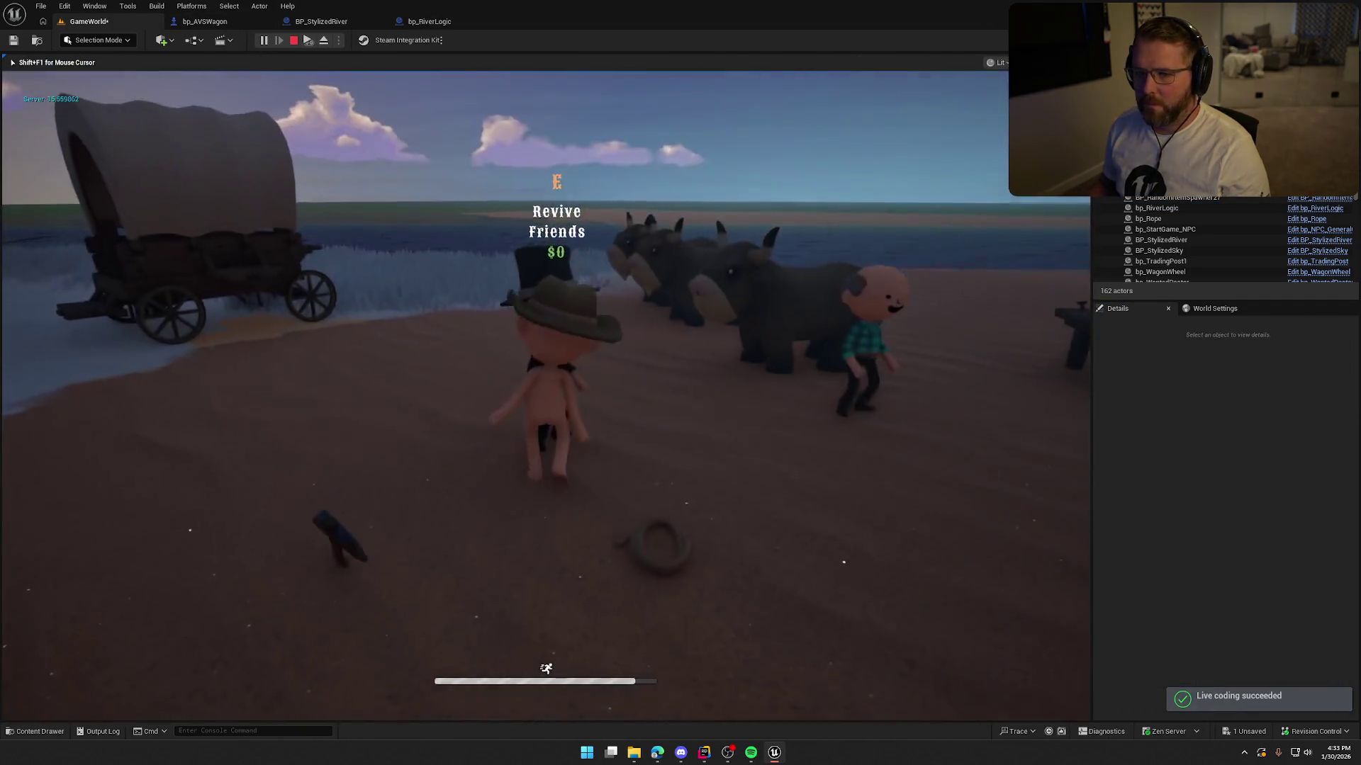
# Step: Sprint to the wagon, board it, steer it into the river, then stop and switch back to Rider
pyautogui.hotkey('shift', 'w')
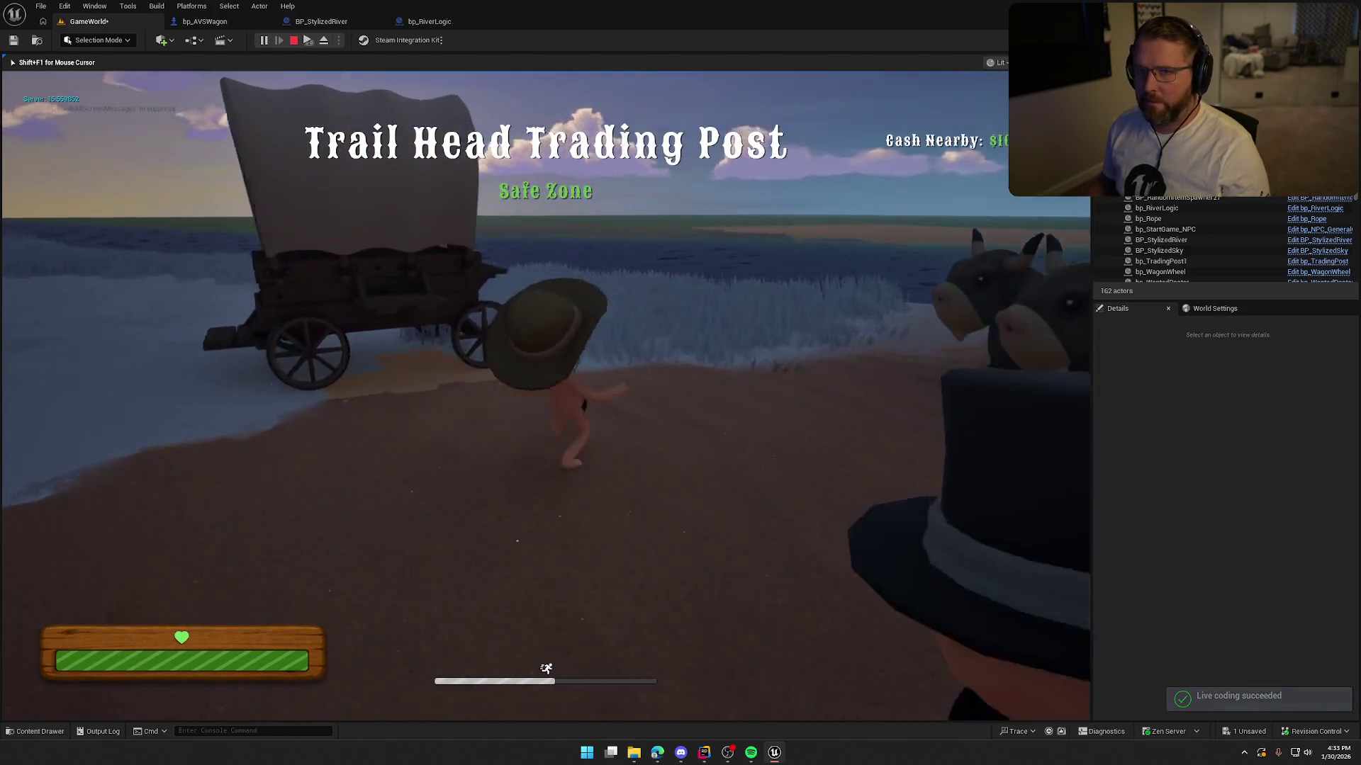
pyautogui.press('e')
pyautogui.press('w')
pyautogui.press('a')
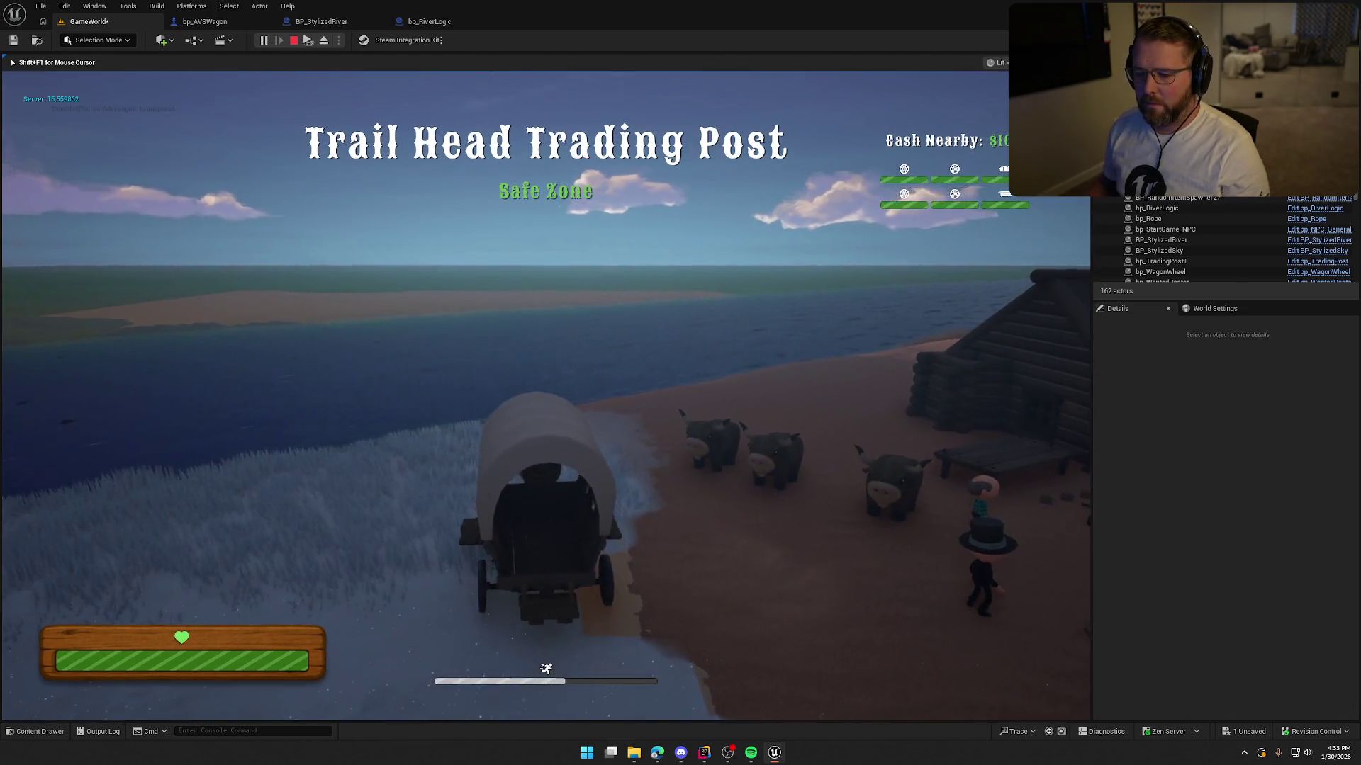
pyautogui.press('w')
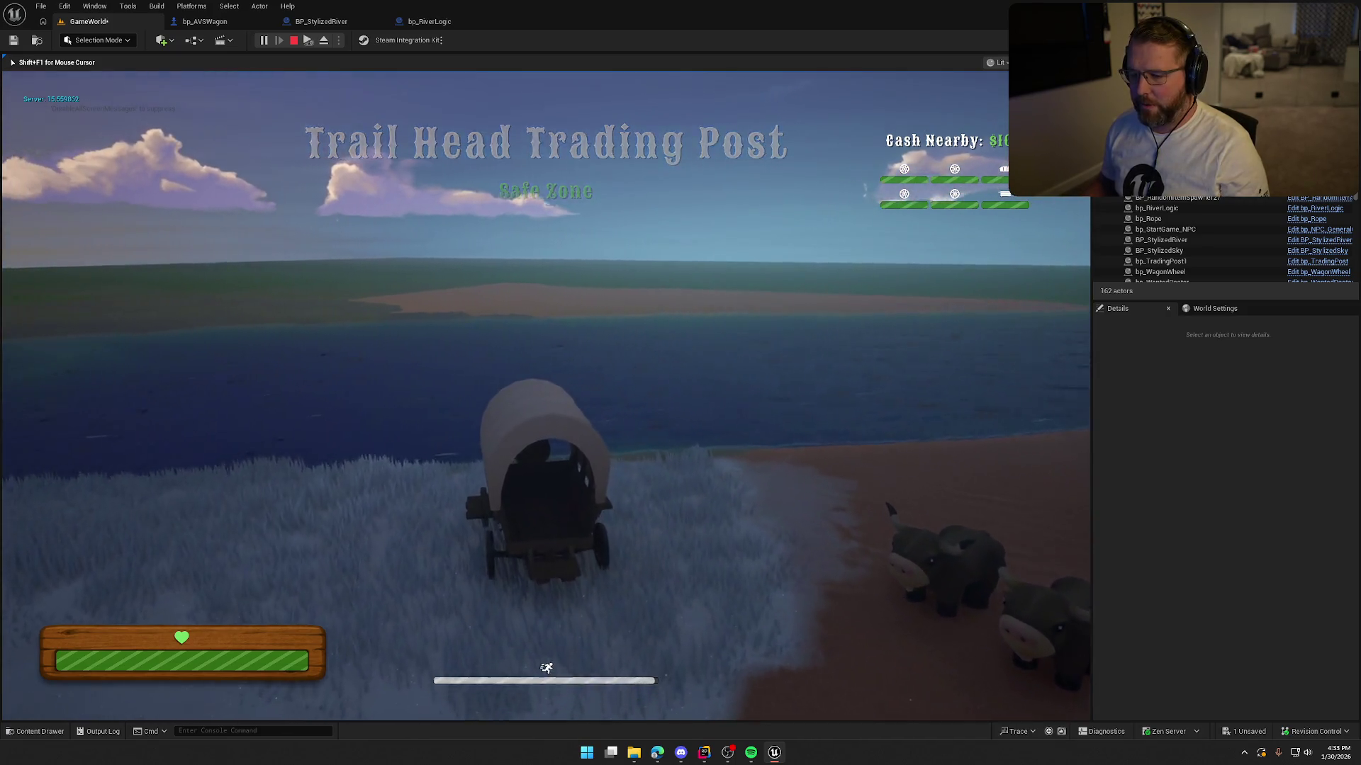
pyautogui.press('w')
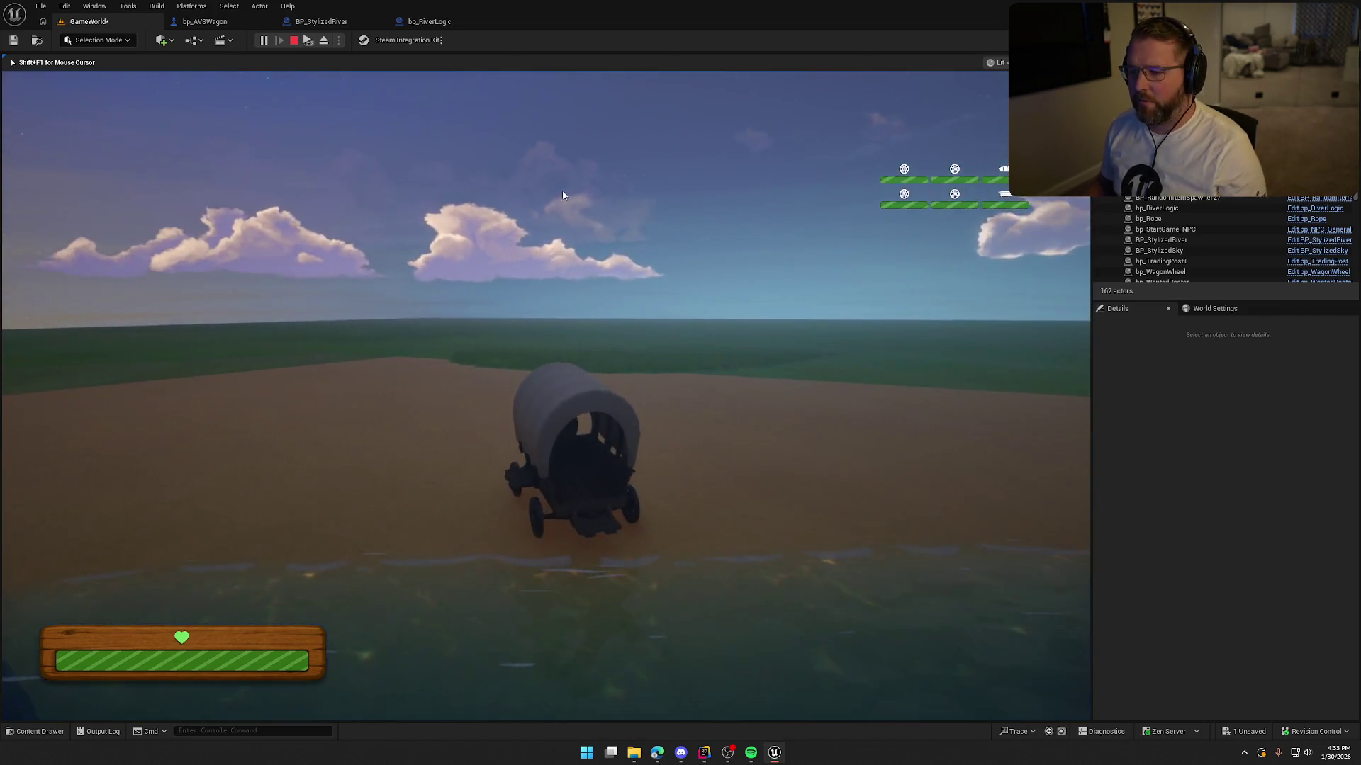
pyautogui.press('Escape')
pyautogui.hotkey('alt', 'Tab')
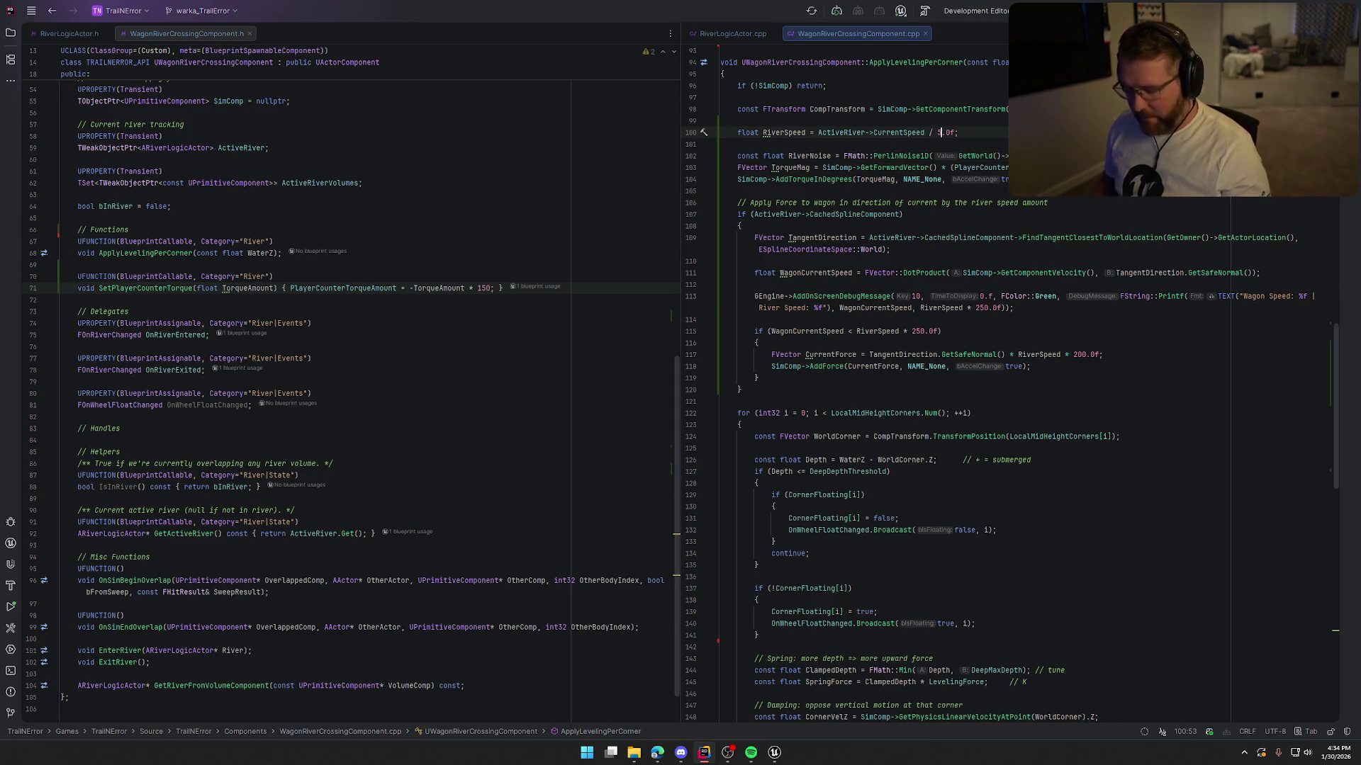
# Step: Back in Unreal, live-compile the RiverSpeed divisor edit, close the log, and start a play test
pyautogui.click(776, 754)
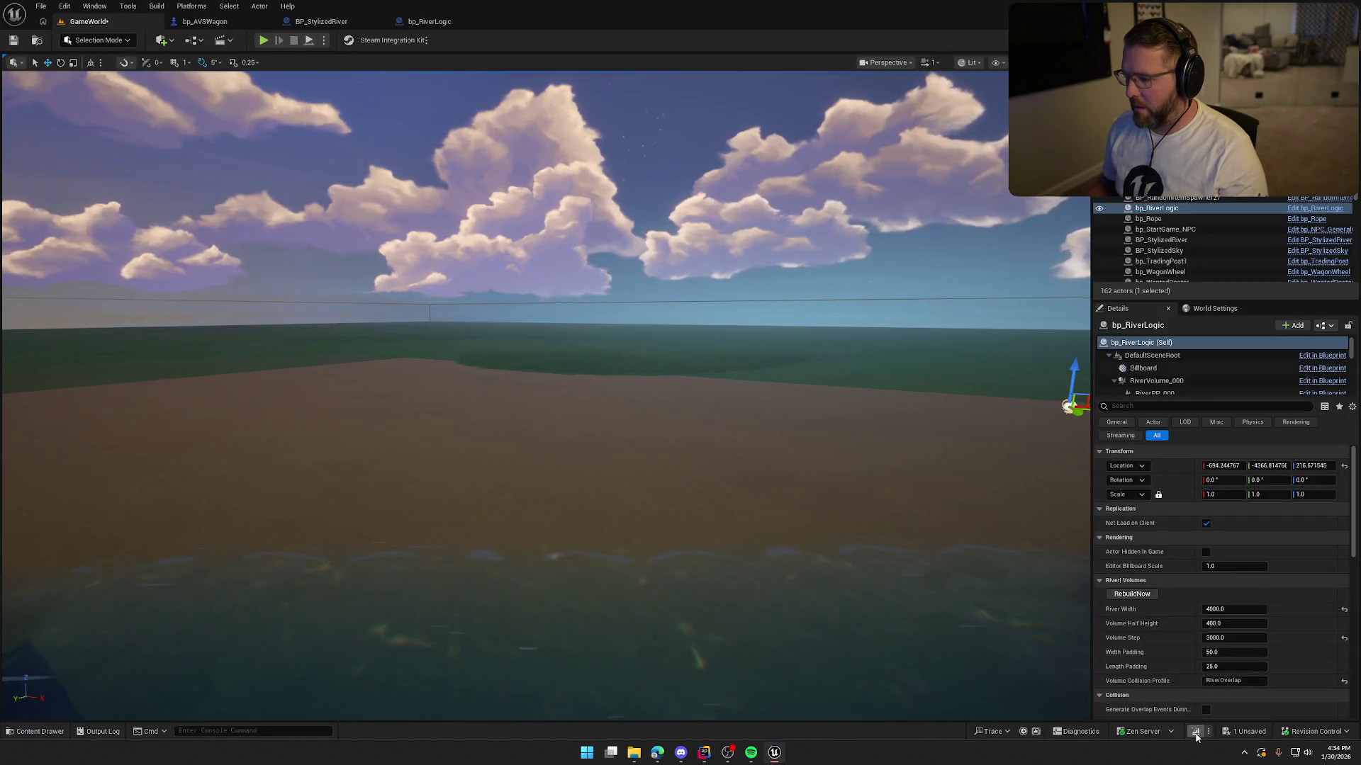
pyautogui.click(1195, 735)
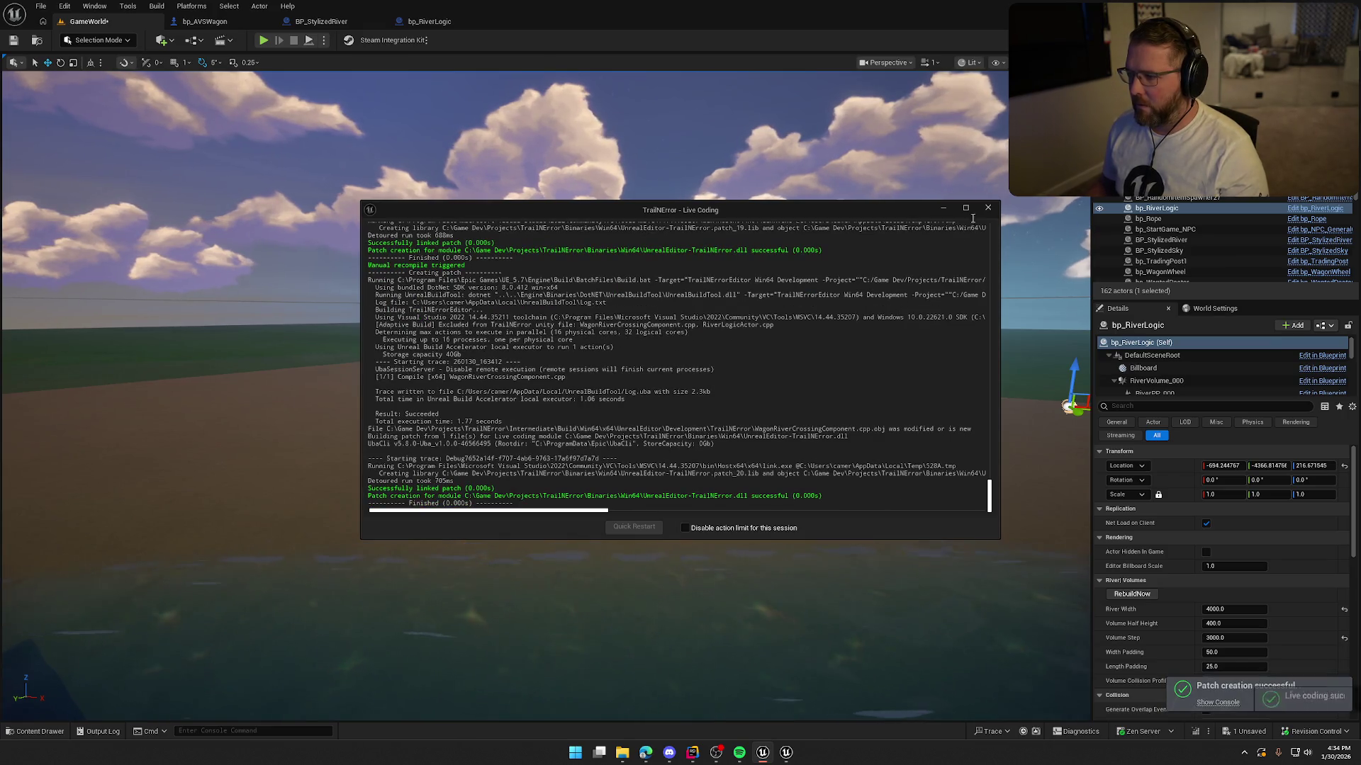
pyautogui.click(988, 208)
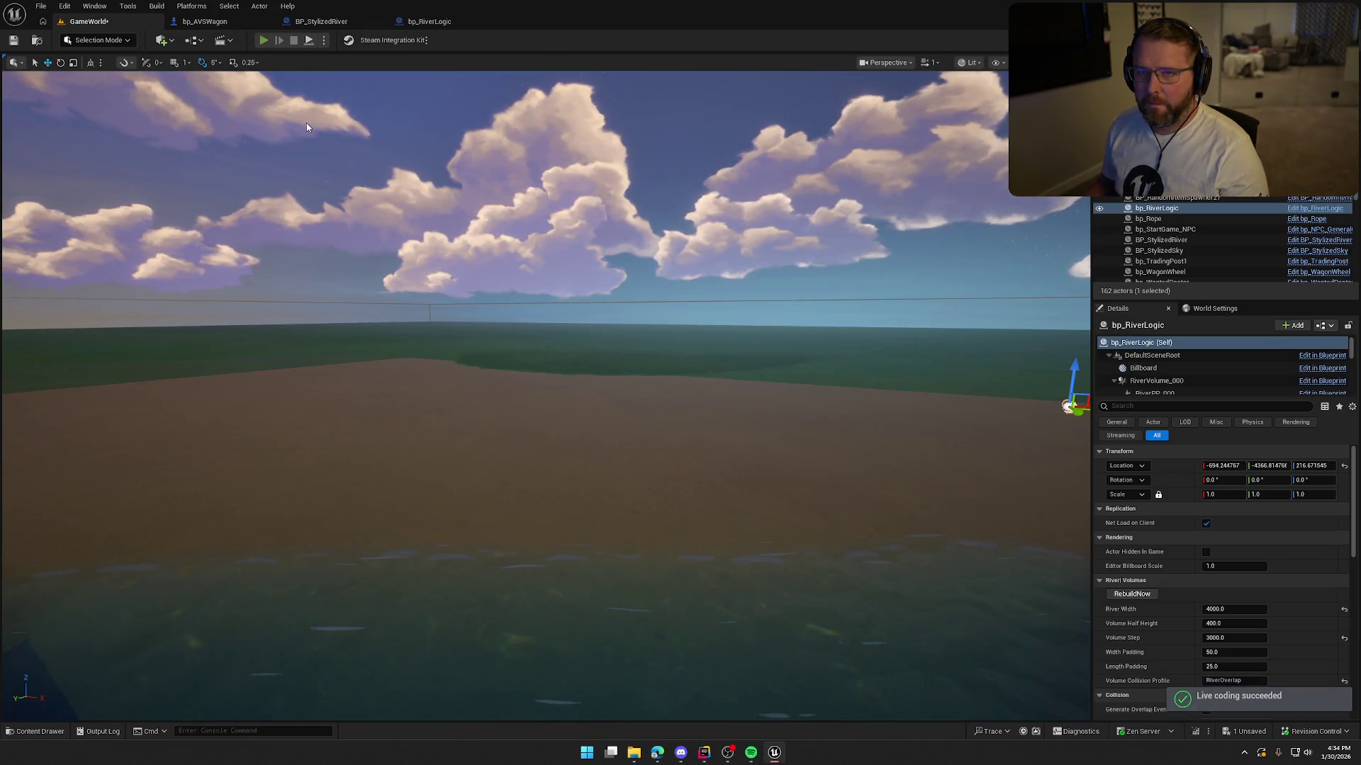
pyautogui.hotkey('alt', 'p')
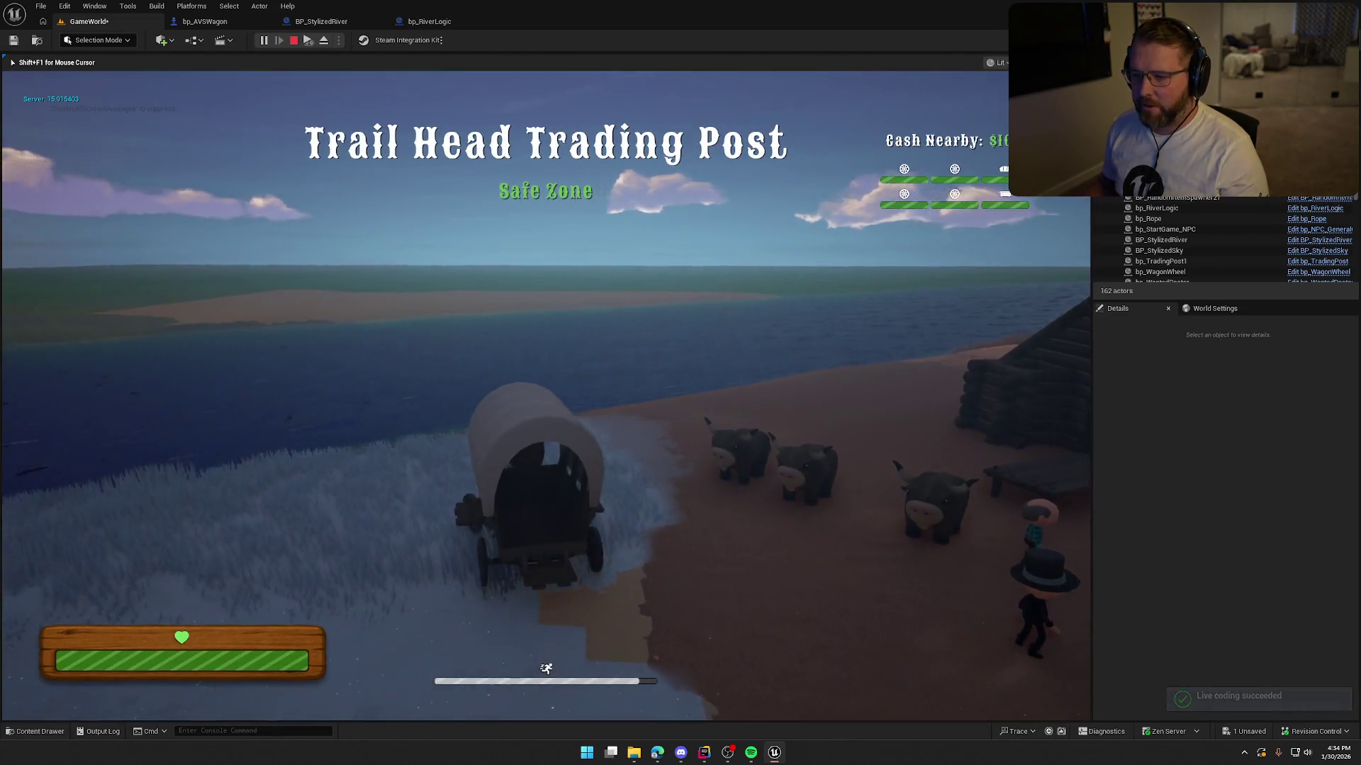
# Step: Drive the wagon along the beach into the river, then stop the play test
pyautogui.press('w')
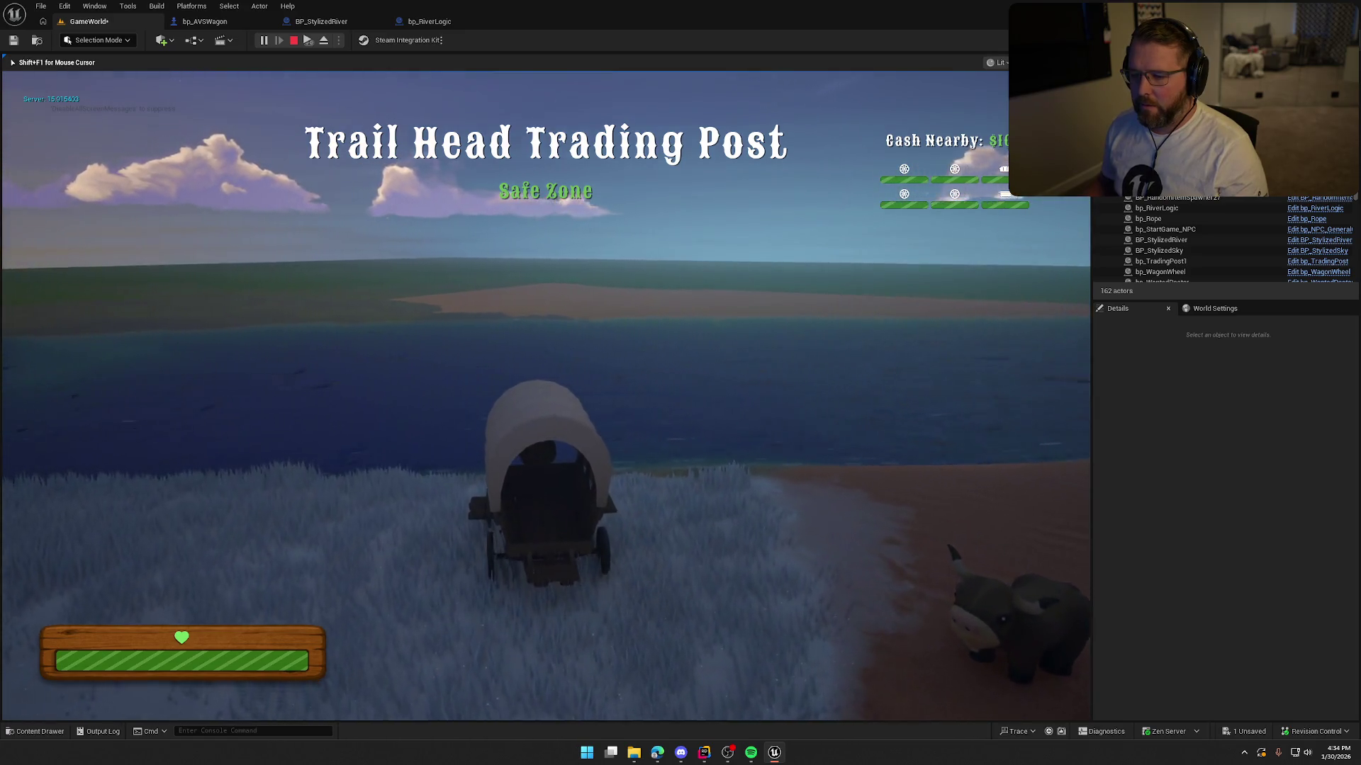
pyautogui.press('w')
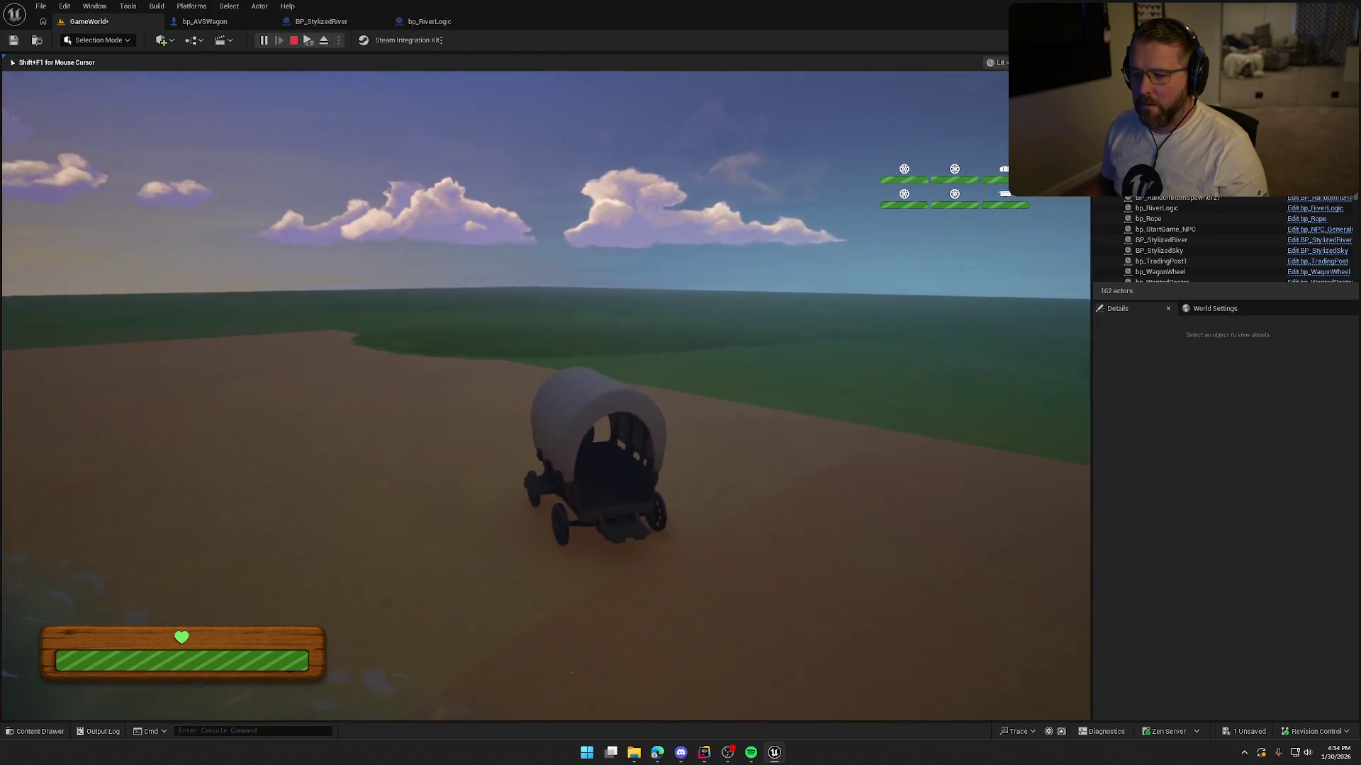
pyautogui.press('Escape')
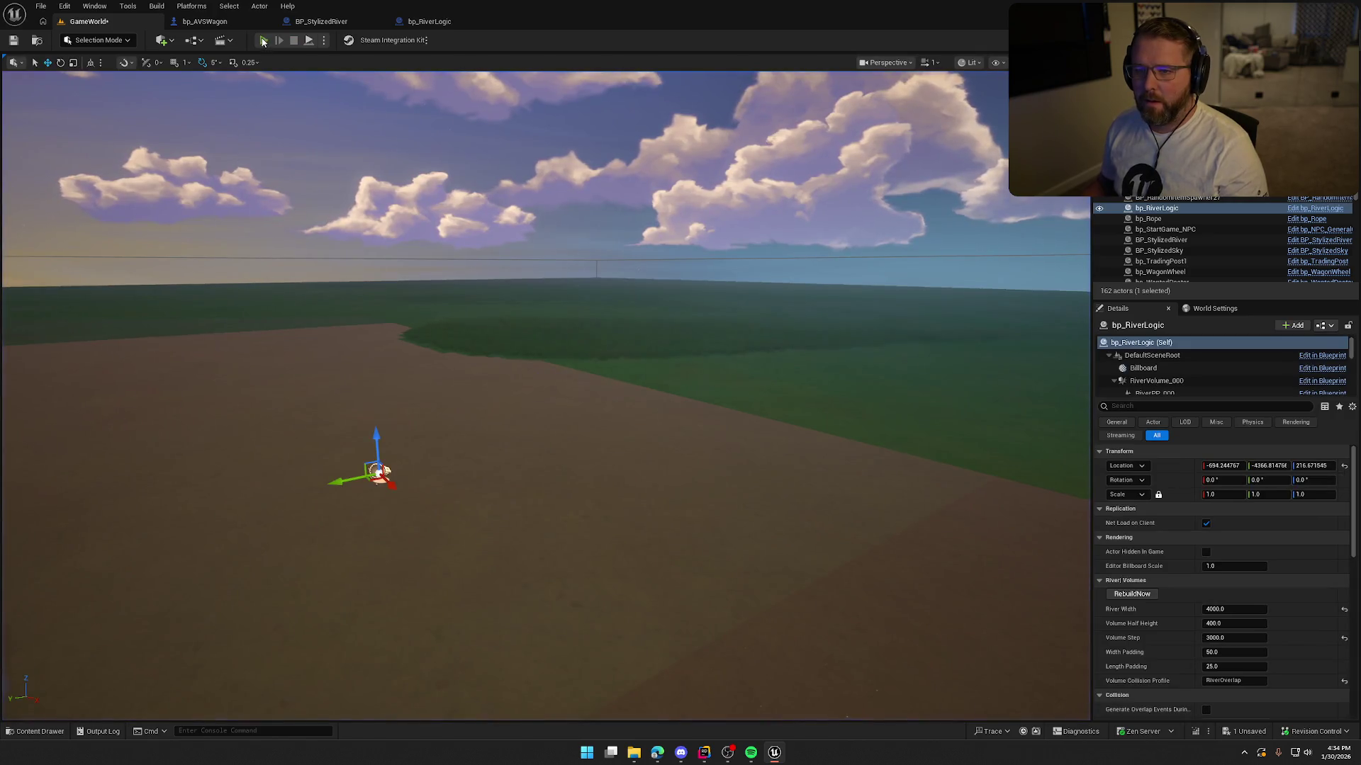
# Step: Start another play test, board the wagon, drive onto the grass, then leave for Rider's river-crossing code
pyautogui.click(263, 41)
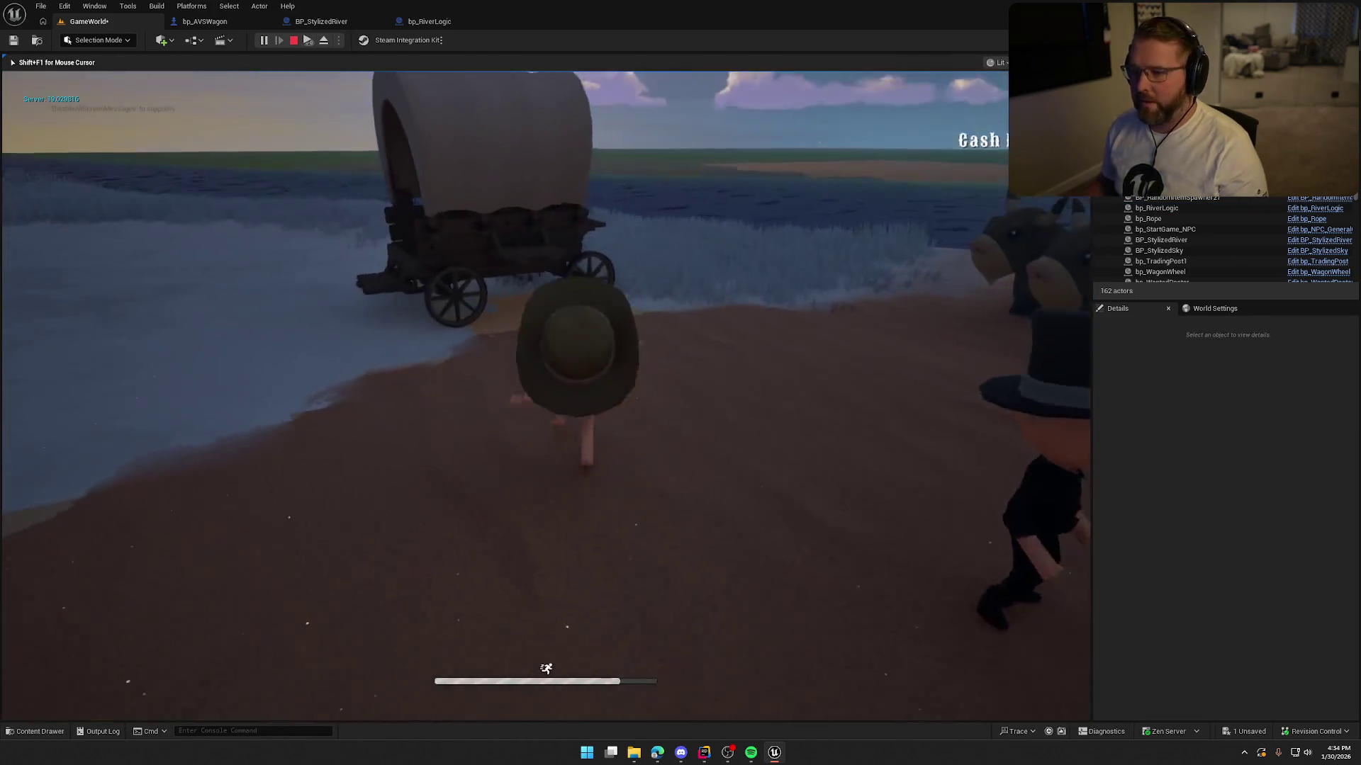
pyautogui.press('e')
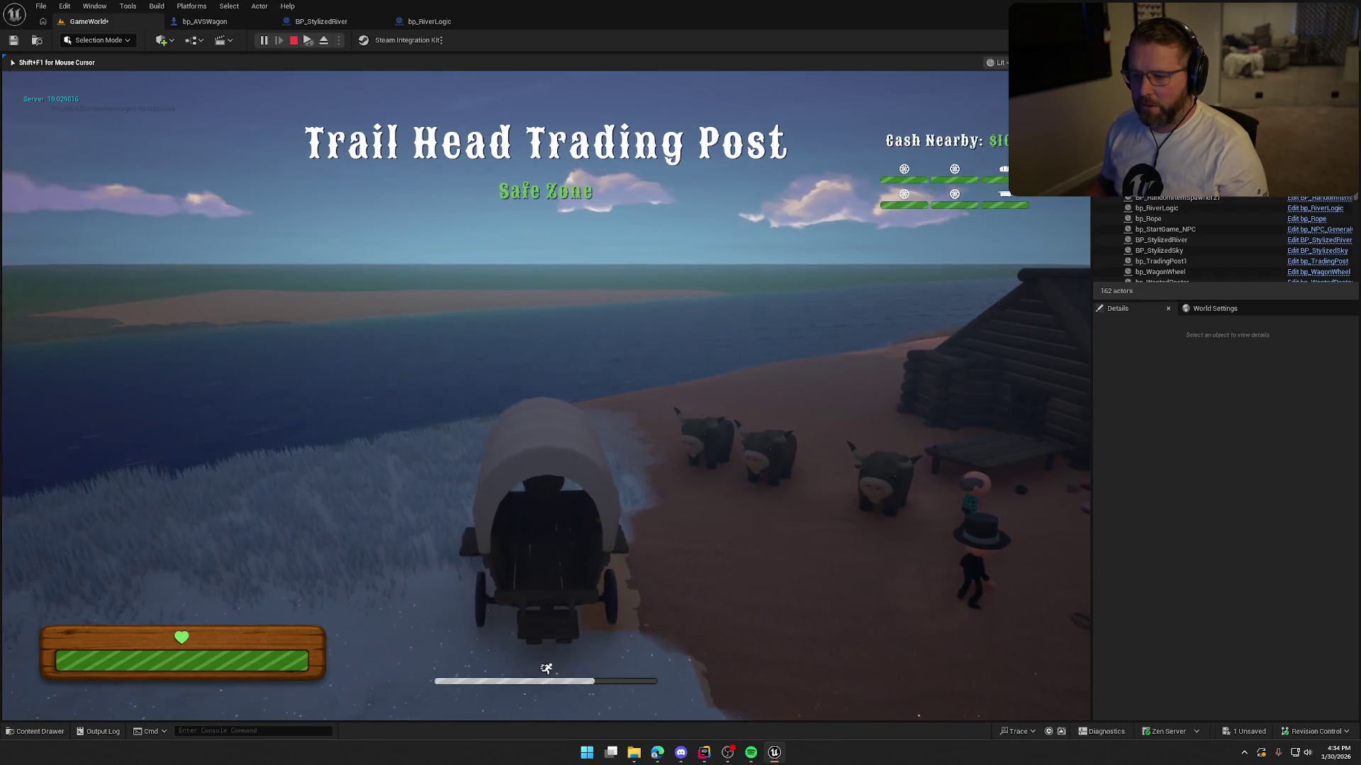
pyautogui.press('w')
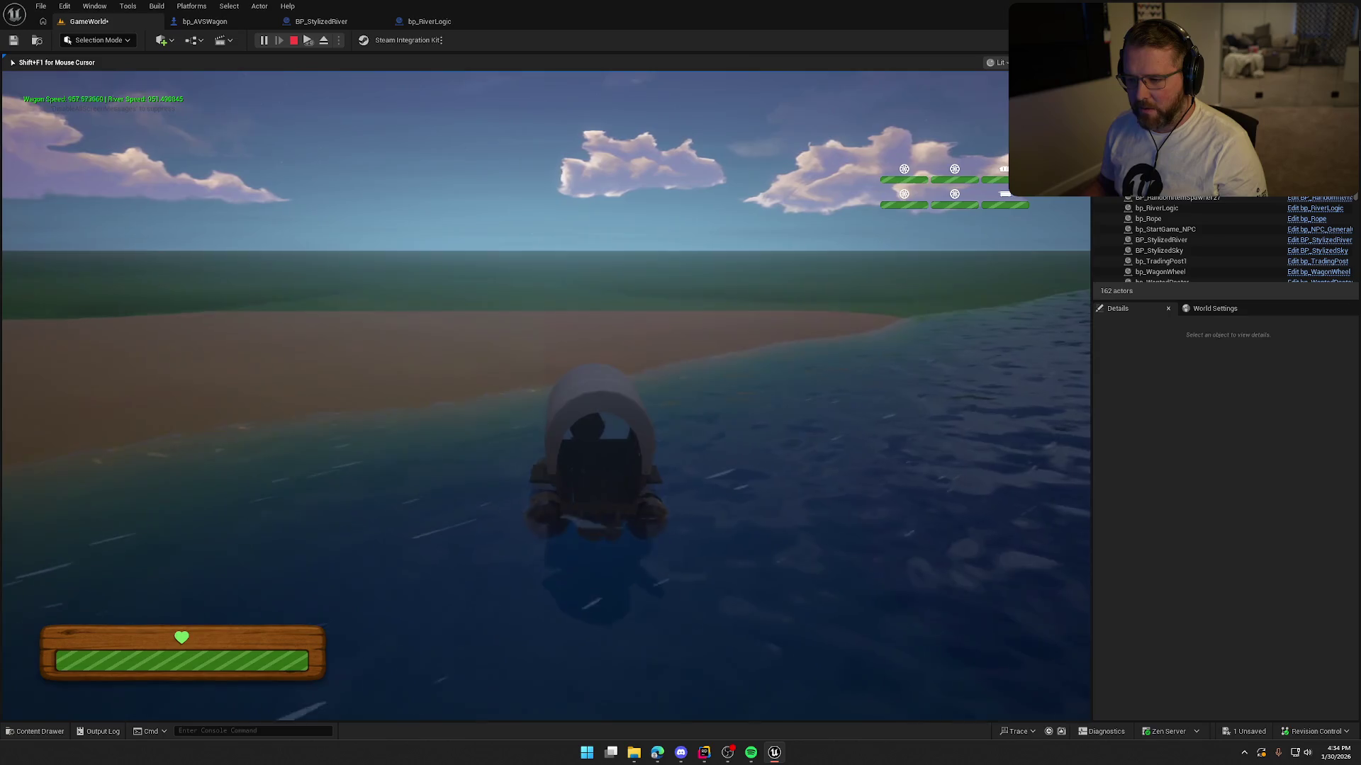
pyautogui.hotkey('shift', 'F1')
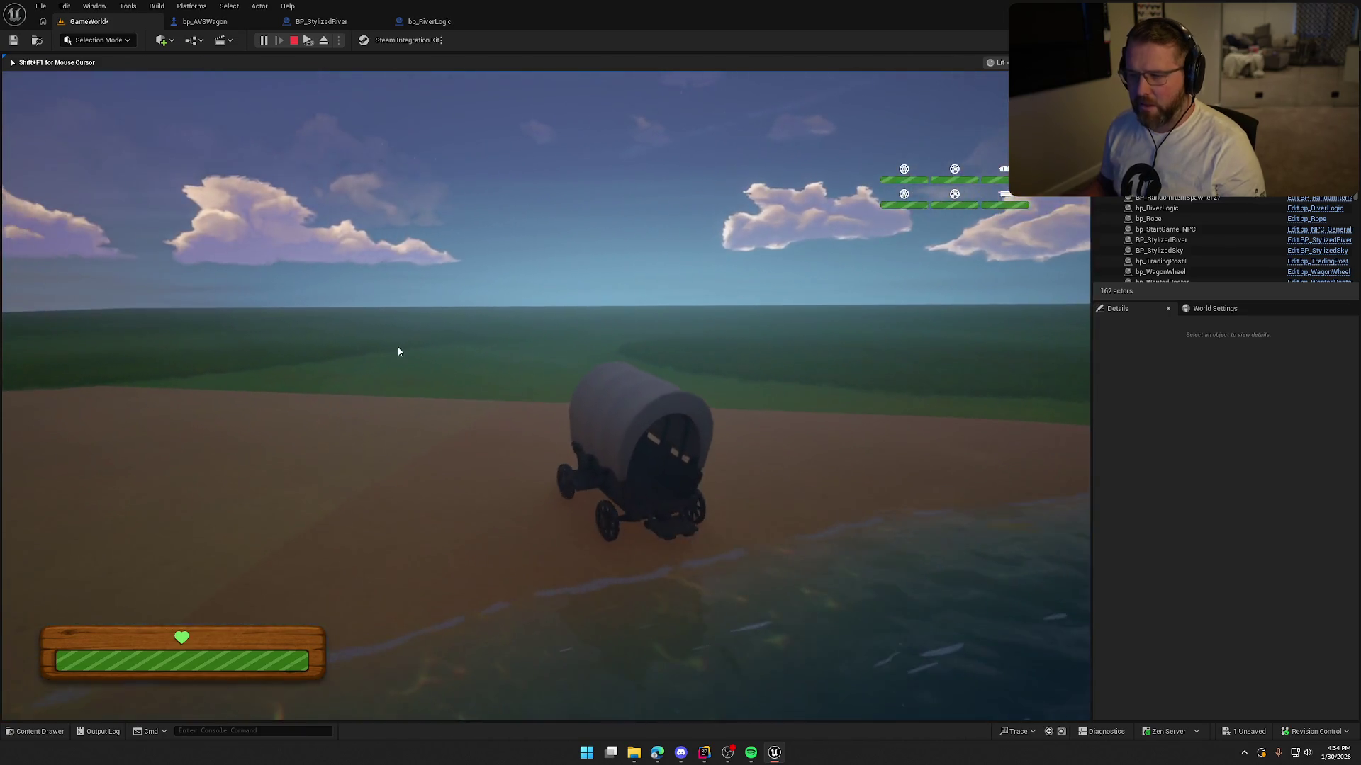
pyautogui.hotkey('alt', 'Tab')
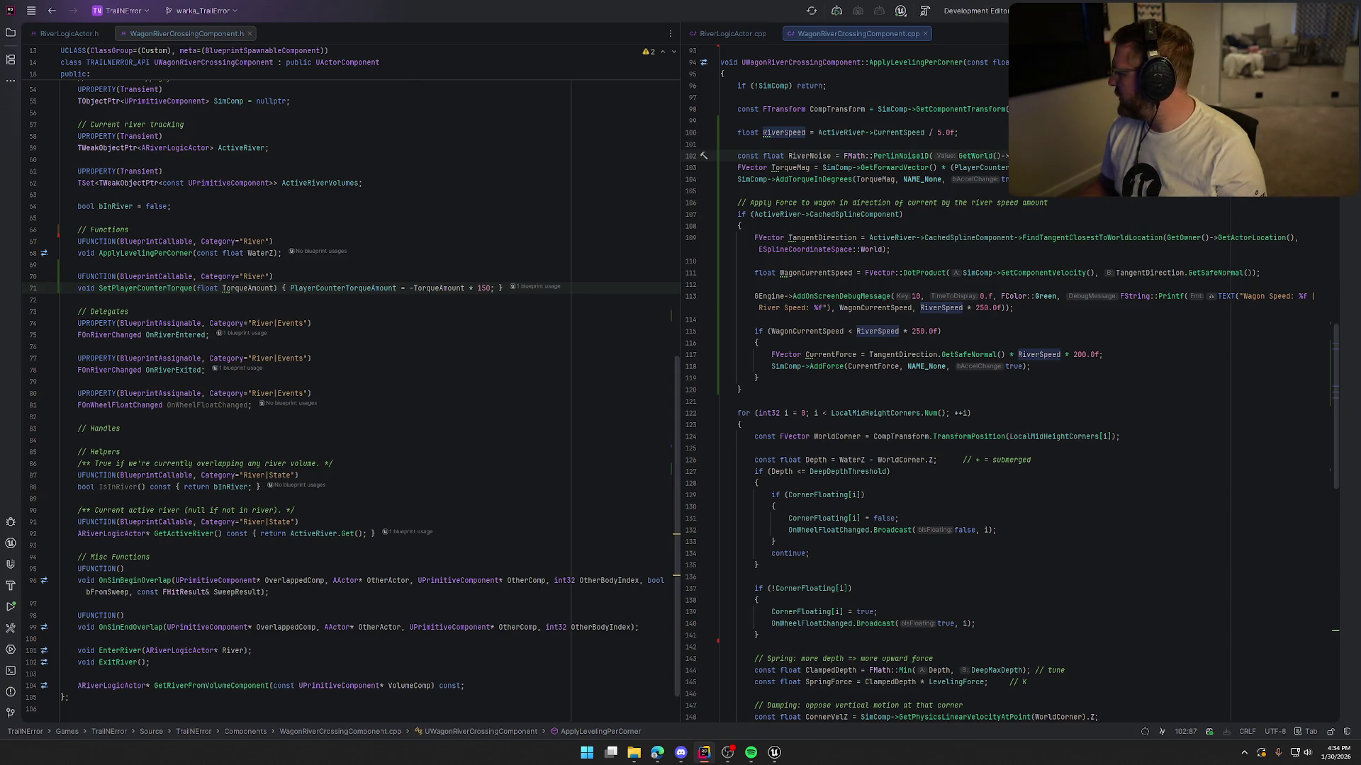
# Step: Read FindTangentClosestToWorldLocation's quick documentation, then return to the Unreal editor
pyautogui.moveTo(1134, 243)
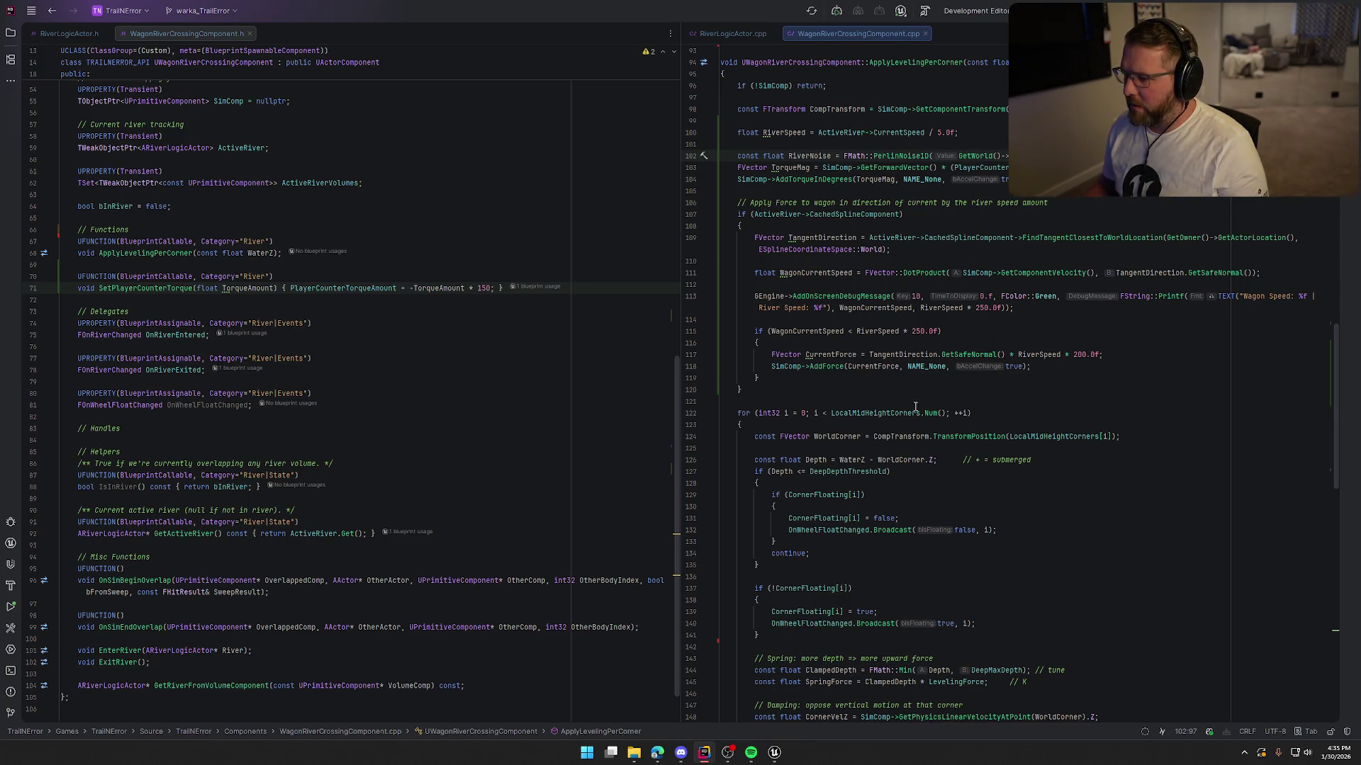
pyautogui.click(774, 755)
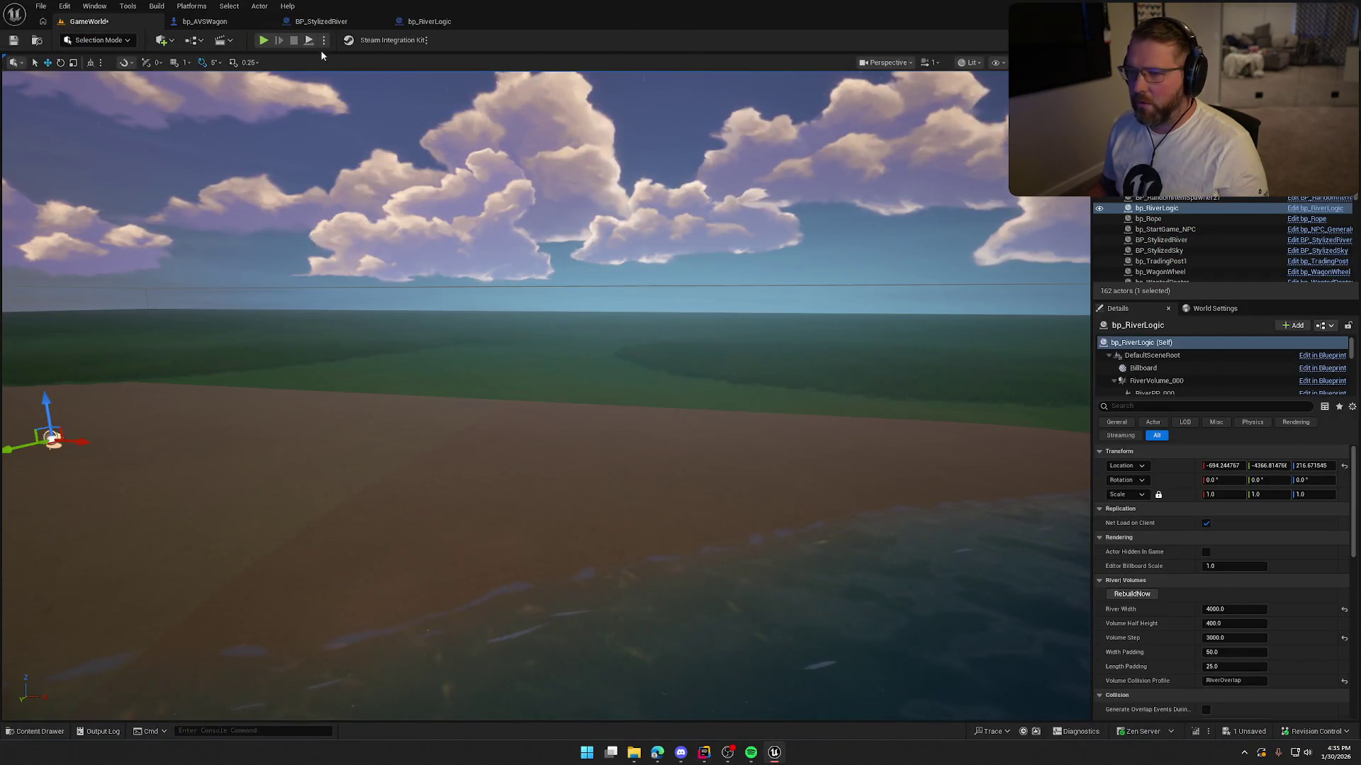
# Step: Rearrange bp_RiverLogic's event graph nodes around Current Speed to make room
pyautogui.click(429, 21)
pyautogui.moveTo(499, 383); pyautogui.dragTo(625, 381)
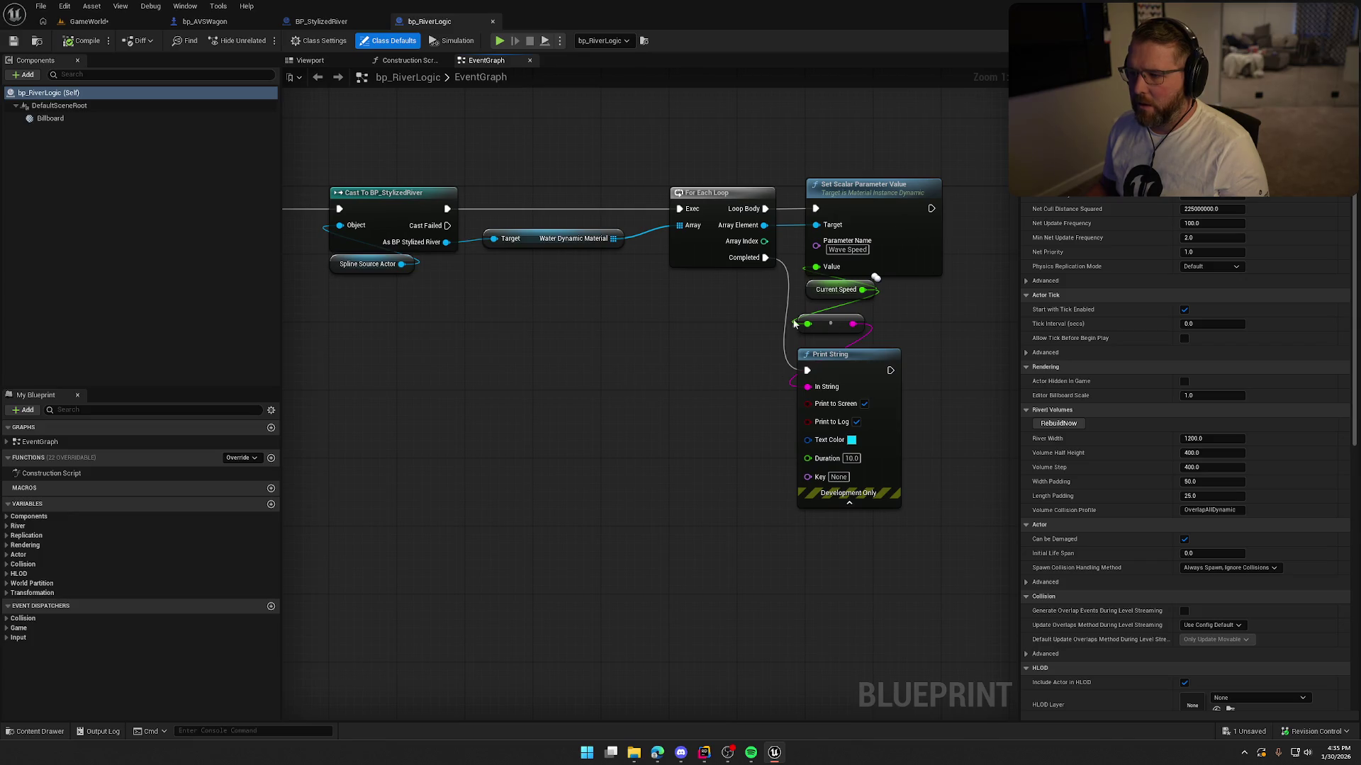
pyautogui.moveTo(817, 295); pyautogui.dragTo(636, 298)
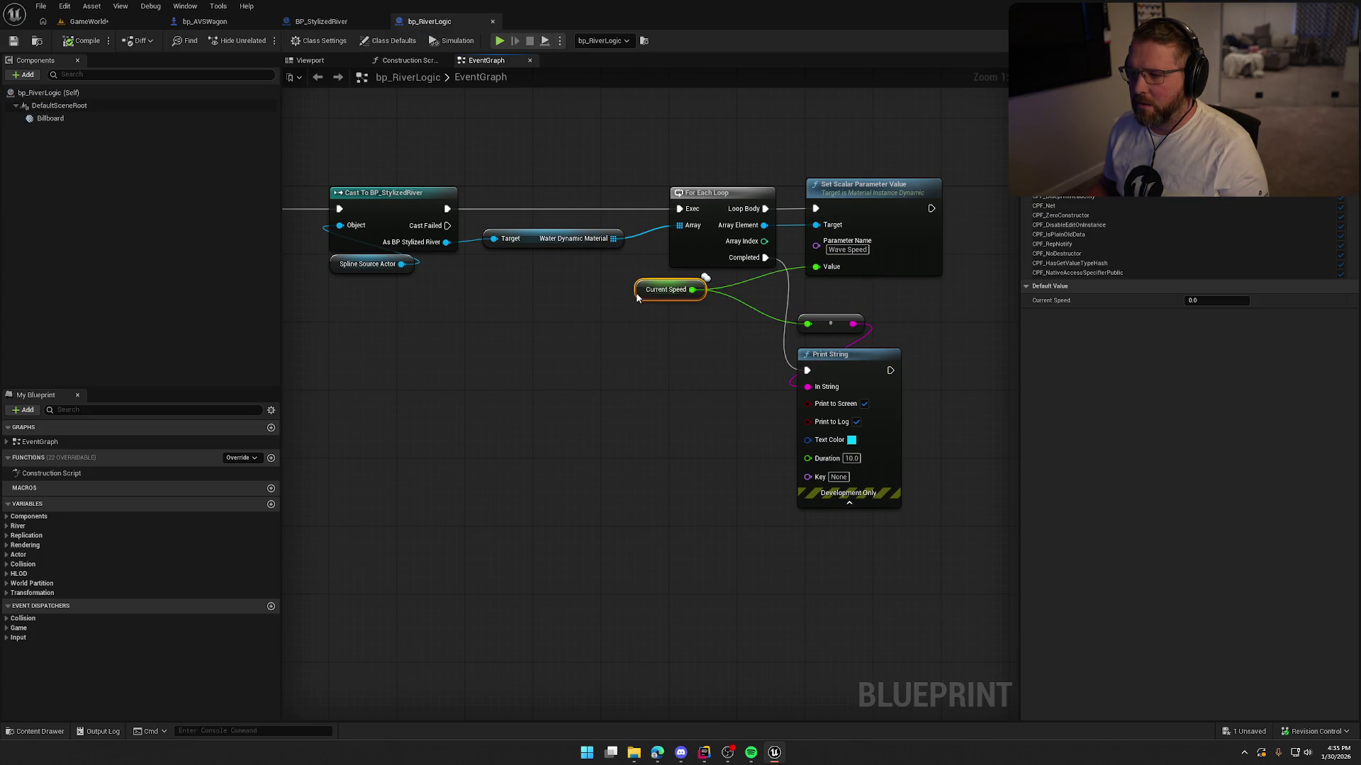
pyautogui.moveTo(711, 400); pyautogui.dragTo(533, 406)
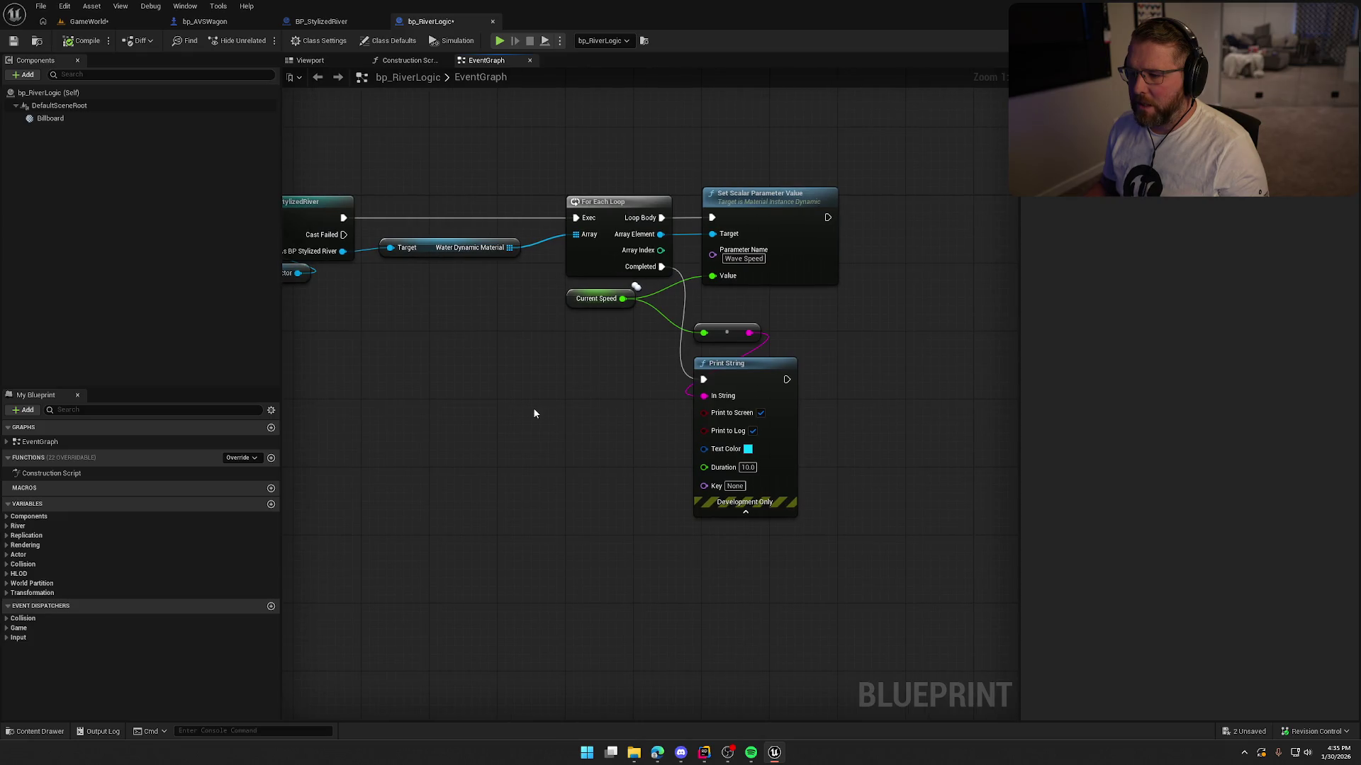
pyautogui.moveTo(684, 319)
pyautogui.mouseDown()
pyautogui.moveTo(759, 373)
pyautogui.moveTo(793, 450)
pyautogui.mouseUp()
pyautogui.click(653, 324)
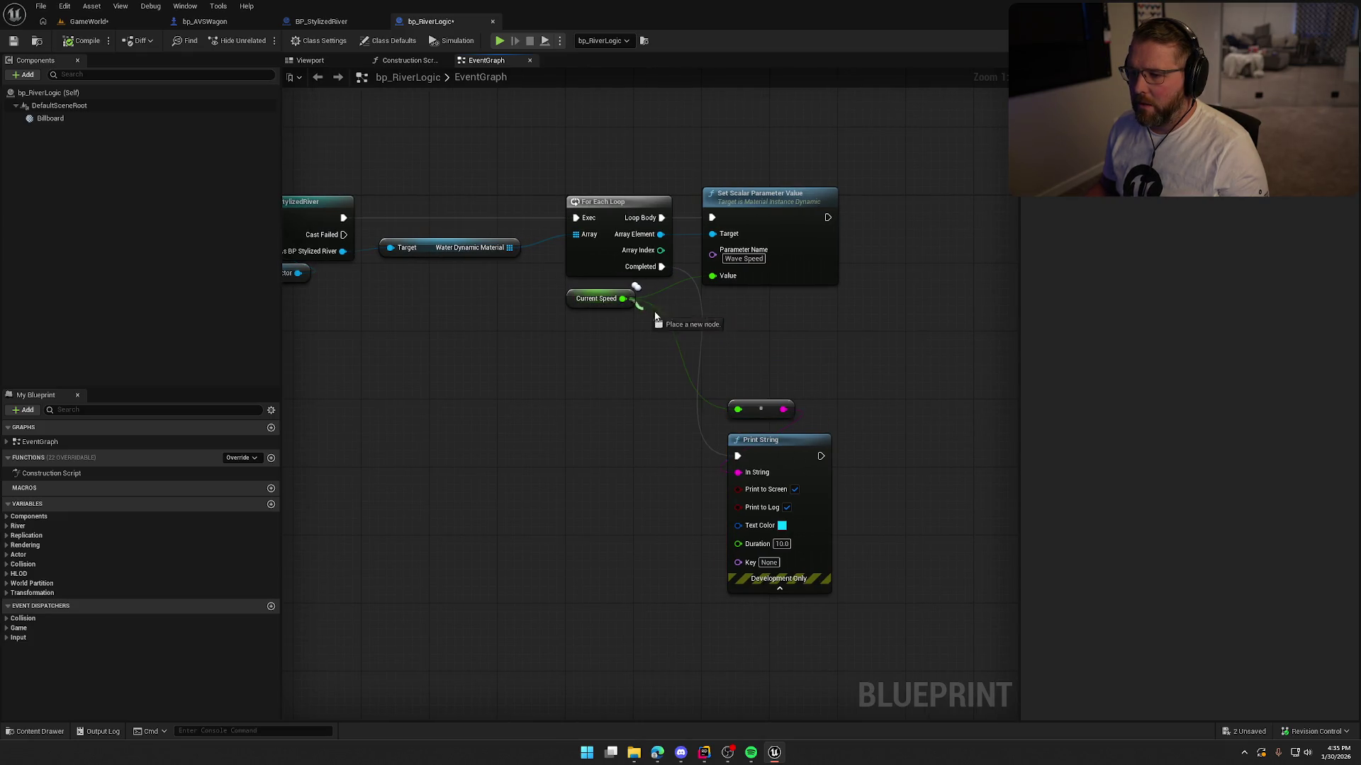
# Step: Feed Current Speed into a Multiply node set to 0.8, keeping the debug print nodes
pyautogui.moveTo(655, 317); pyautogui.dragTo(686, 314)
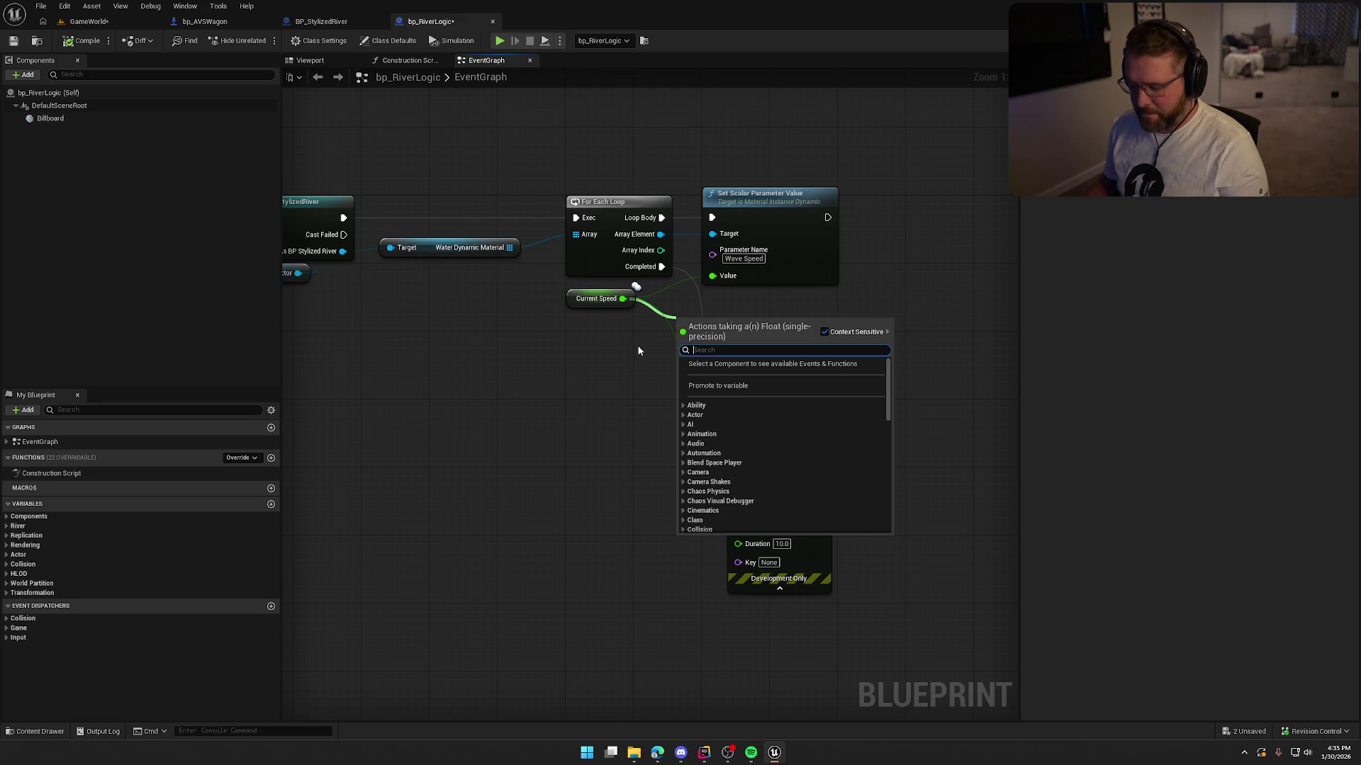
pyautogui.write('multiply')
pyautogui.press('Return')
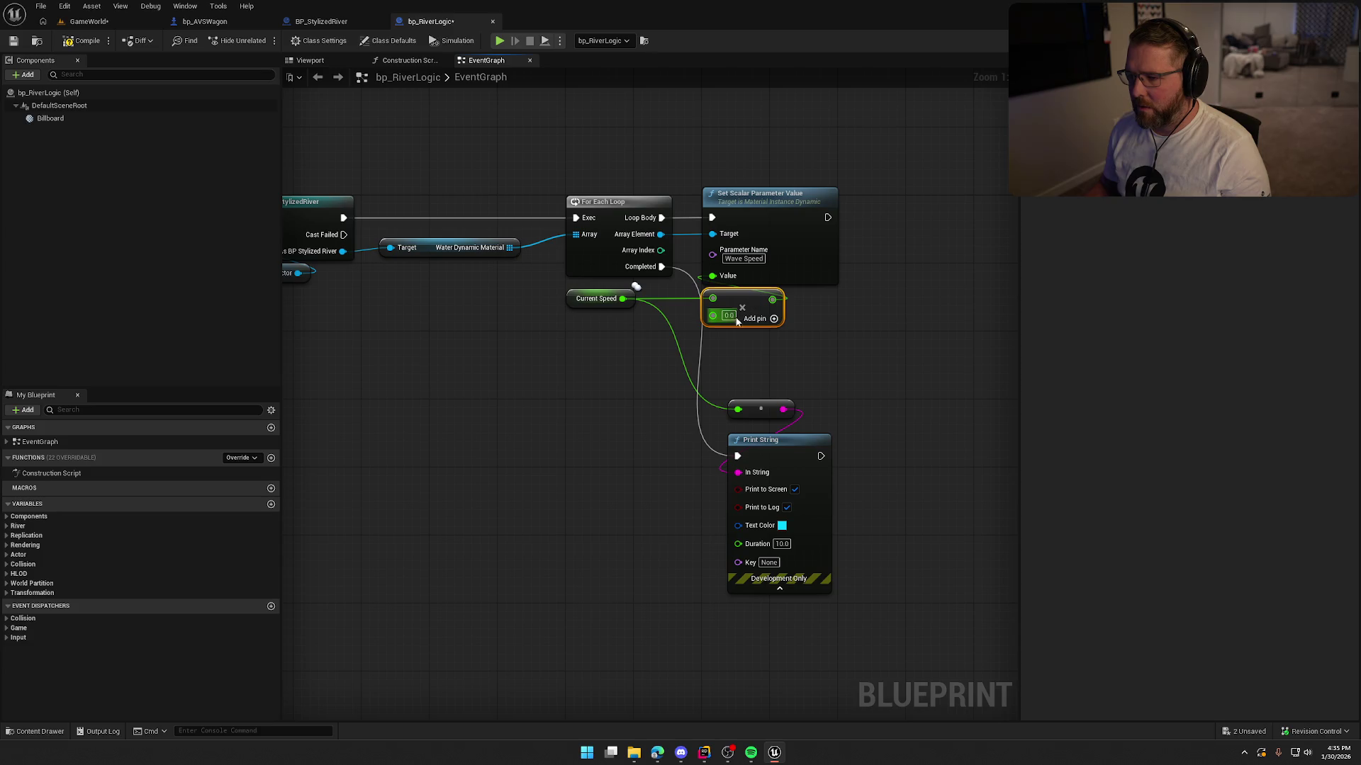
pyautogui.write('0.8')
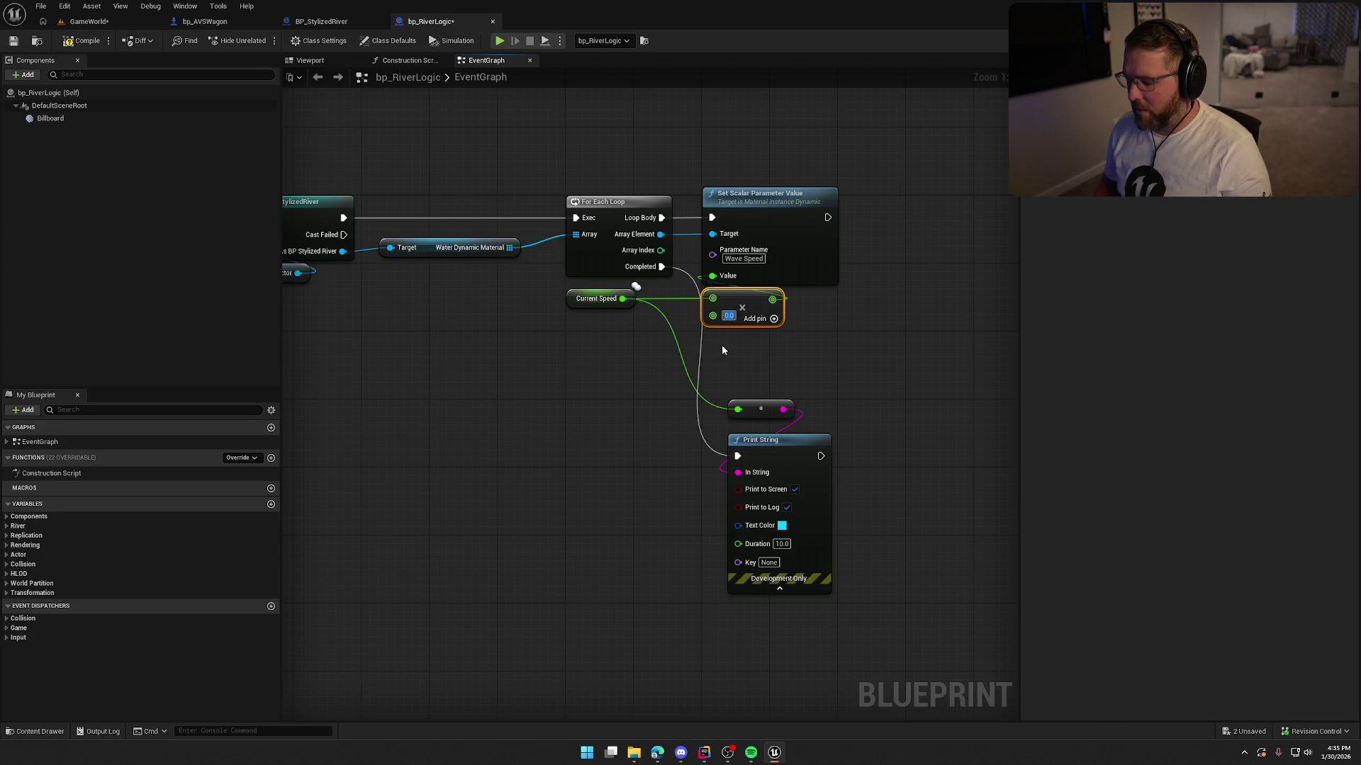
pyautogui.click(738, 363)
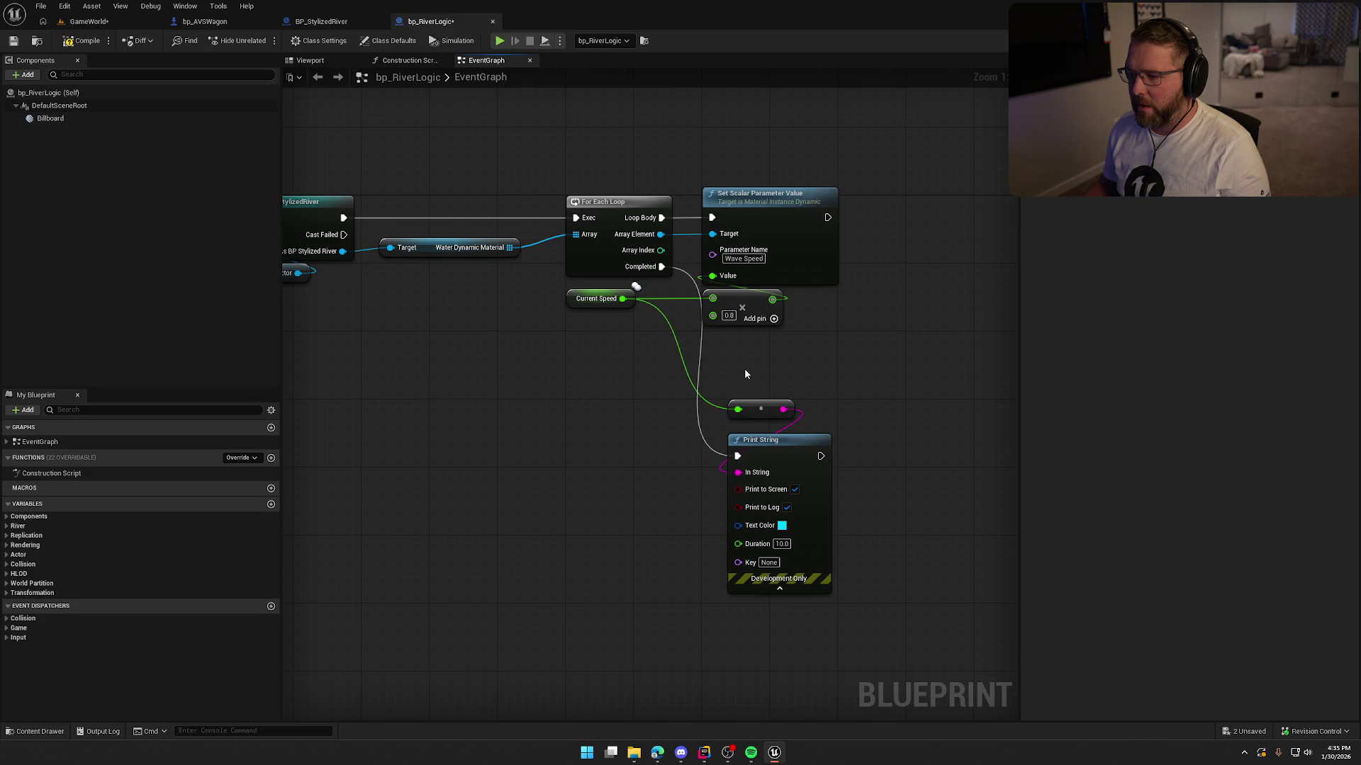
pyautogui.moveTo(745, 369); pyautogui.dragTo(840, 515)
pyautogui.press('Delete')
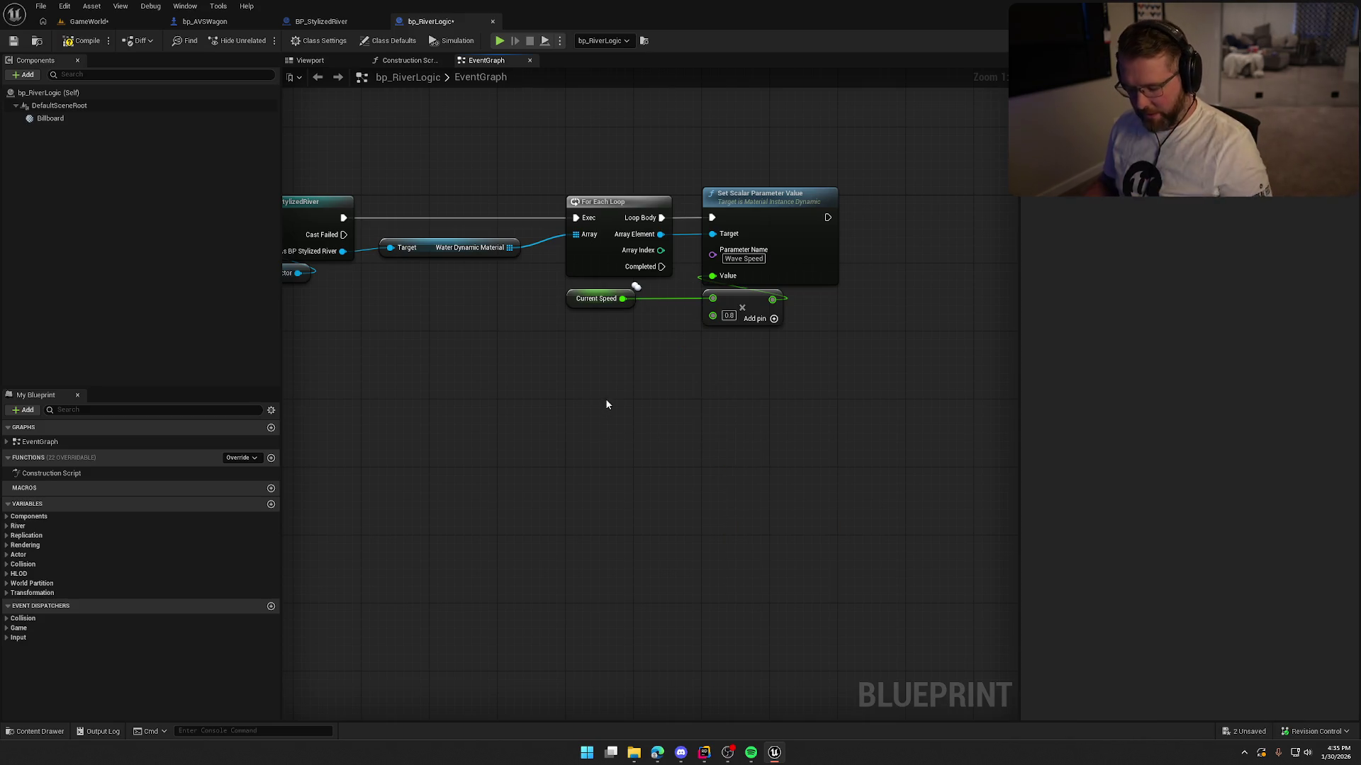
pyautogui.hotkey('ctrl', 'z')
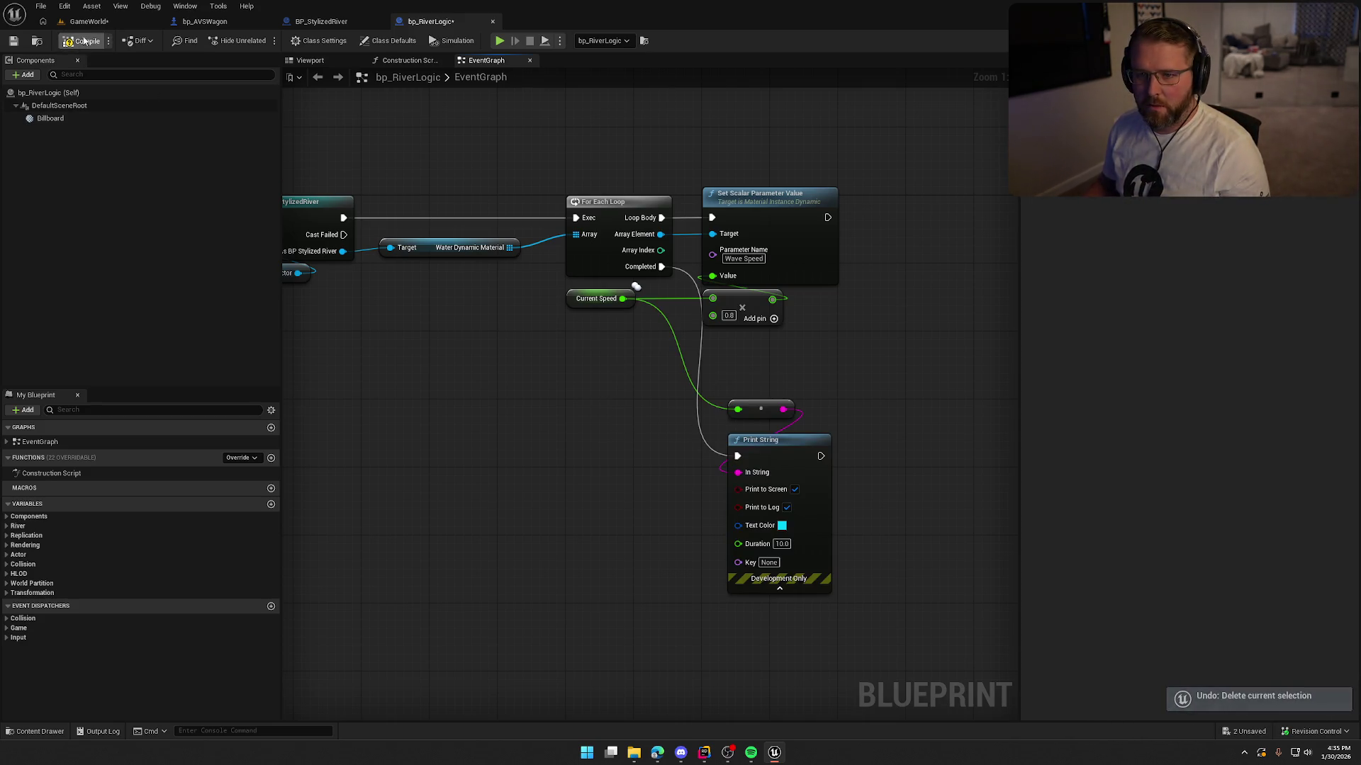
# Step: Compile bp_RiverLogic and start a play test of the level
pyautogui.click(84, 41)
pyautogui.click(91, 22)
pyautogui.click(262, 39)
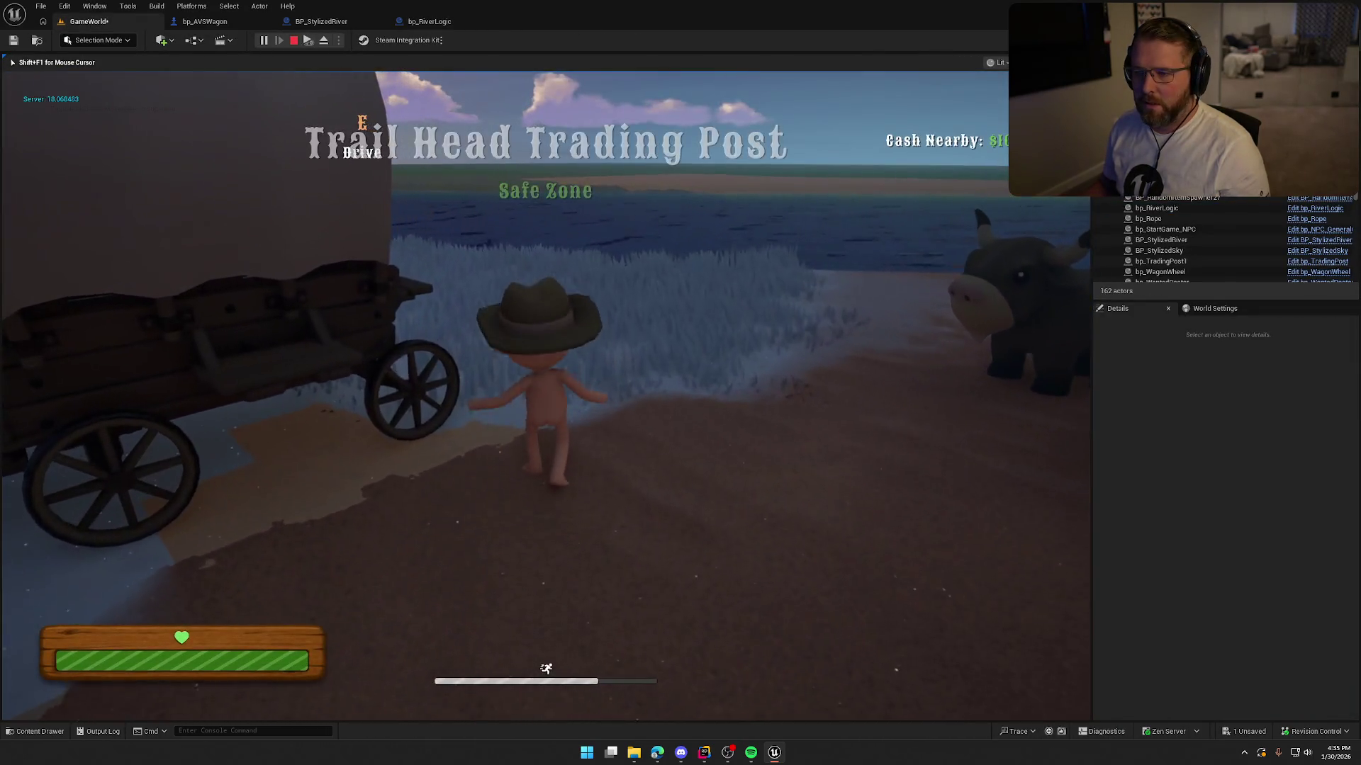
# Step: Live-code recompile the C++ changes, then replay driving the wagon into the river
pyautogui.press('Escape')
pyautogui.click(1193, 732)
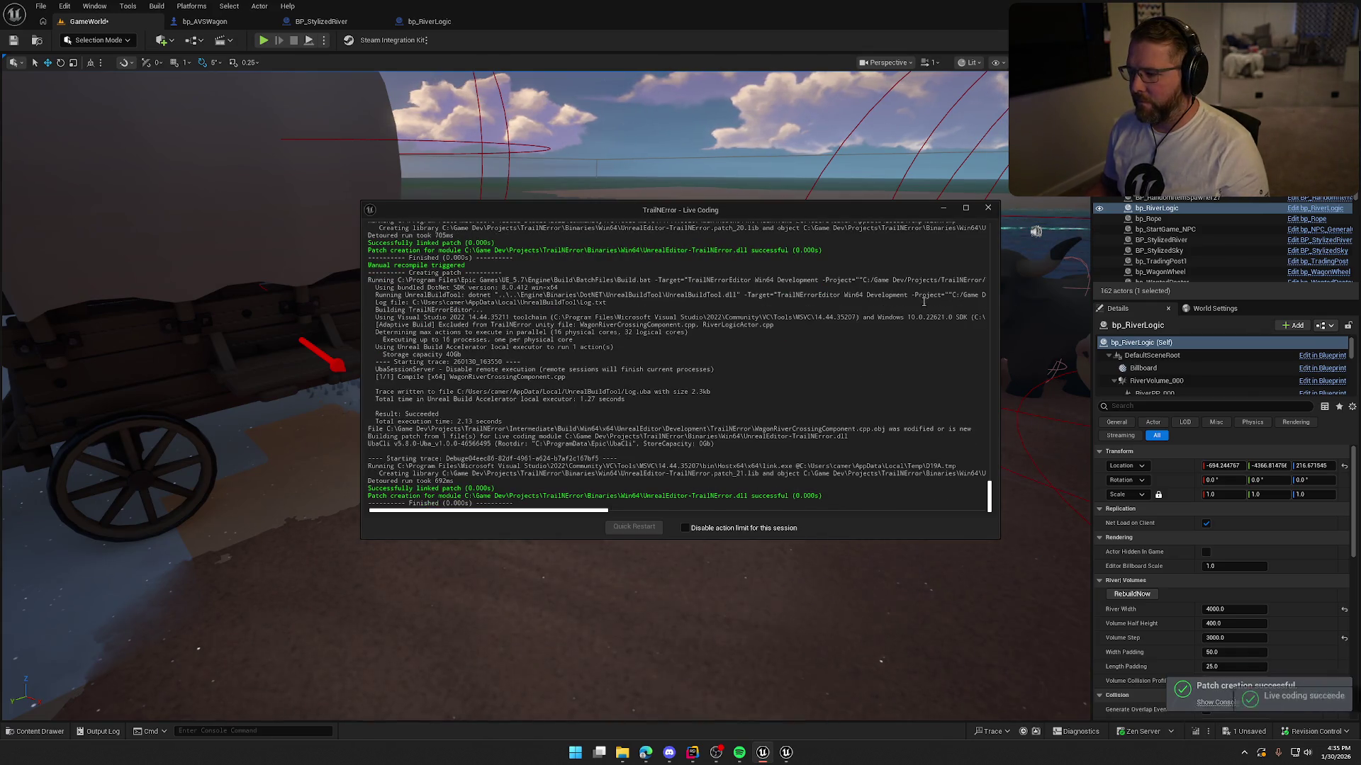
pyautogui.click(987, 208)
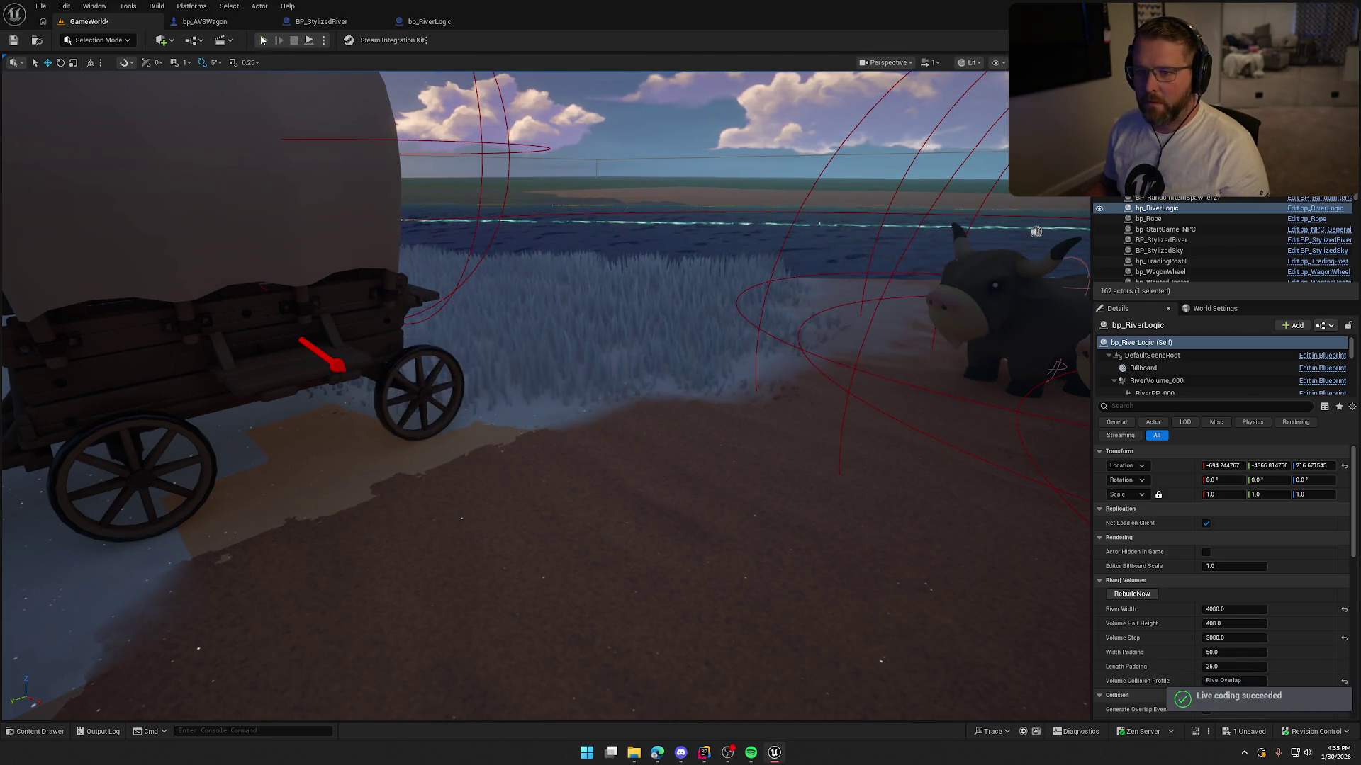
pyautogui.click(263, 40)
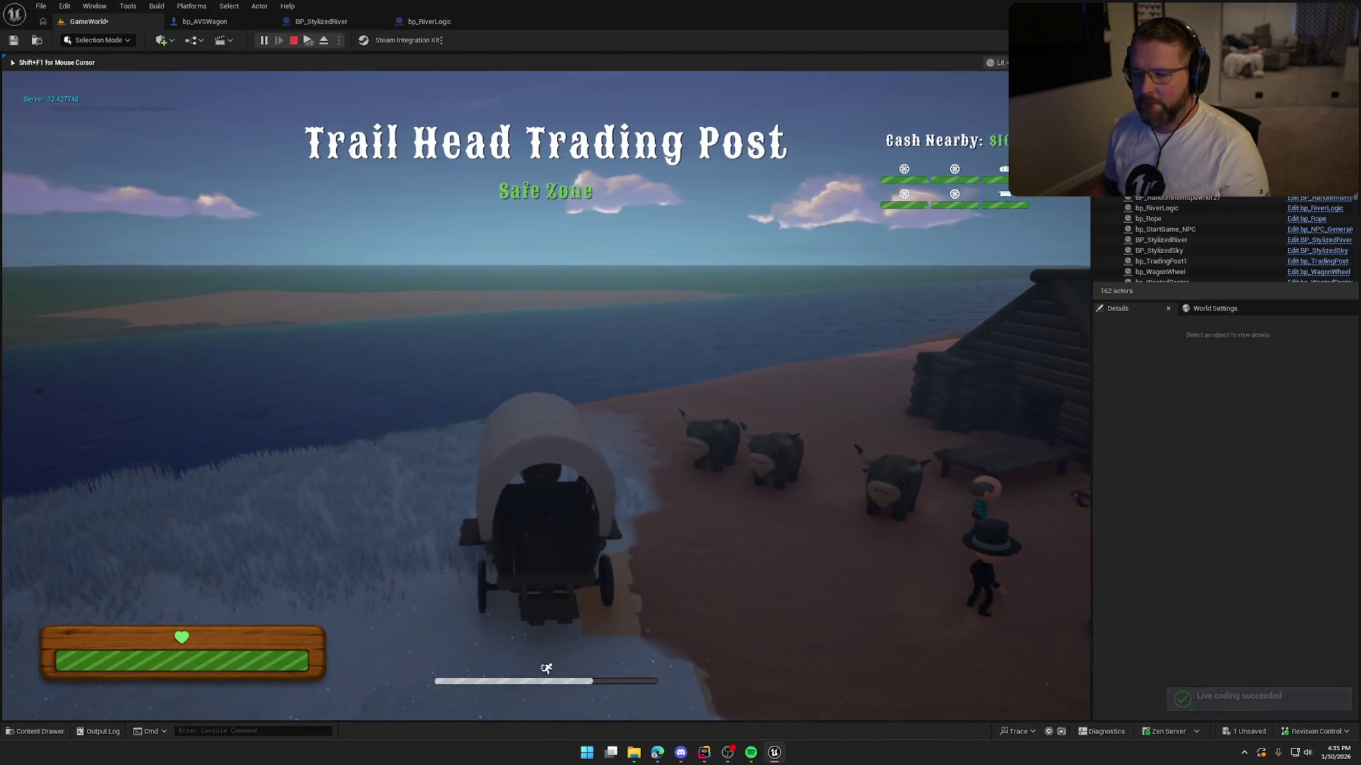
pyautogui.press('w')
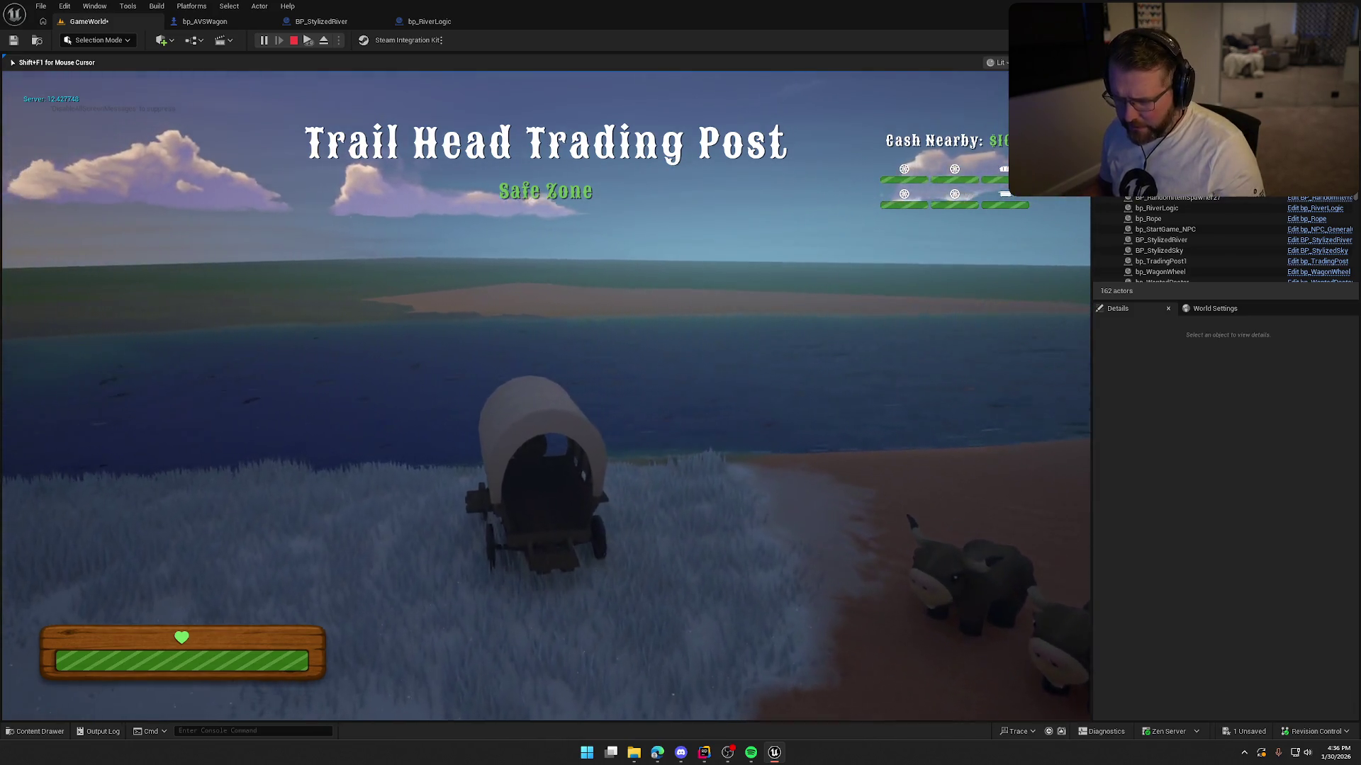
pyautogui.press('w')
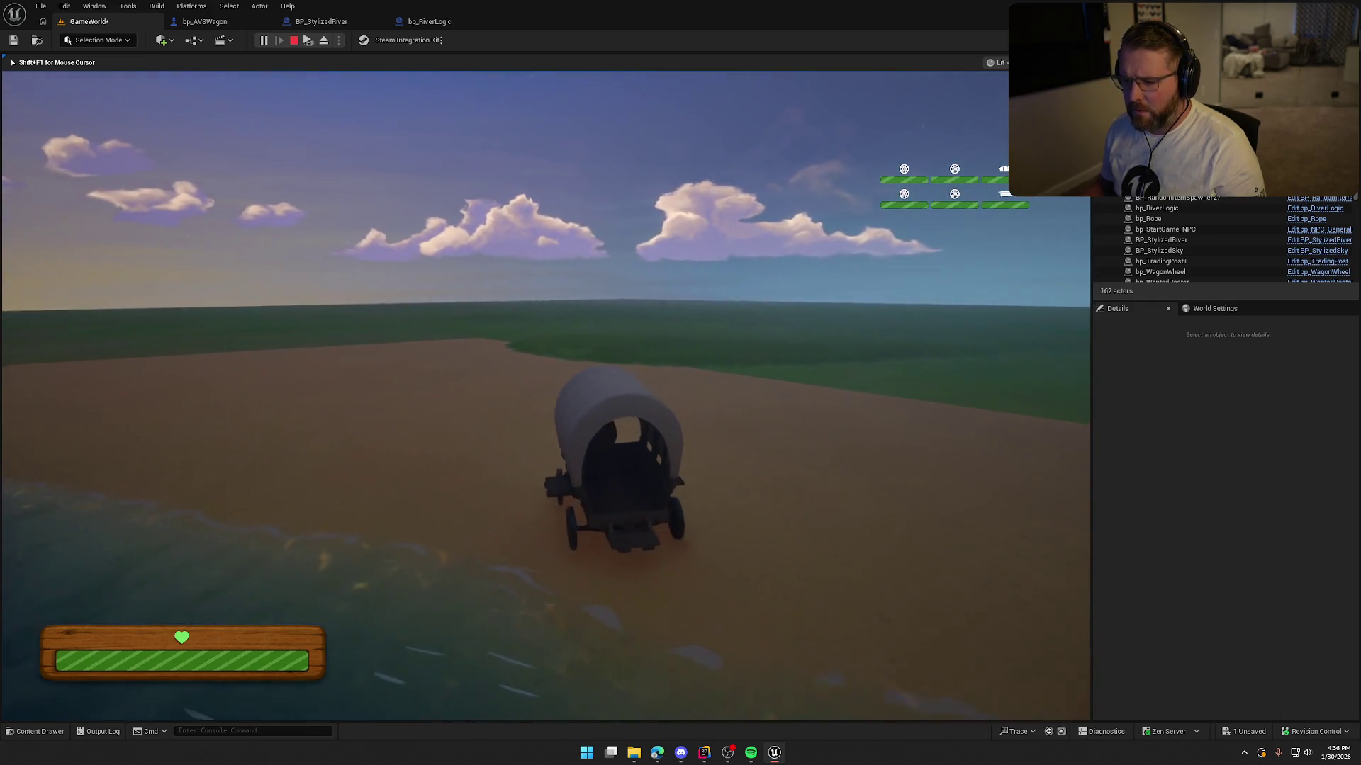
pyautogui.press('Escape')
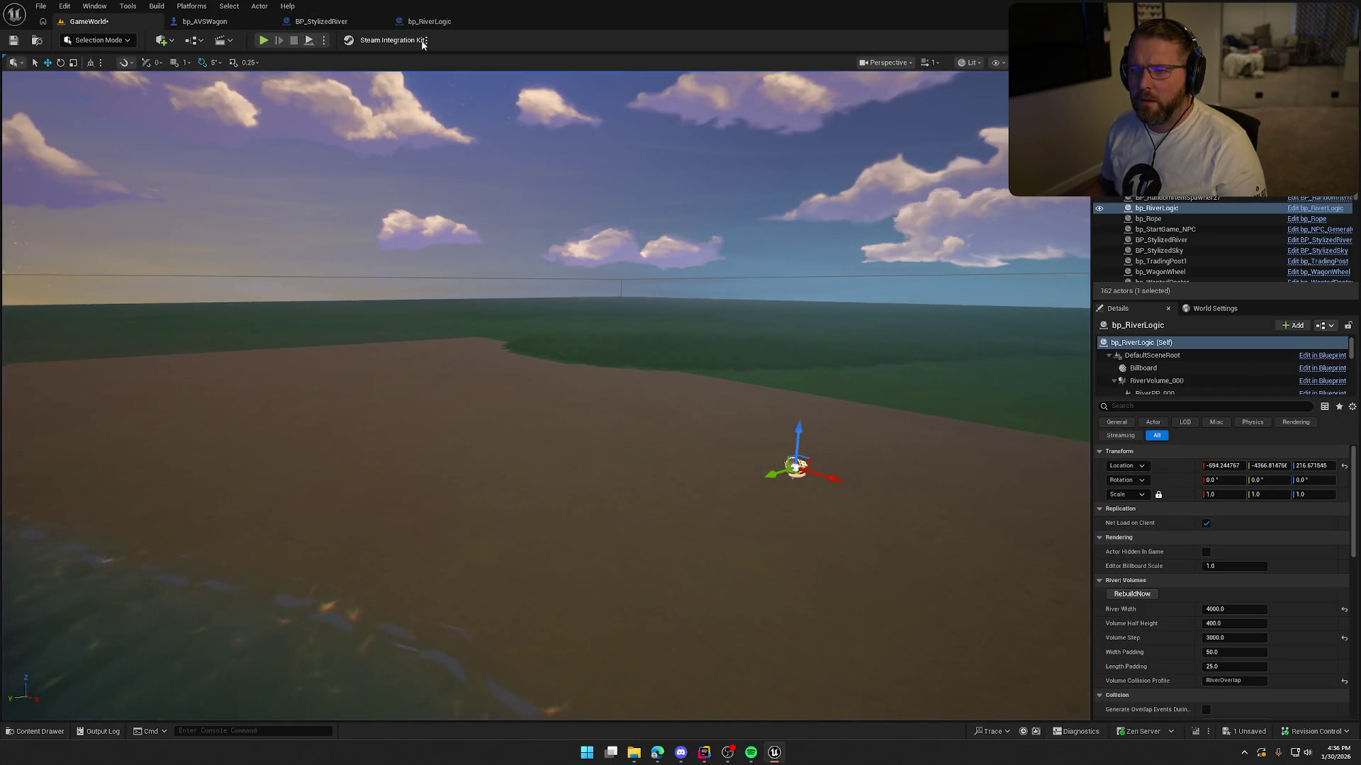
# Step: Play-test again from GameWorld, boarding the wagon and steering it into the river
pyautogui.click(429, 21)
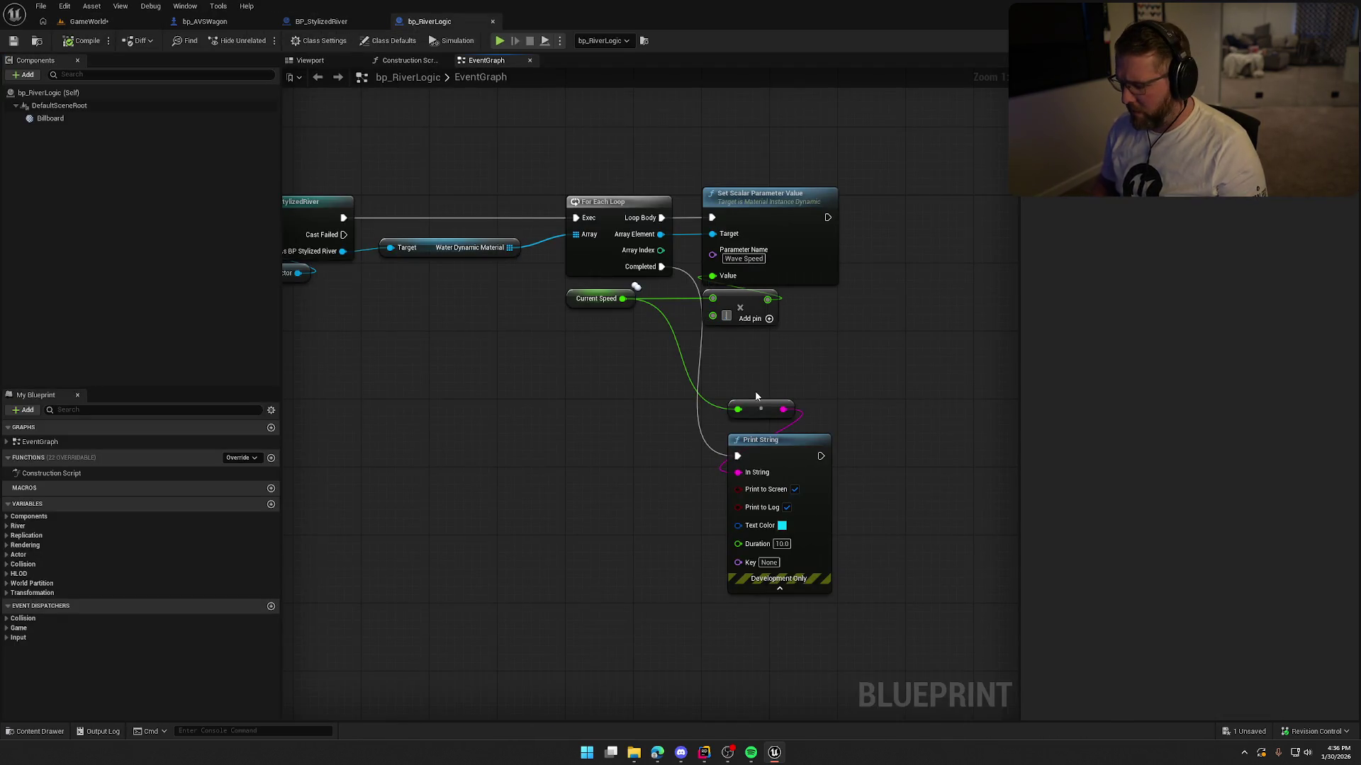
pyautogui.click(89, 21)
pyautogui.hotkey('alt', 'p')
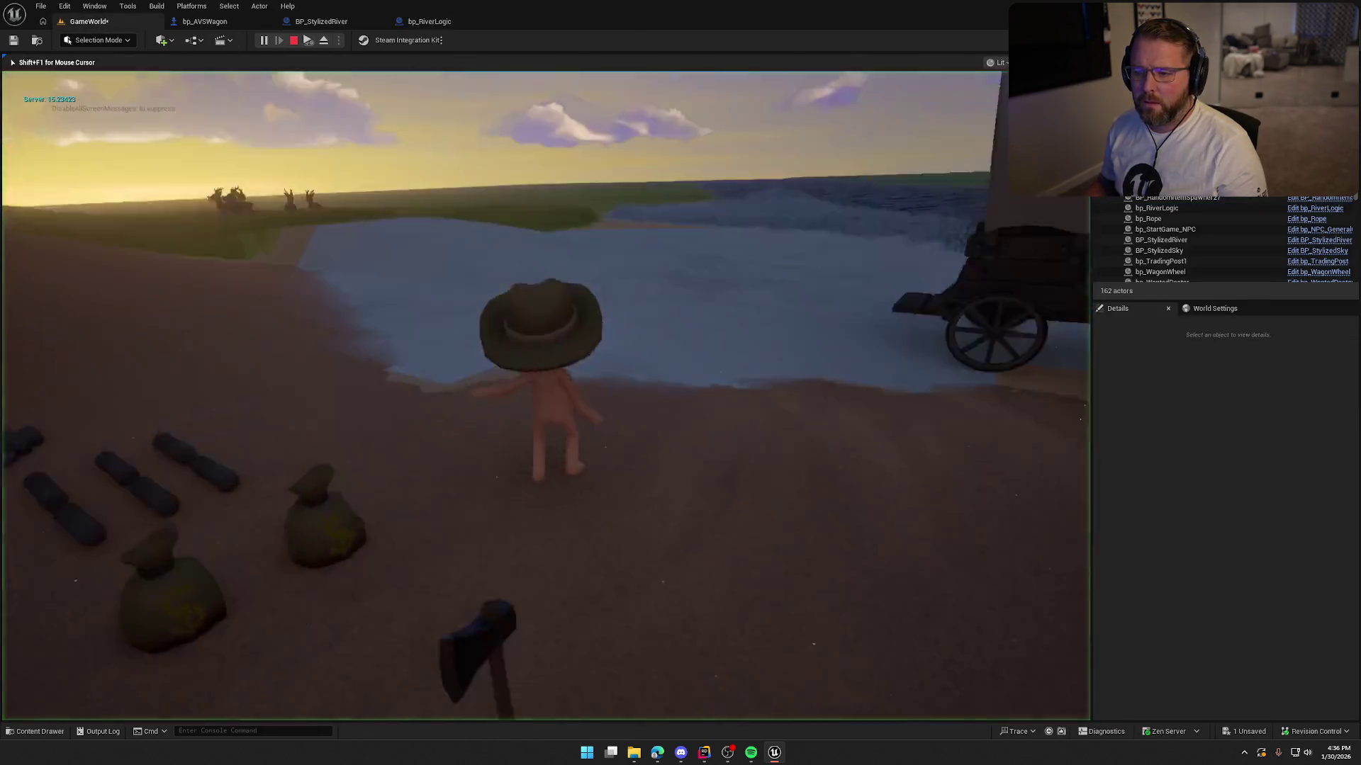
pyautogui.press('e')
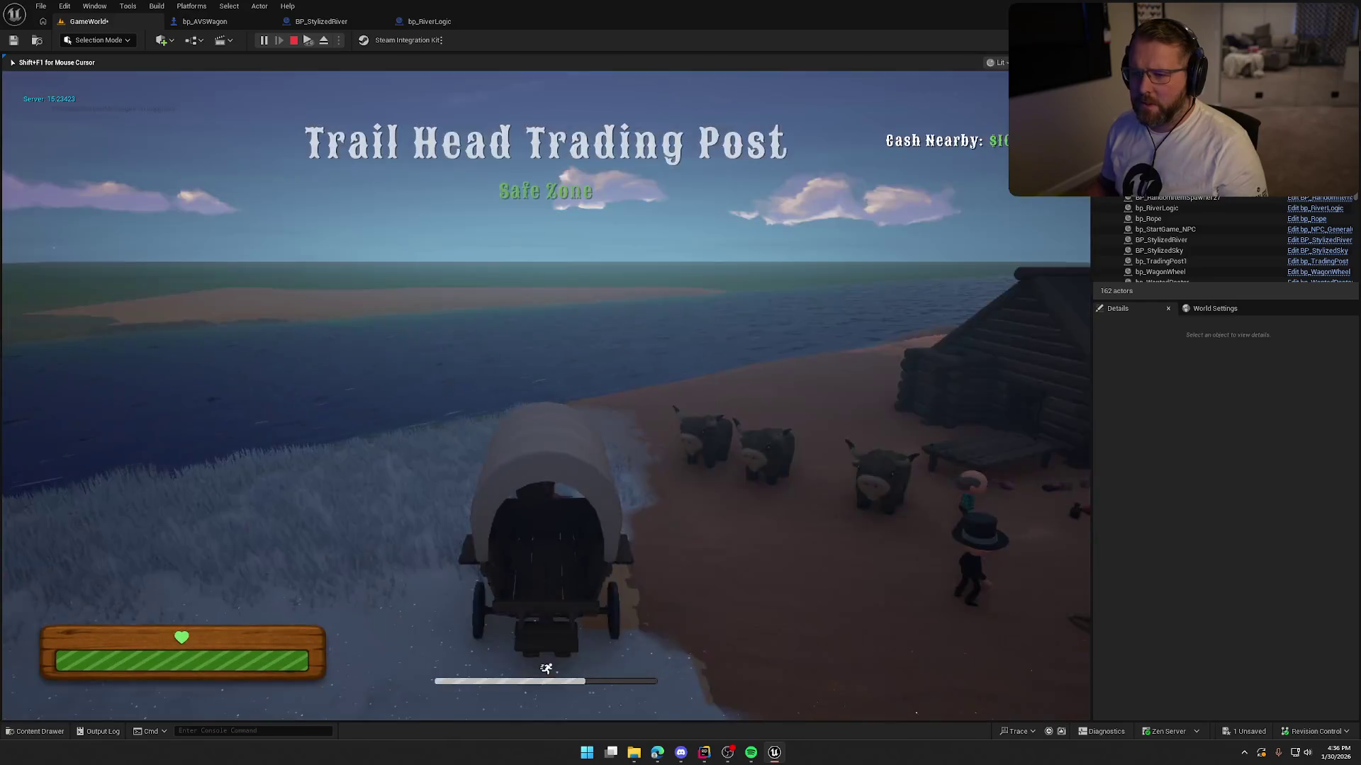
pyautogui.press('w')
pyautogui.press('a')
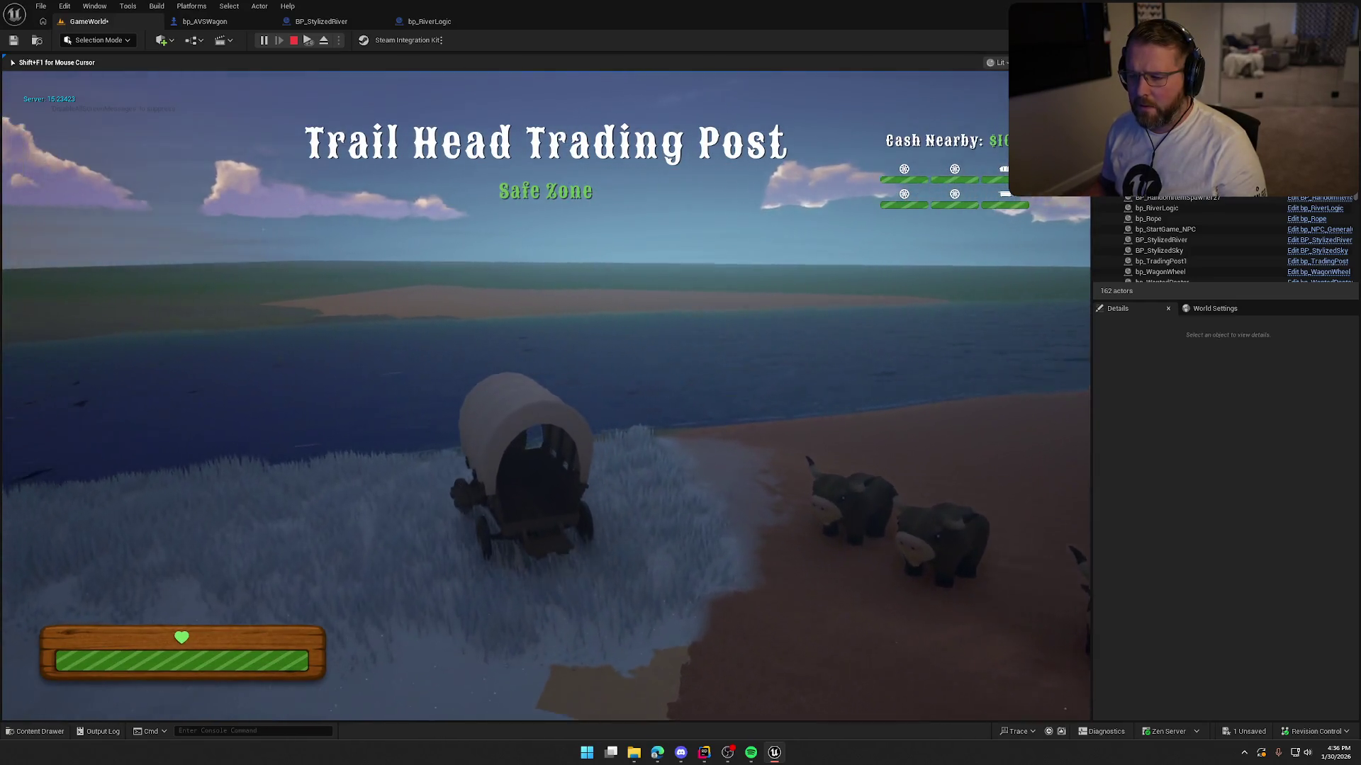
pyautogui.press('w')
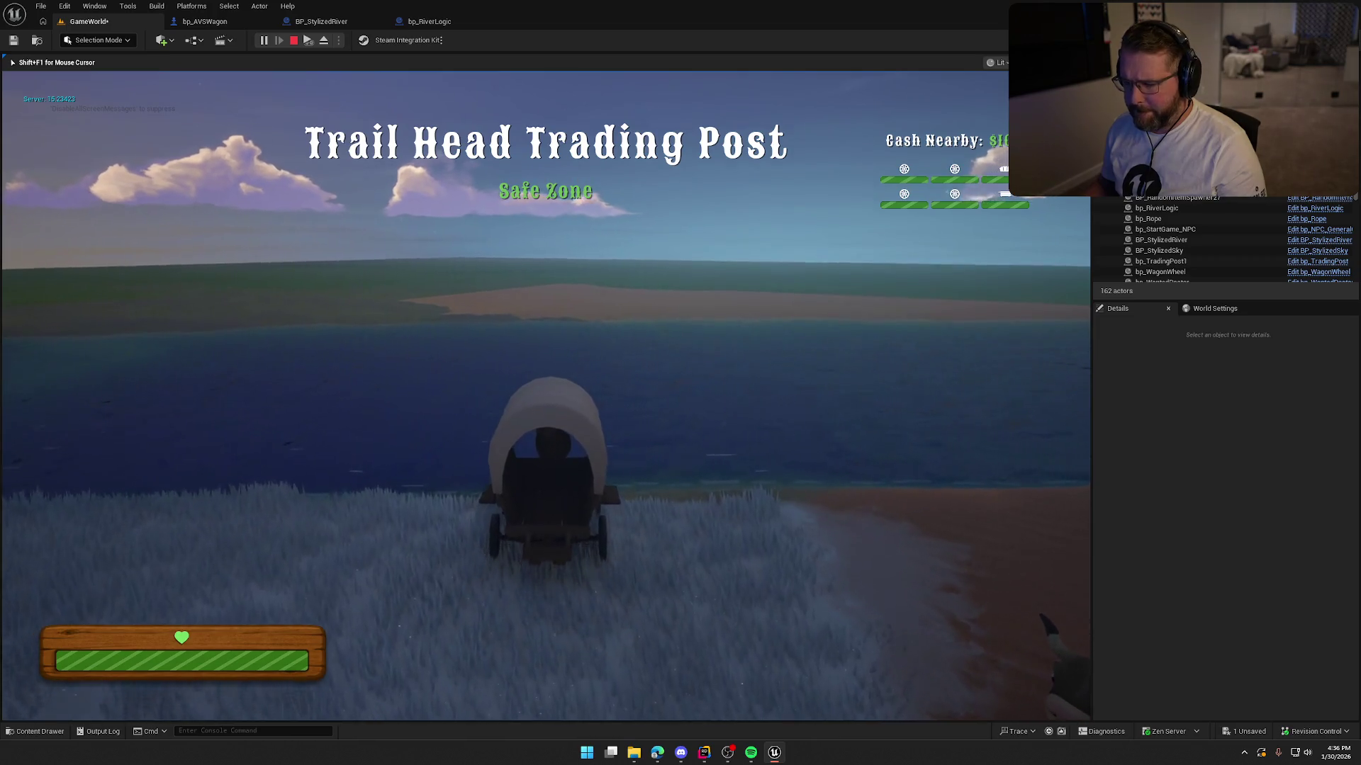
pyautogui.press('w')
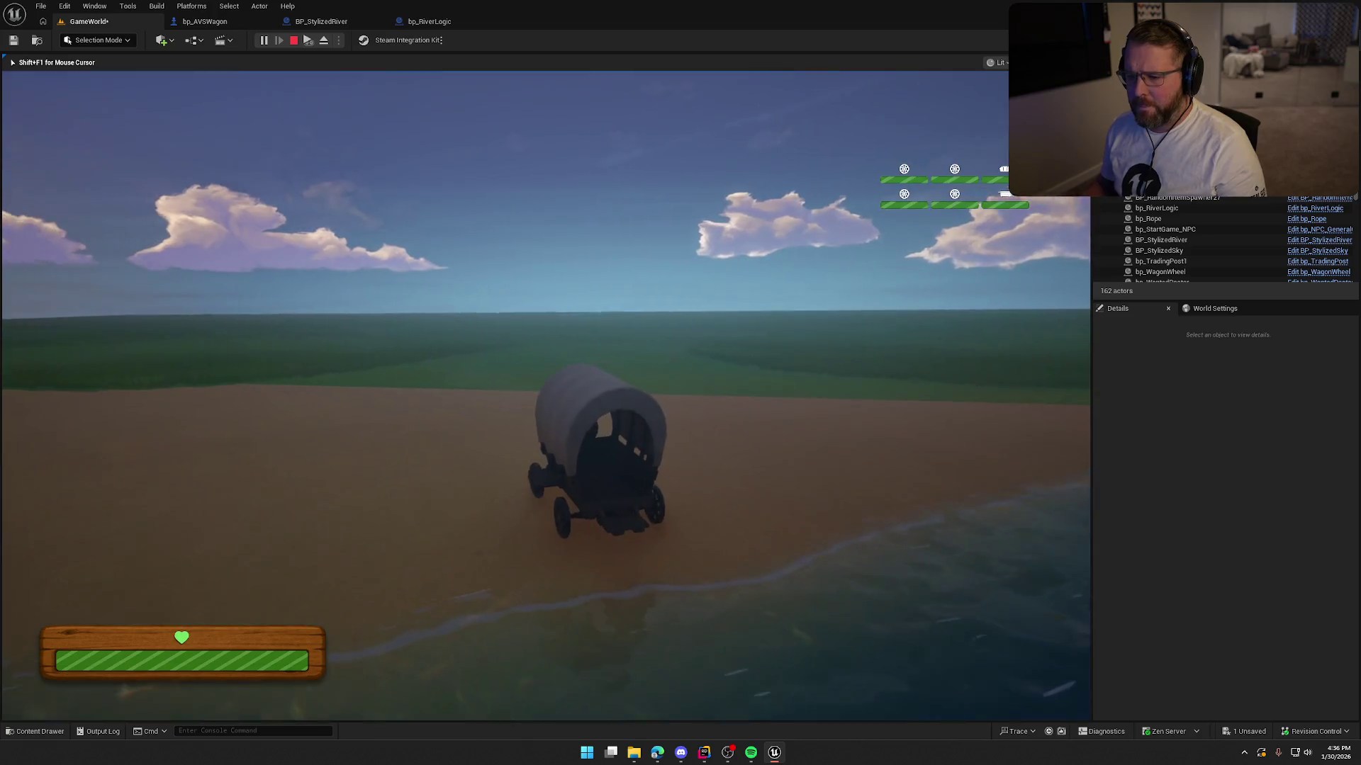
pyautogui.hotkey('alt', 'Tab')
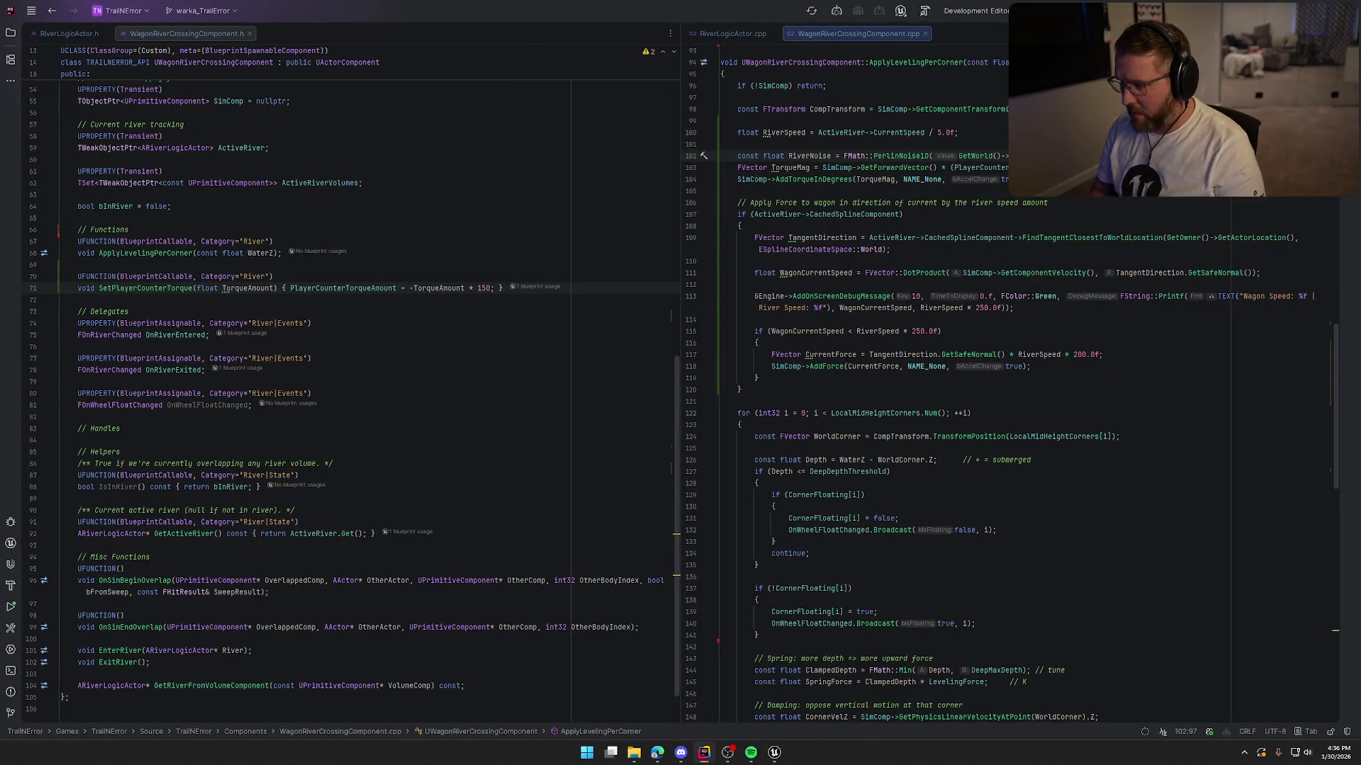
# Step: Live-patch the river-crossing code, then test-drive the wagon across the grass and stop
pyautogui.click(768, 759)
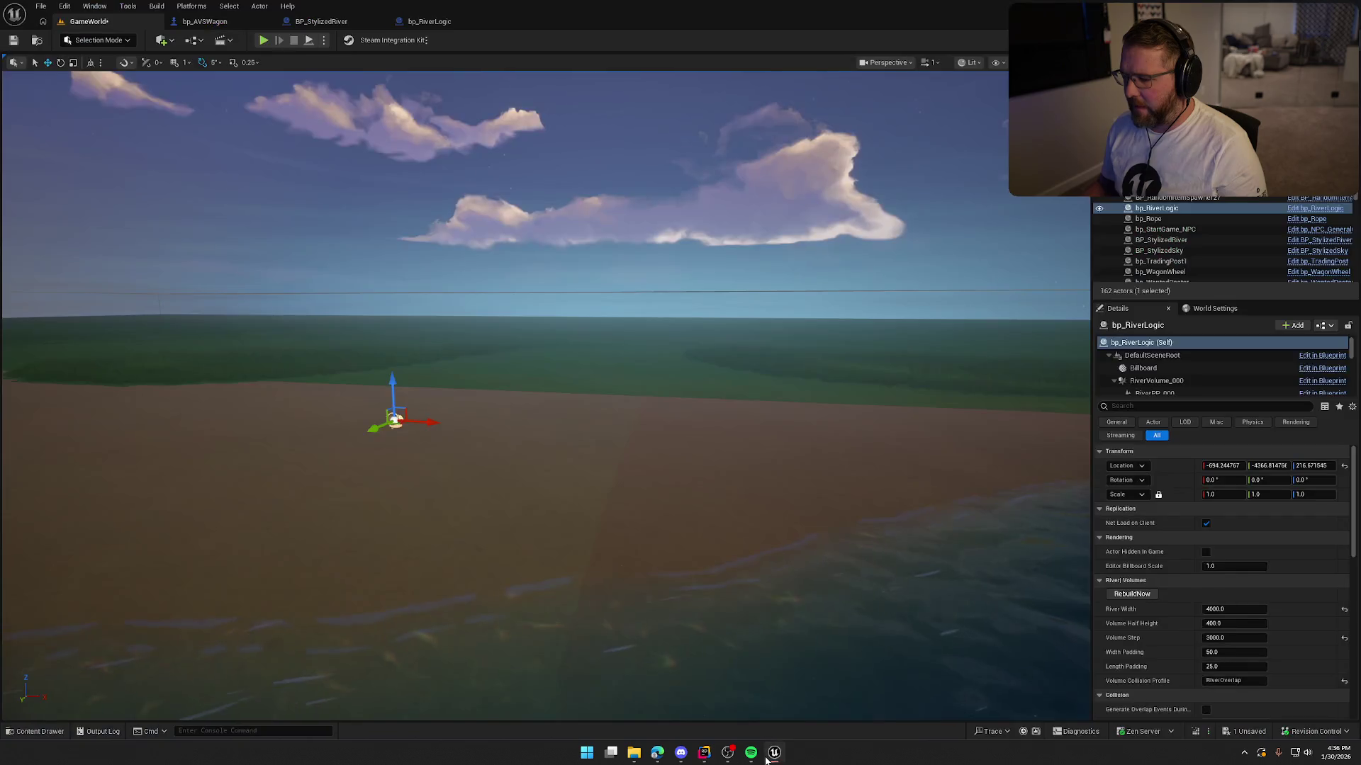
pyautogui.click(1195, 733)
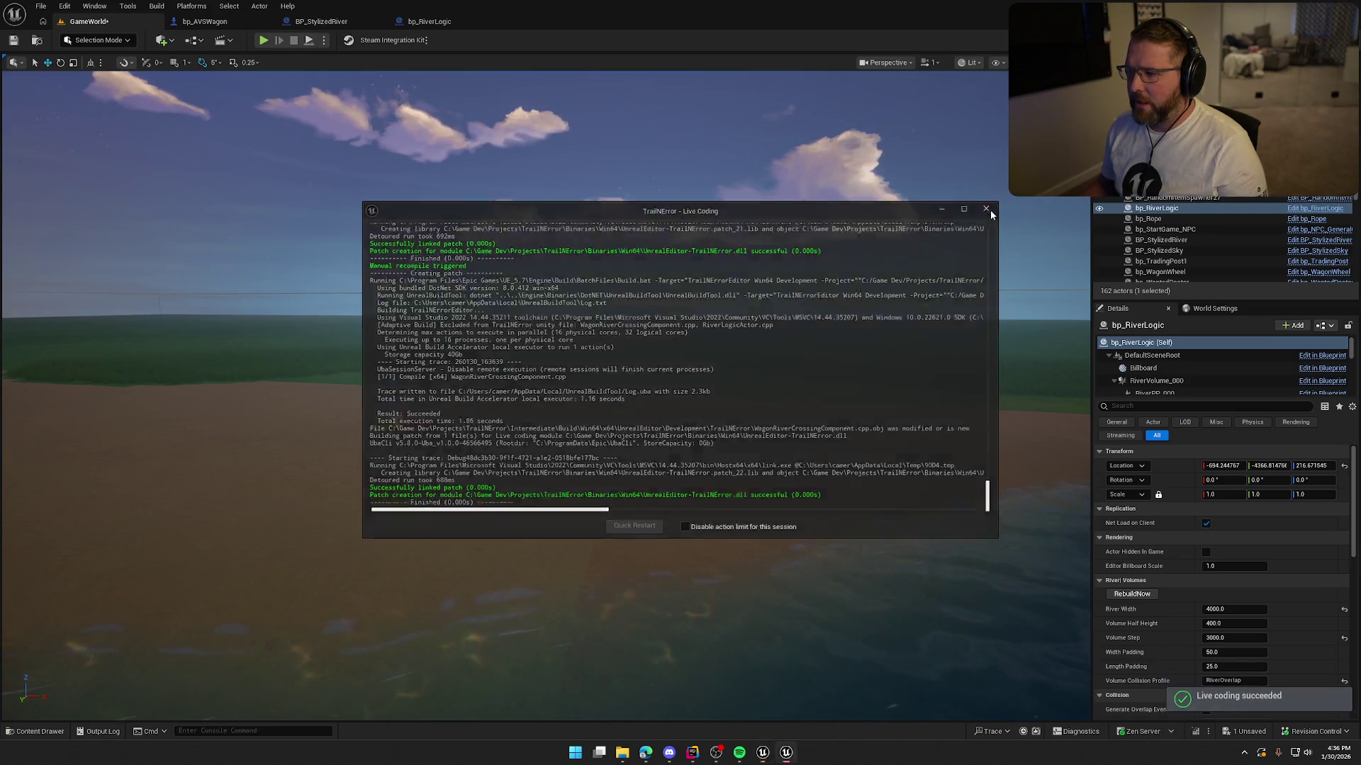
pyautogui.click(990, 210)
pyautogui.hotkey('alt', 'p')
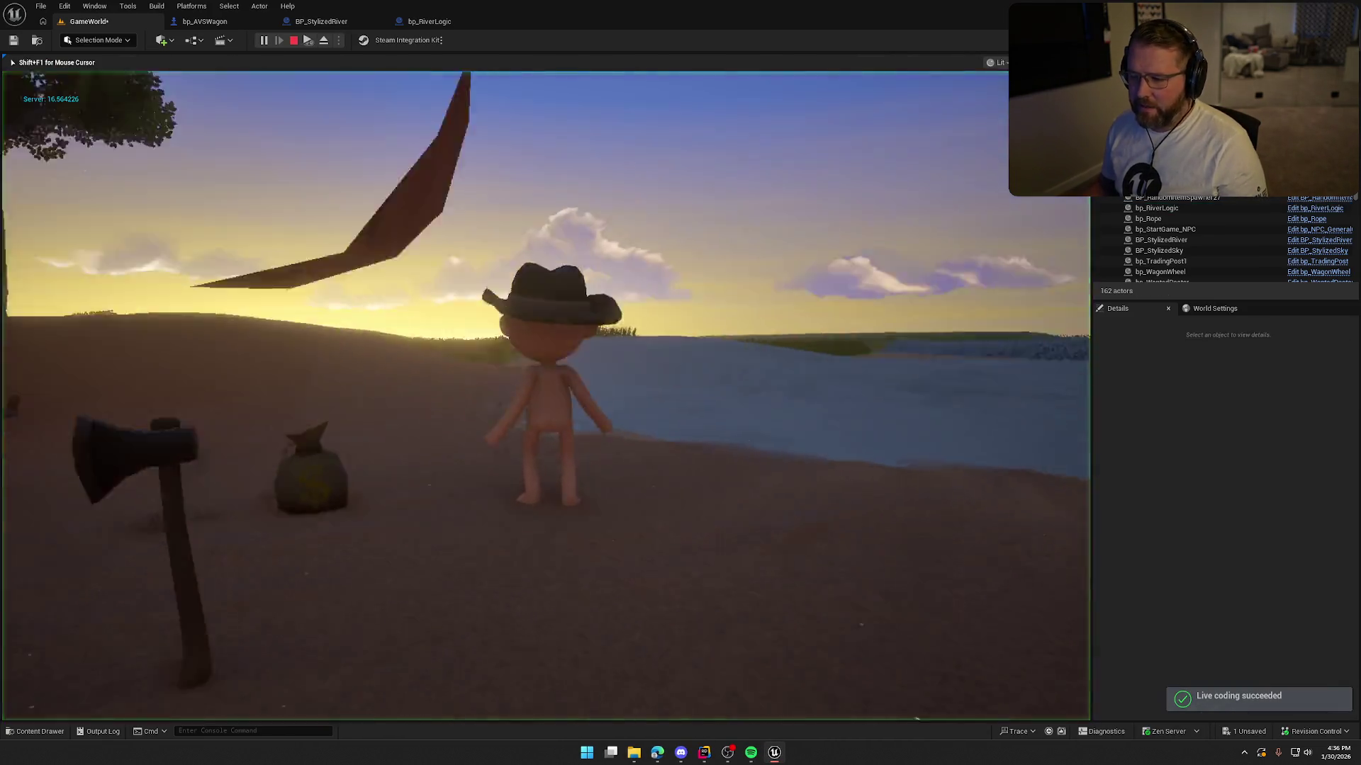
pyautogui.press('e')
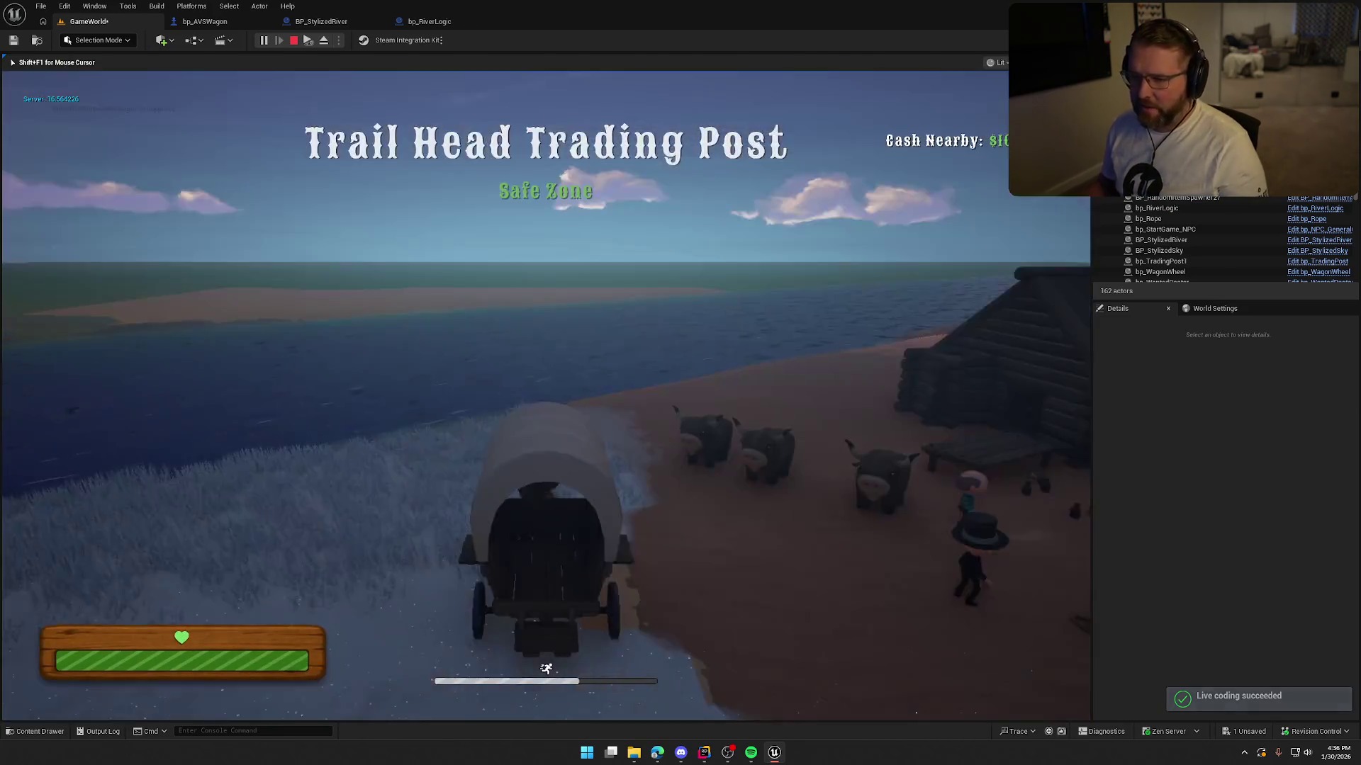
pyautogui.press('w')
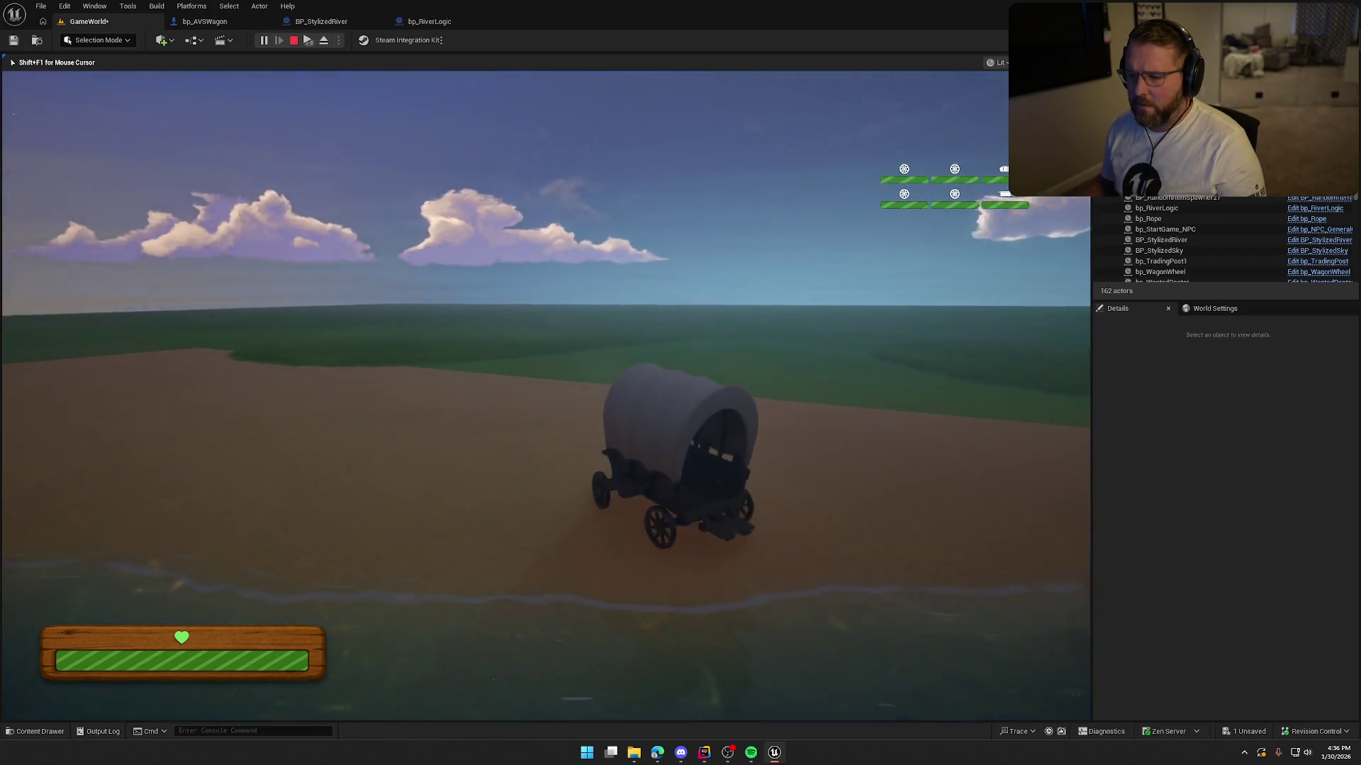
pyautogui.press('Escape')
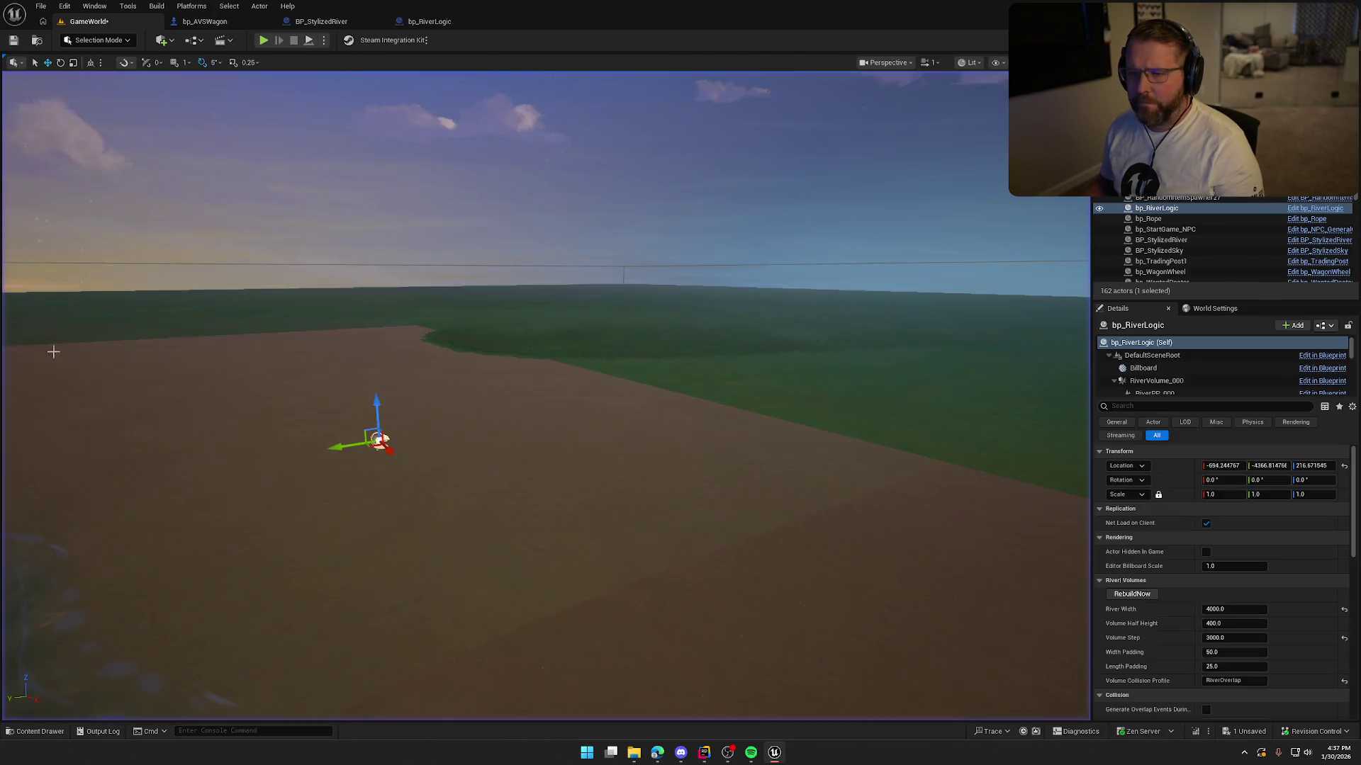
# Step: Set bp_RiverLogic's Min Current Speed to 30 and Max Current Speed to 40
pyautogui.moveTo(705, 757)
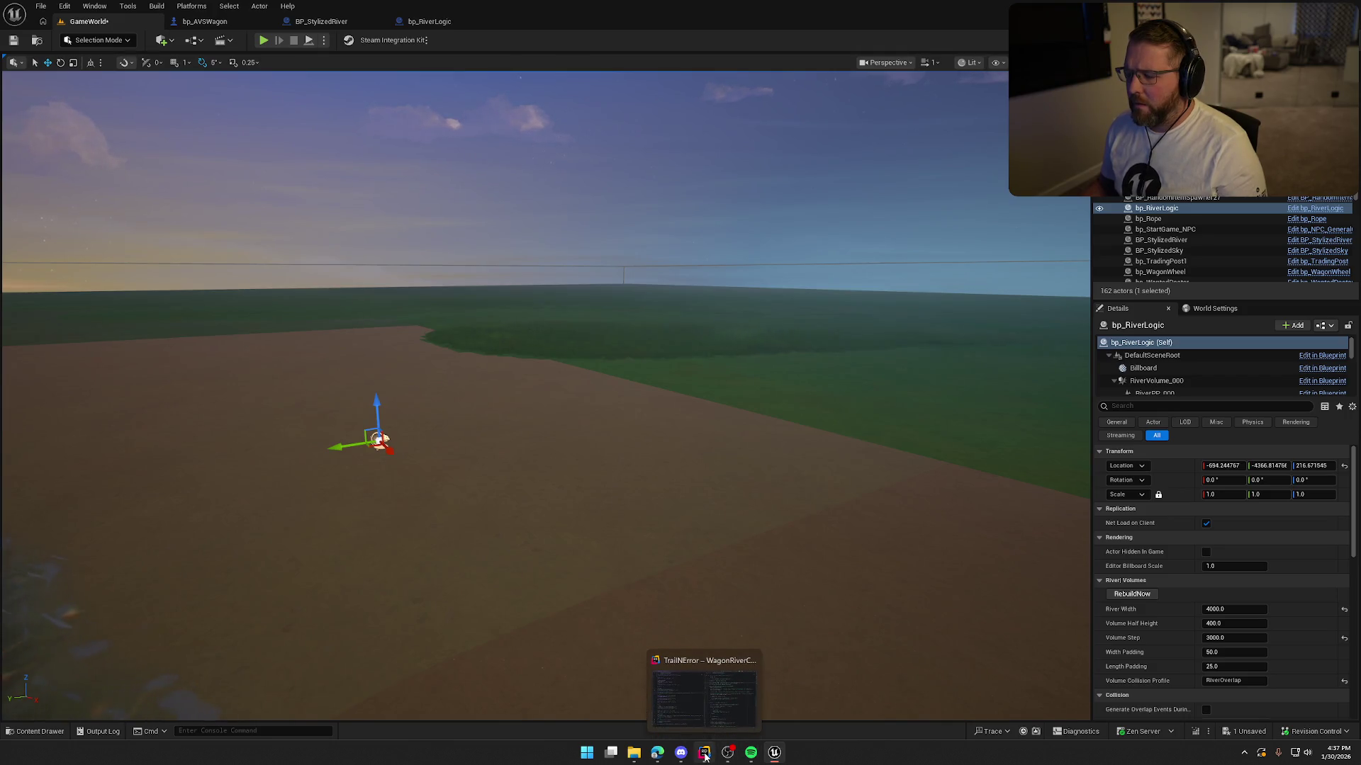
pyautogui.moveTo(608, 558); pyautogui.dragTo(482, 567)
pyautogui.scroll(-10, 1204, 638)
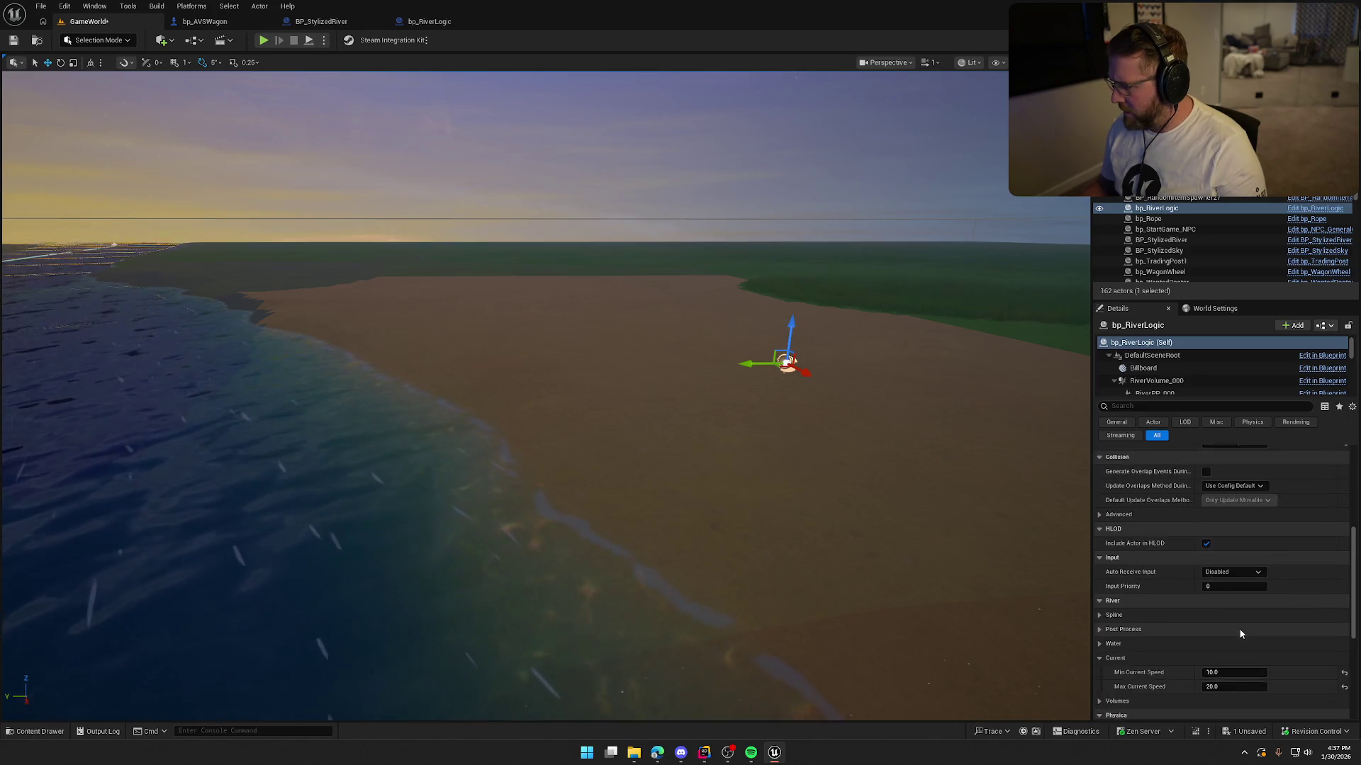
pyautogui.click(1226, 604)
pyautogui.write('30')
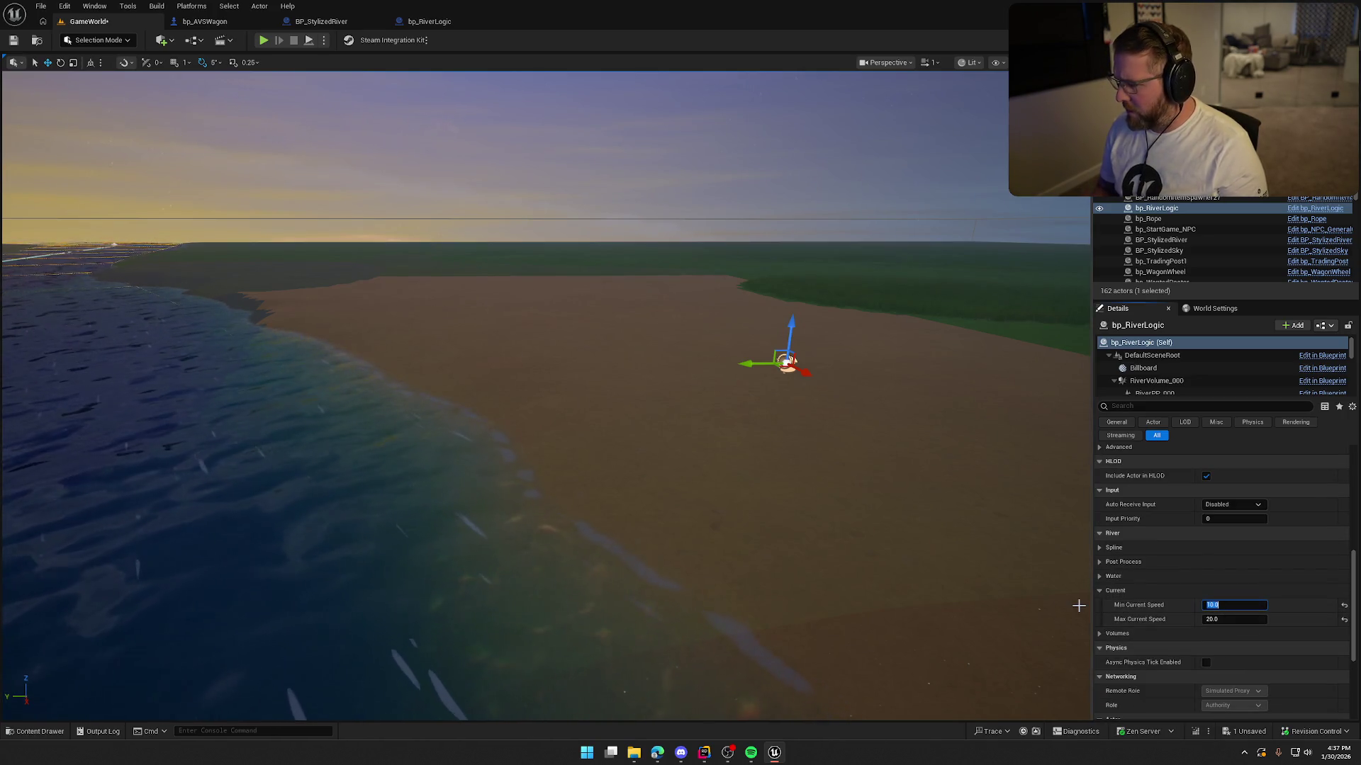
pyautogui.press('Tab')
pyautogui.write('40')
pyautogui.press('Return')
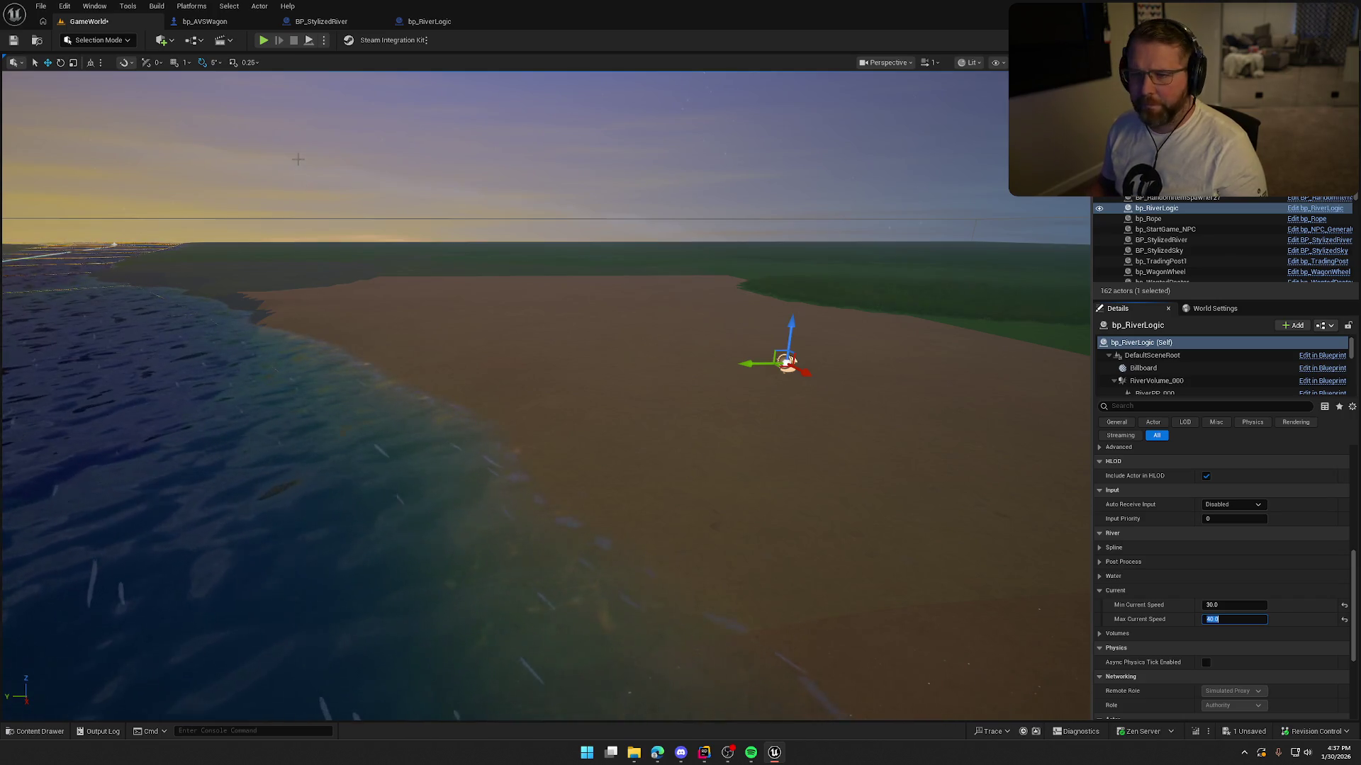
# Step: Play-test the faster current by boarding the wagon and driving it into the river
pyautogui.click(265, 41)
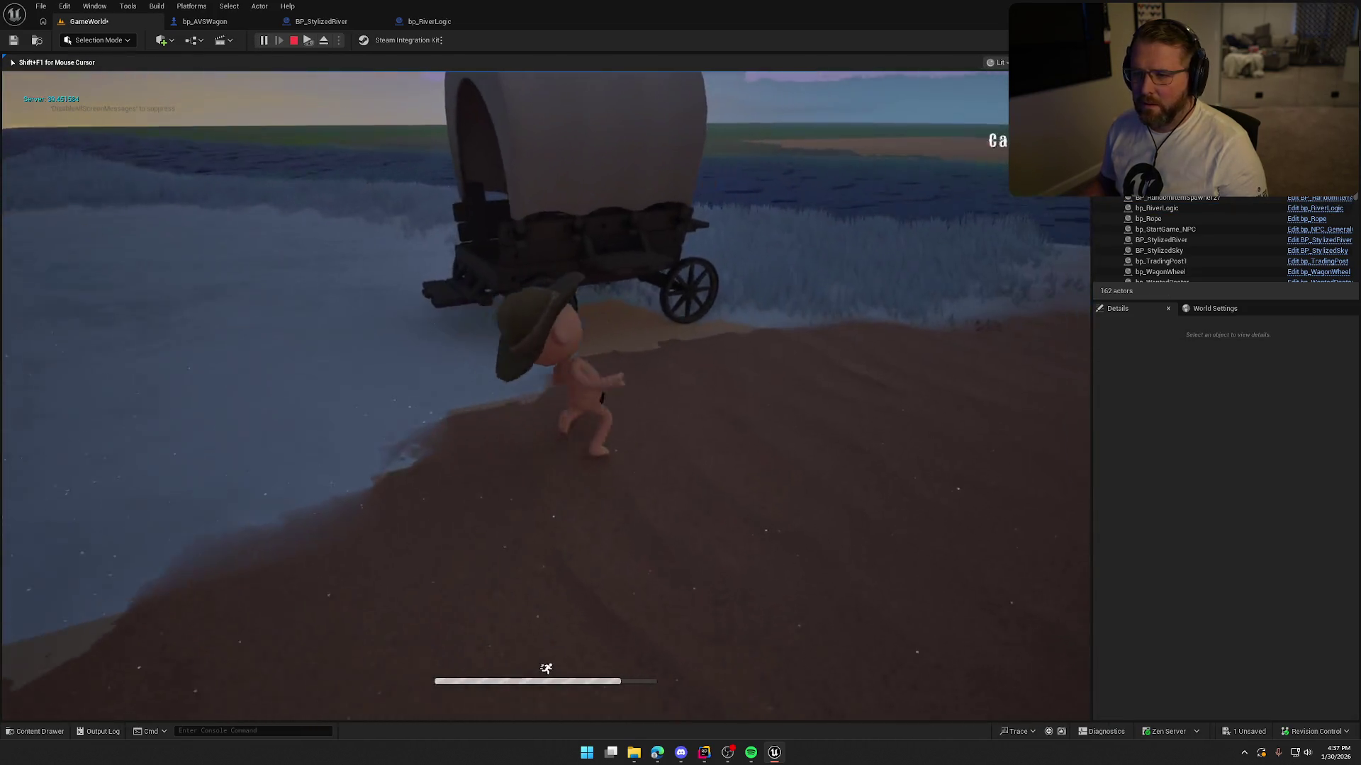
pyautogui.press('e')
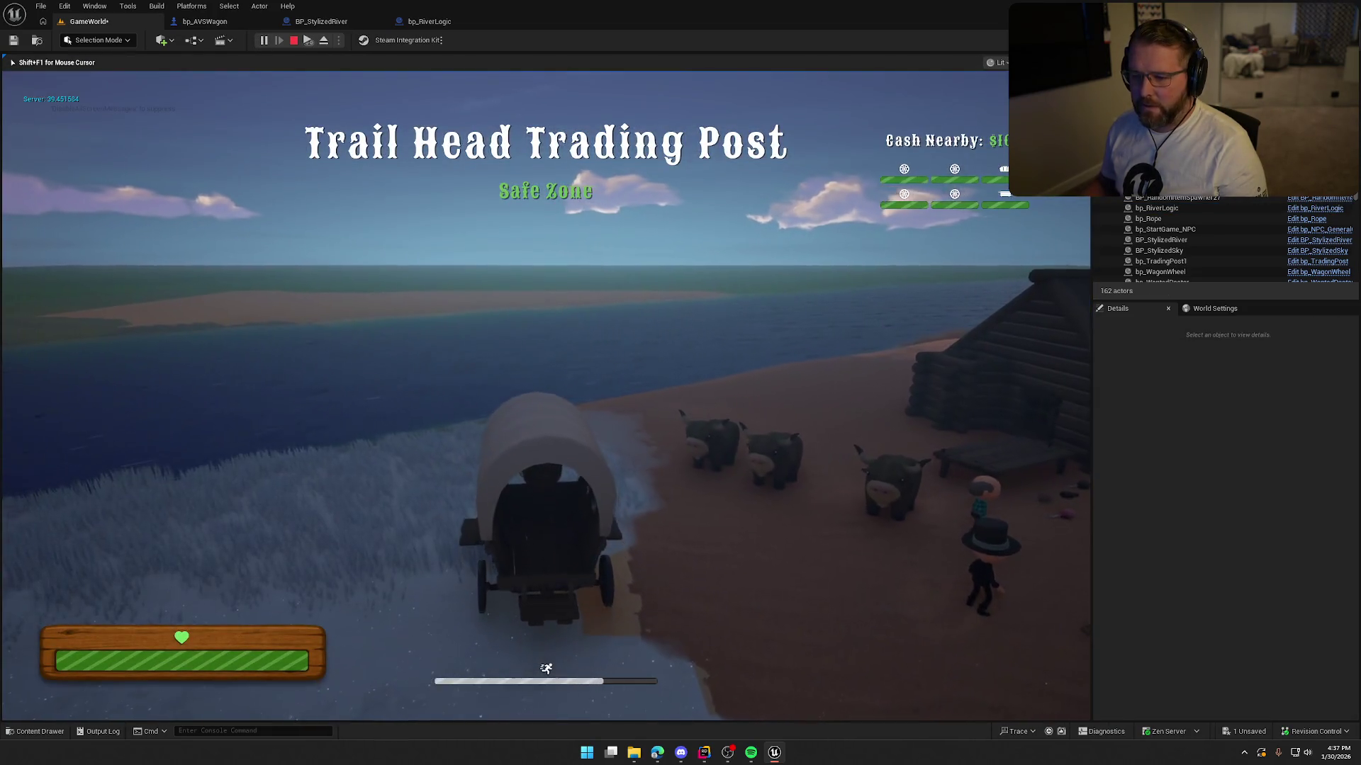
pyautogui.press('a')
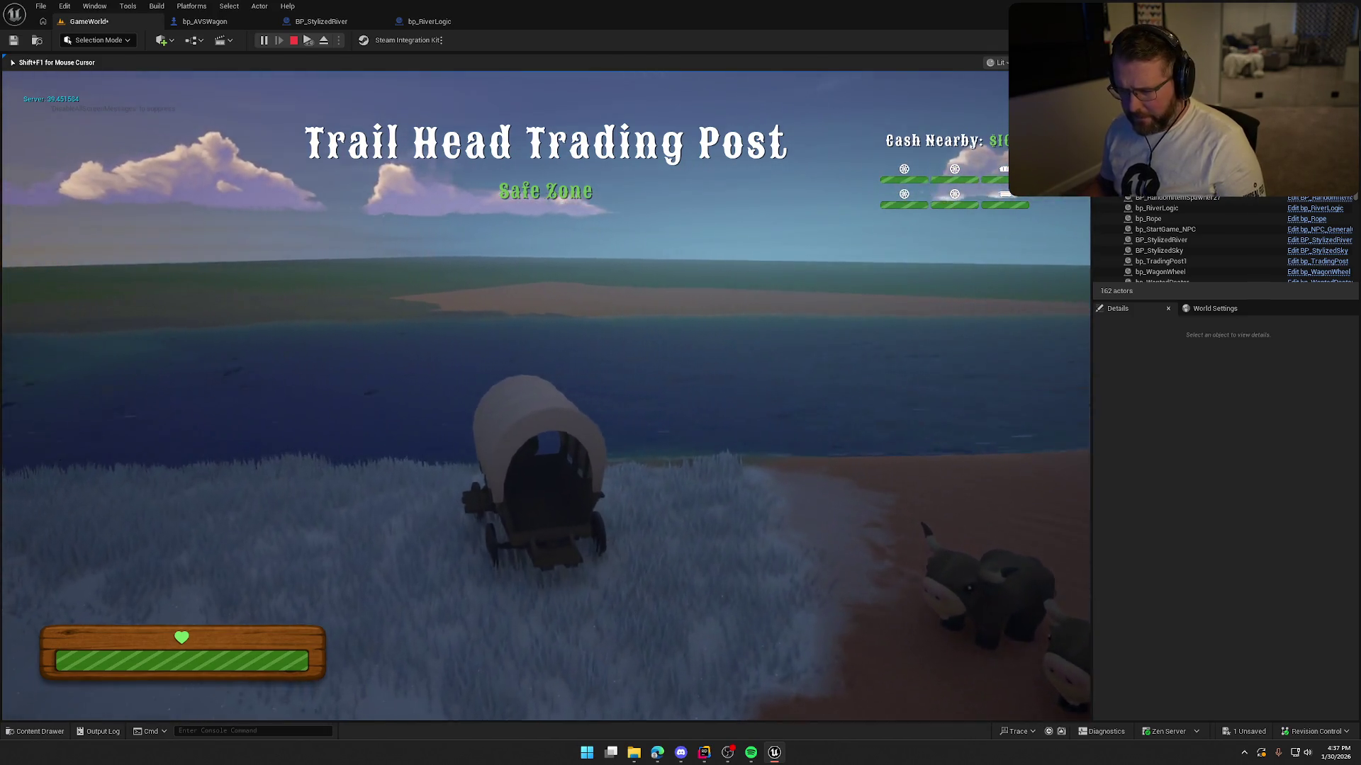
pyautogui.press('w')
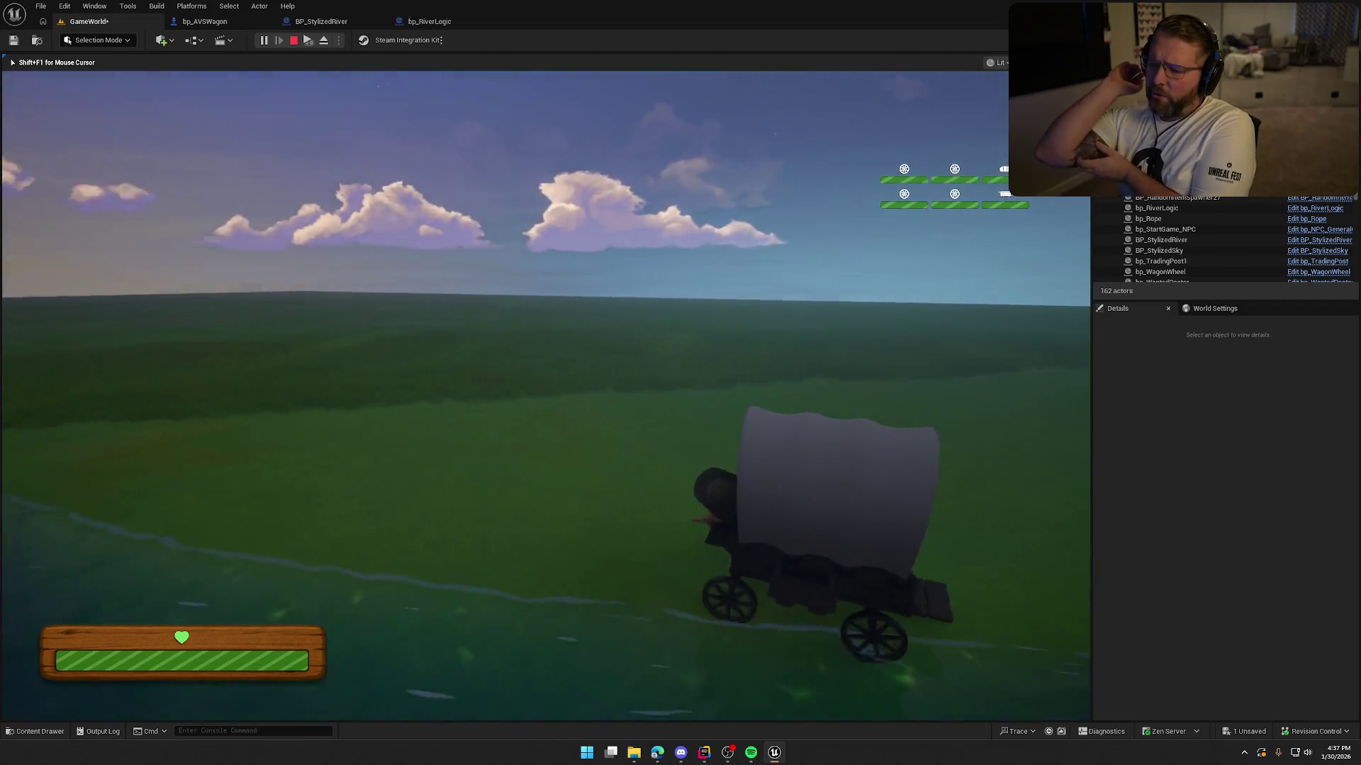
pyautogui.press('Escape')
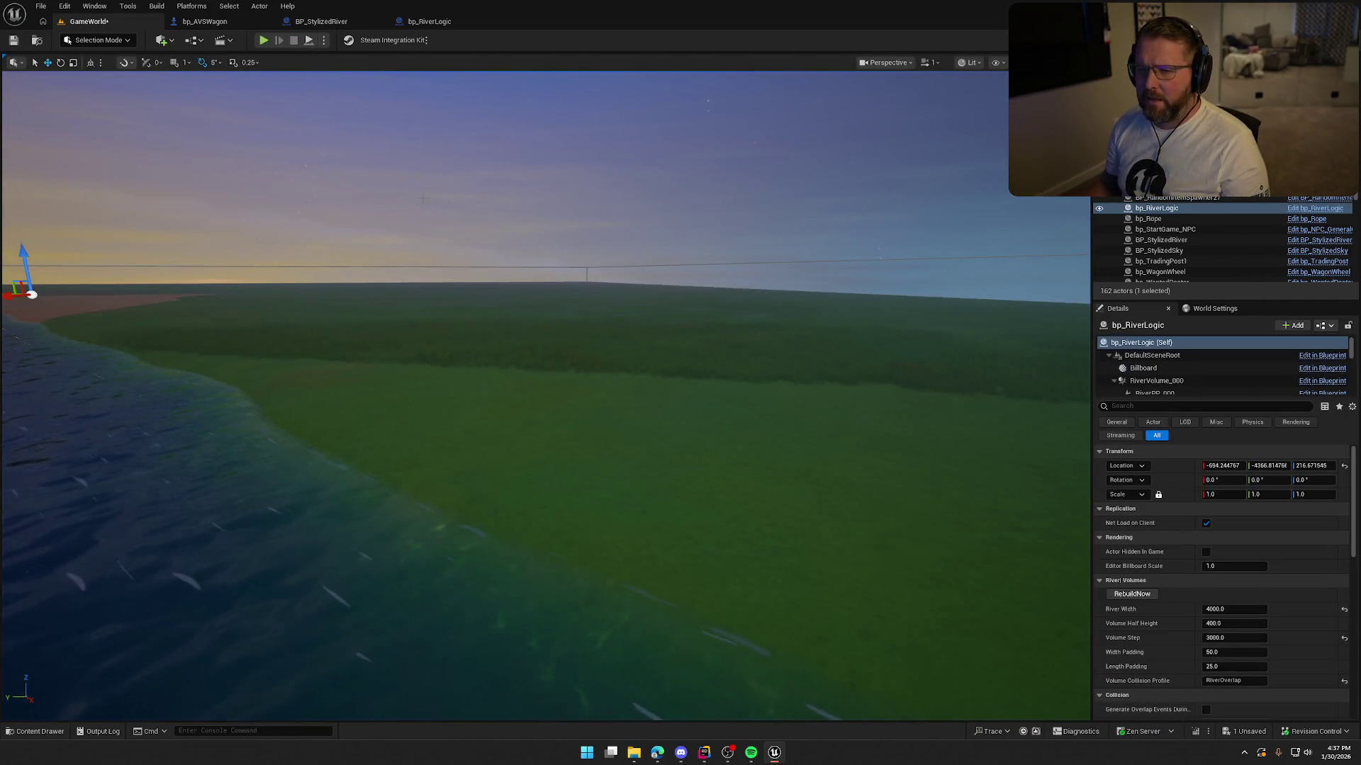
# Step: Highlight all RiverSpeed usages in WagonRiverCrossingComponent.cpp's ApplyLevelingPerCorner
pyautogui.hotkey('alt', 'Tab')
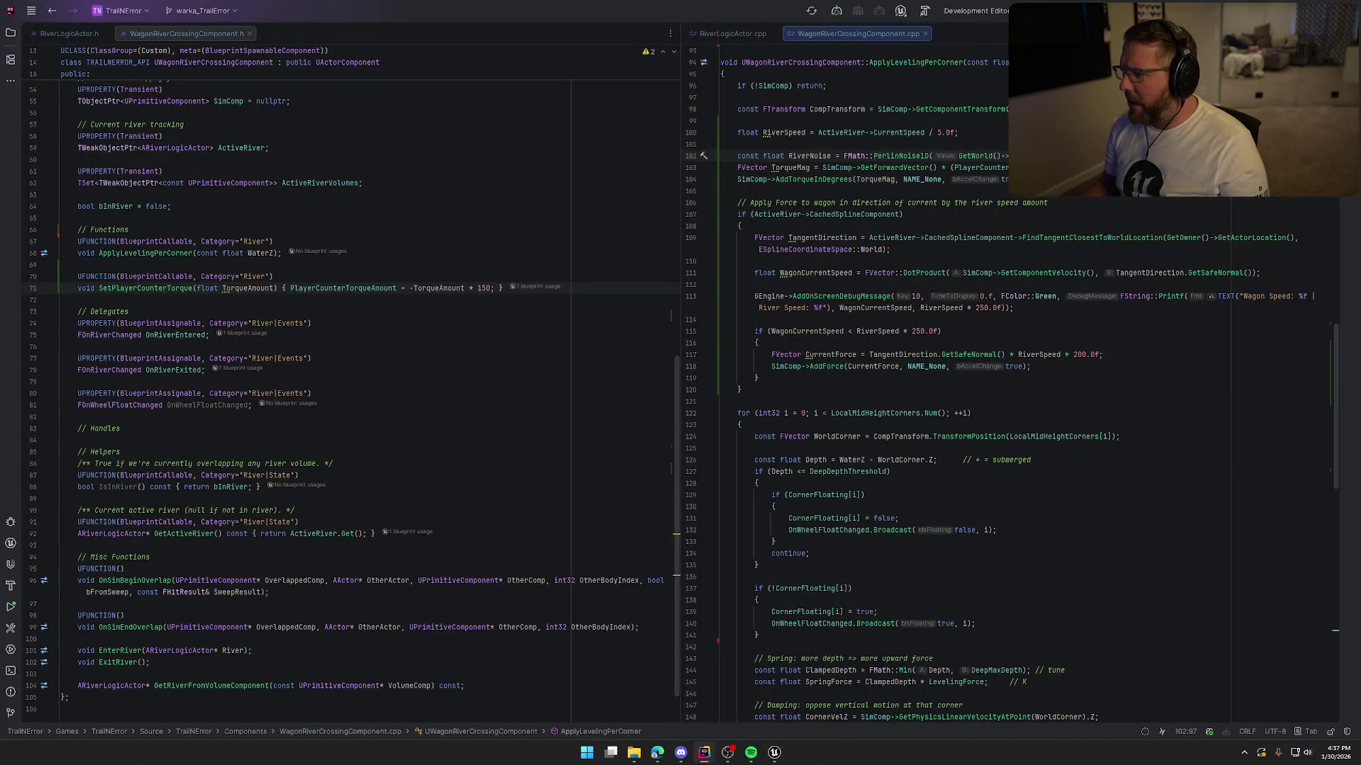
pyautogui.doubleClick(1211, 156)
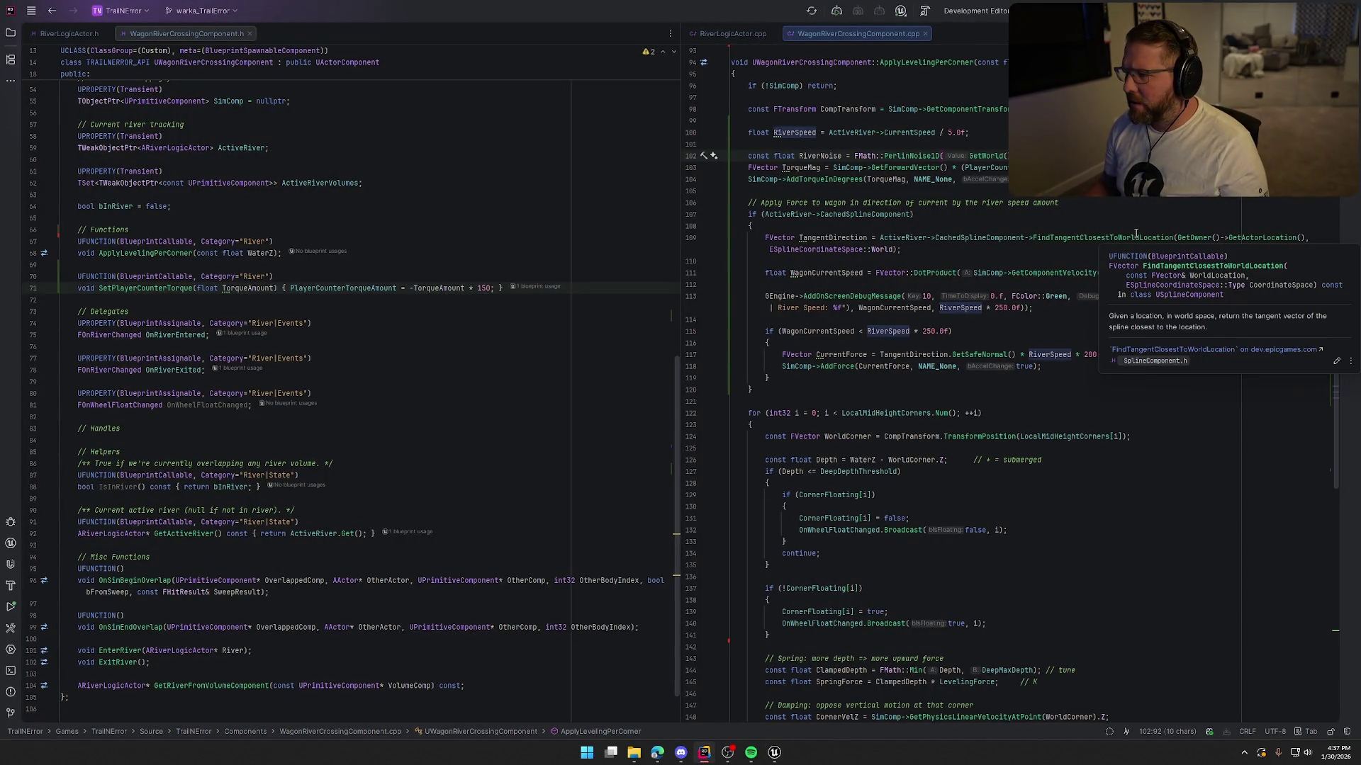
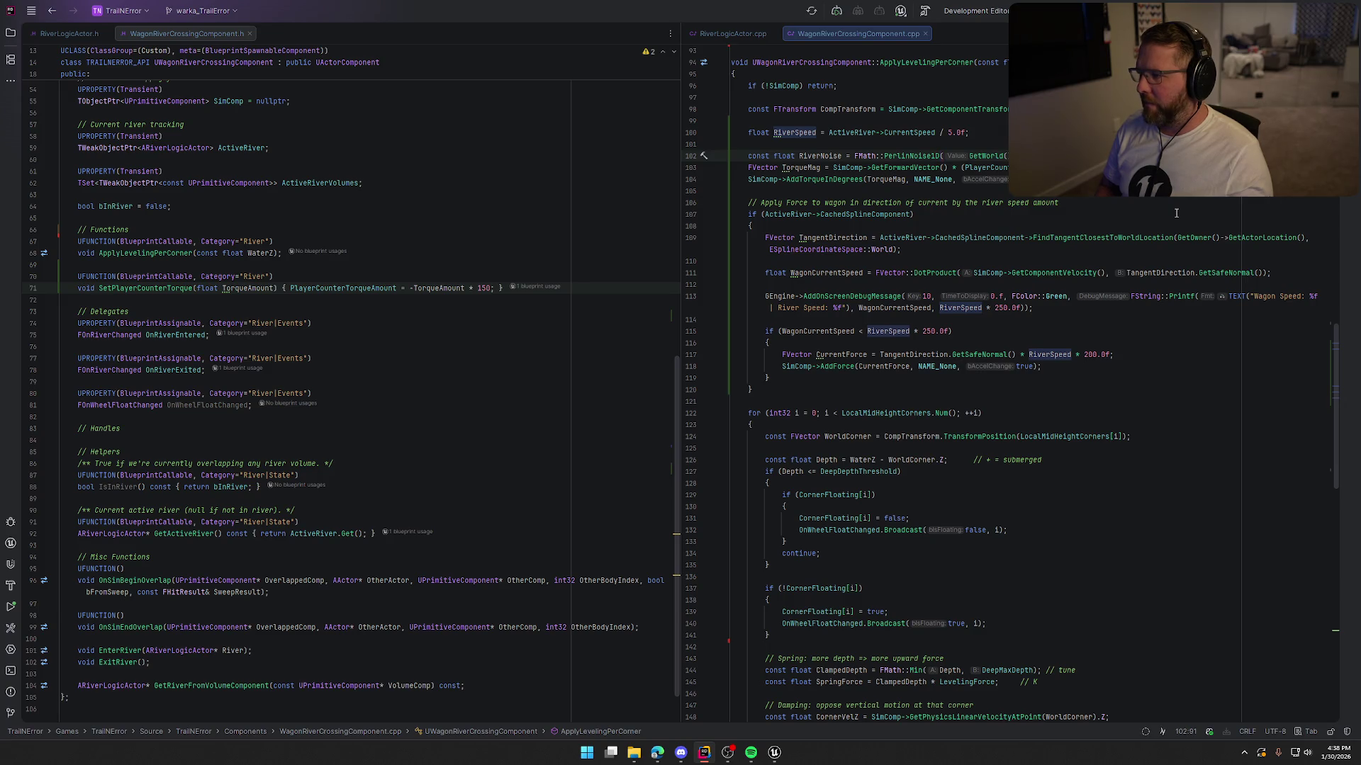
# Step: Rework RiverNoise line 102 with FMath::Lerp and RiverSpeed, and adjust line 103's indentation
pyautogui.write('FMath')
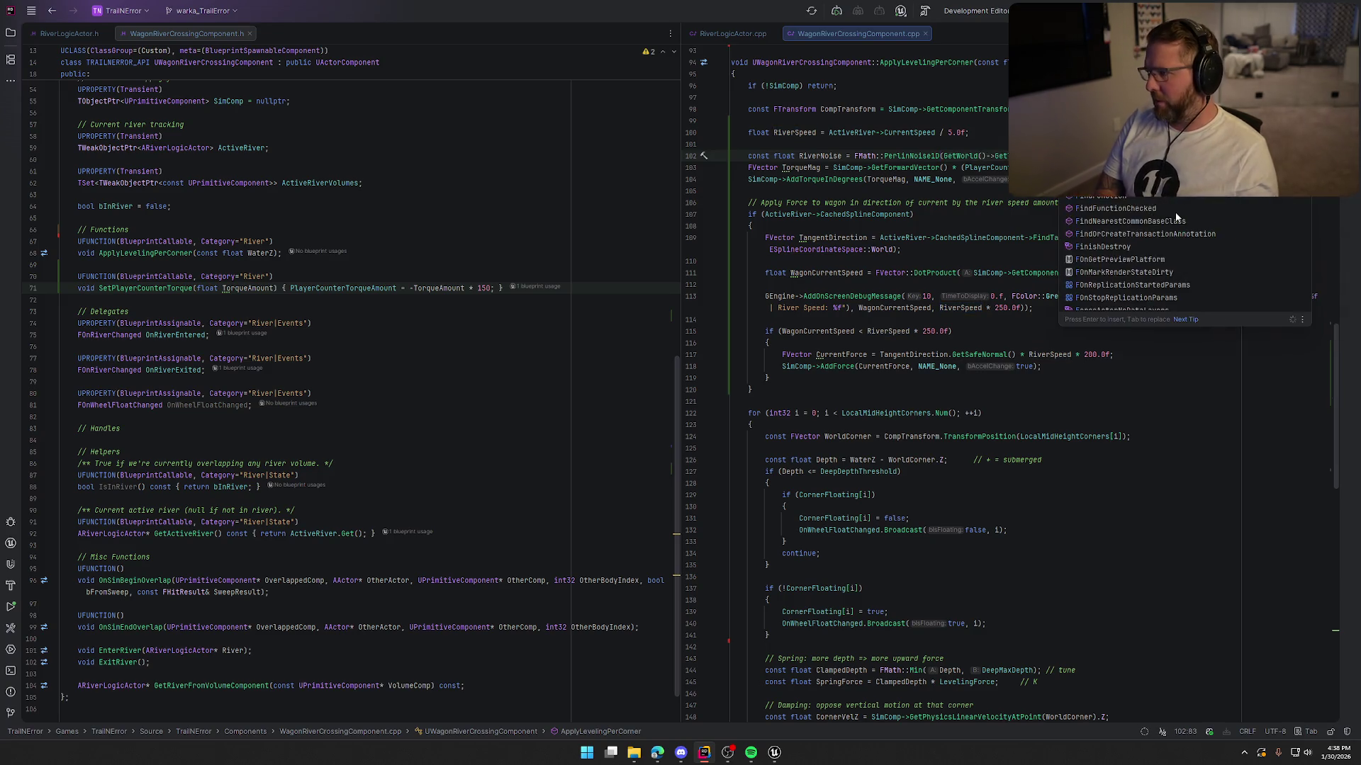
pyautogui.write('::Lerp(')
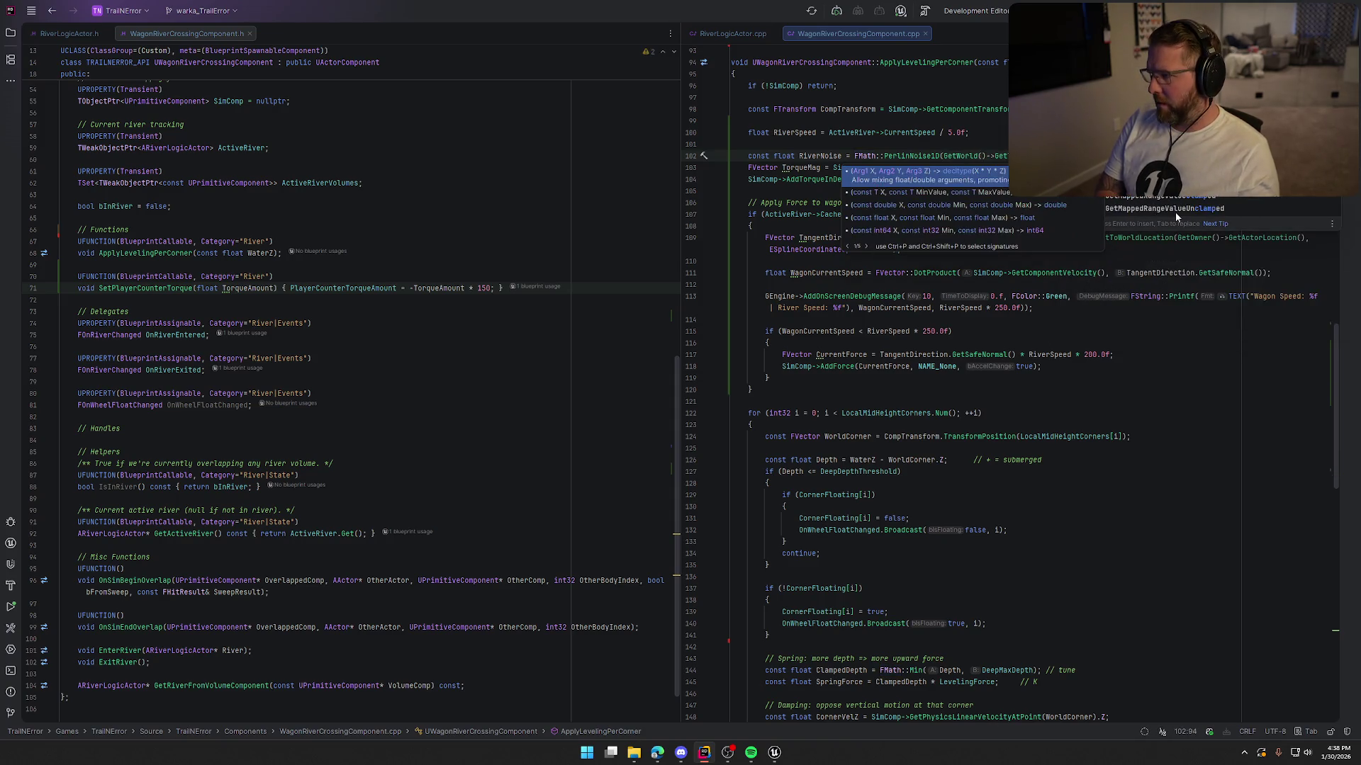
pyautogui.write(')')
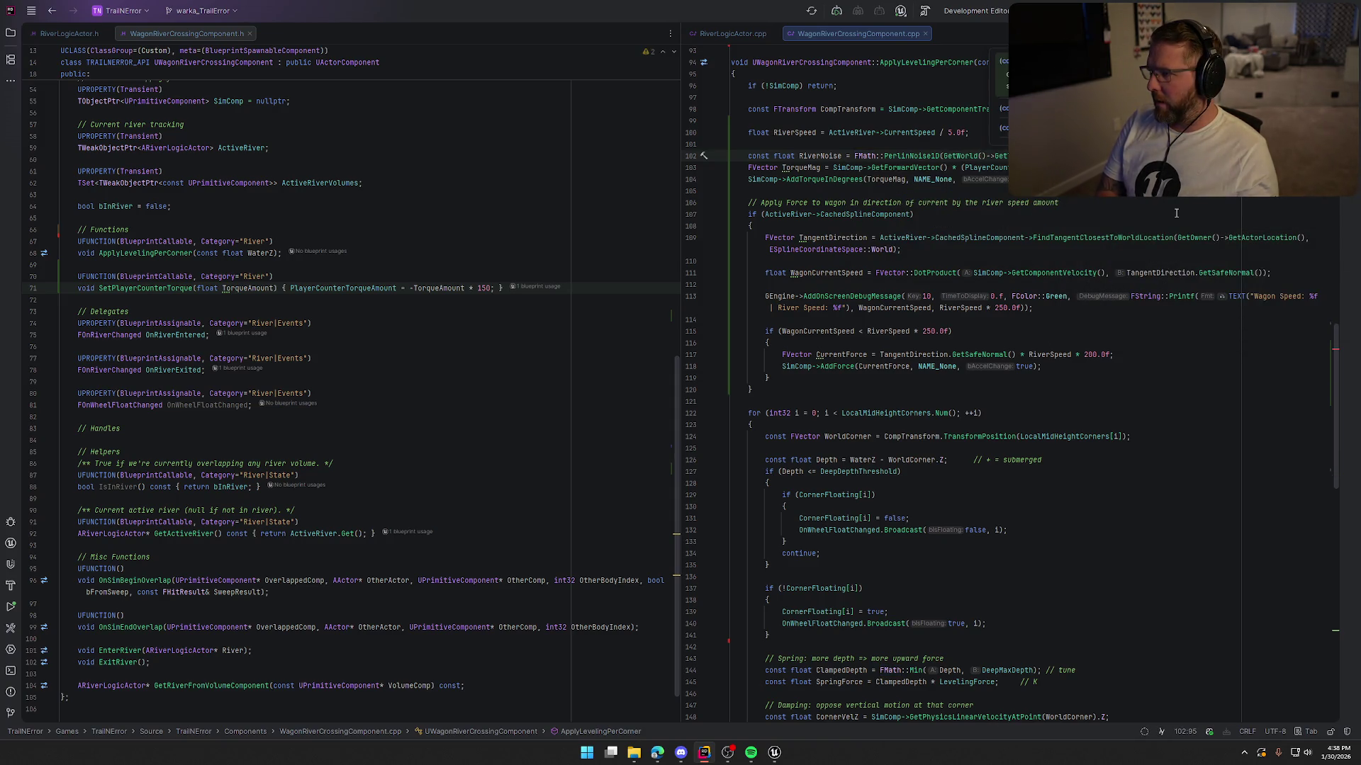
pyautogui.write('RiverSpeed')
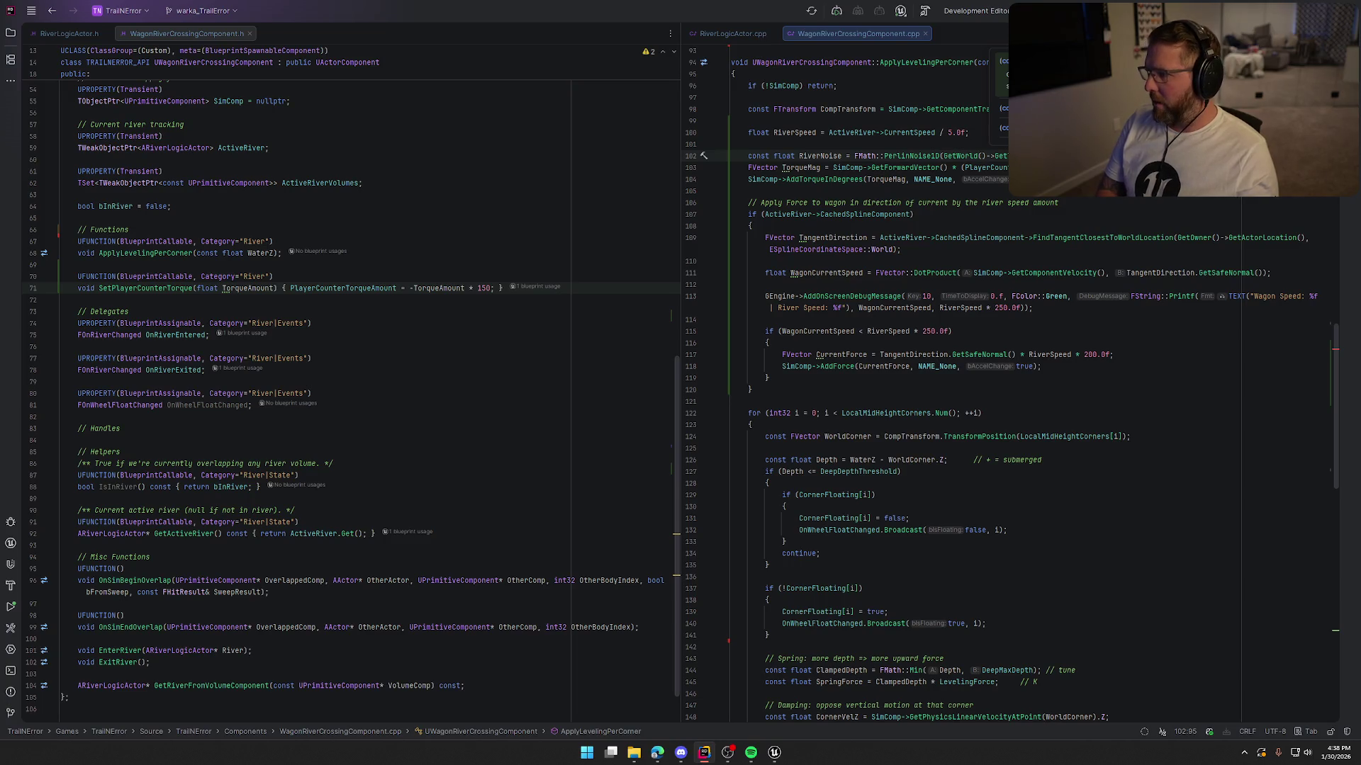
pyautogui.write(', ')
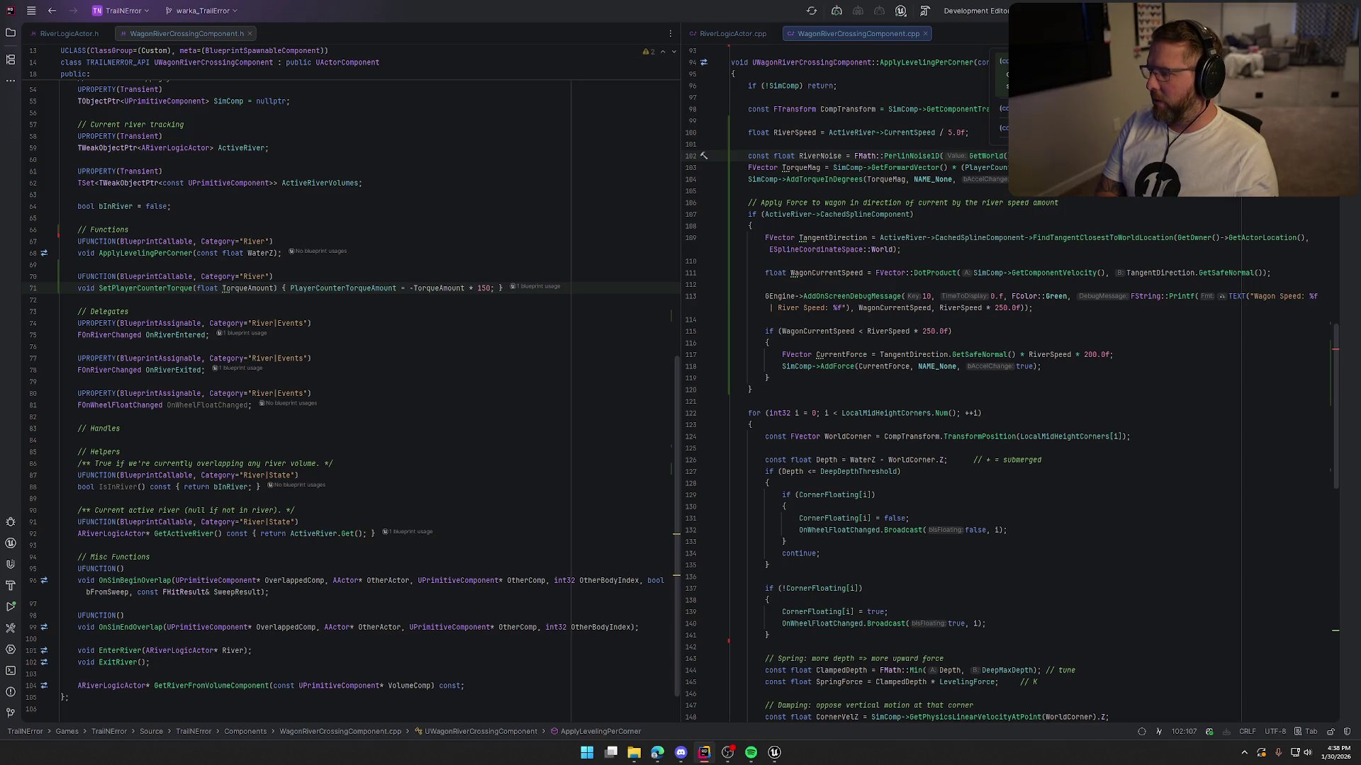
pyautogui.write('R')
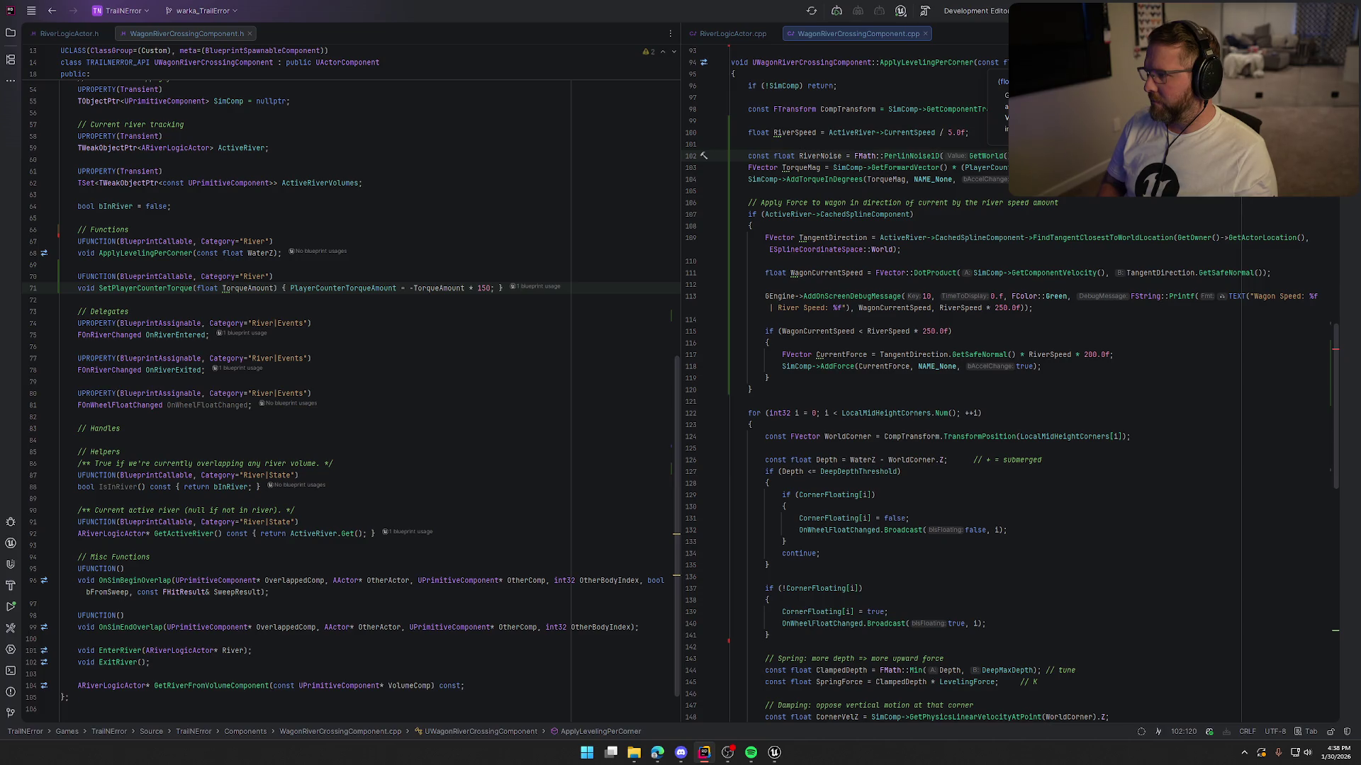
pyautogui.write('0')
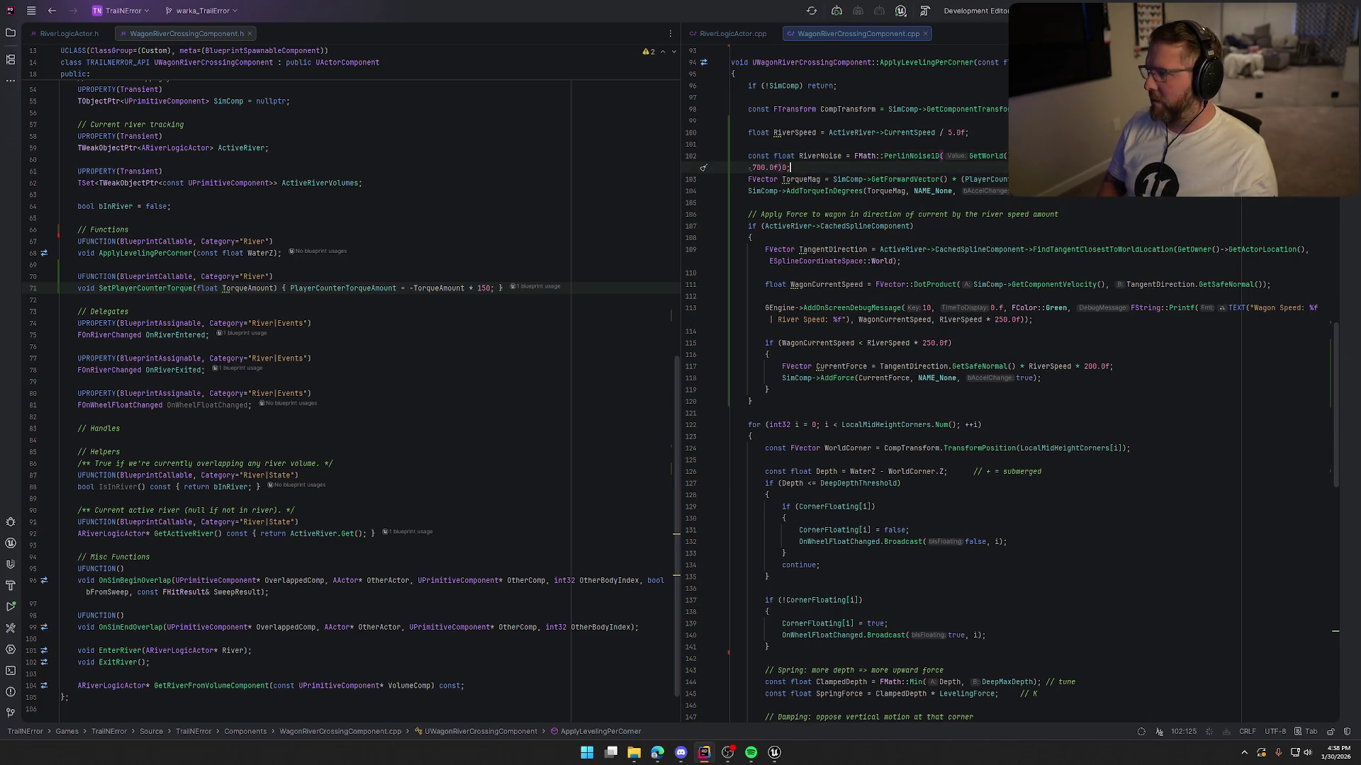
pyautogui.click(731, 179)
pyautogui.press('Tab')
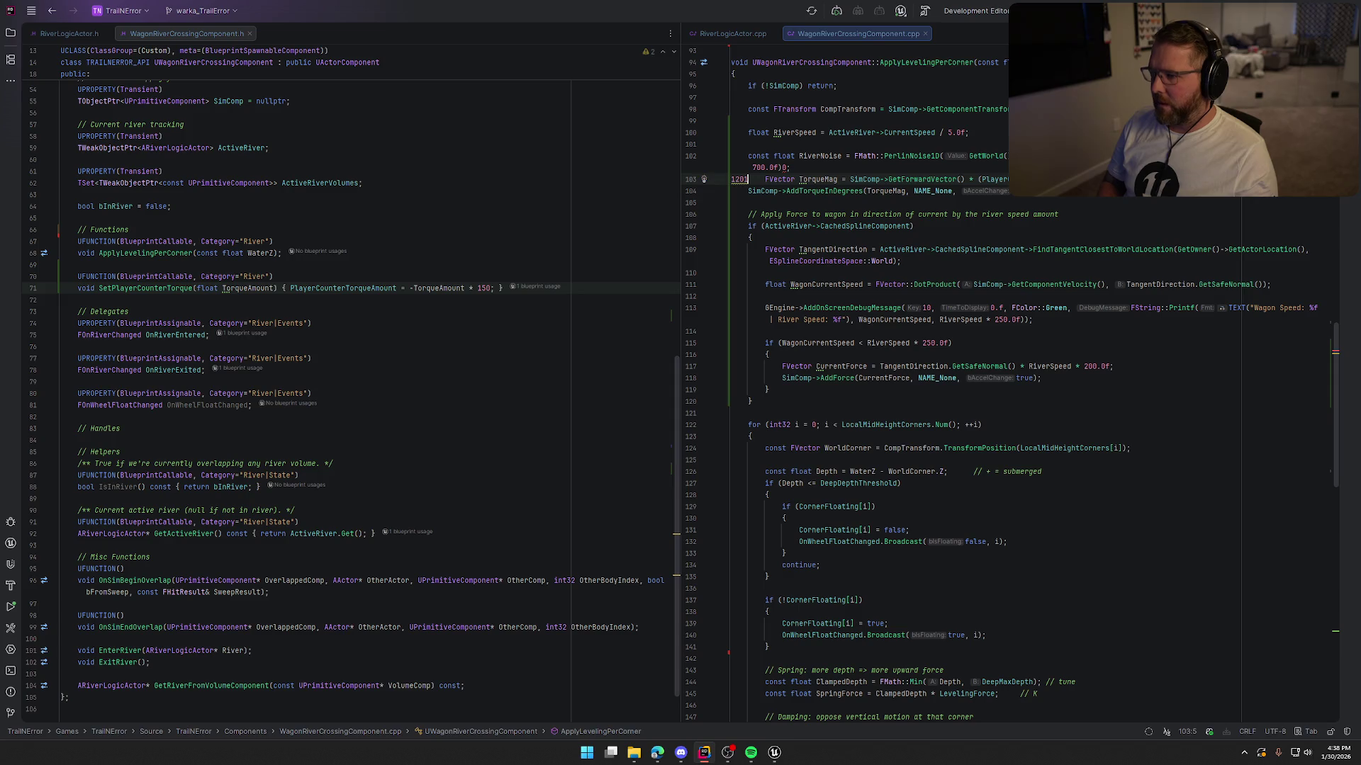
pyautogui.press('BackSpace')
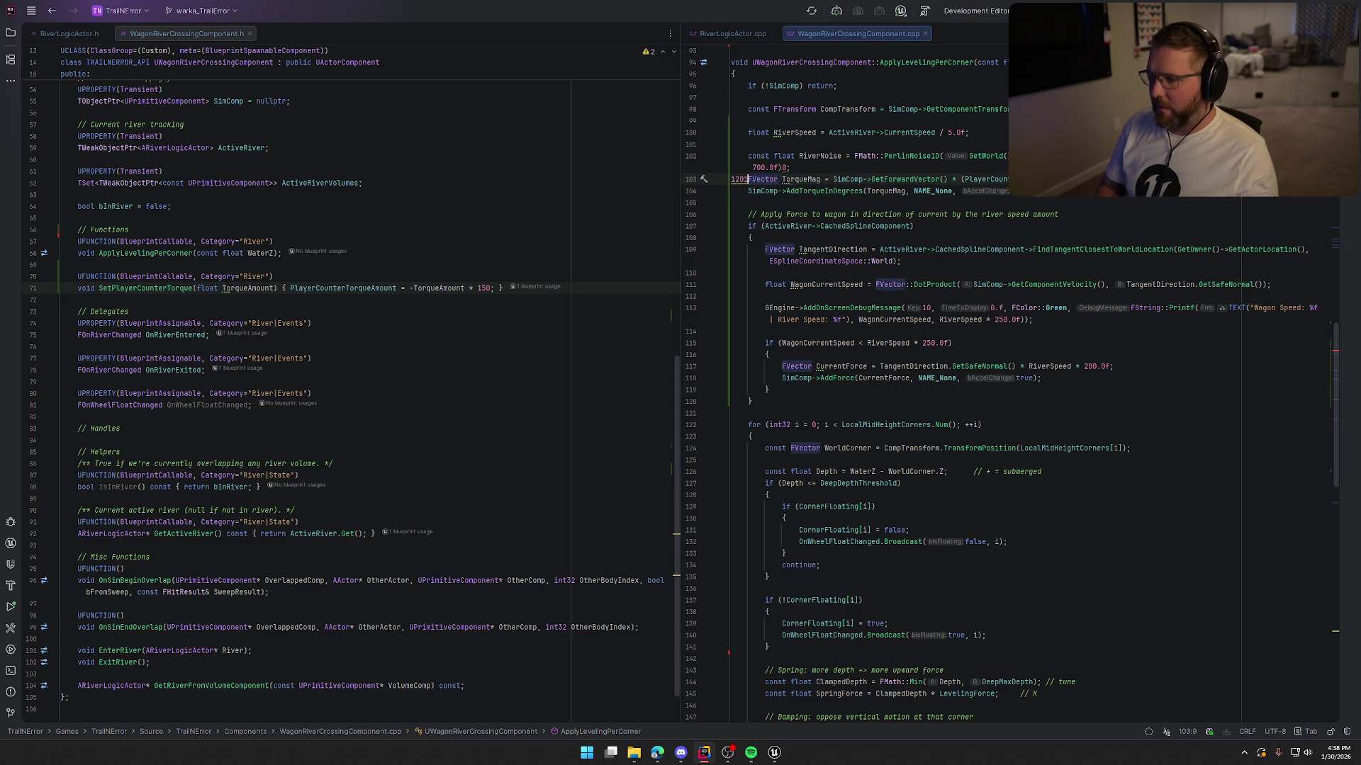
# Step: Undo the stray line 103 edits, trim one character from line 102, and return to Unreal Editor
pyautogui.hotkey('ctrl', 'z')
pyautogui.hotkey('ctrl', 'z')
pyautogui.hotkey('ctrl', 'z')
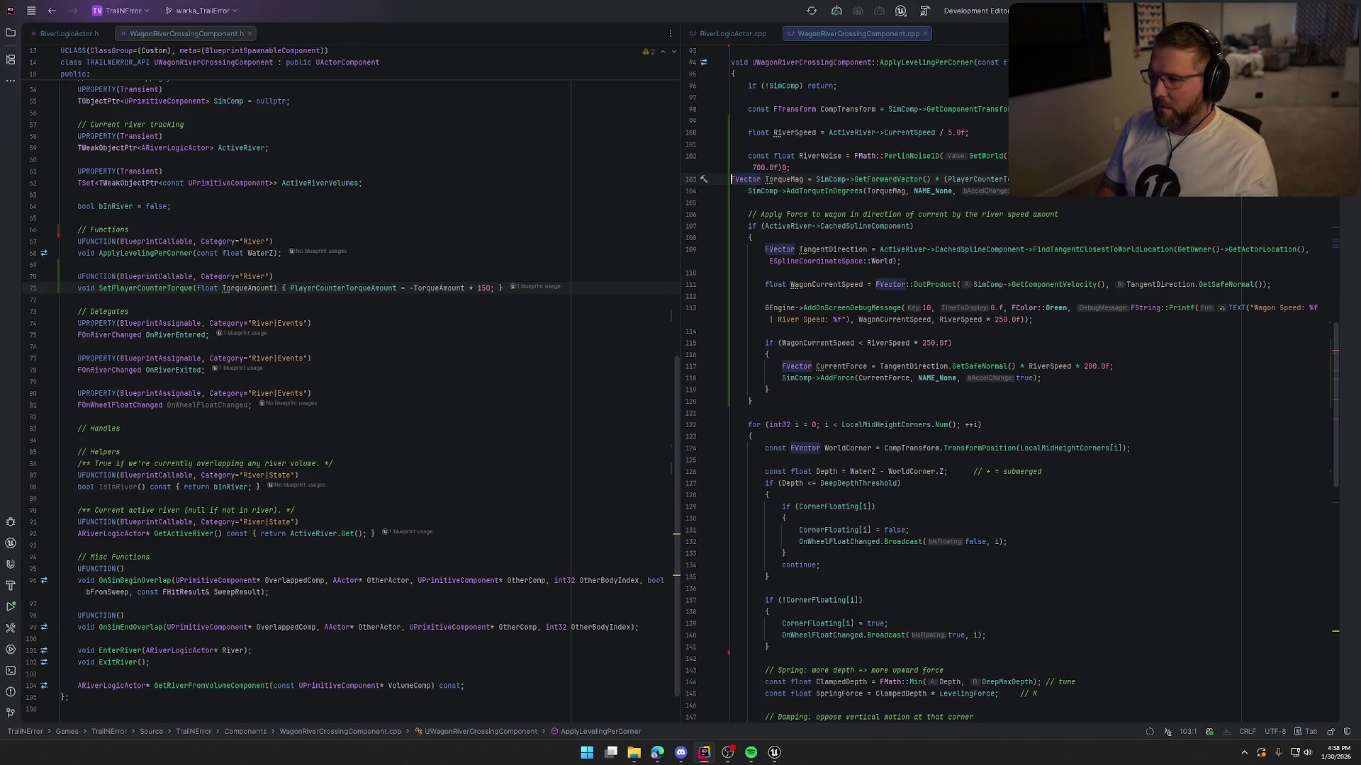
pyautogui.hotkey('ctrl', 'z')
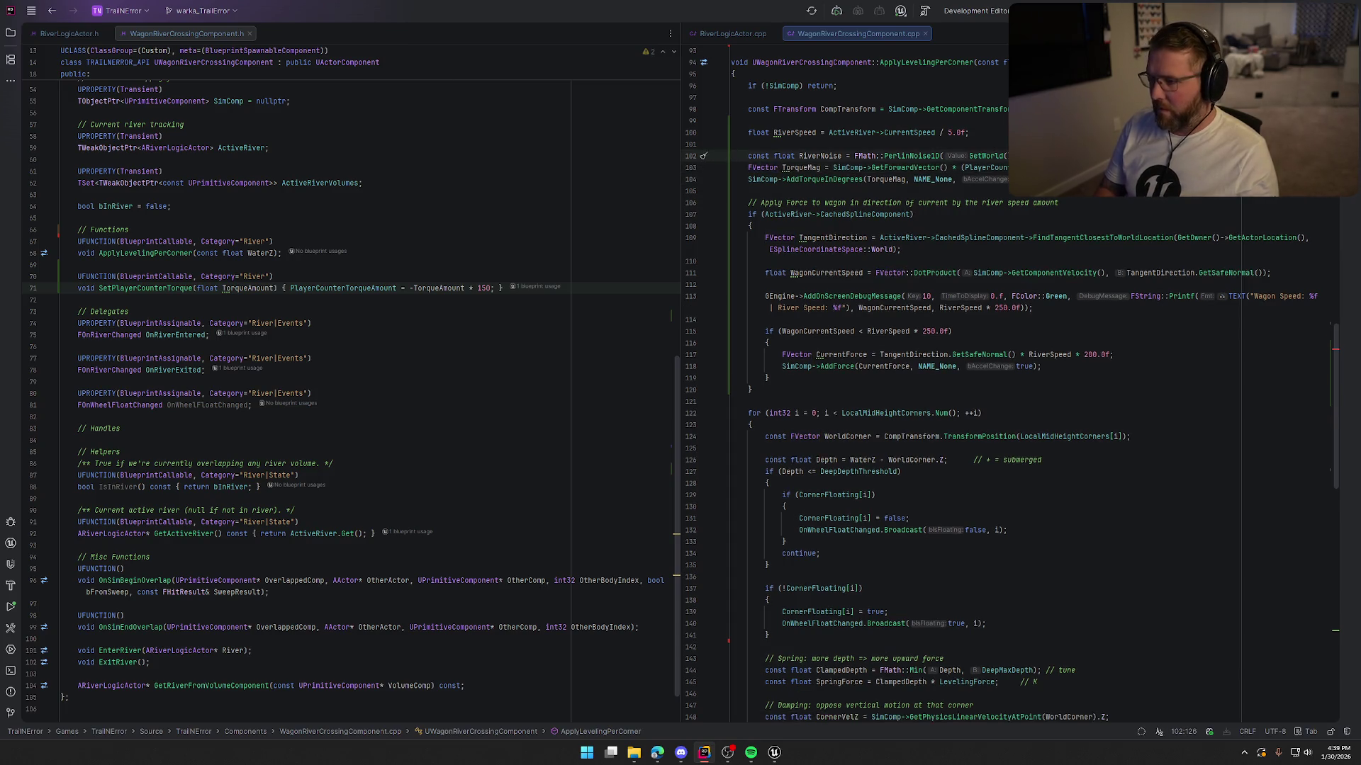
pyautogui.write('50.0f);')
pyautogui.press('BackSpace')
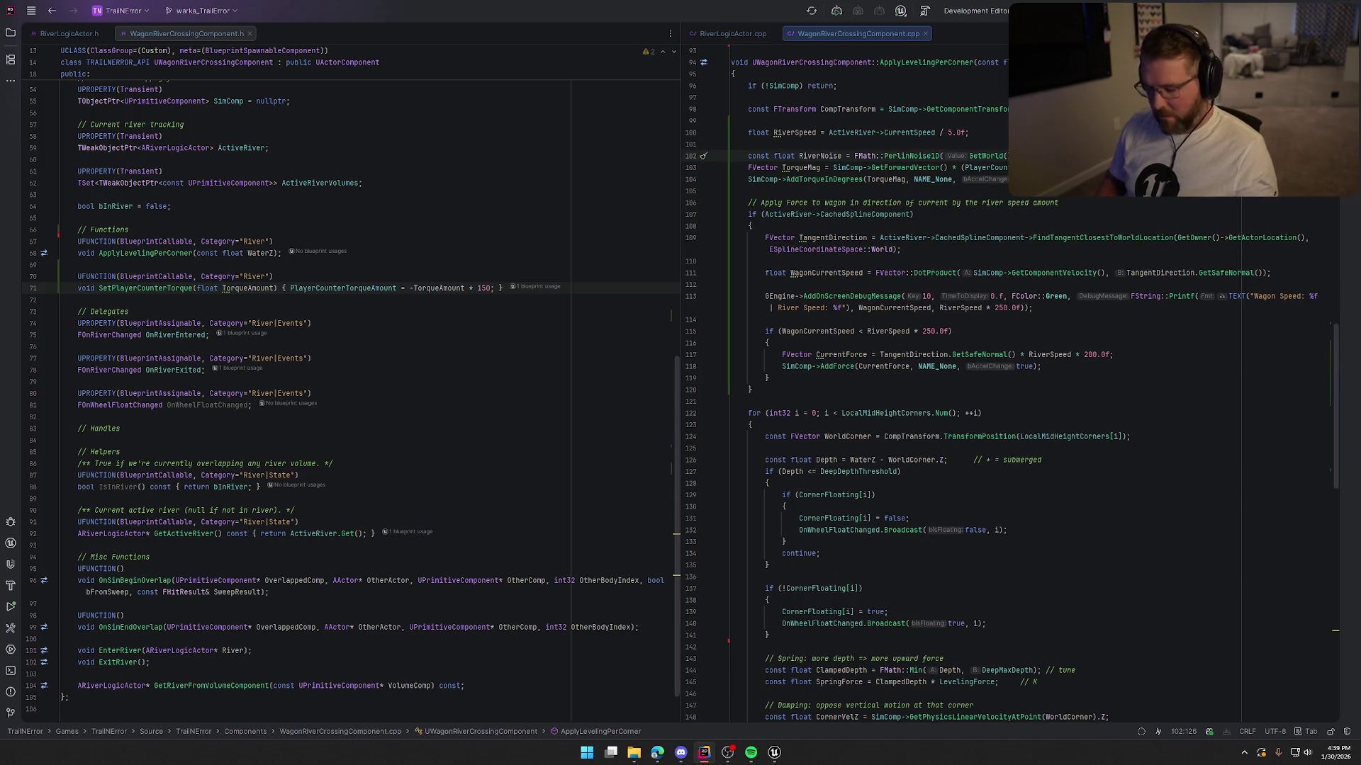
pyautogui.click(780, 759)
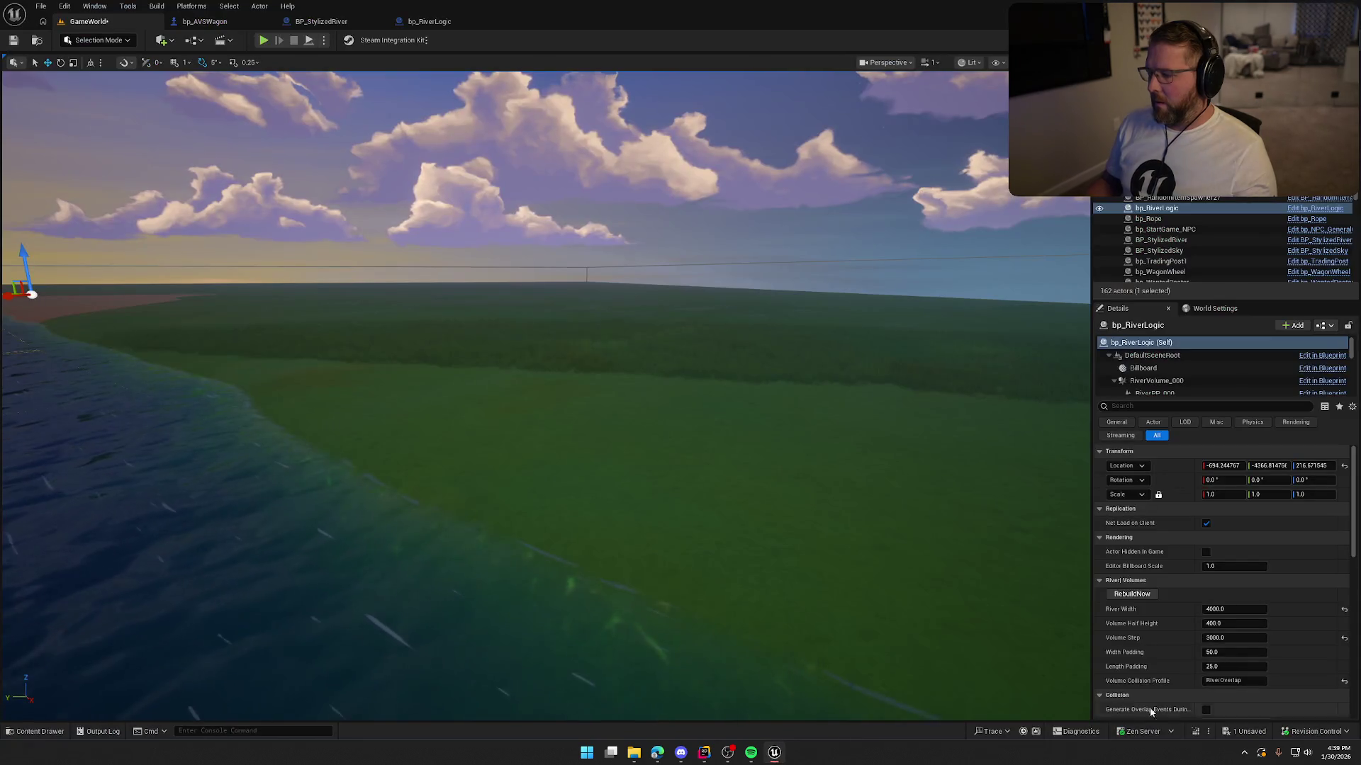
# Step: Live-compile the river code with Ctrl+Alt+F11, then play-test the wagon floating on the river
pyautogui.hotkey('ctrl', 'alt', 'F11')
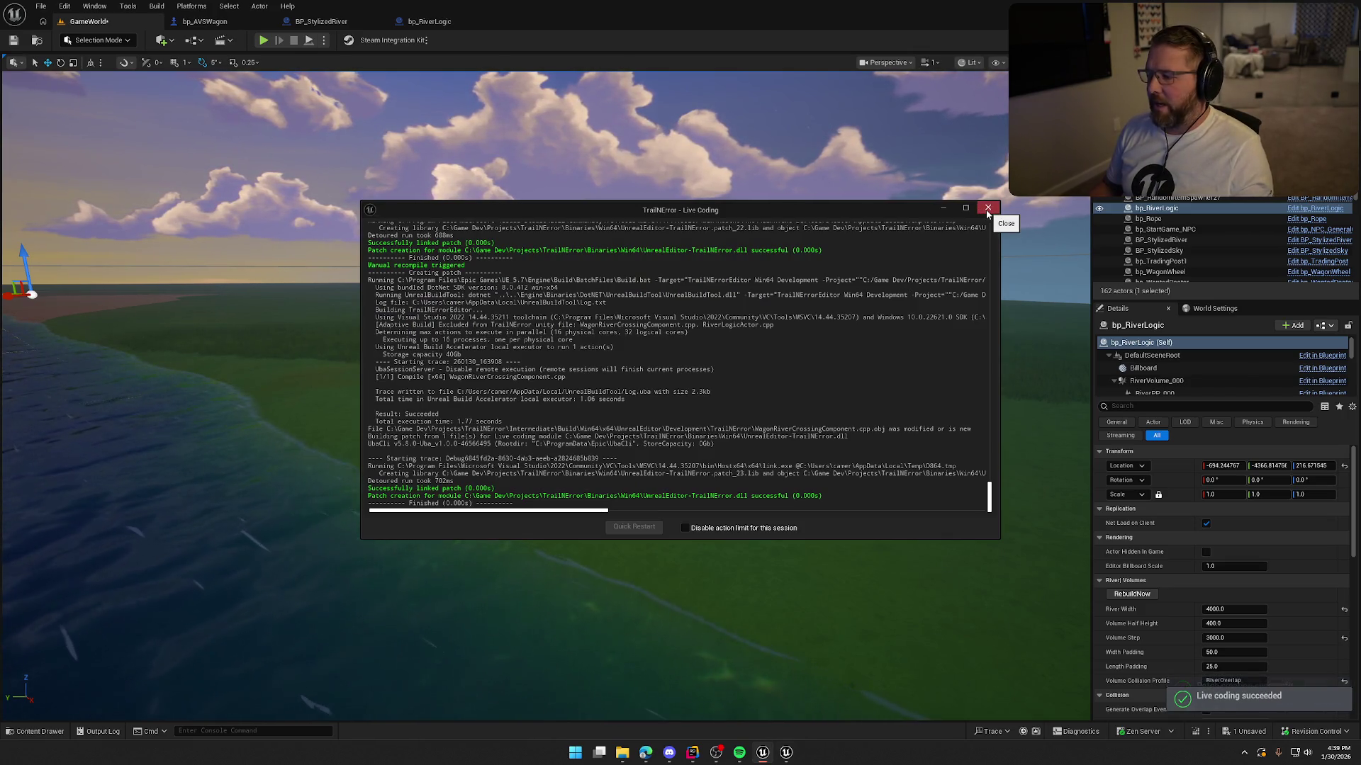
pyautogui.click(987, 209)
pyautogui.hotkey('alt', 'p')
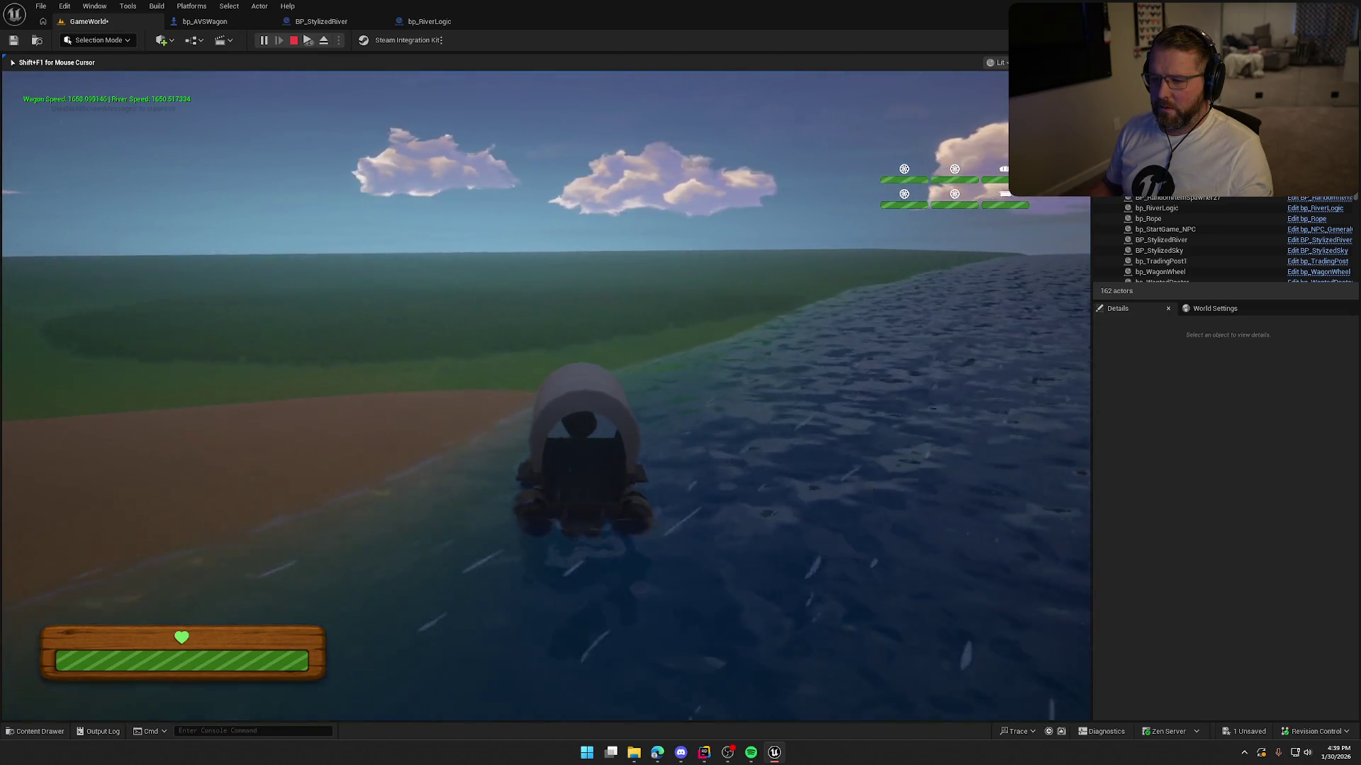
pyautogui.press('Escape')
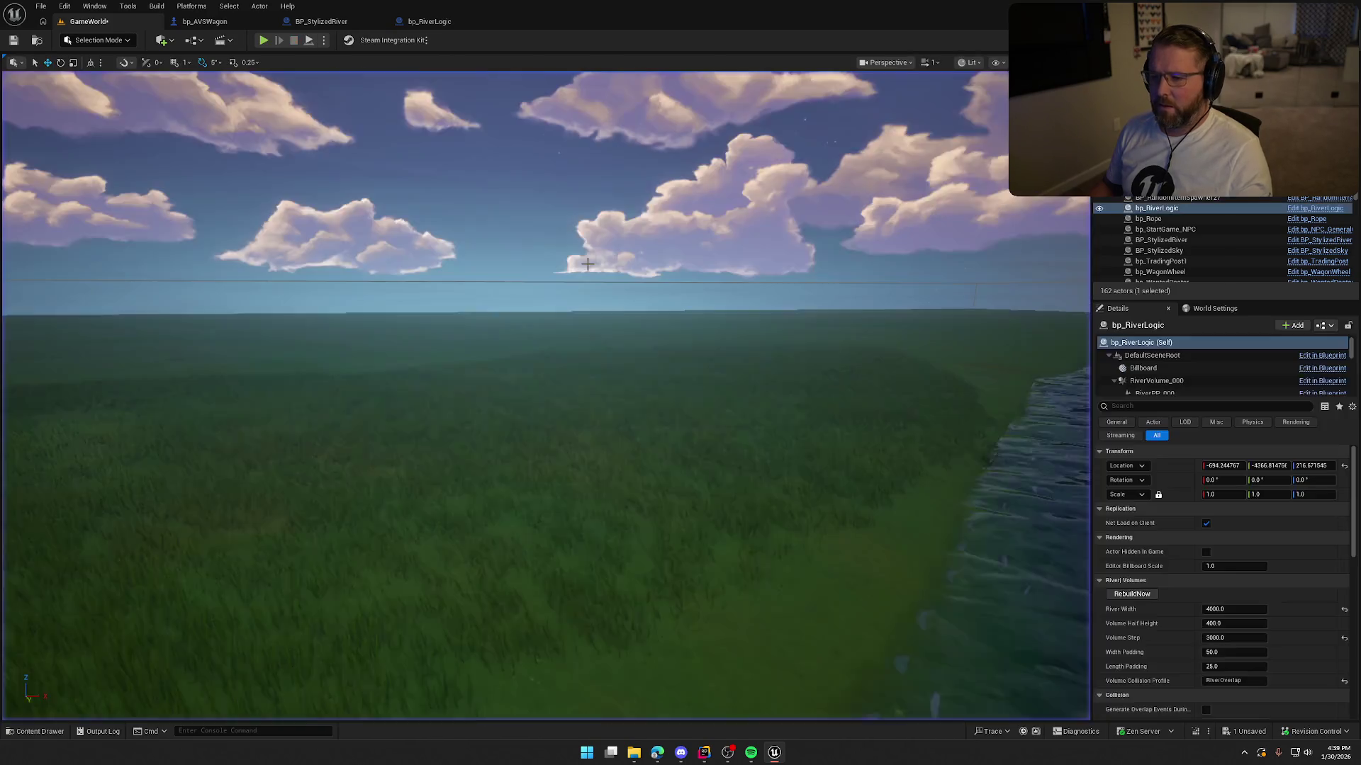
# Step: Check the code in Rider, then run a Live Coding recompile of WagonRiverCrossingComponent in Unreal
pyautogui.hotkey('alt', 'Tab')
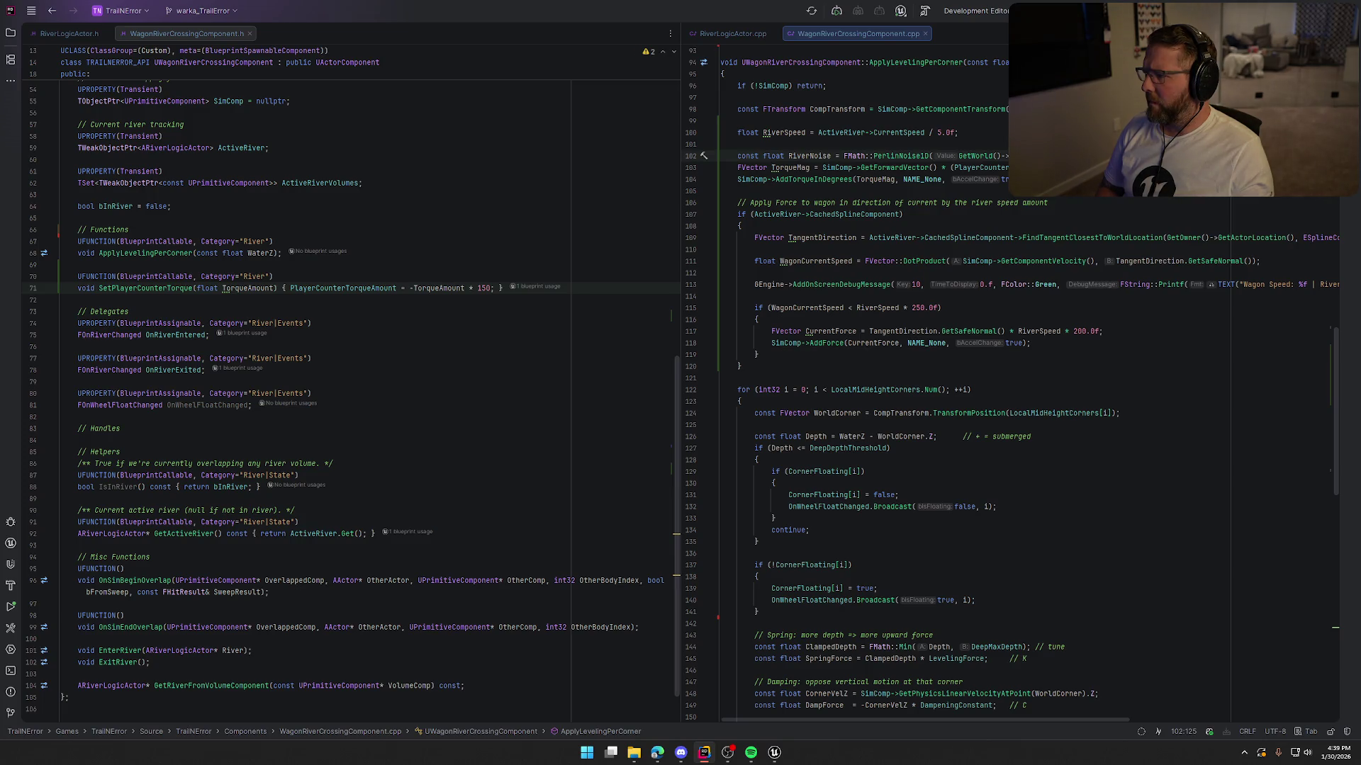
pyautogui.click(773, 755)
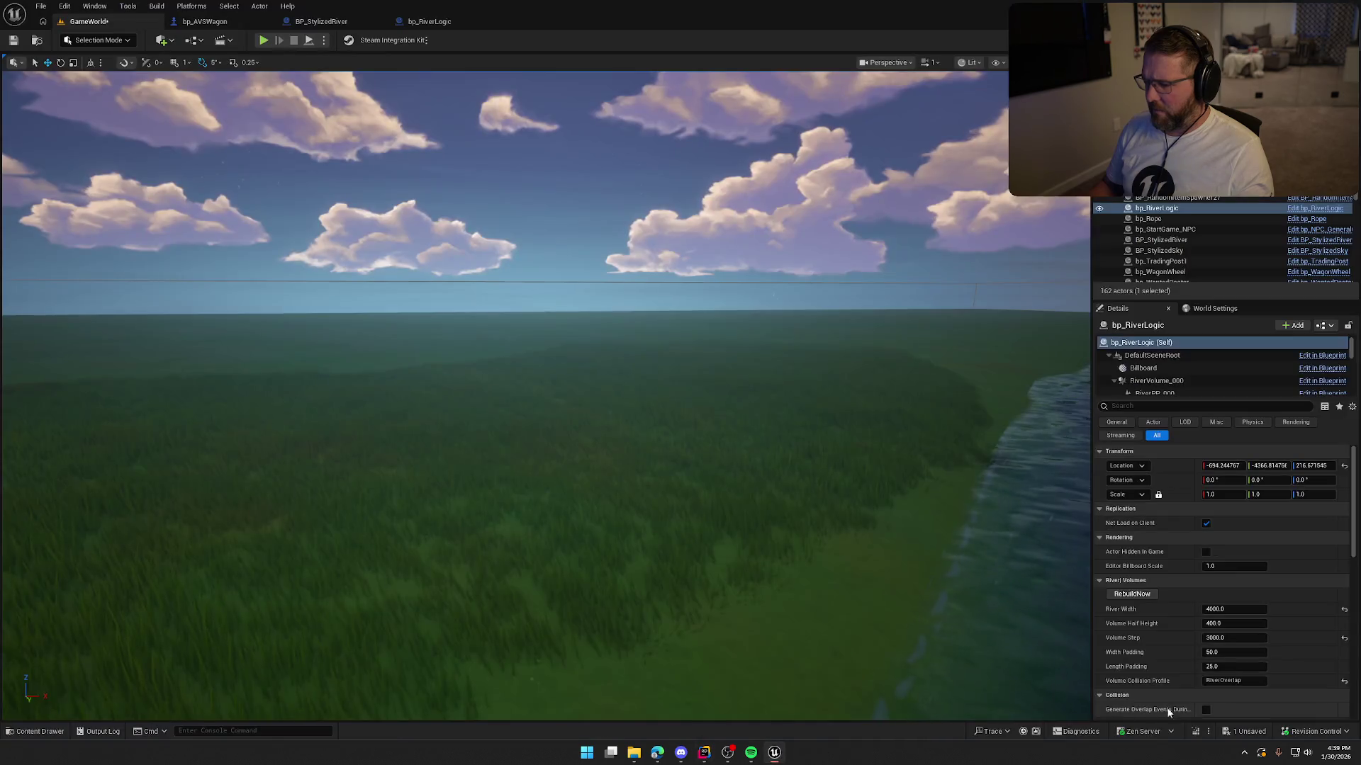
pyautogui.click(1197, 732)
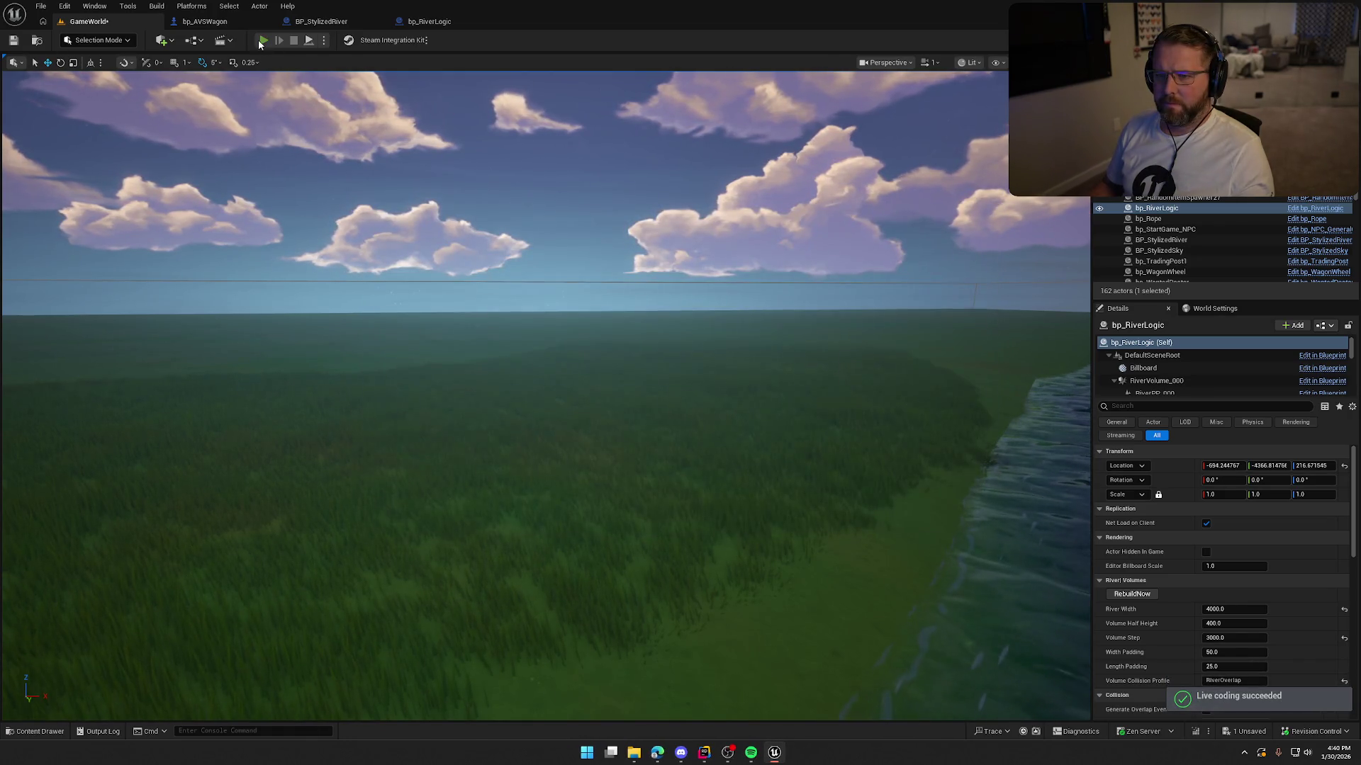
# Step: Drive the wagon into the river and back onto the grass, then return to ApplyLevelingPerCorner in Rider
pyautogui.click(262, 40)
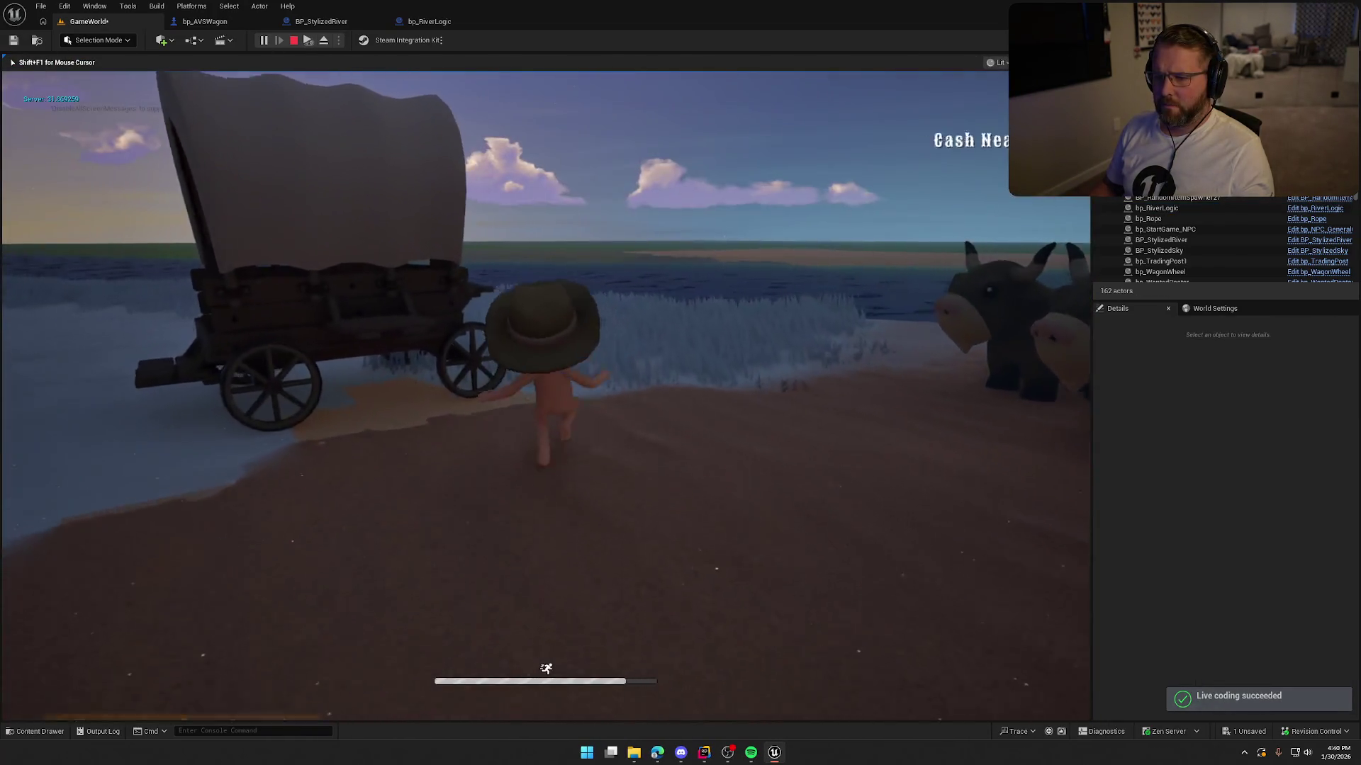
pyautogui.press('w')
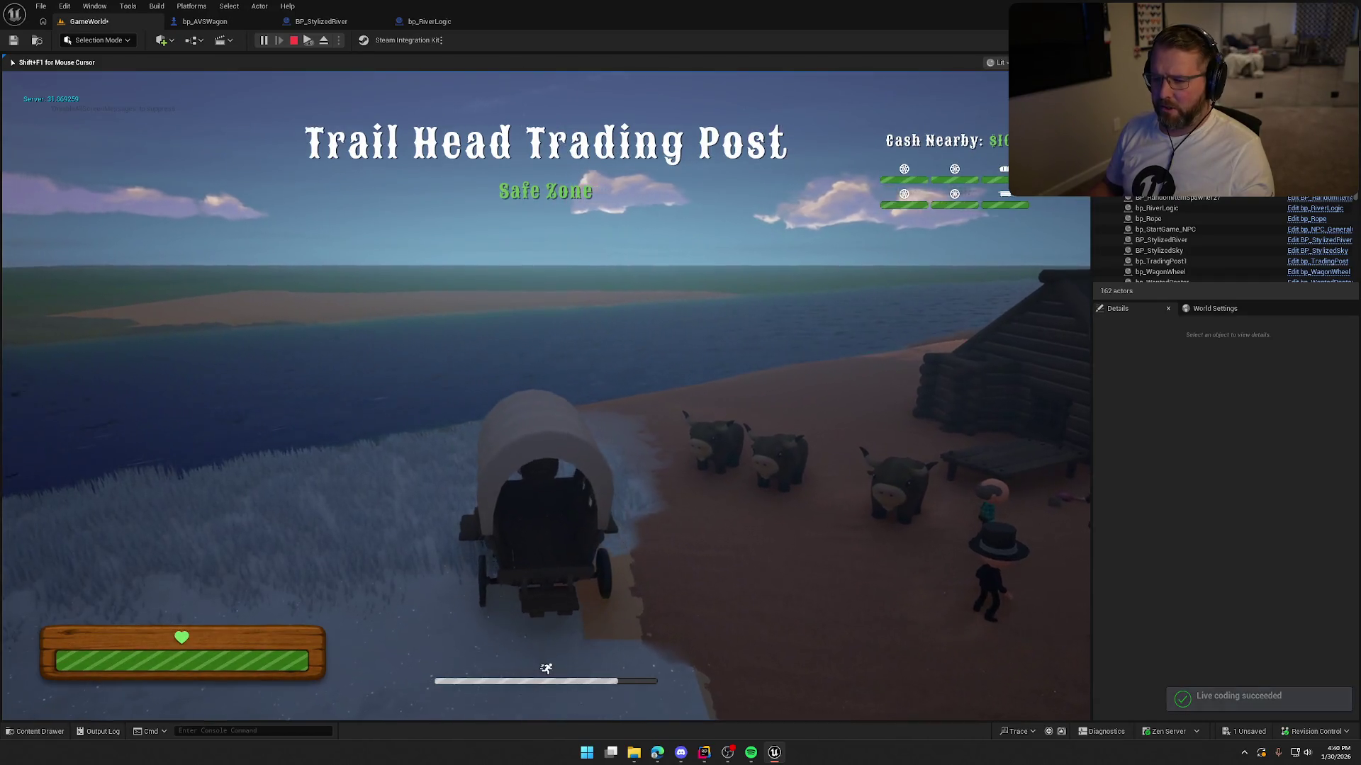
pyautogui.press('w')
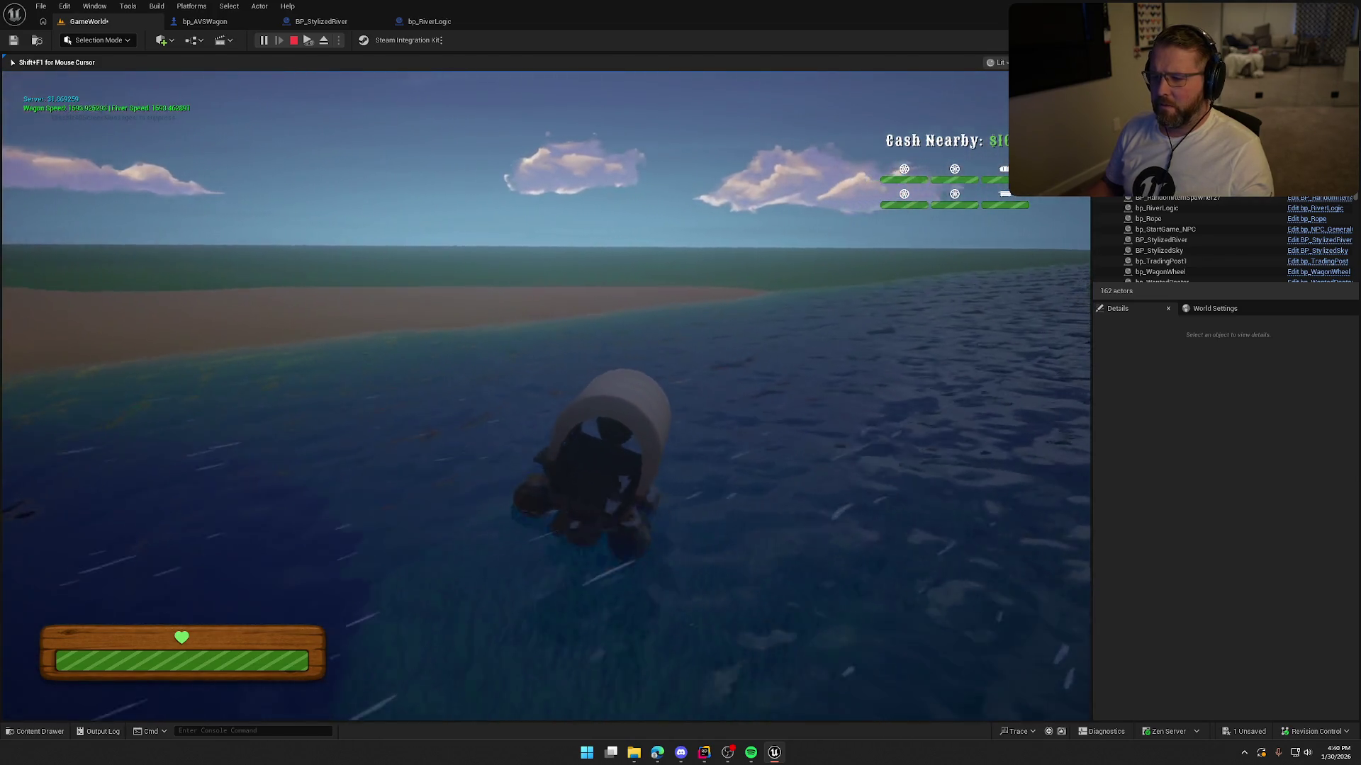
pyautogui.press('a')
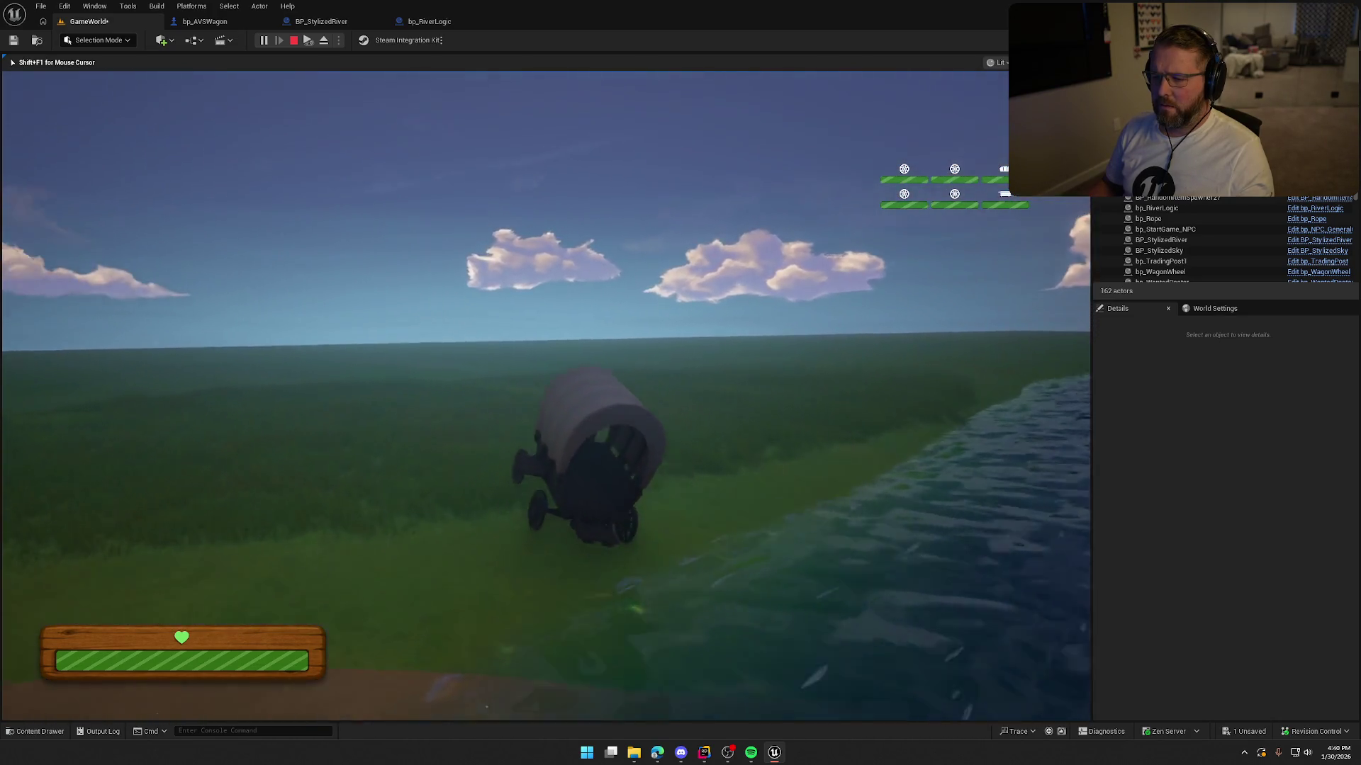
pyautogui.press('Escape')
pyautogui.hotkey('alt', 'Tab')
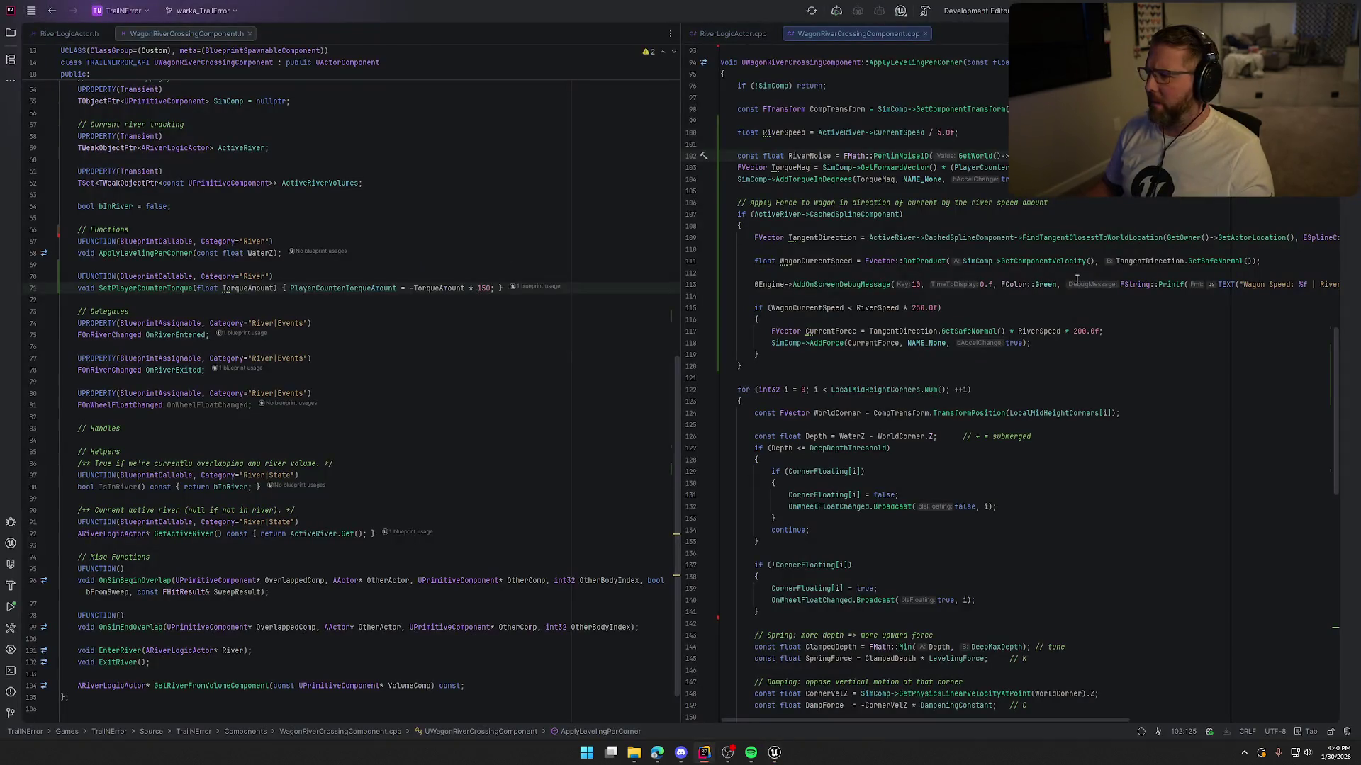
pyautogui.click(1041, 179)
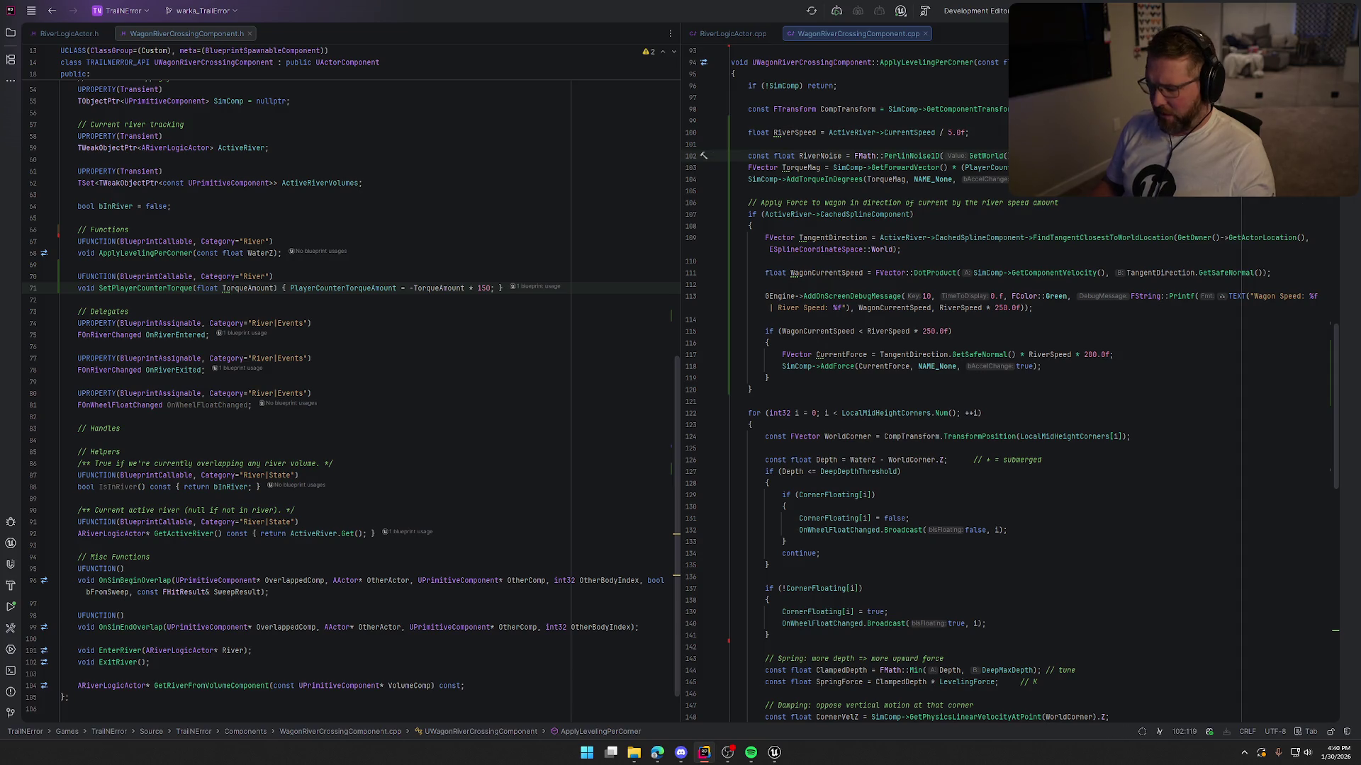
# Step: Insert * before 700.0f on the RiverNoise line and Live-Code the change into Unreal
pyautogui.write('*')
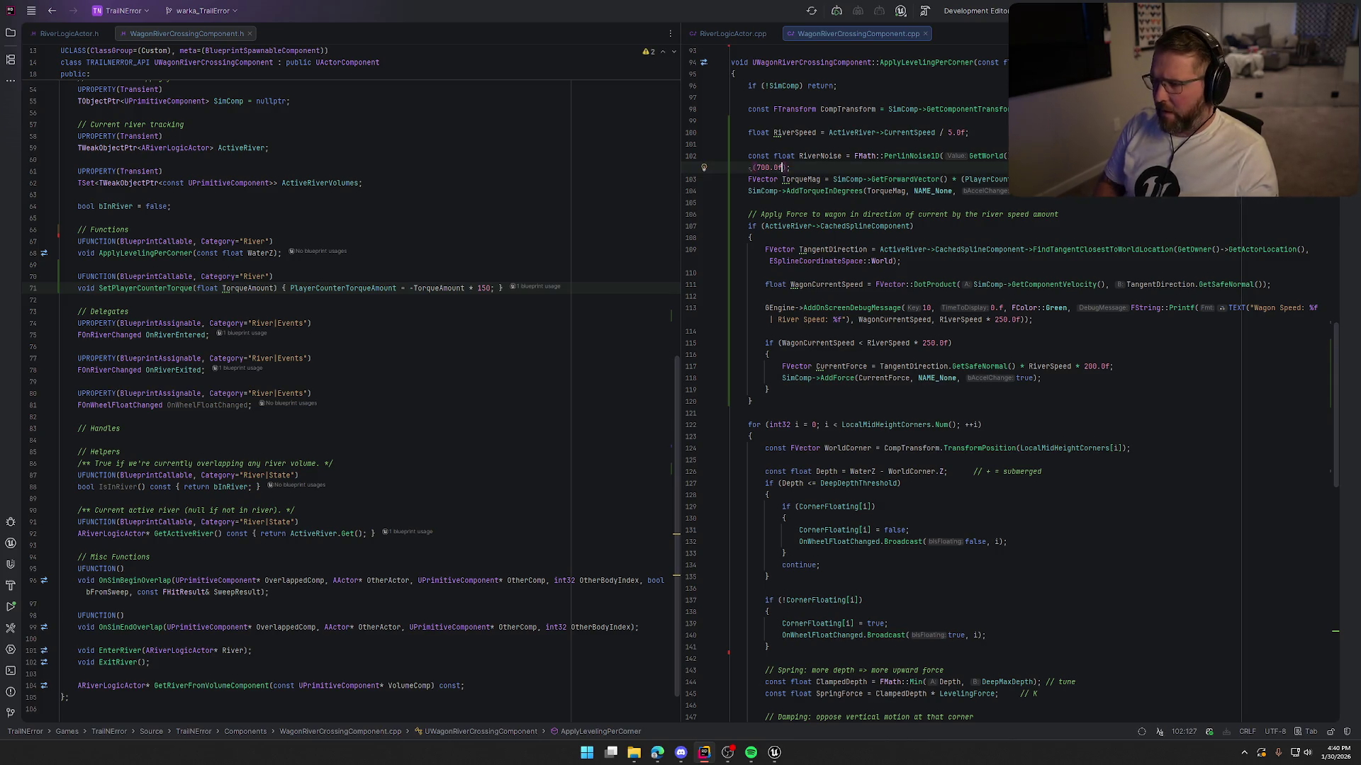
pyautogui.hotkey('ctrl', 'alt', 'F11')
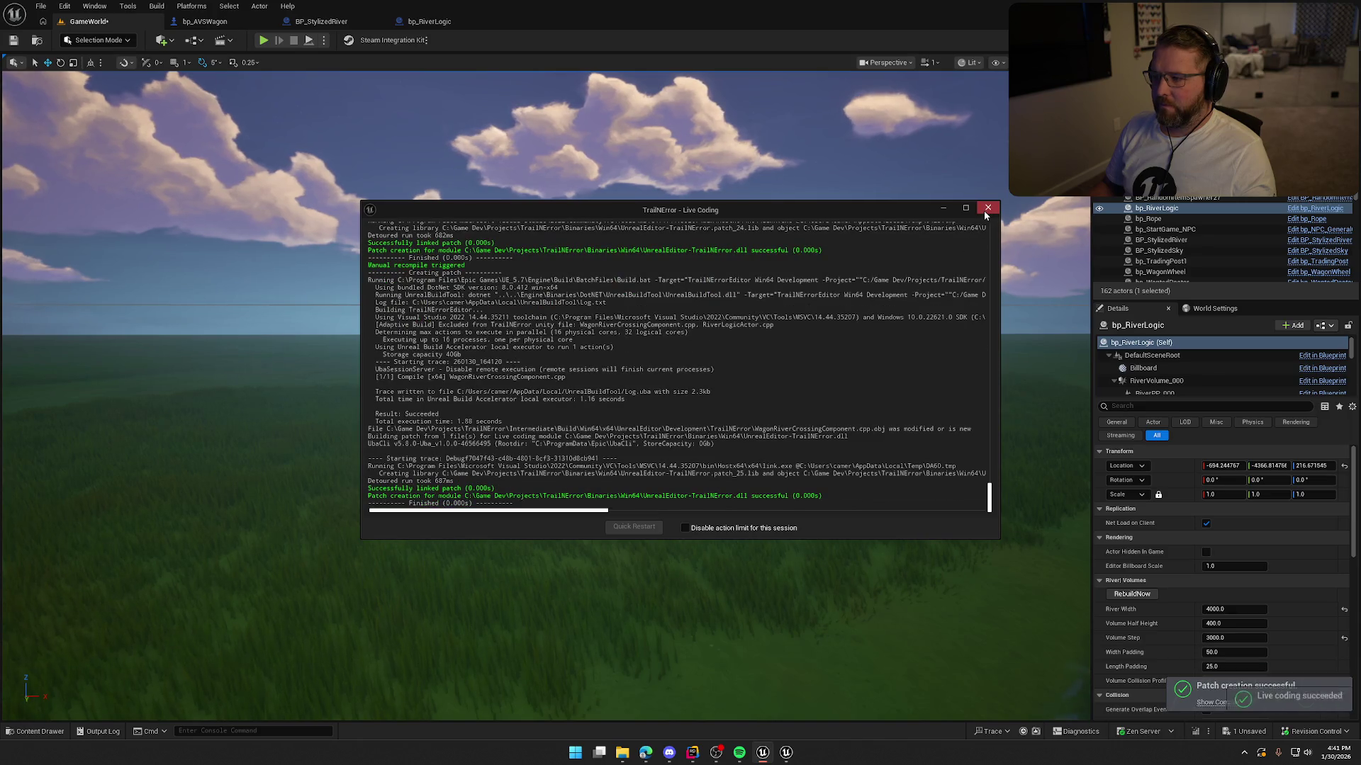
# Step: Run three play tests driving the wagon into the river to check the 700x RiverNoise break-apart
pyautogui.click(986, 210)
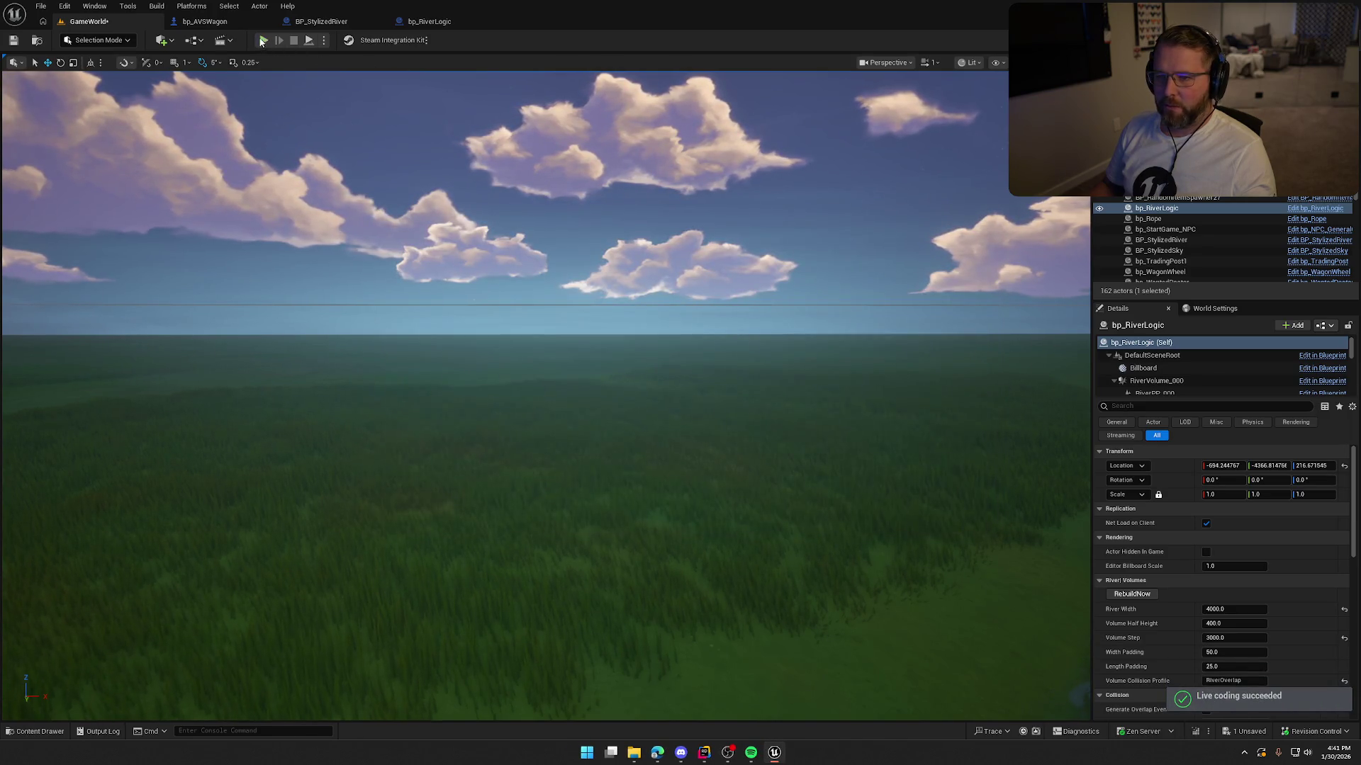
pyautogui.click(262, 41)
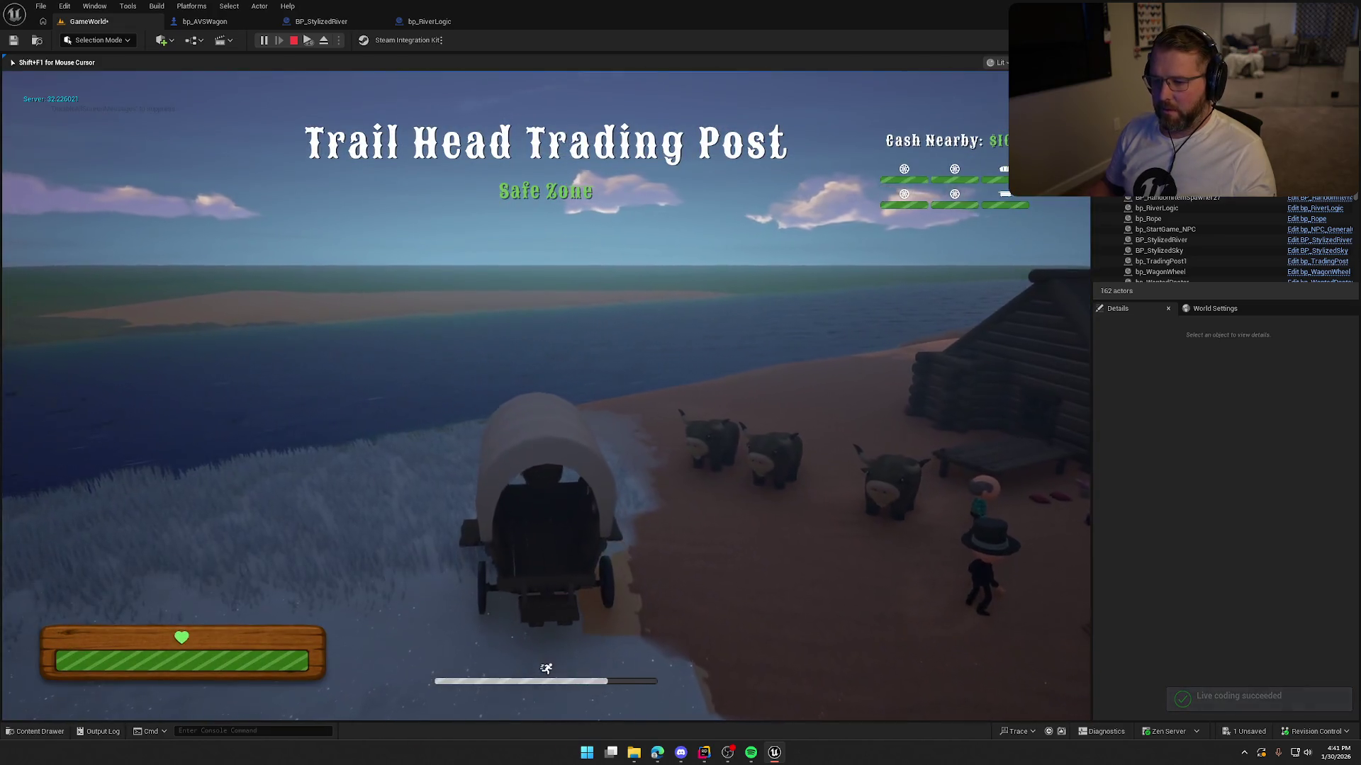
pyautogui.press('w')
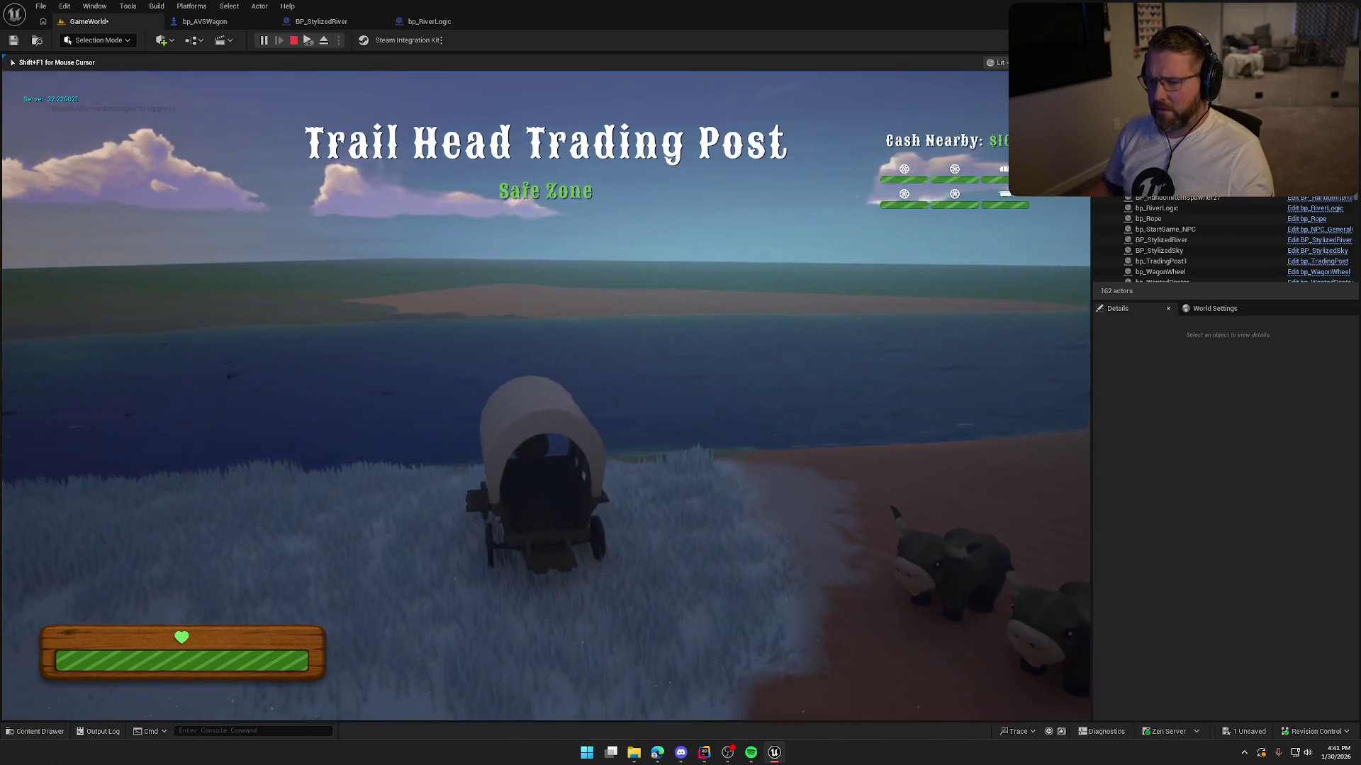
pyautogui.press('w')
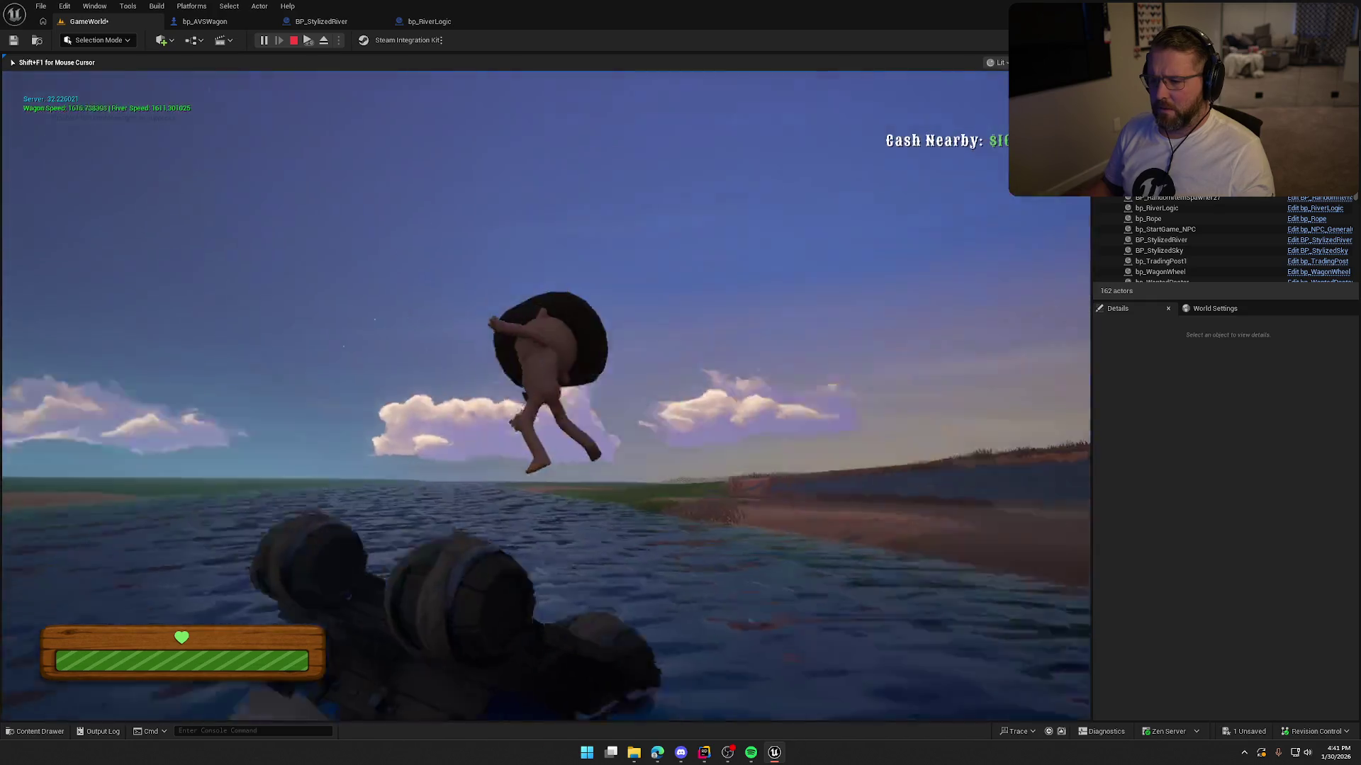
pyautogui.press('Escape')
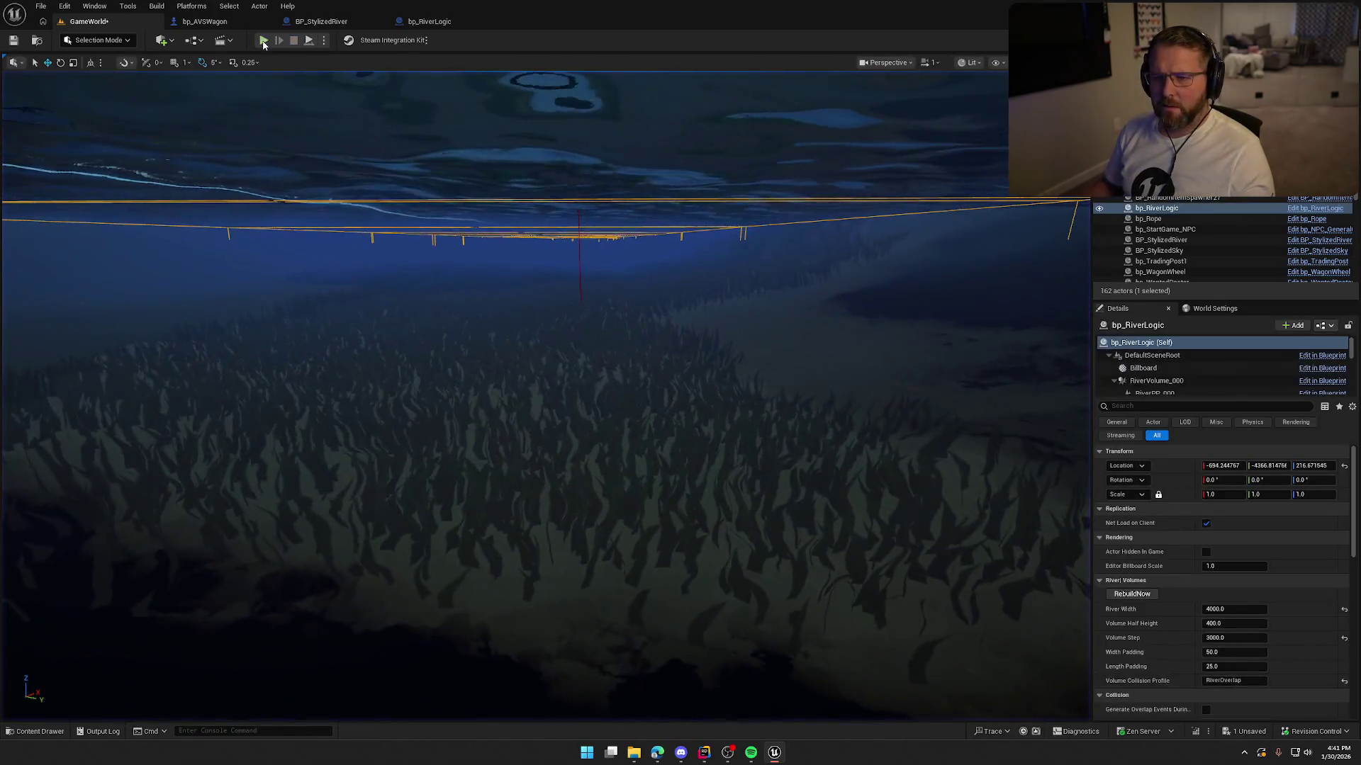
pyautogui.click(263, 41)
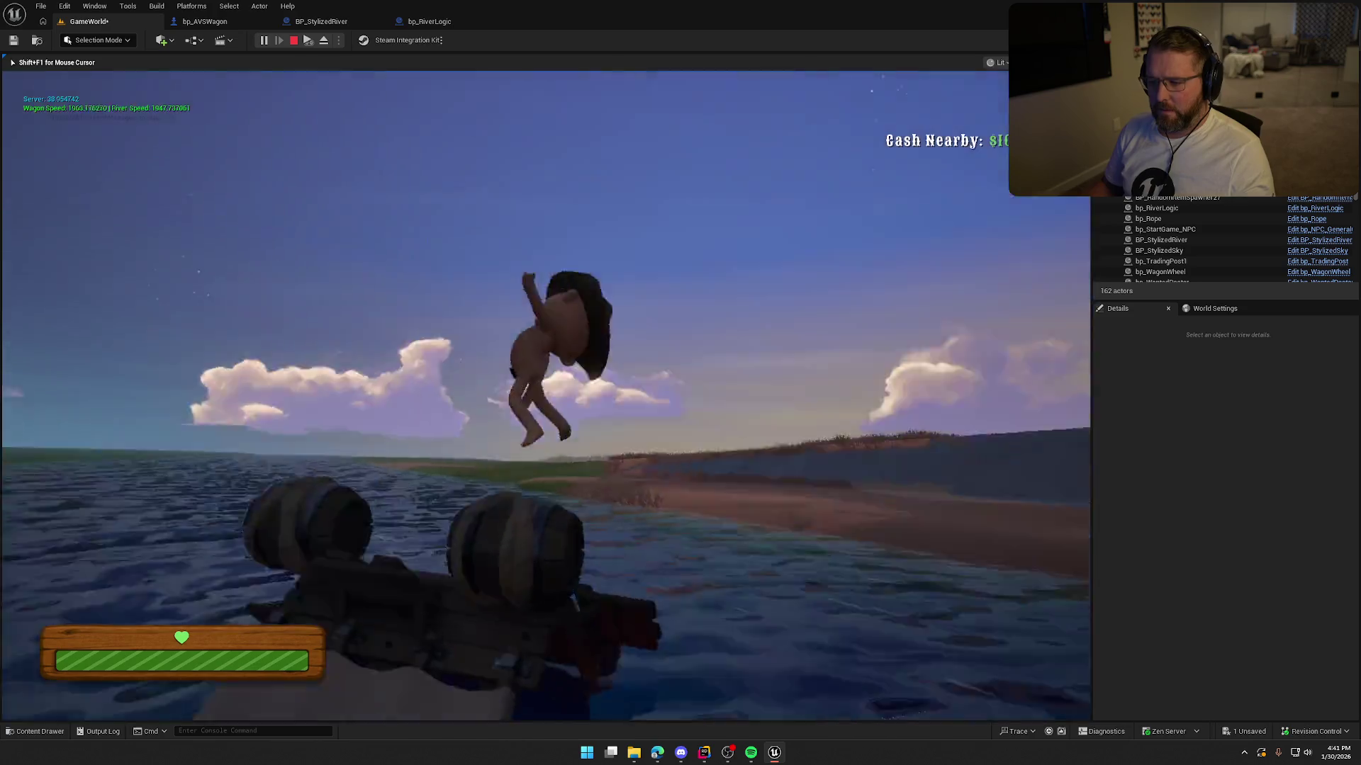
pyautogui.press('Escape')
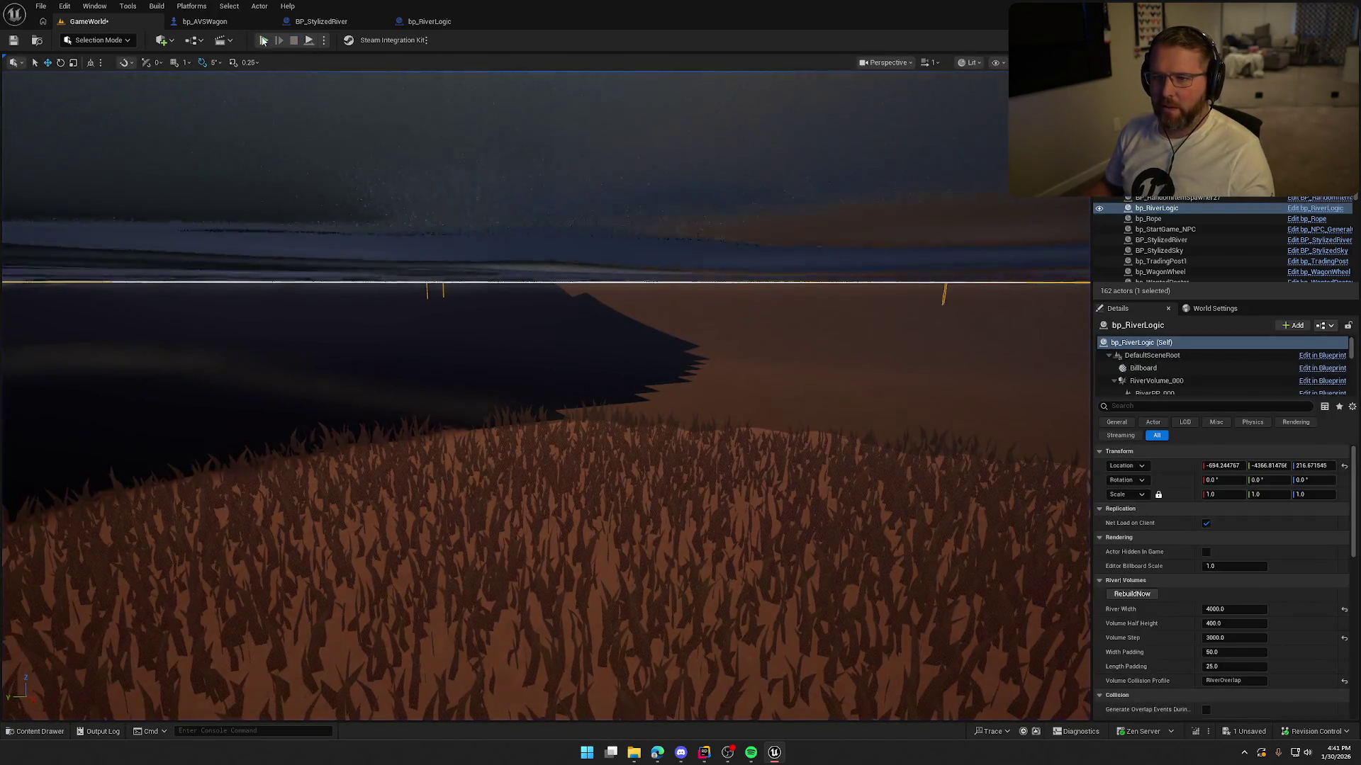
pyautogui.click(262, 40)
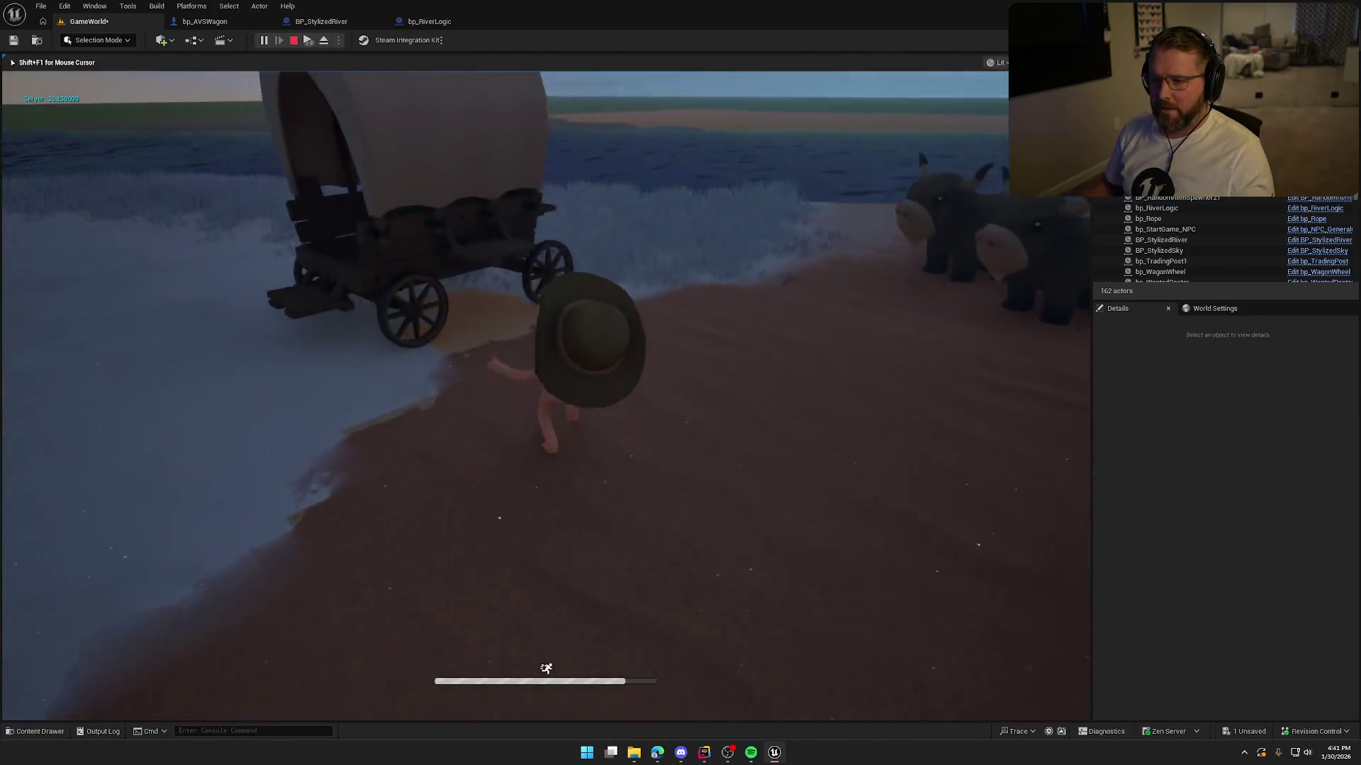
pyautogui.press('w')
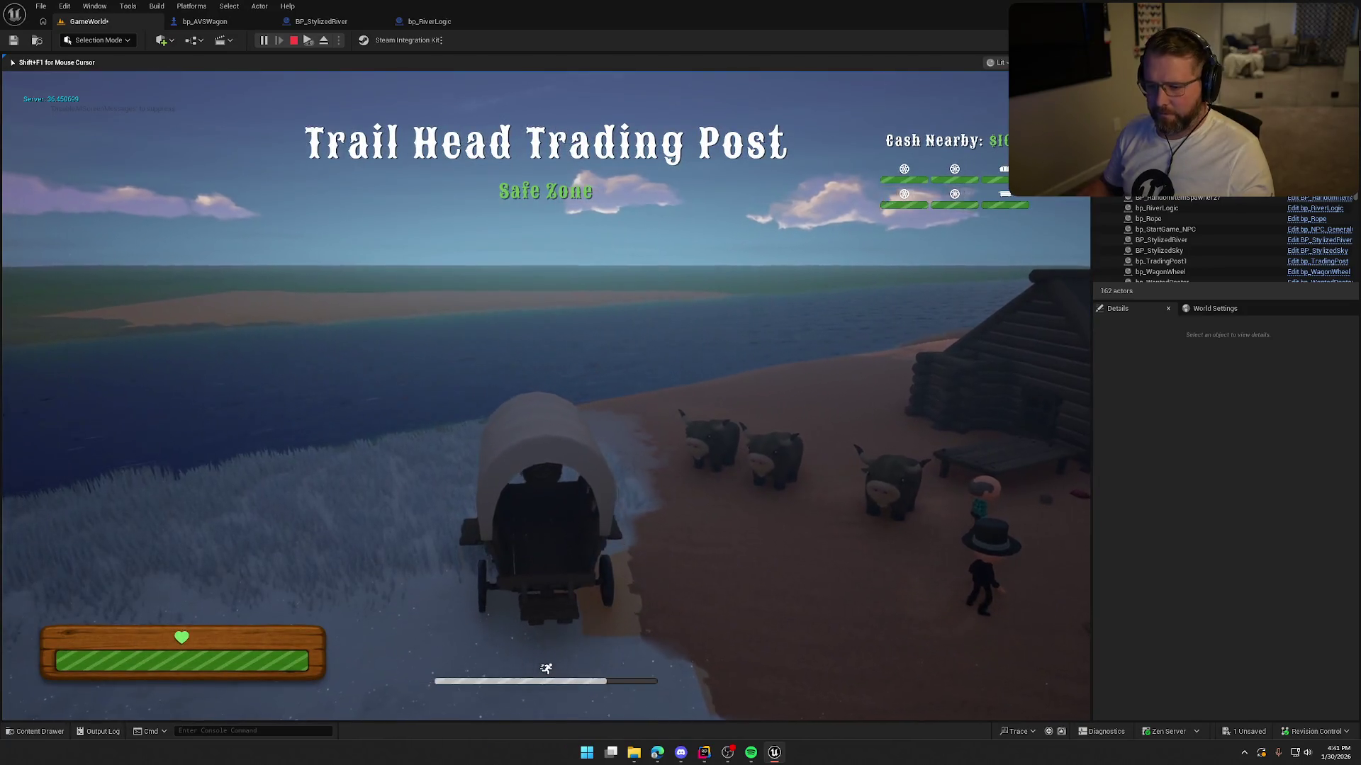
pyautogui.press('w')
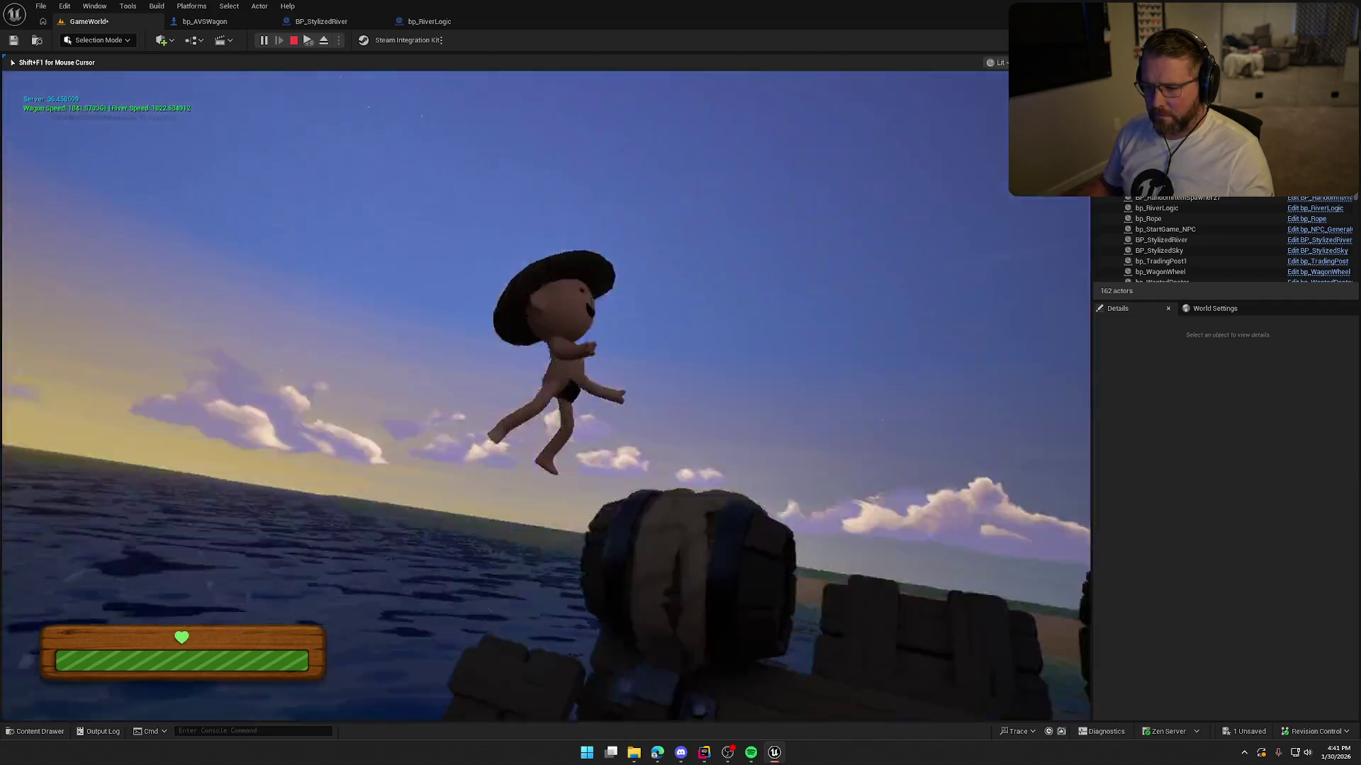
pyautogui.press('Escape')
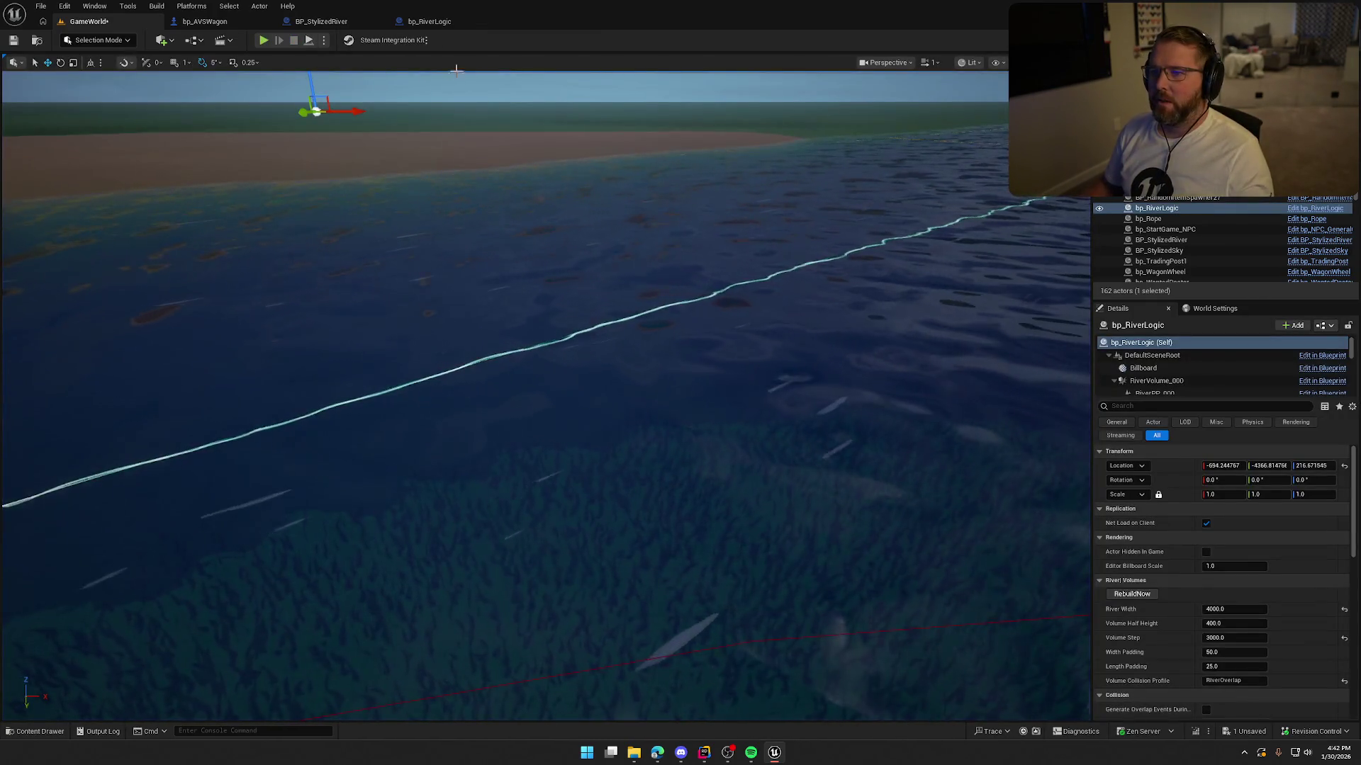
# Step: Set bp_RiverLogic's Min Current Speed to 10.0 and test-drive the wagon off the beach
pyautogui.scroll(-10, 1261, 641)
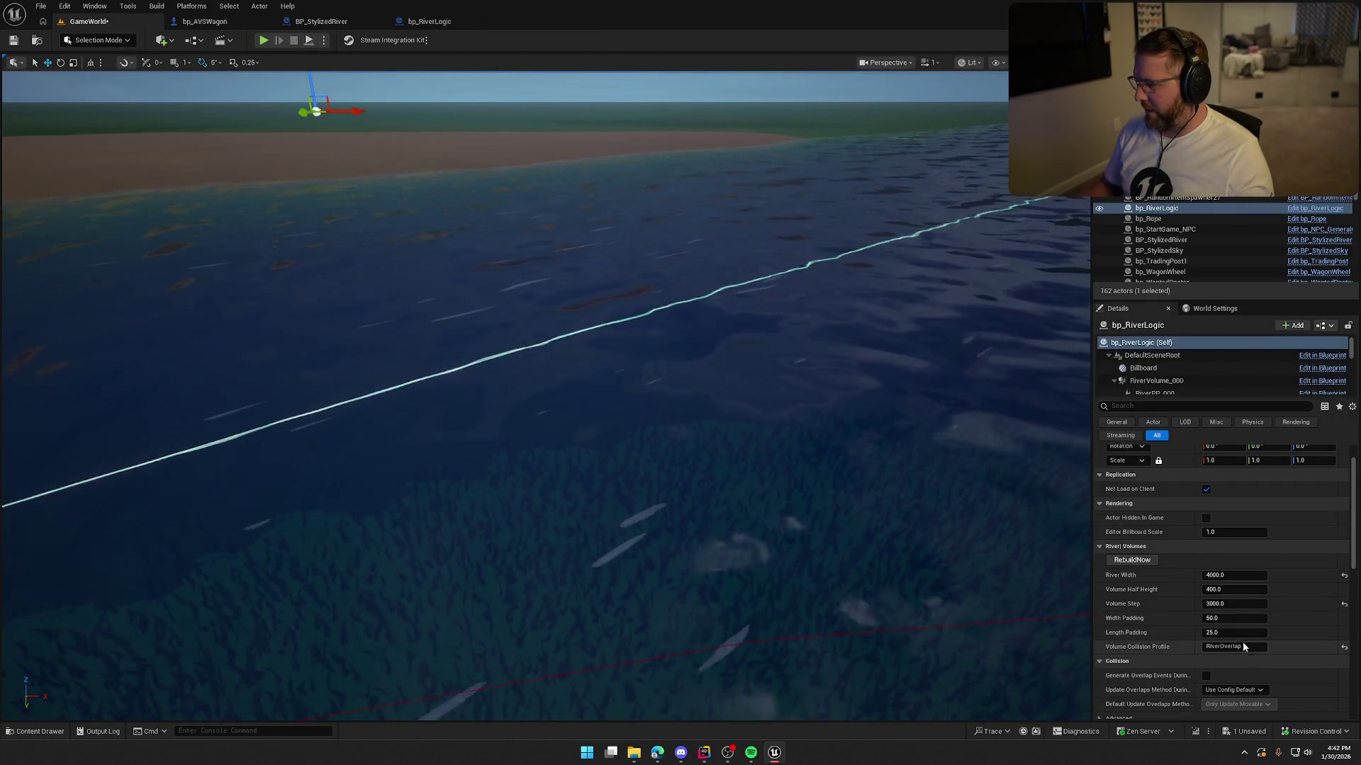
pyautogui.click(1237, 605)
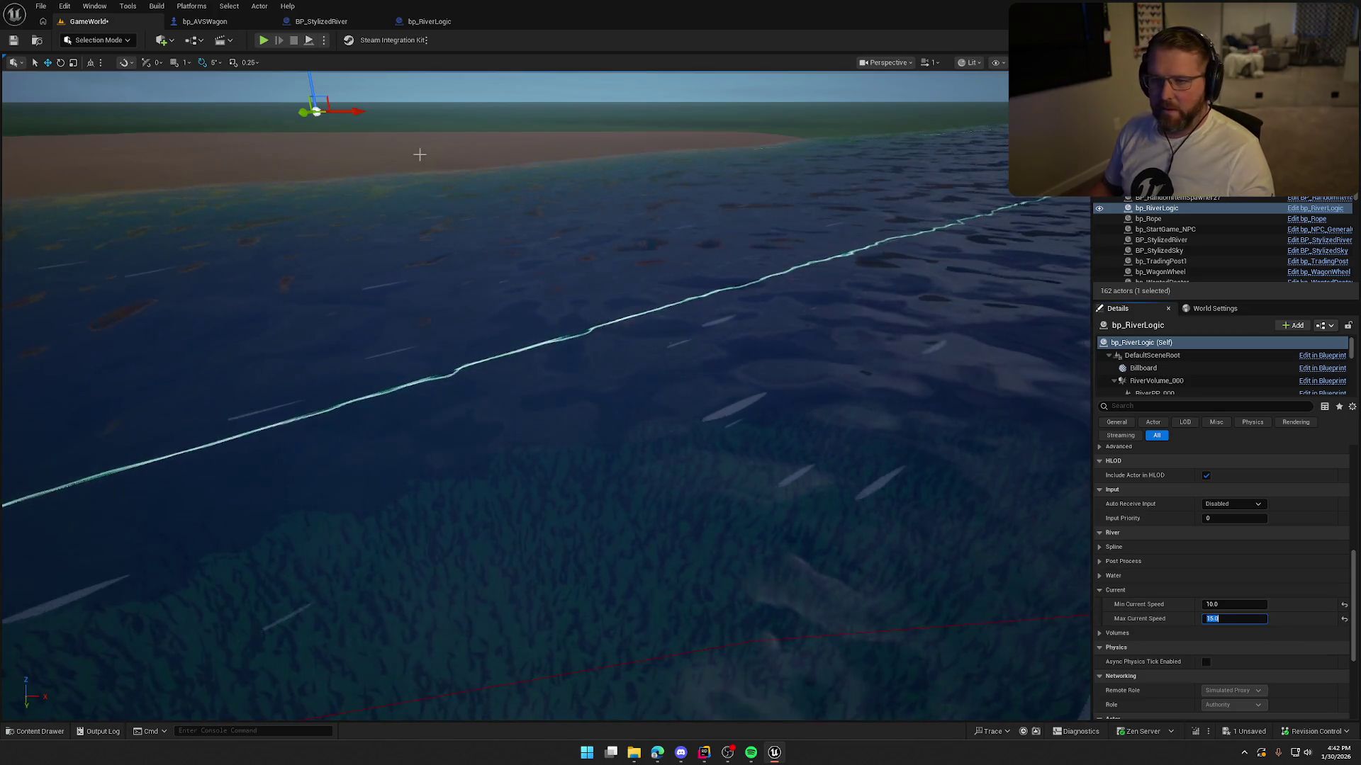
pyautogui.click(264, 41)
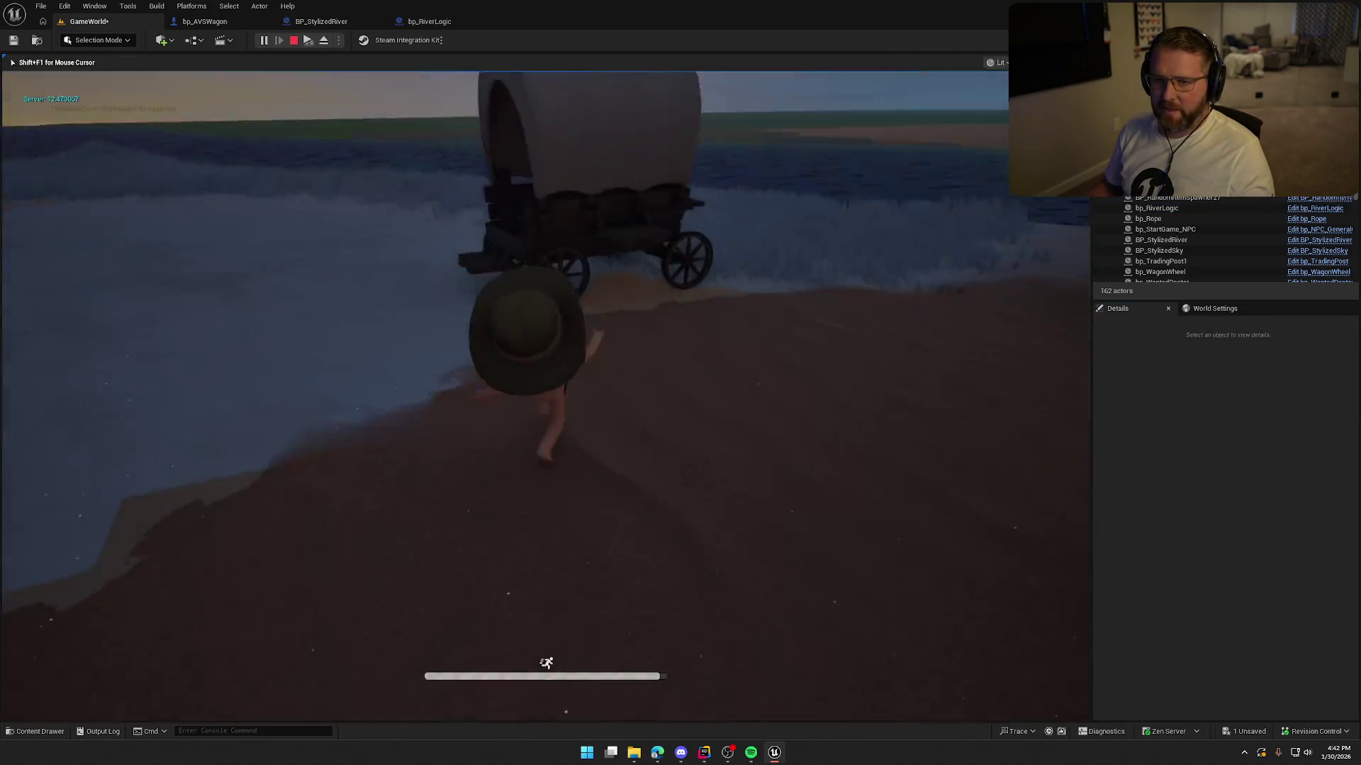
pyautogui.press('e')
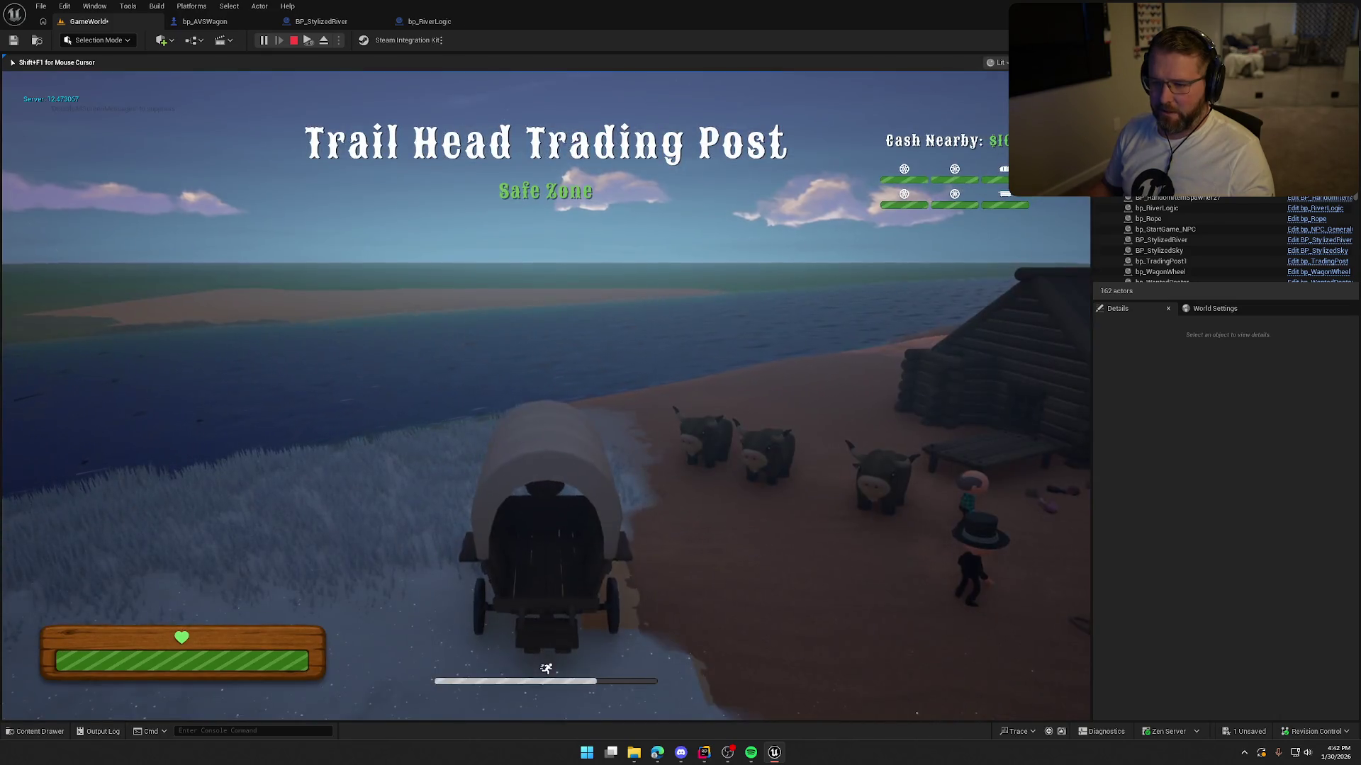
pyautogui.press('w')
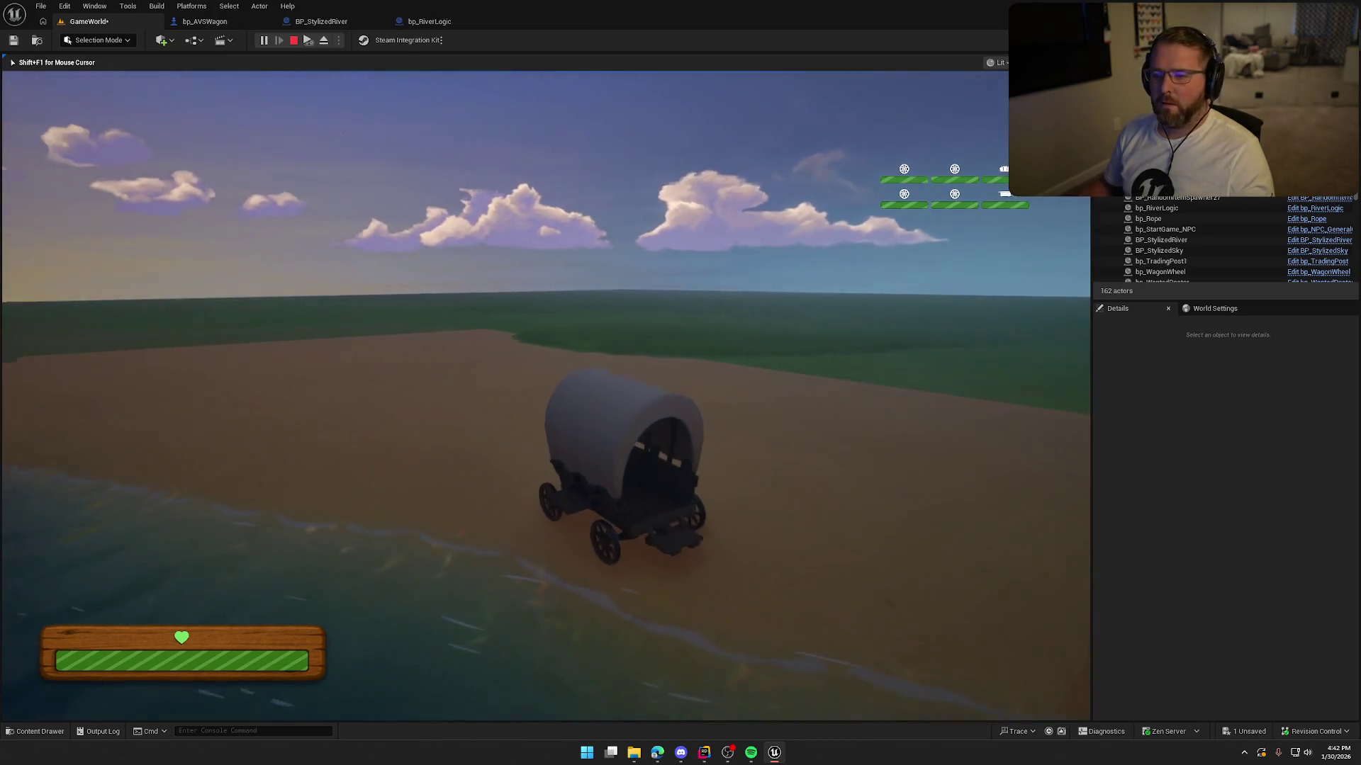
pyautogui.hotkey('shift', 'F1')
pyautogui.click(294, 41)
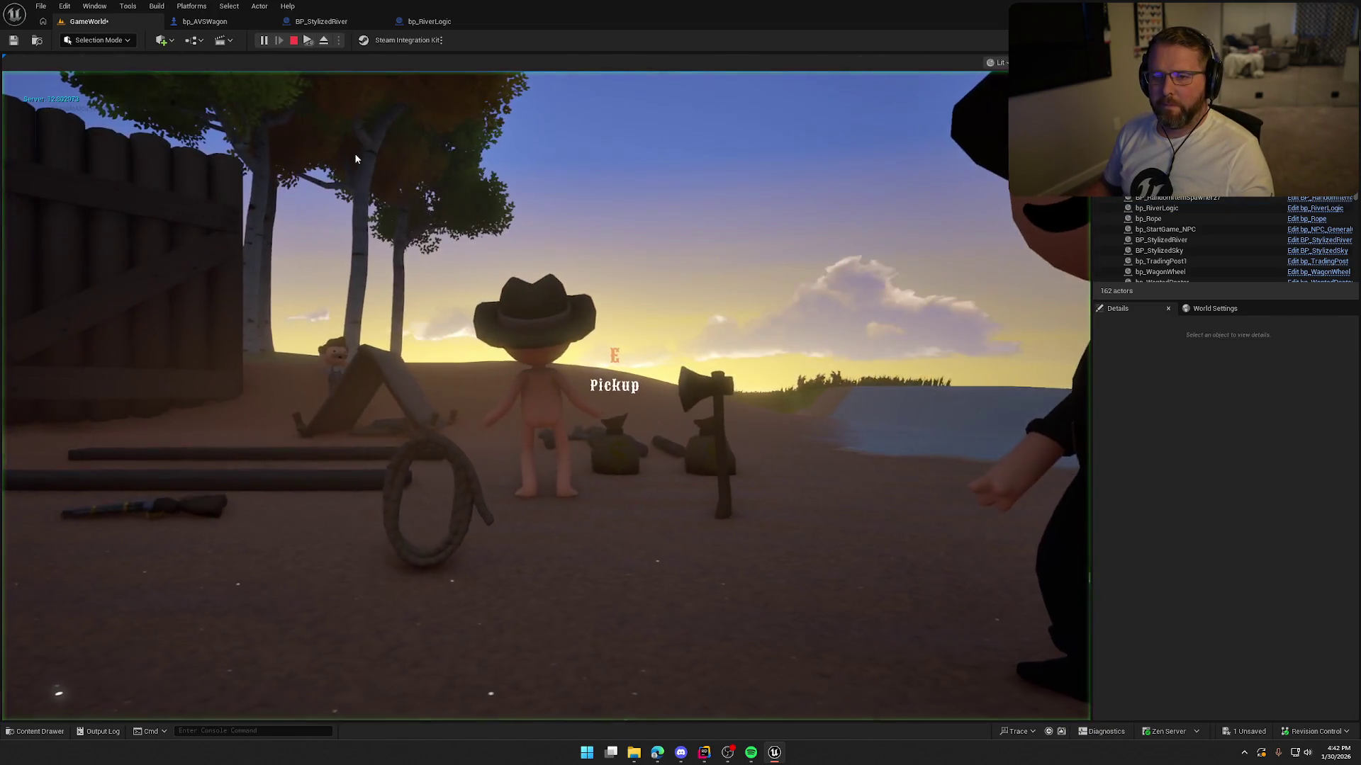
# Step: Replay, steering the wagon left across the grass and into the slower river current
pyautogui.hotkey('alt', 'p')
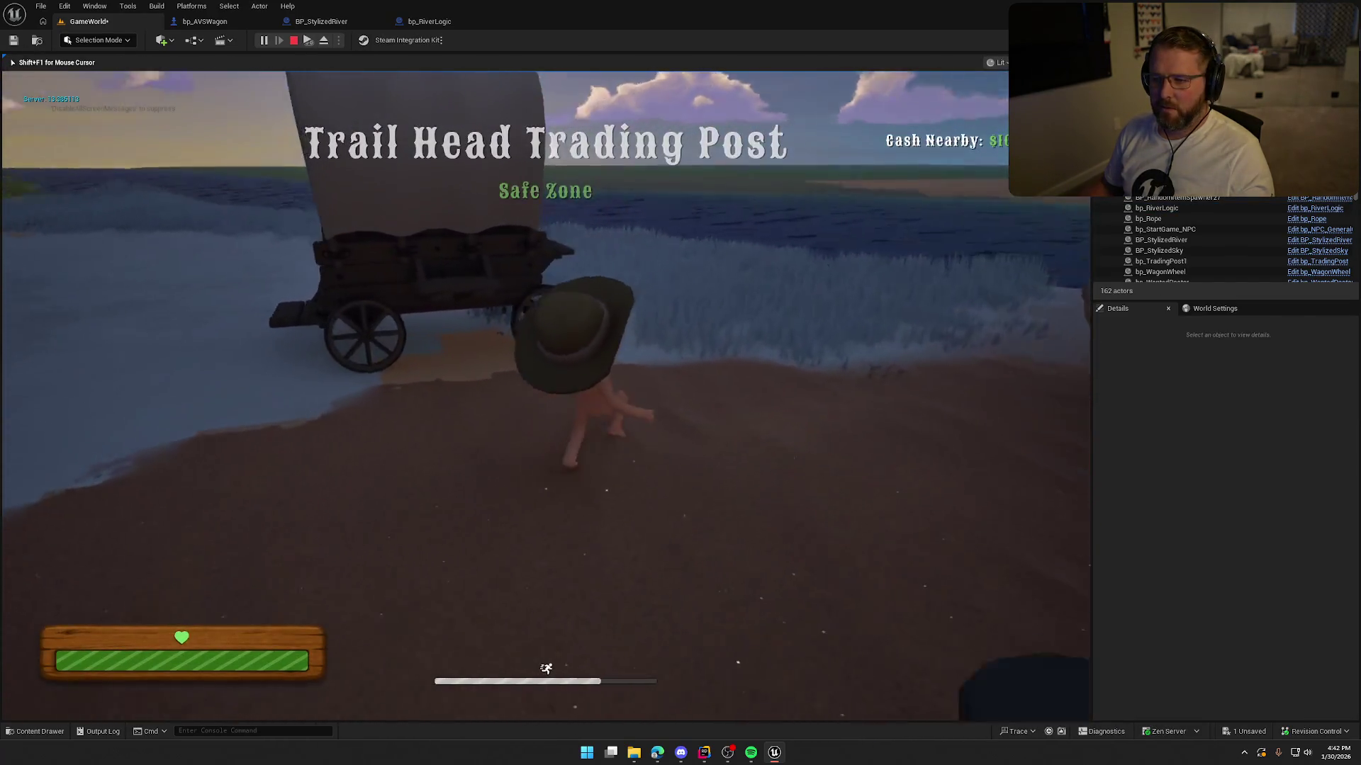
pyautogui.press('a')
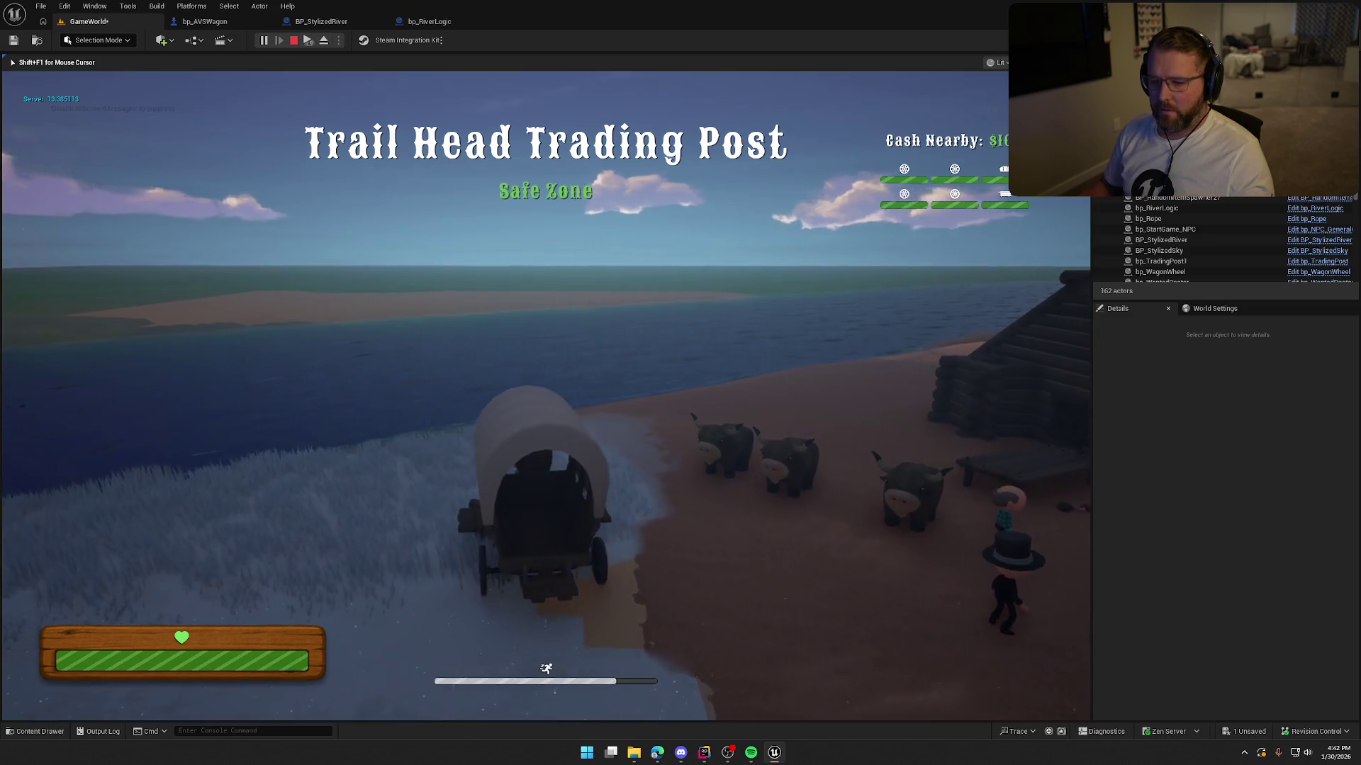
pyautogui.press('w')
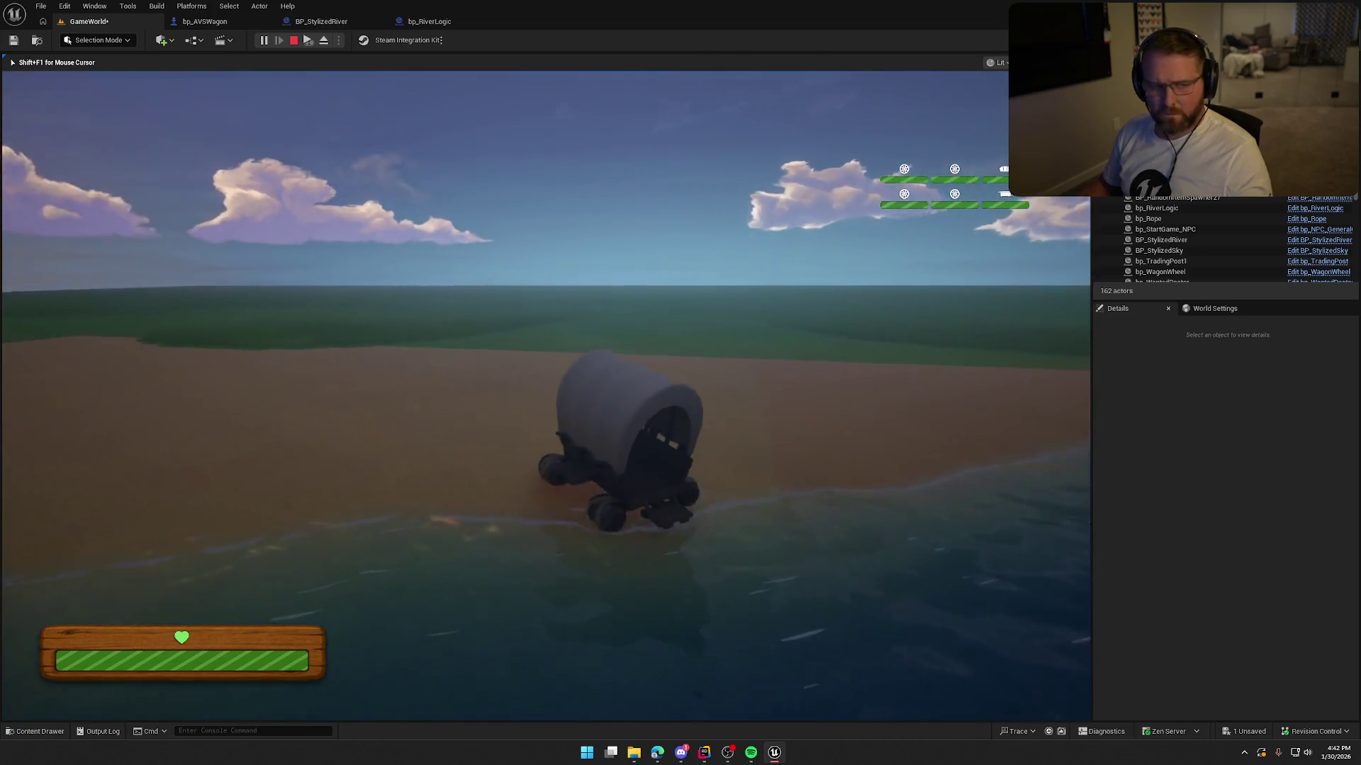
pyautogui.press('Escape')
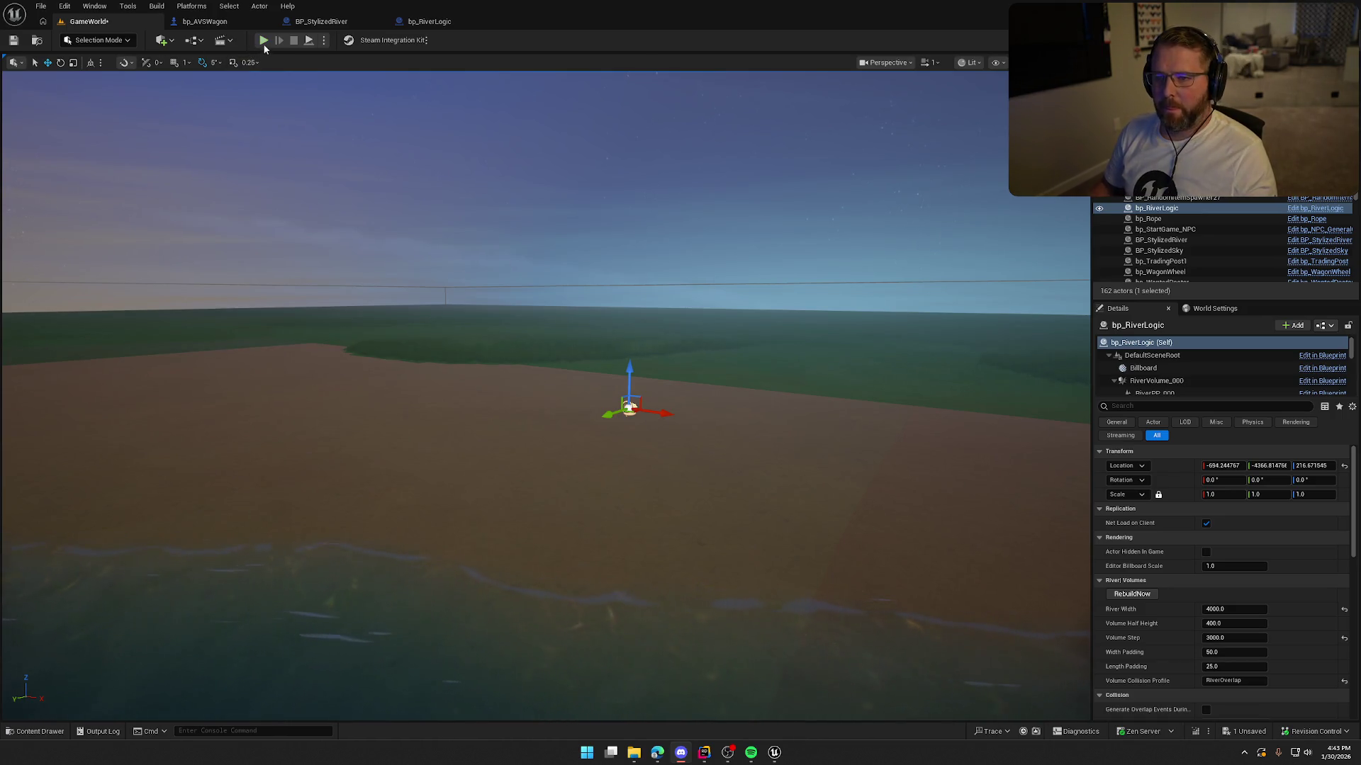
# Step: Start and immediately stop three quick play sessions
pyautogui.click(263, 41)
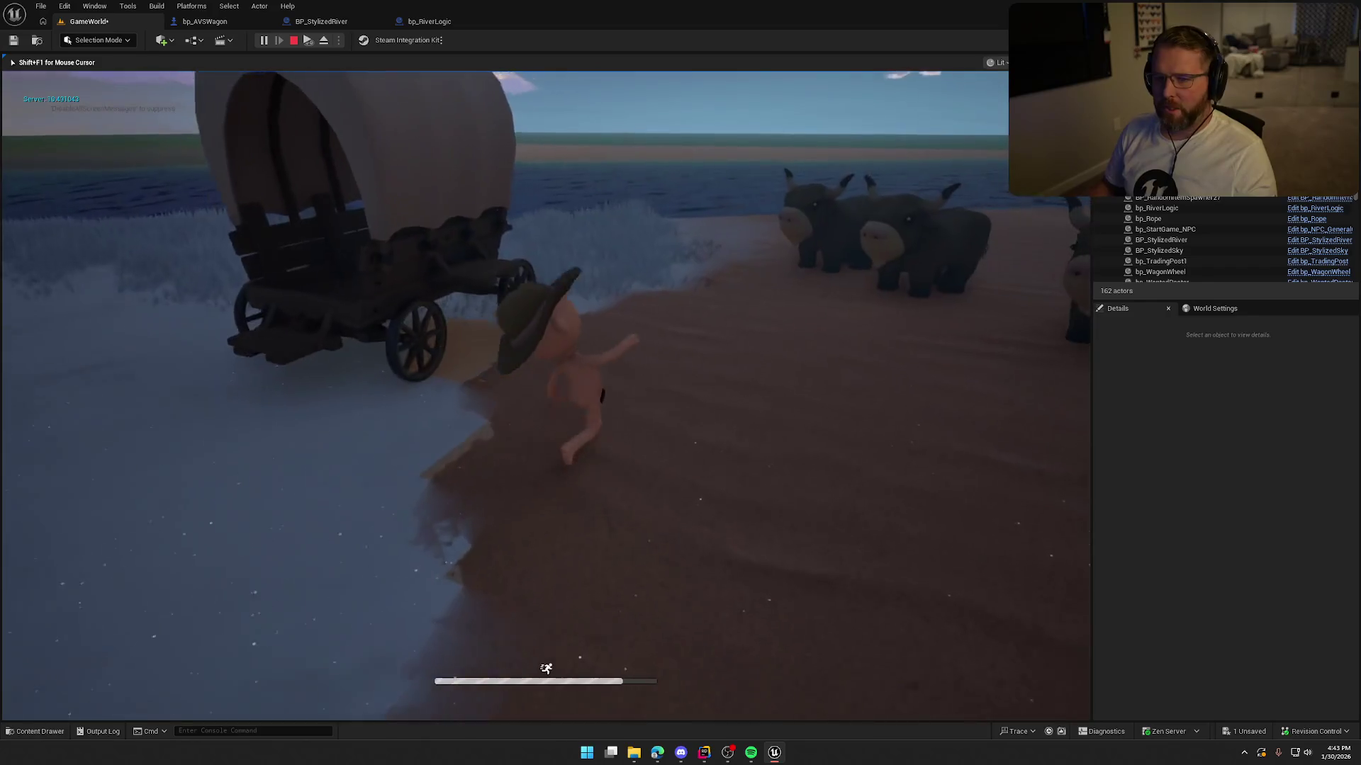
pyautogui.press('Escape')
pyautogui.click(263, 41)
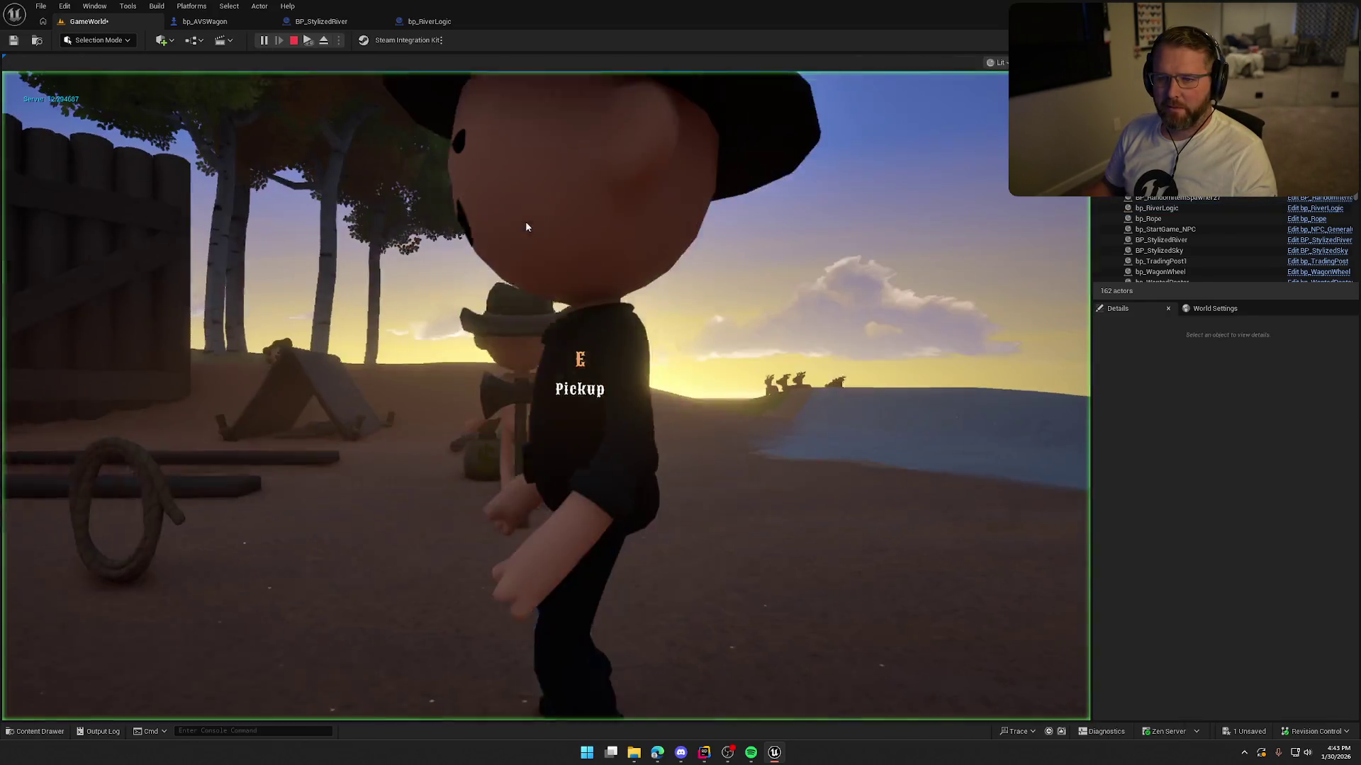
pyautogui.press('Escape')
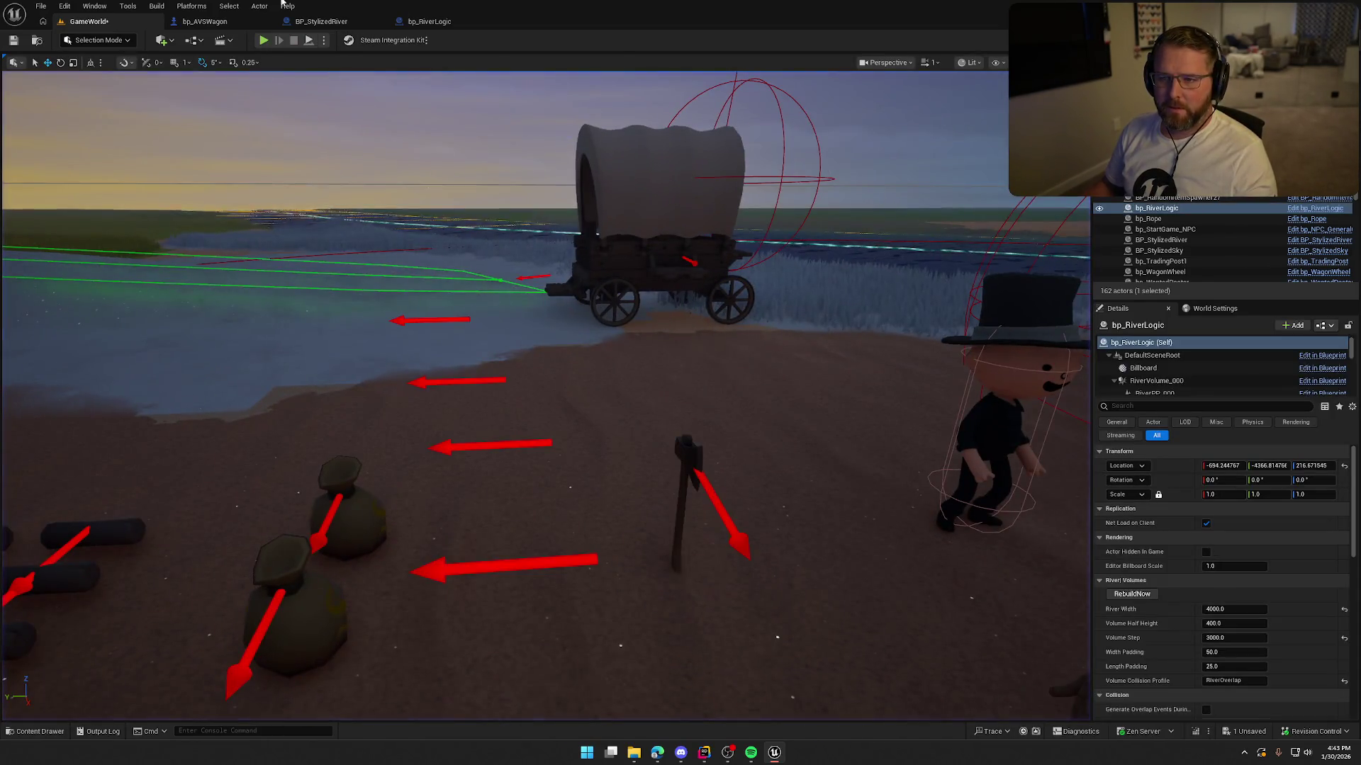
pyautogui.click(263, 41)
pyautogui.press('Escape')
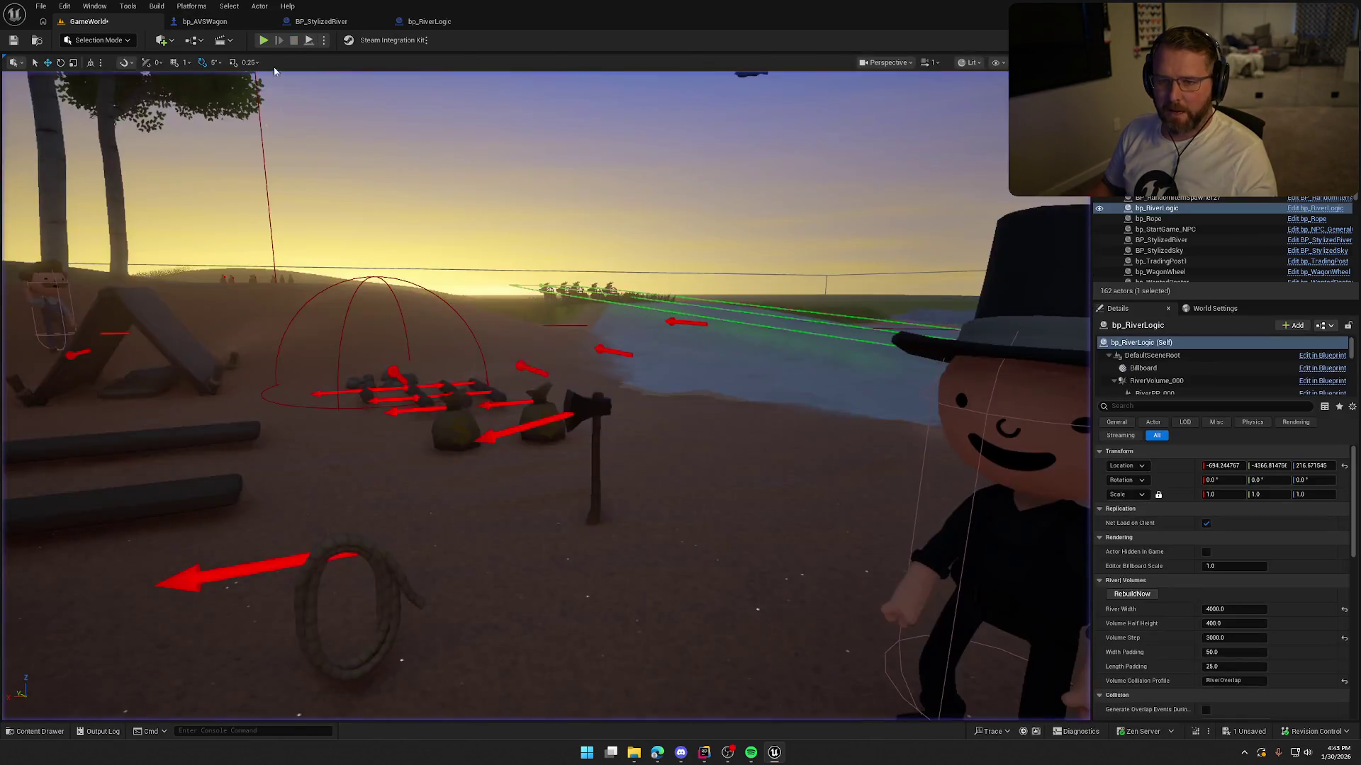
# Step: Mount the wagon and drive it across the grass into the river, then end play
pyautogui.click(263, 40)
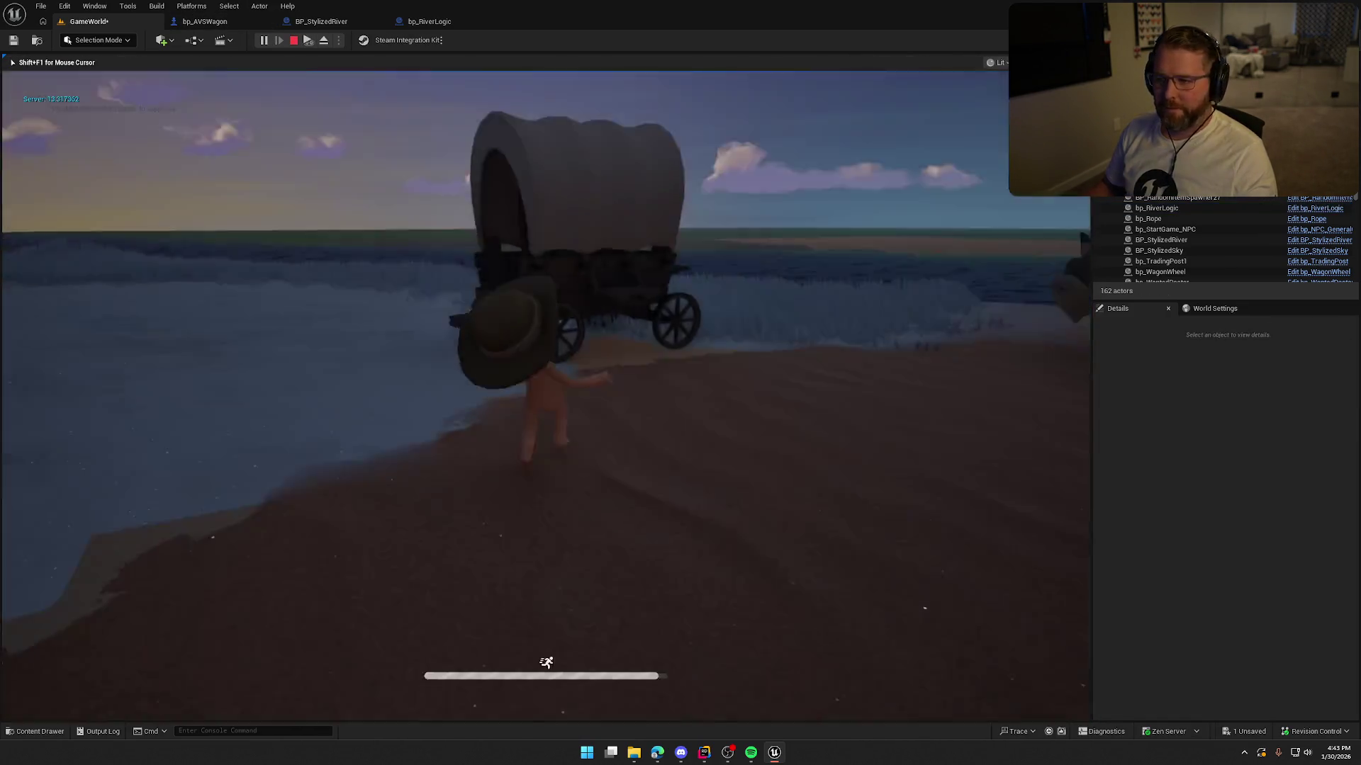
pyautogui.press('e')
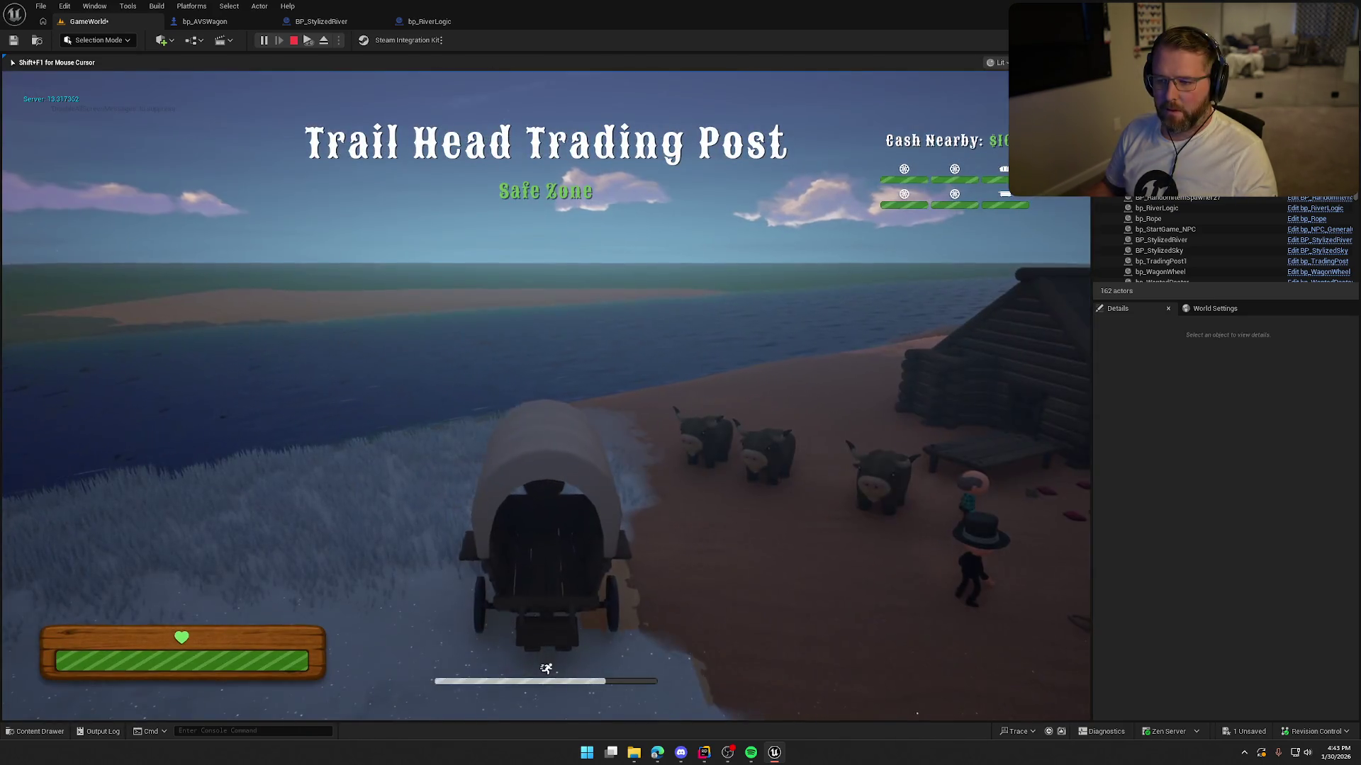
pyautogui.press('w')
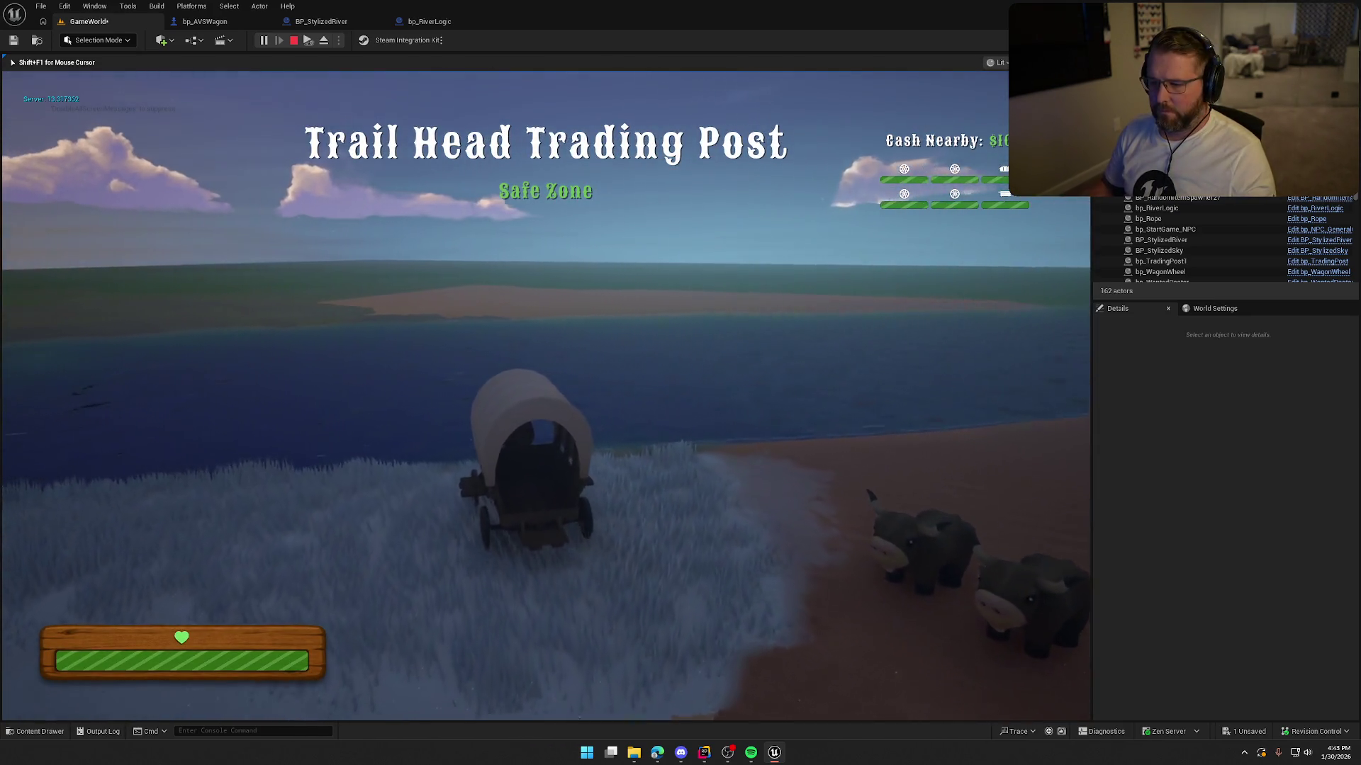
pyautogui.press('w')
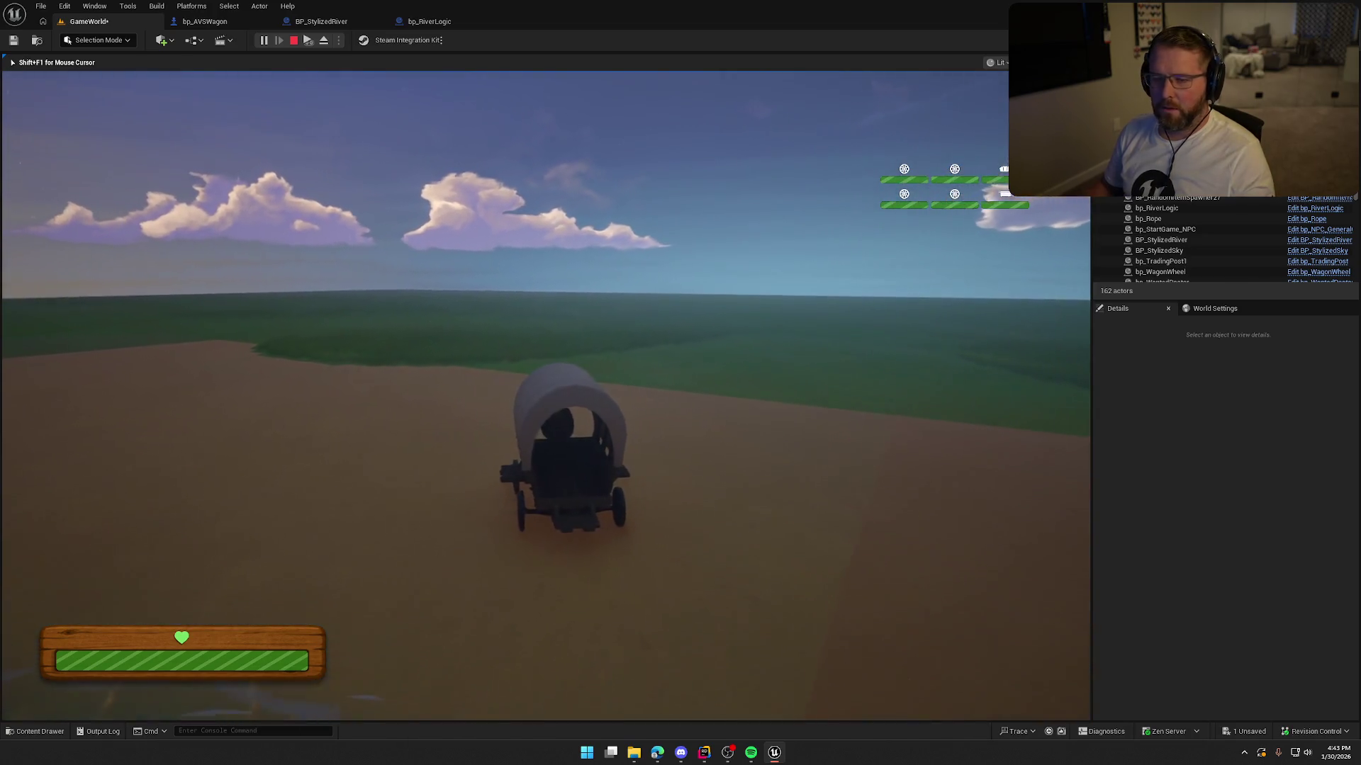
pyautogui.press('Escape')
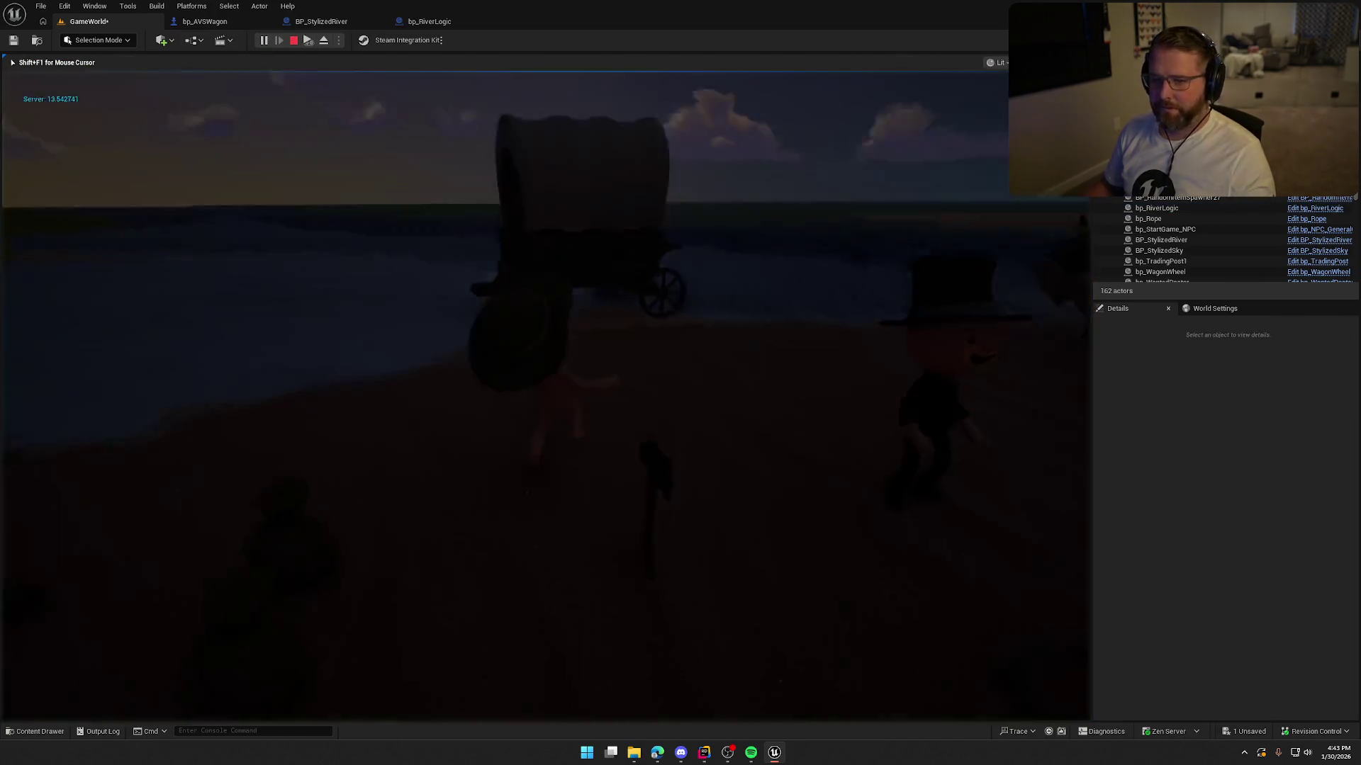
pyautogui.press('Escape')
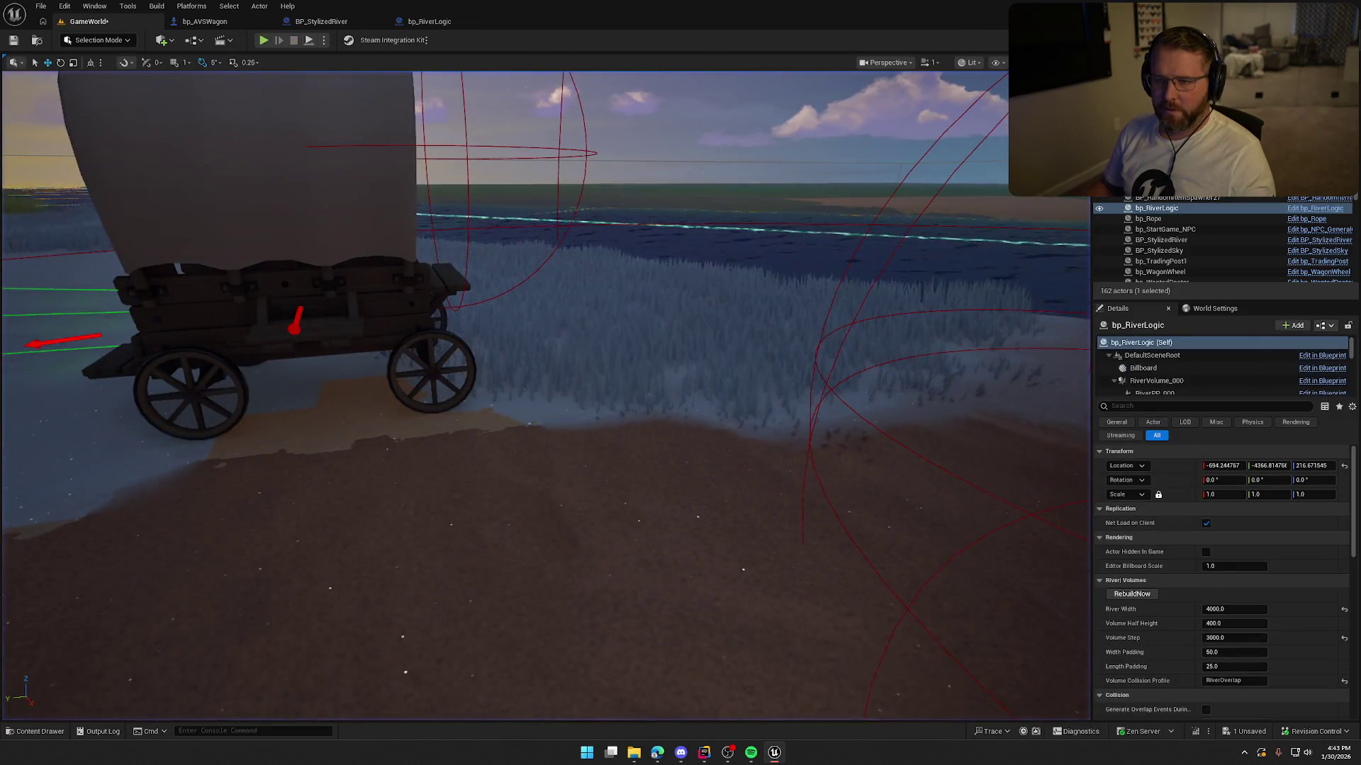
pyautogui.click(263, 40)
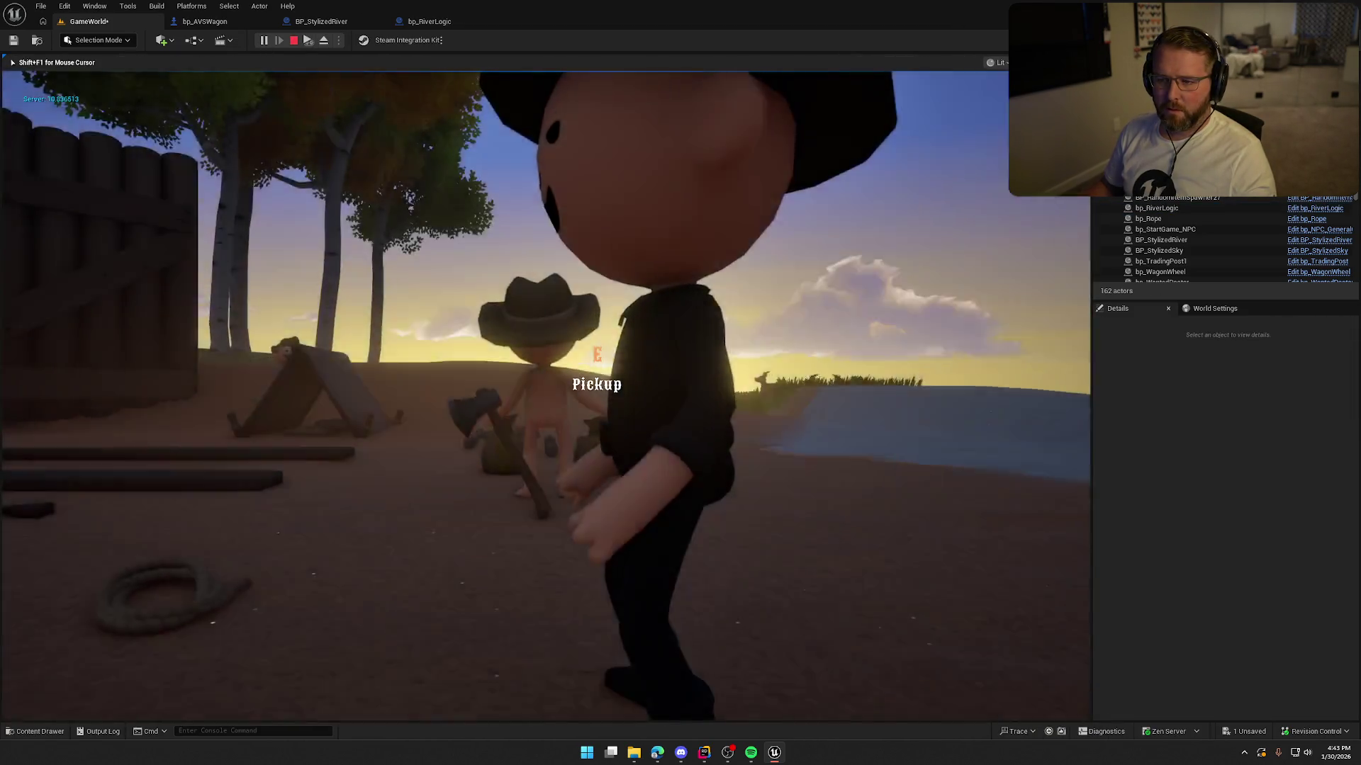
pyautogui.press('Escape')
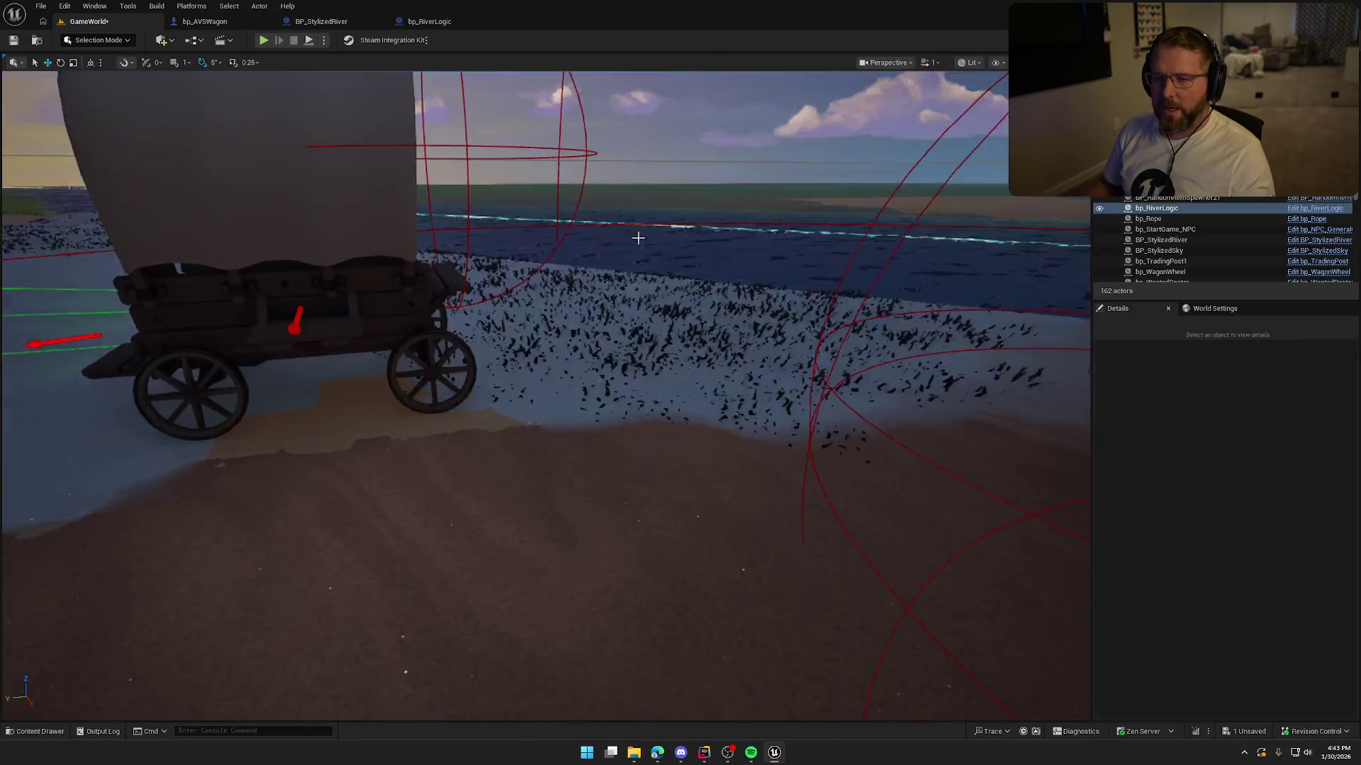
pyautogui.scroll(-10, 1259, 635)
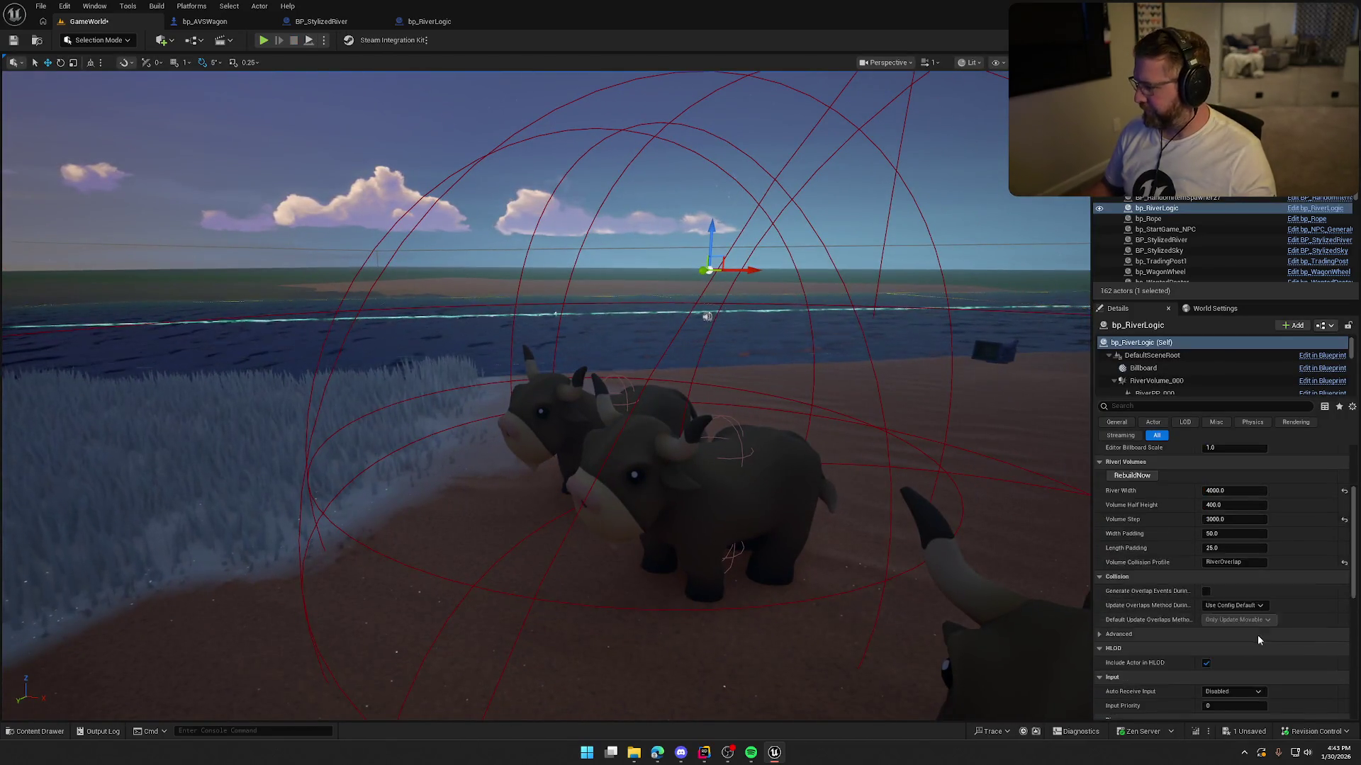
pyautogui.scroll(-1, 1264, 633)
pyautogui.click(1226, 520)
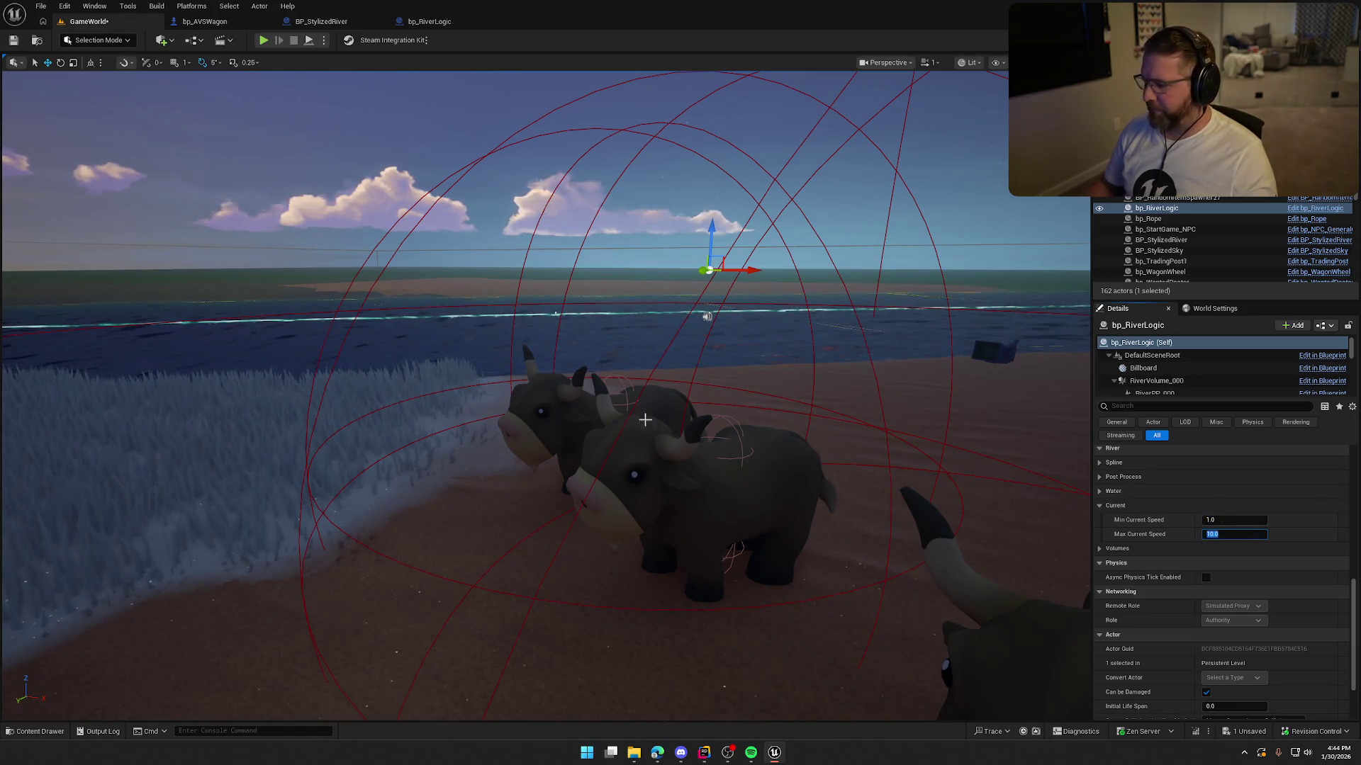
pyautogui.click(264, 40)
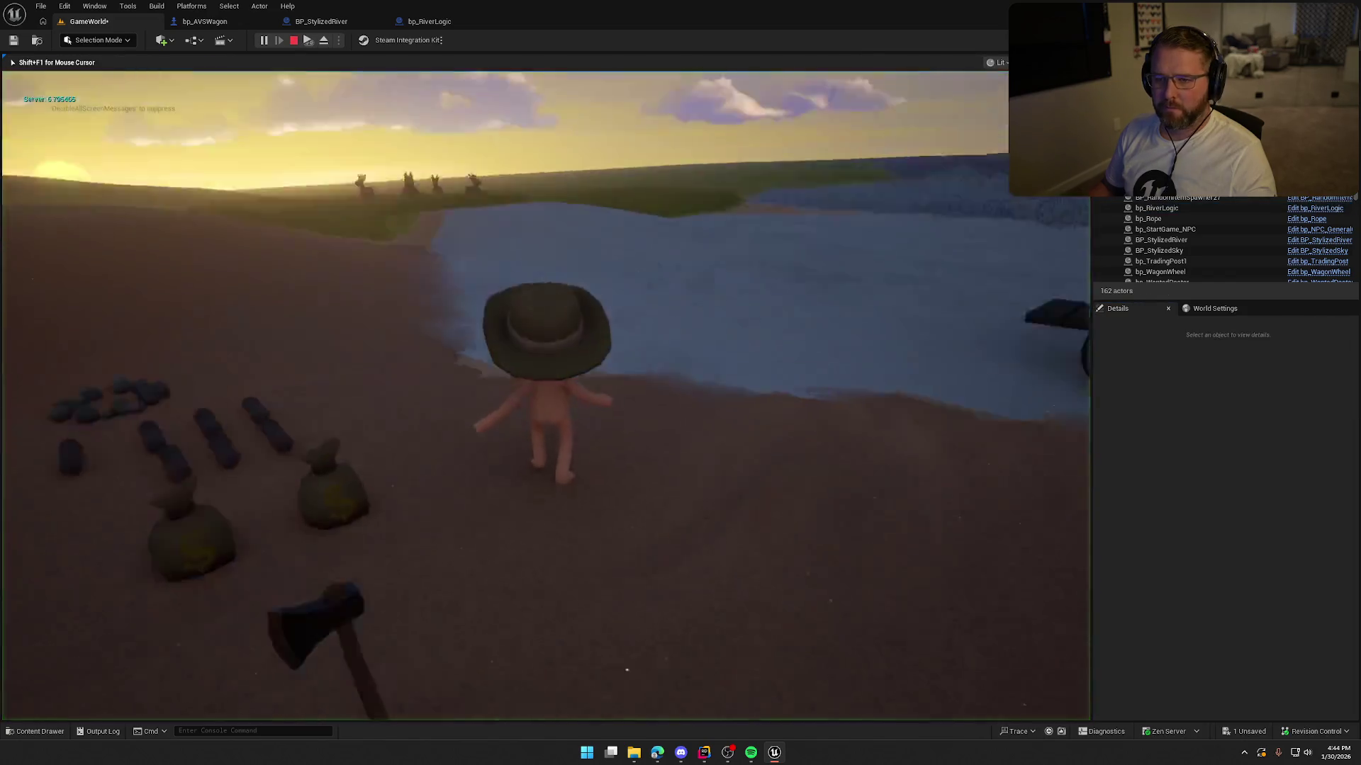
pyautogui.press('e')
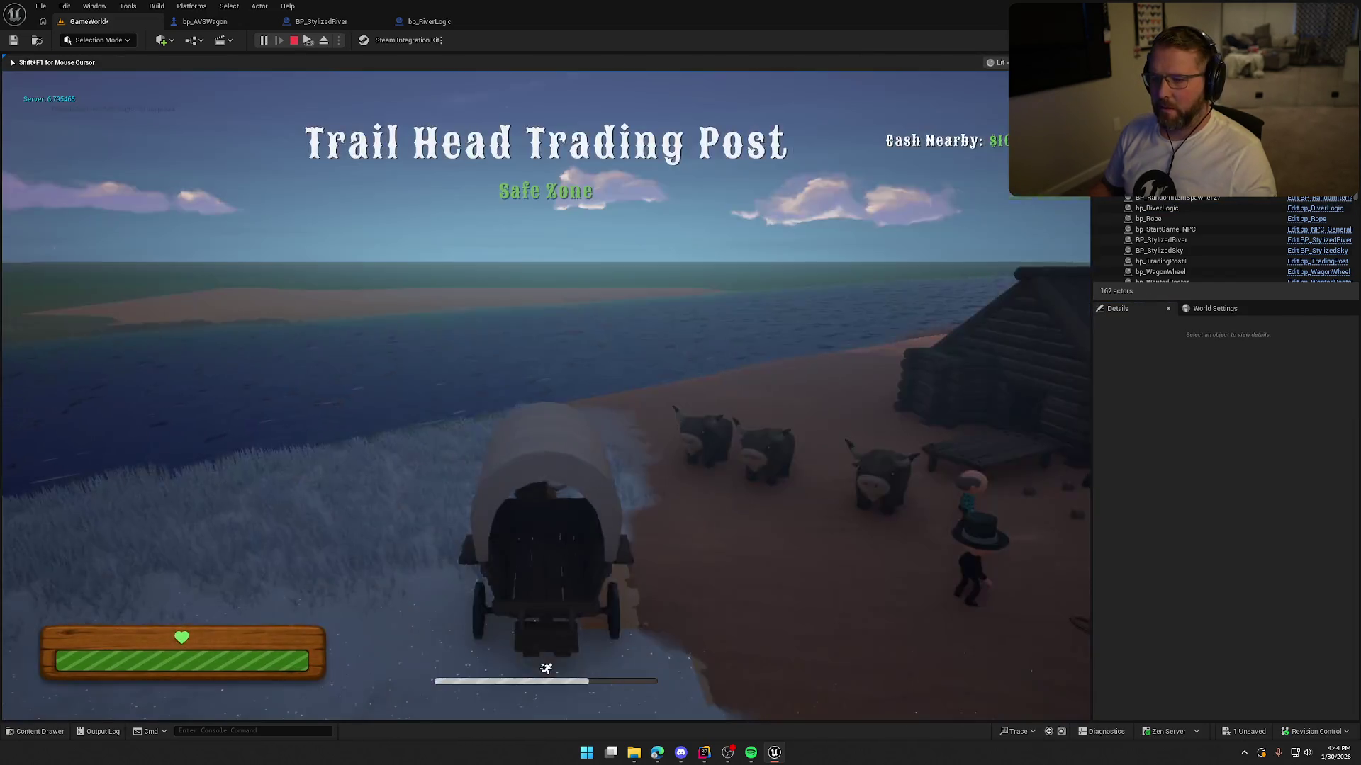
pyautogui.press('w')
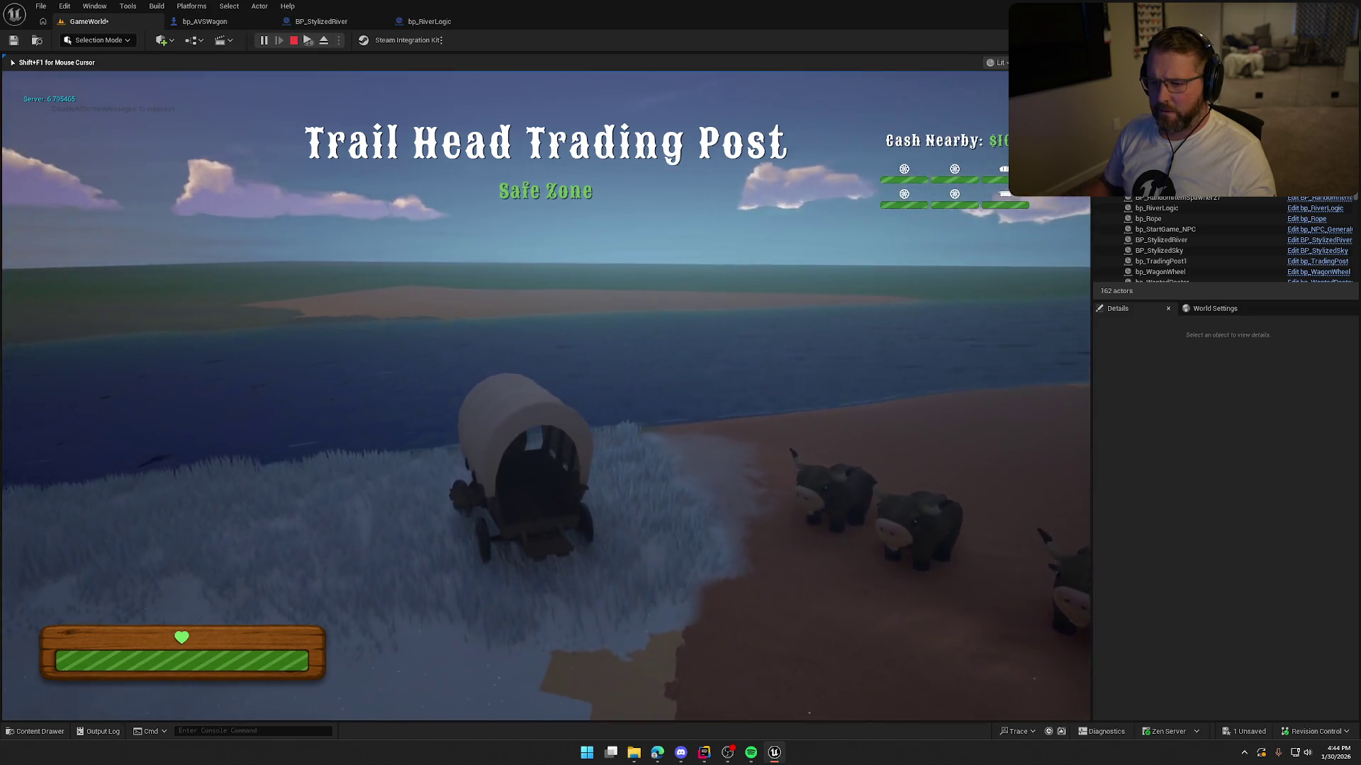
pyautogui.press('d')
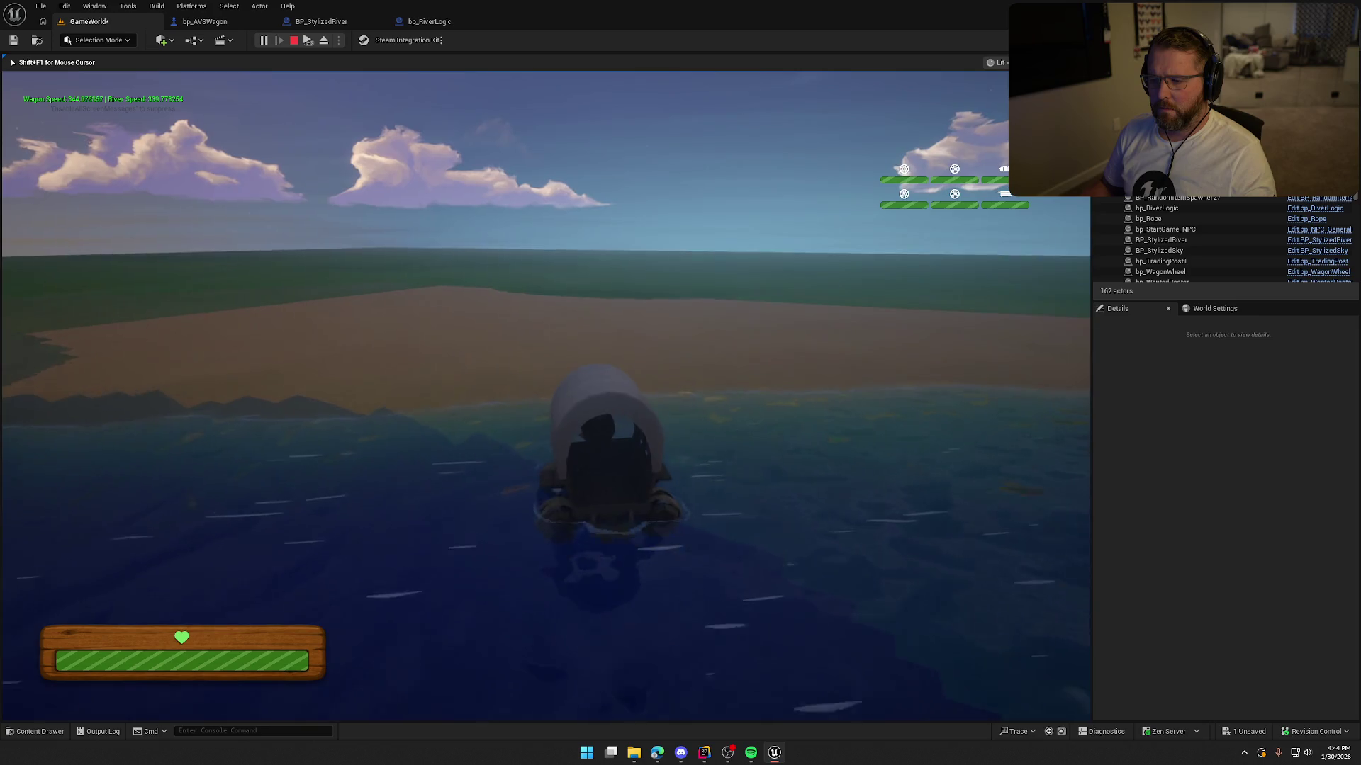
pyautogui.press('Escape')
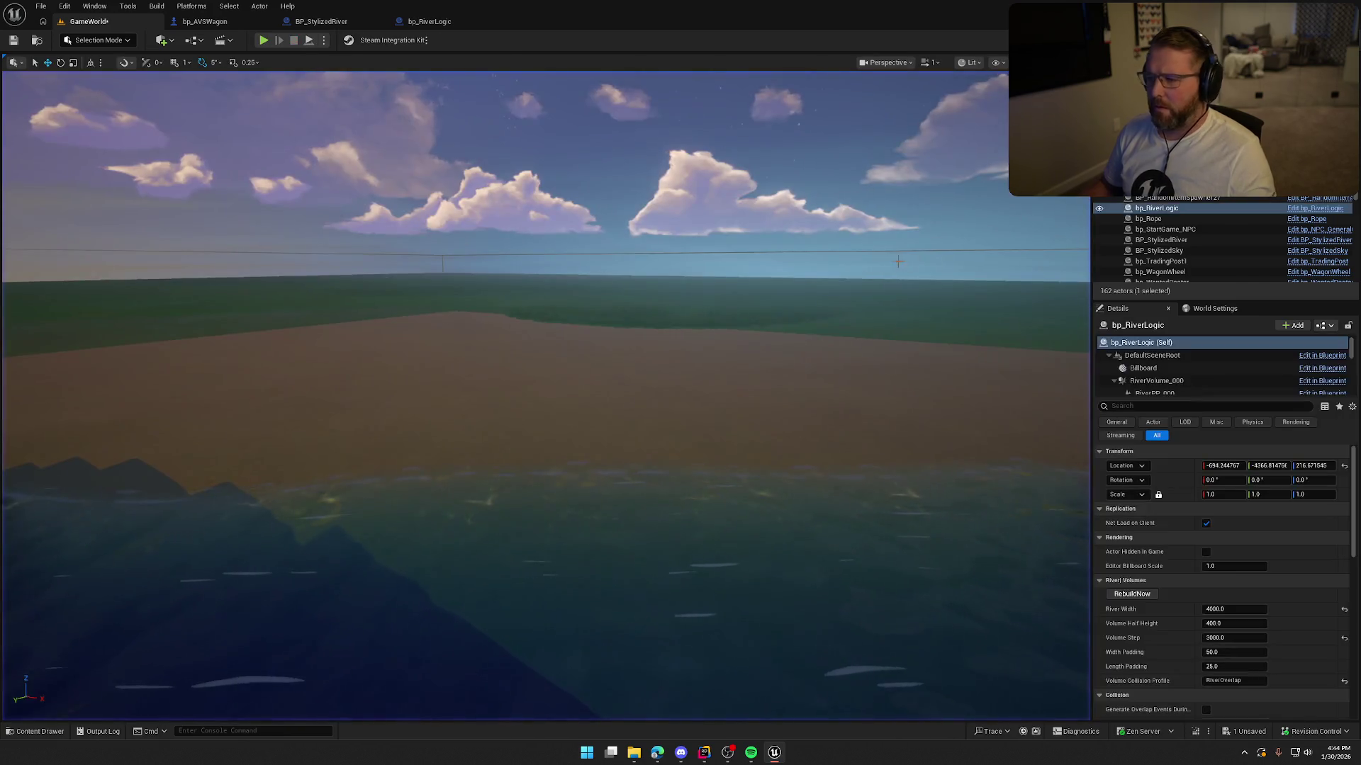
pyautogui.click(706, 752)
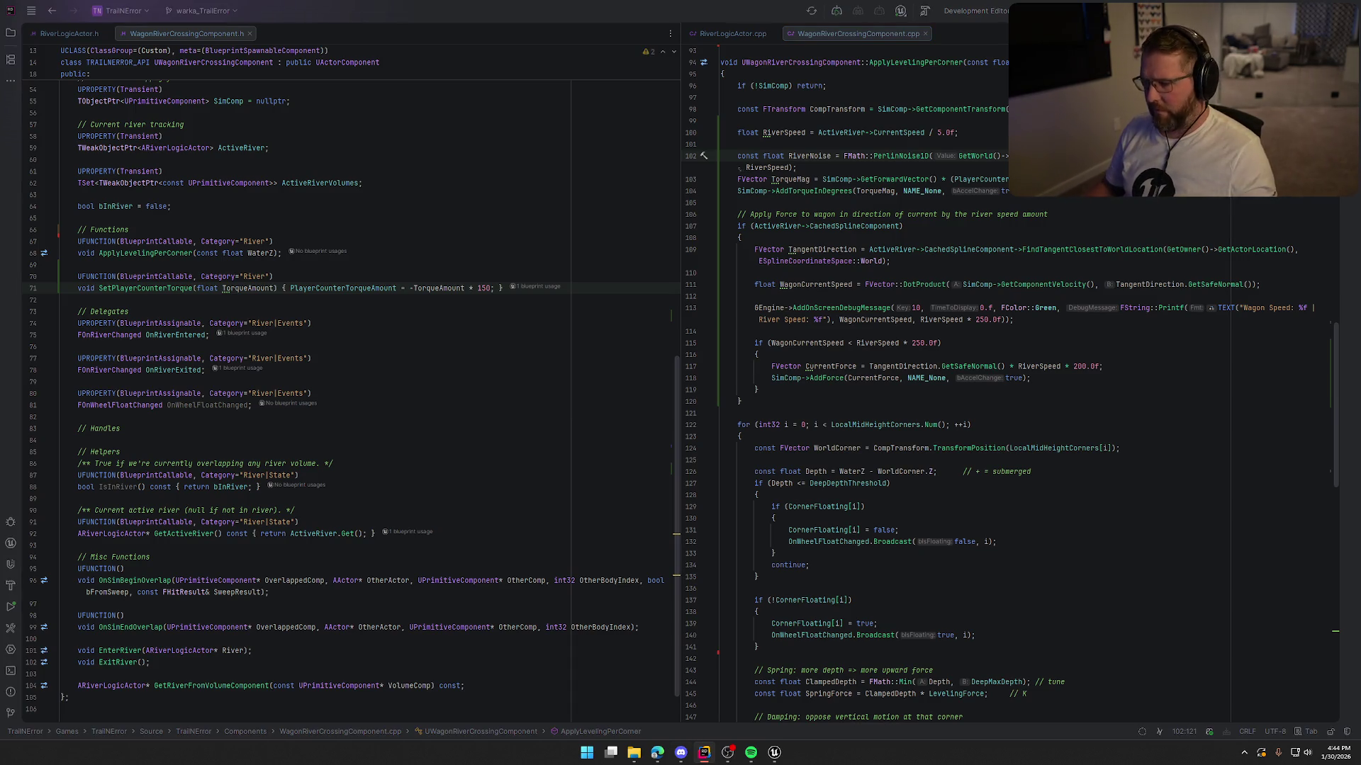
pyautogui.click(779, 756)
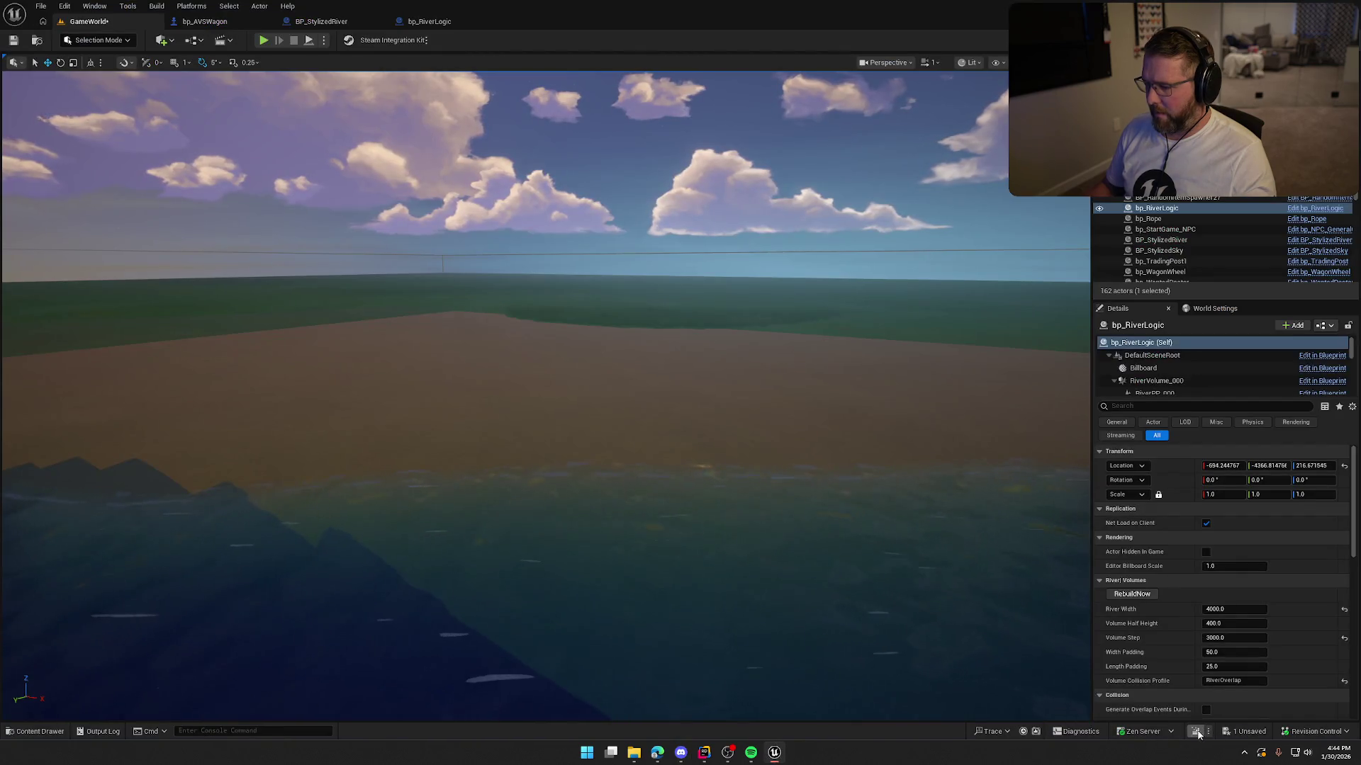
# Step: Live-compile the river-crossing code, then play-test driving the wagon into the river
pyautogui.click(1196, 732)
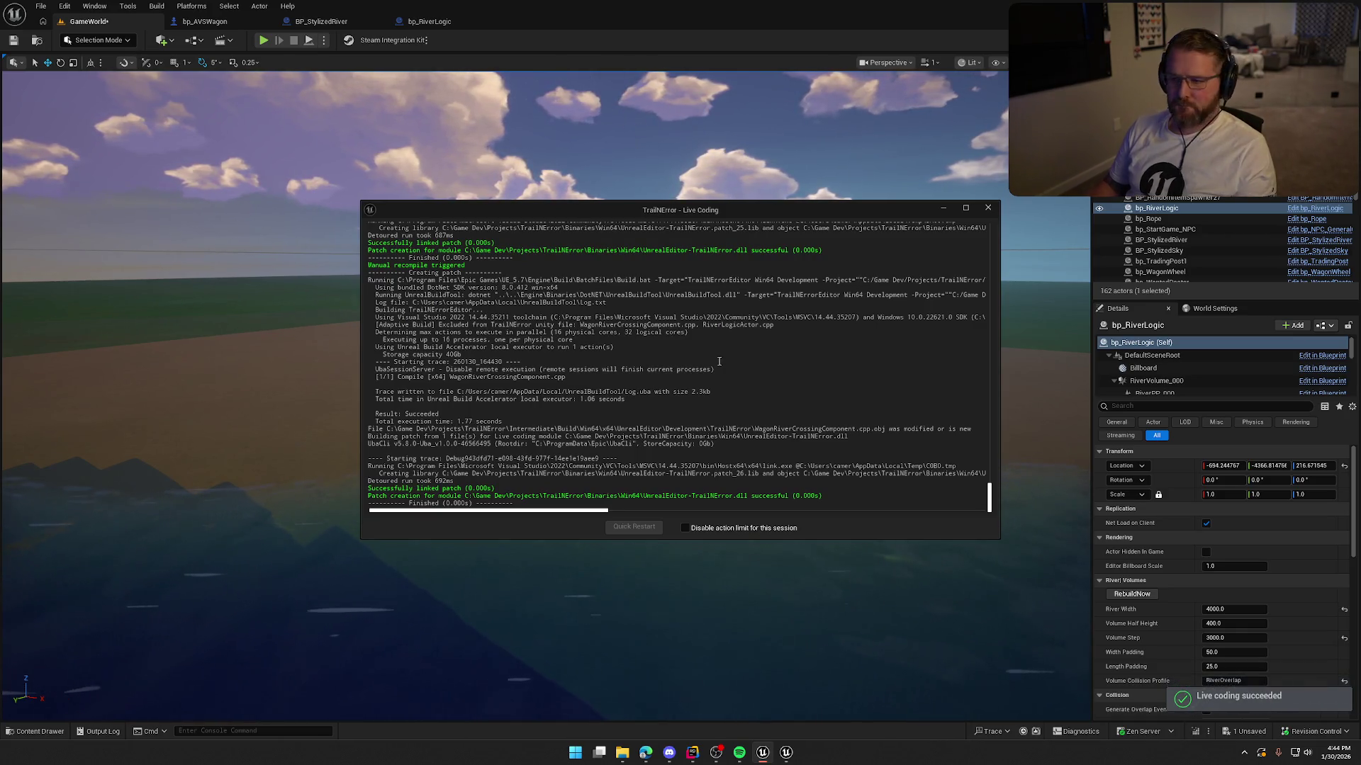
pyautogui.click(988, 209)
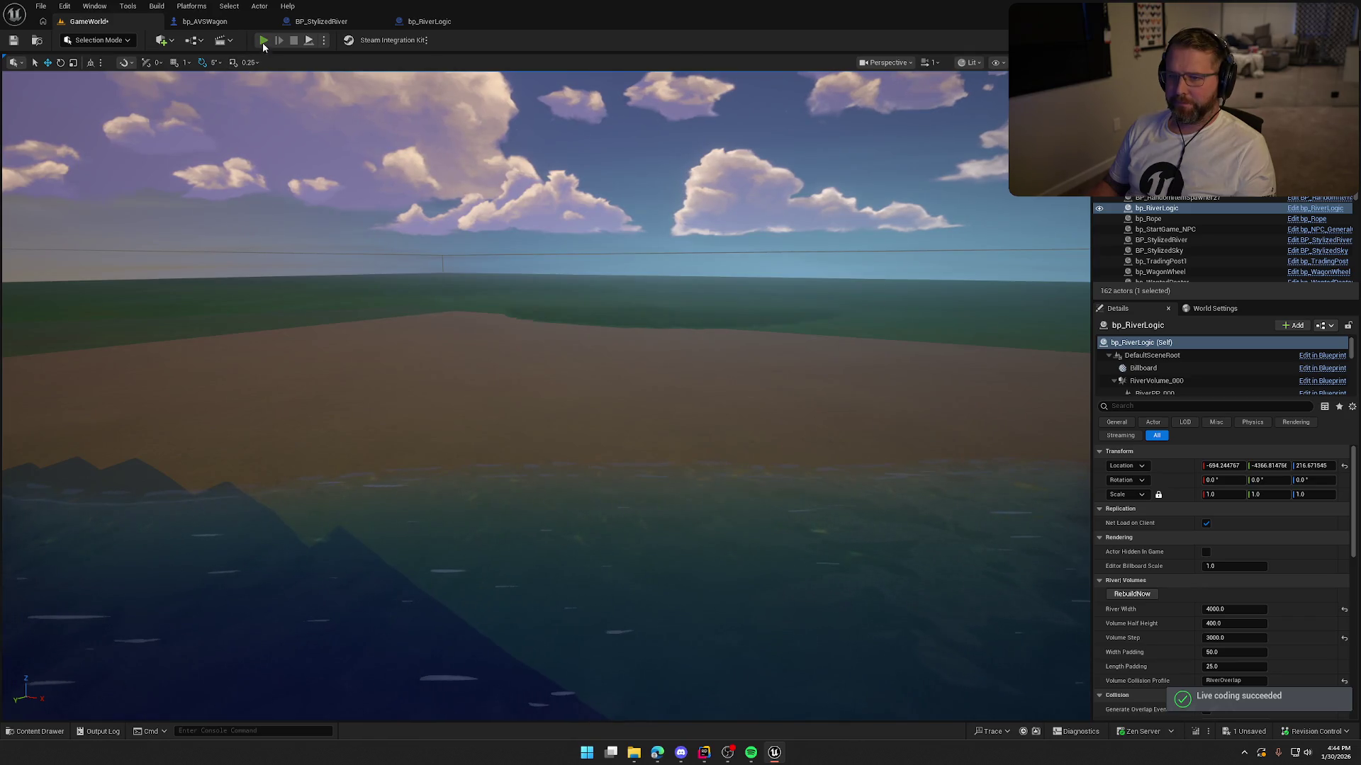
pyautogui.click(263, 41)
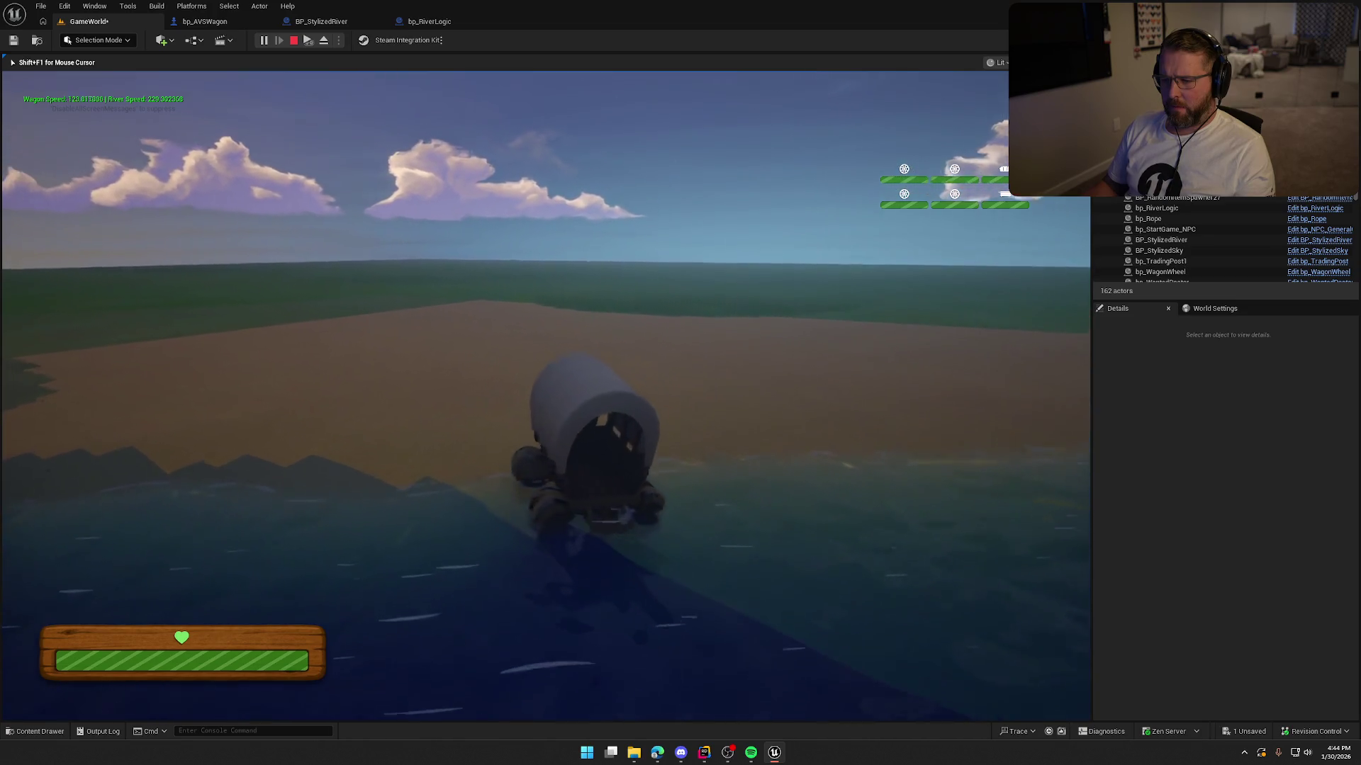
pyautogui.press('Escape')
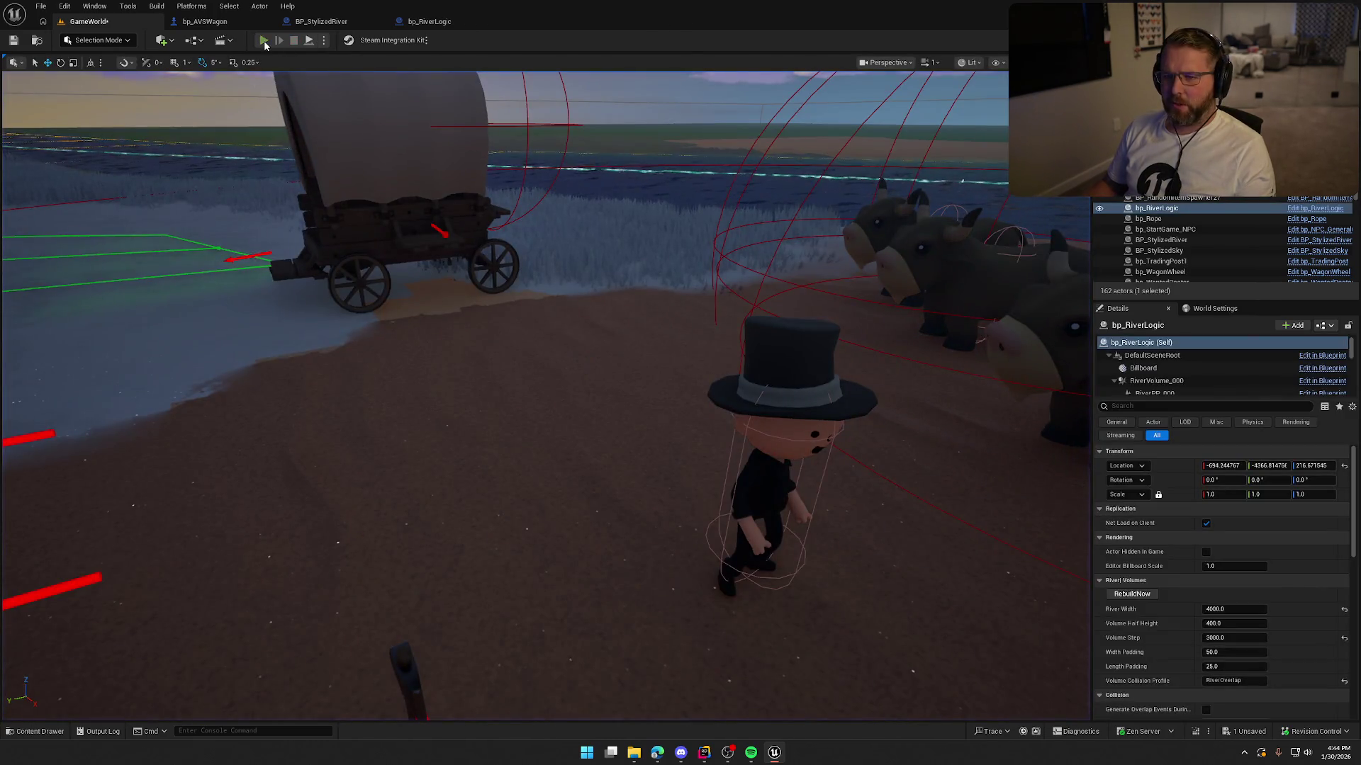
pyautogui.click(263, 41)
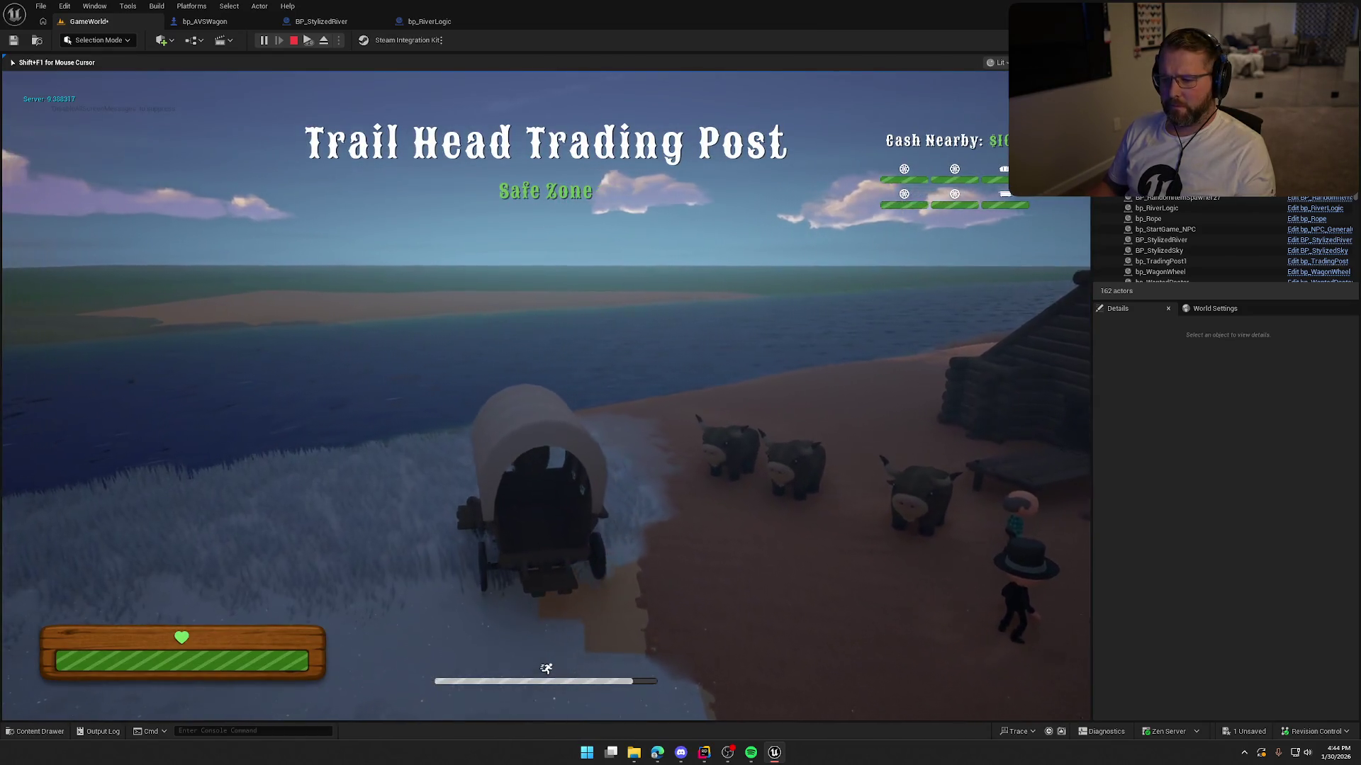
pyautogui.press('w')
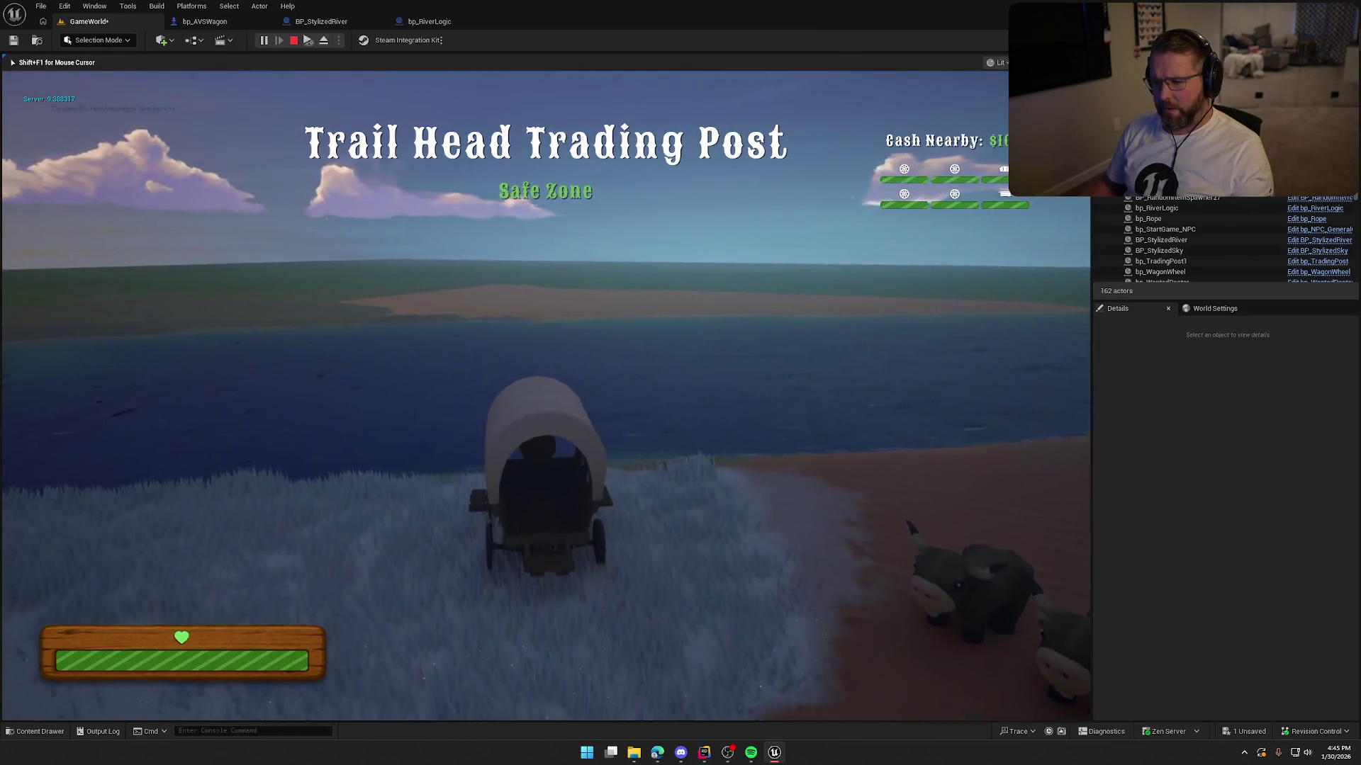
pyautogui.press('w')
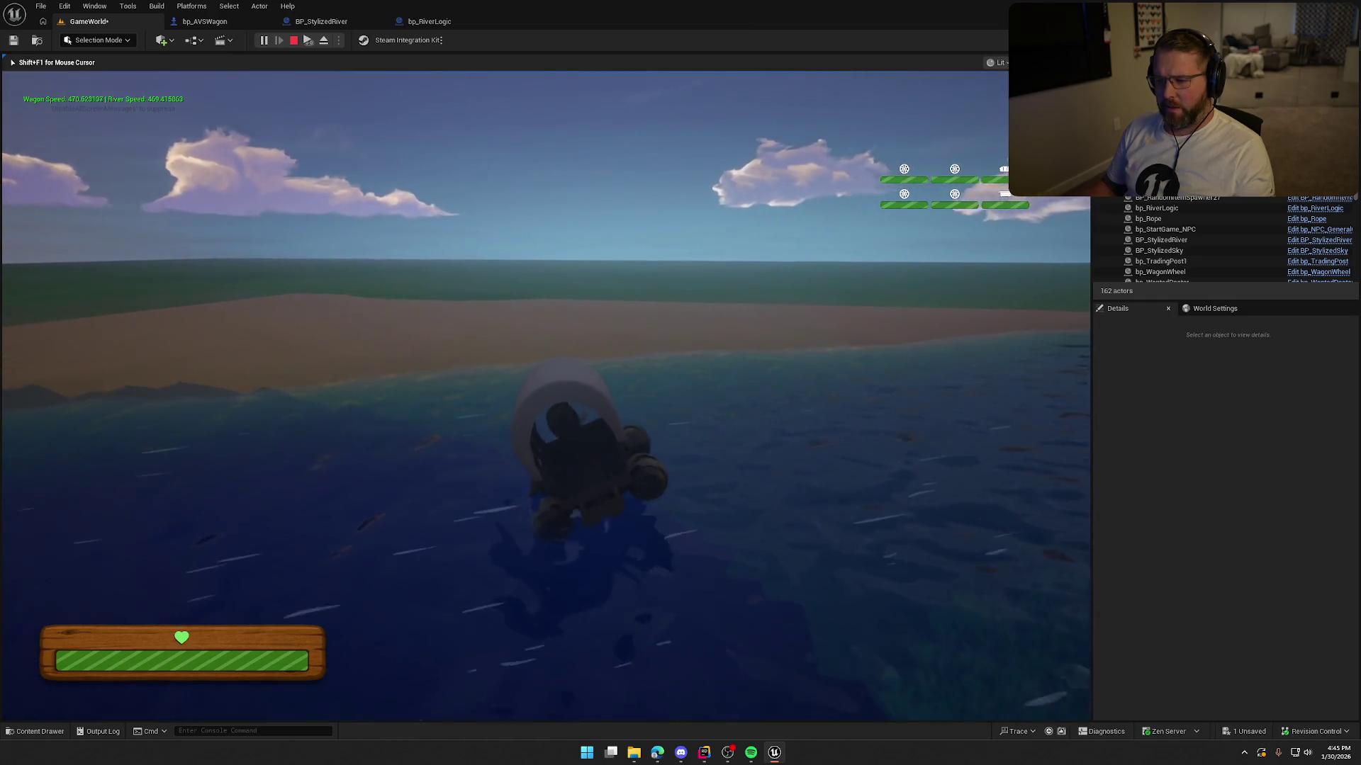
pyautogui.press('w')
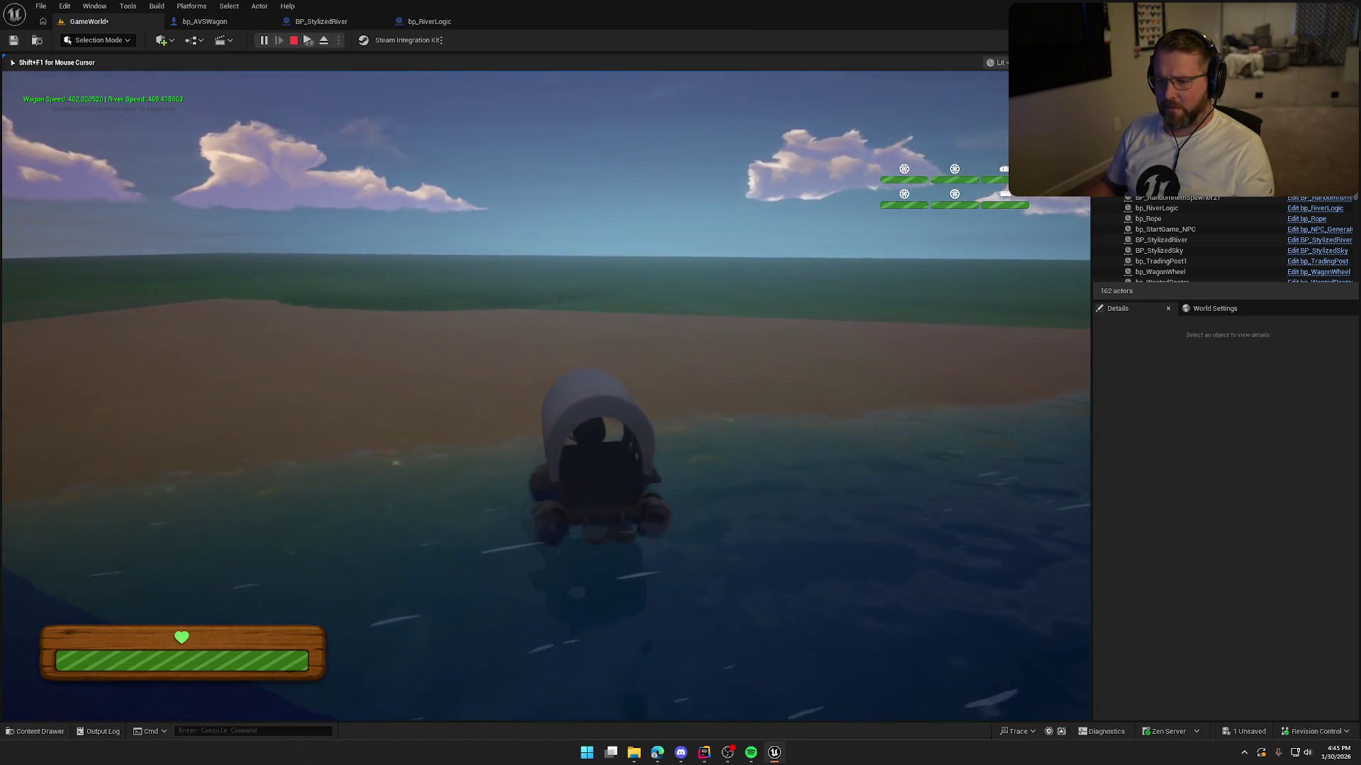
pyautogui.press('w')
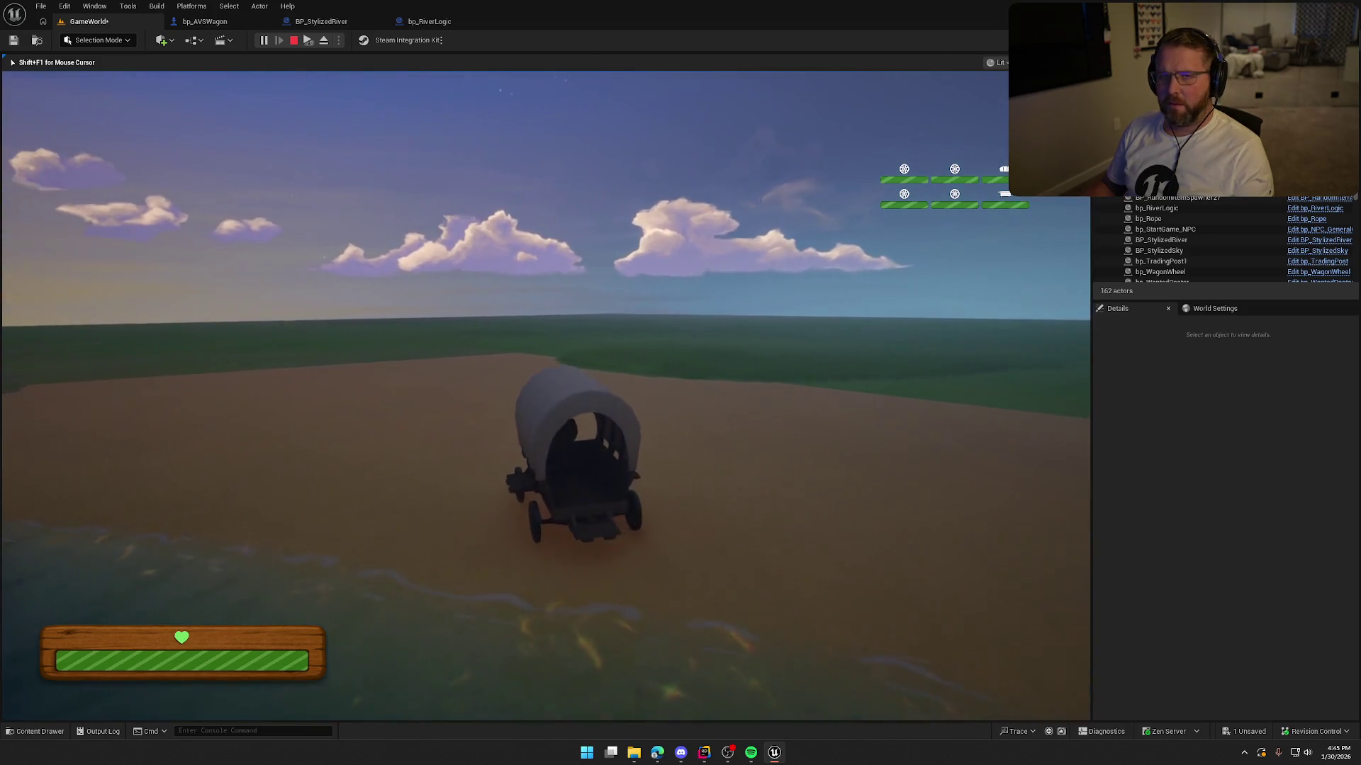
pyautogui.press('Escape')
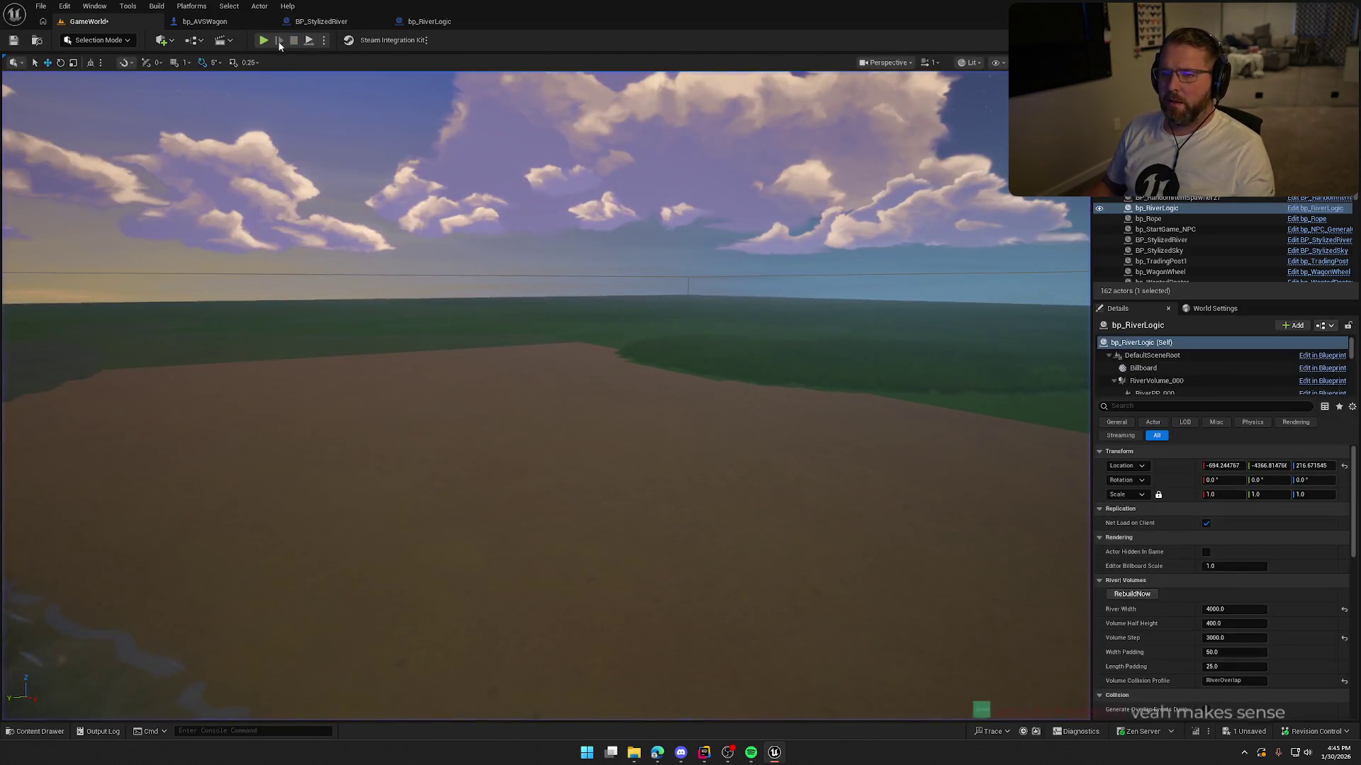
pyautogui.hotkey('alt', 'p')
pyautogui.press('w')
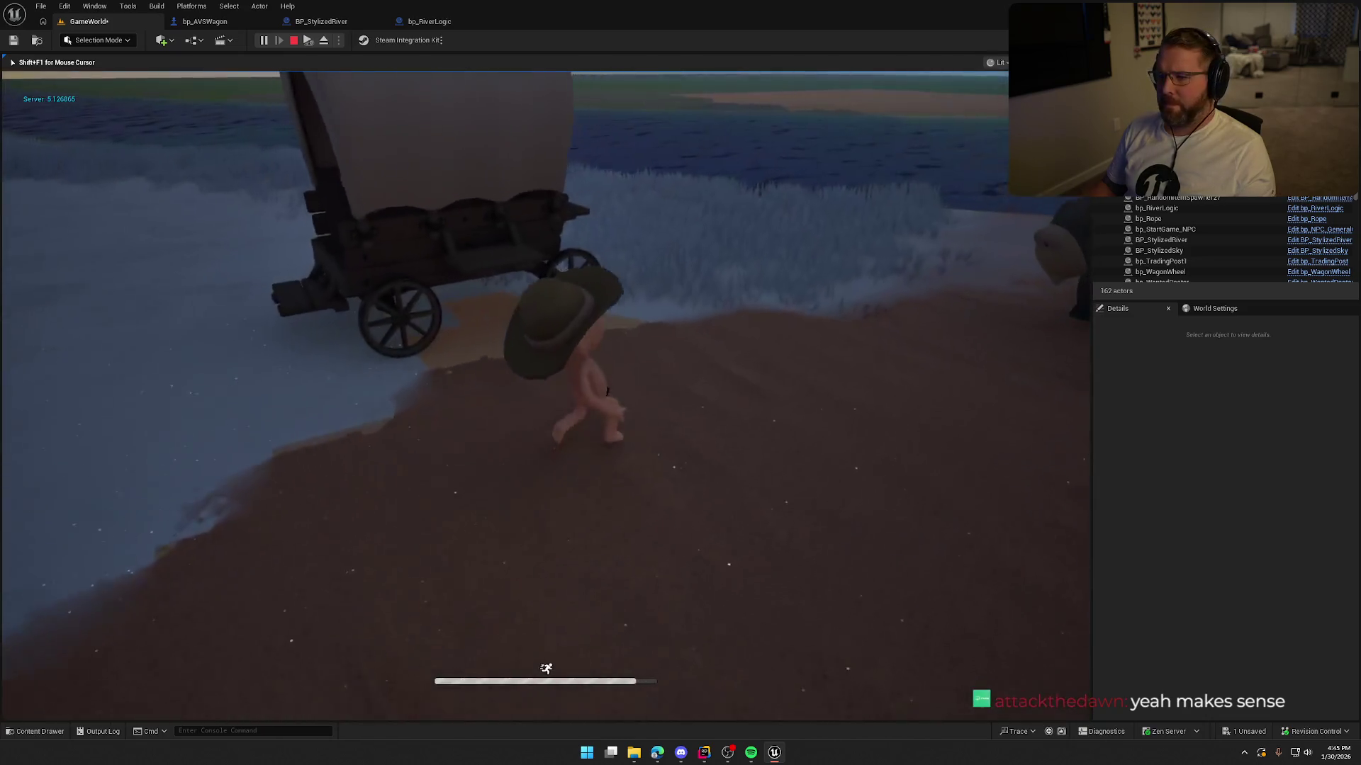
pyautogui.press('e')
pyautogui.press('w')
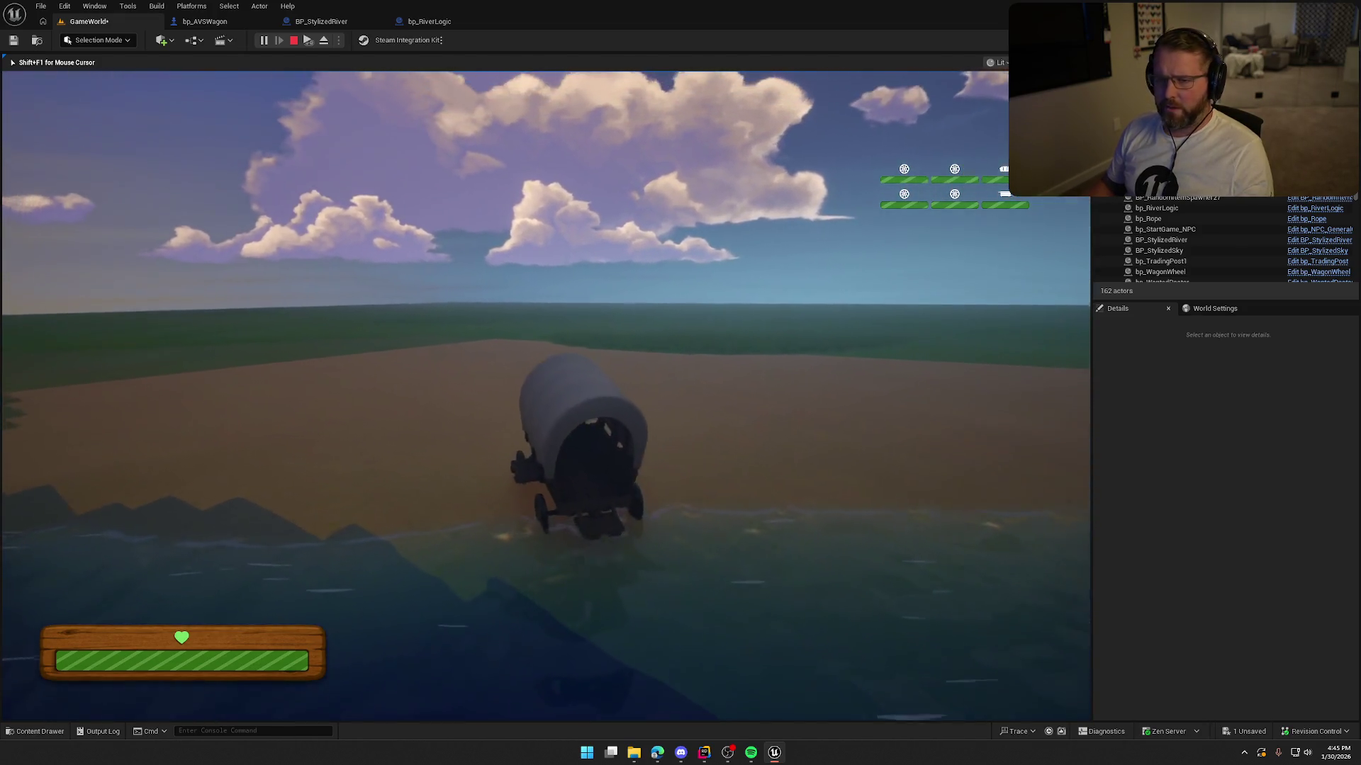
pyautogui.press('Escape')
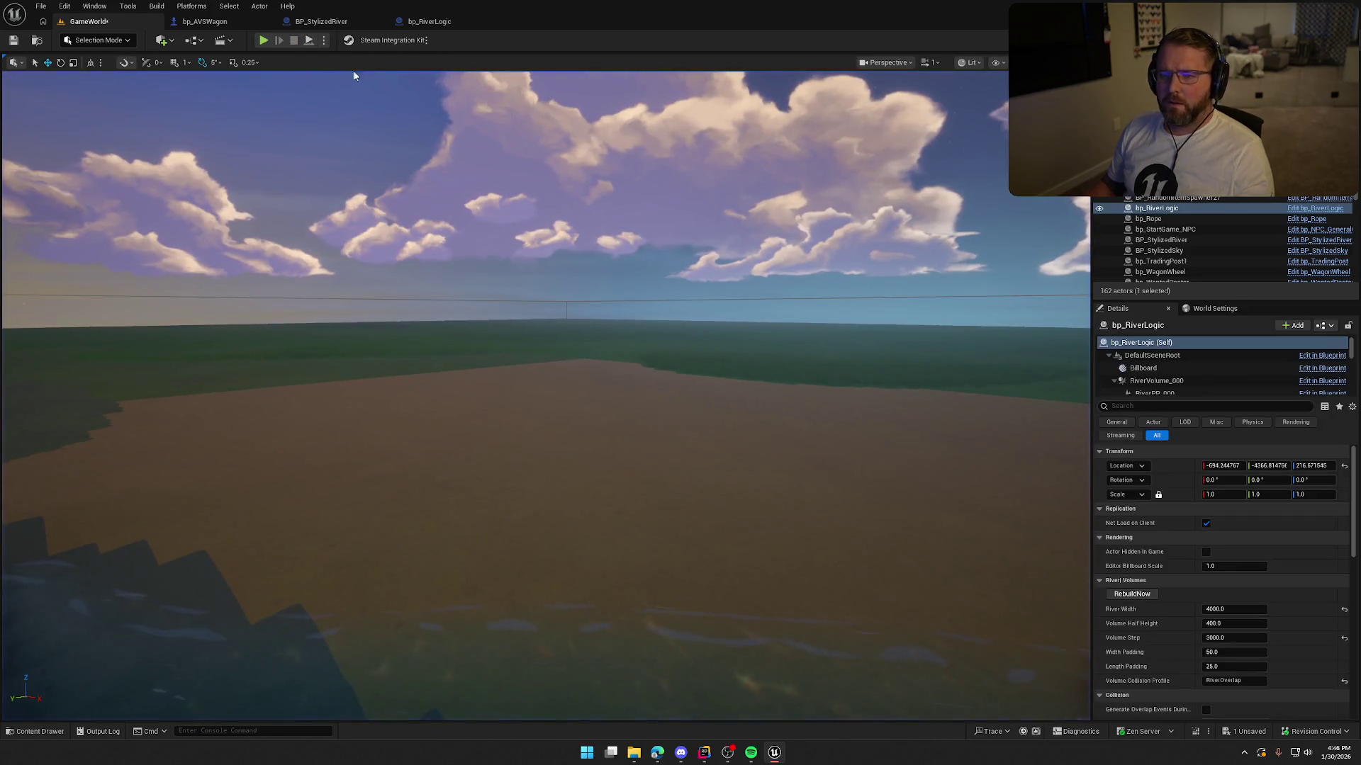
# Step: Set bp_RiverLogic's Min Current Speed to 12.0 and Max Current Speed to 15.0, then start play
pyautogui.scroll(-10, 1154, 616)
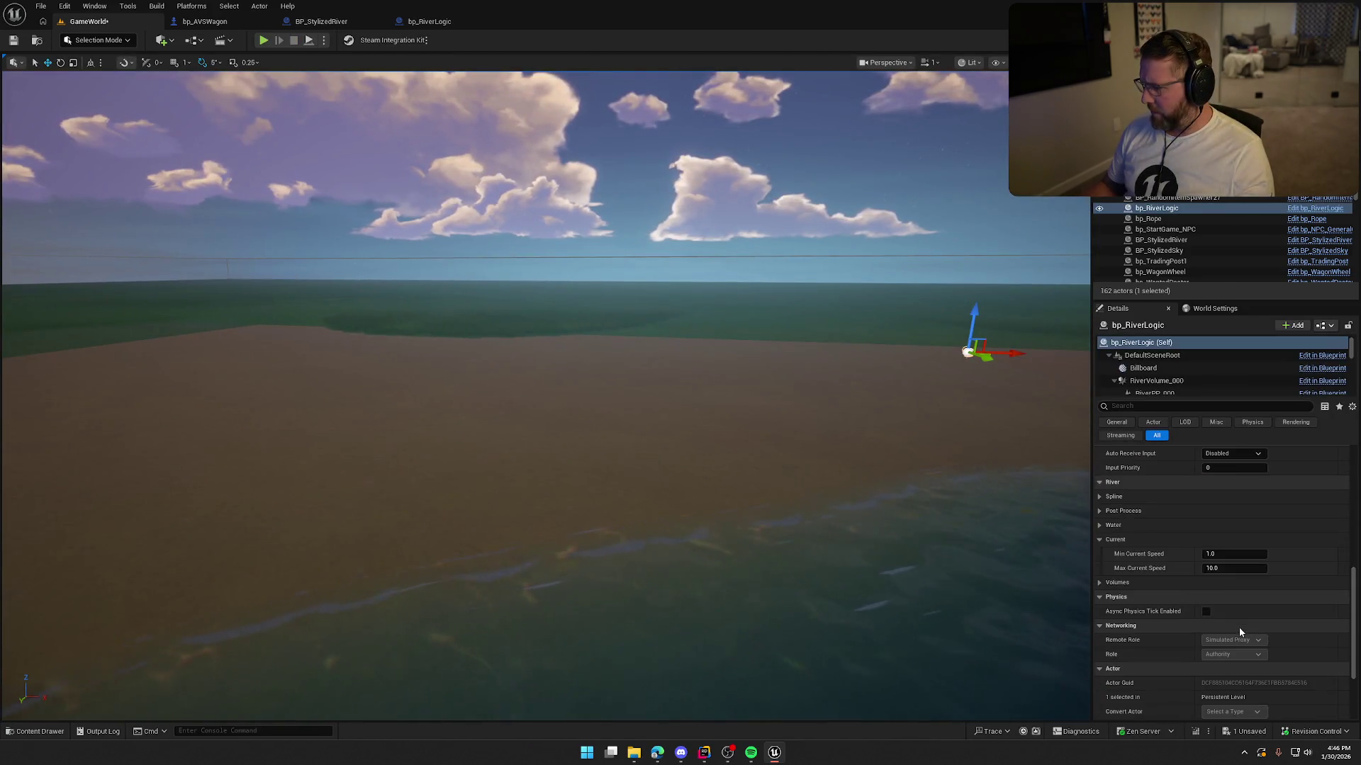
pyautogui.write('12')
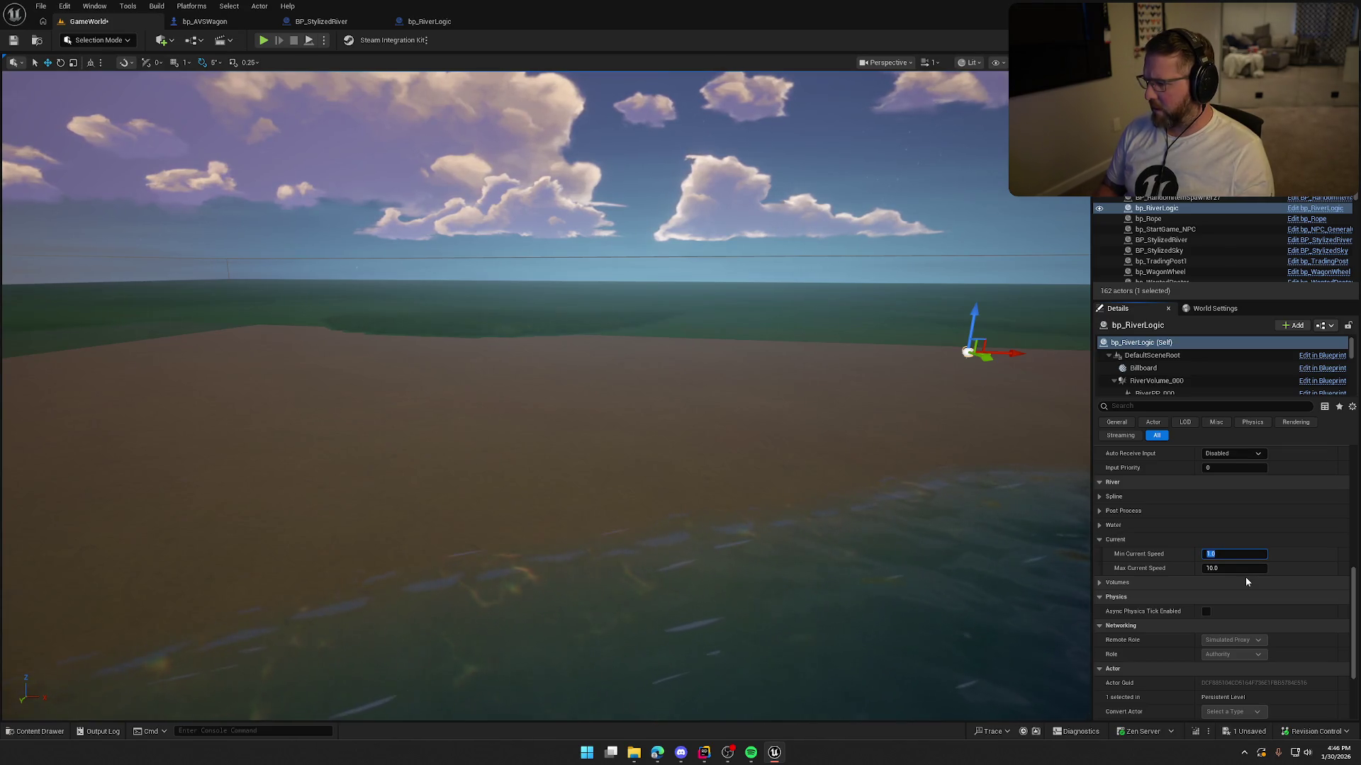
pyautogui.press('Tab')
pyautogui.write('15')
pyautogui.press('Return')
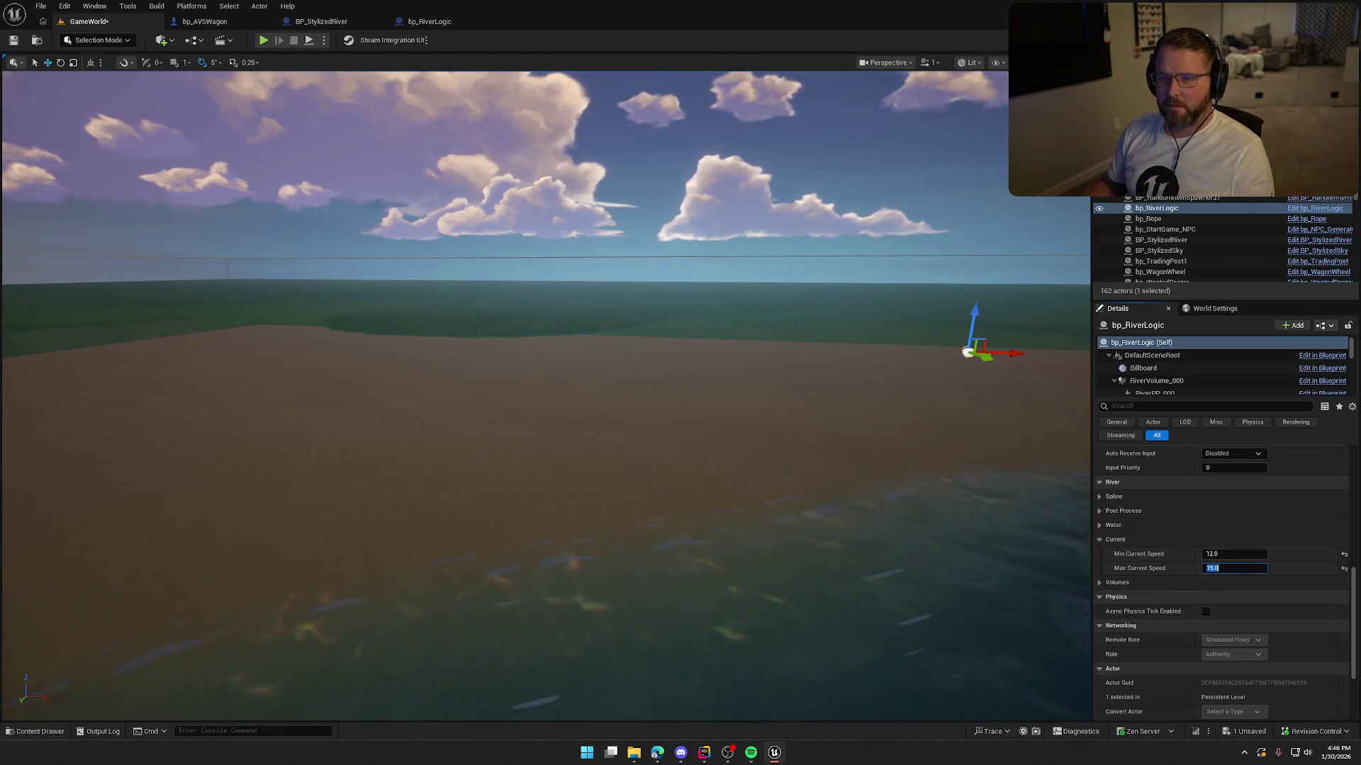
pyautogui.hotkey('alt', 'p')
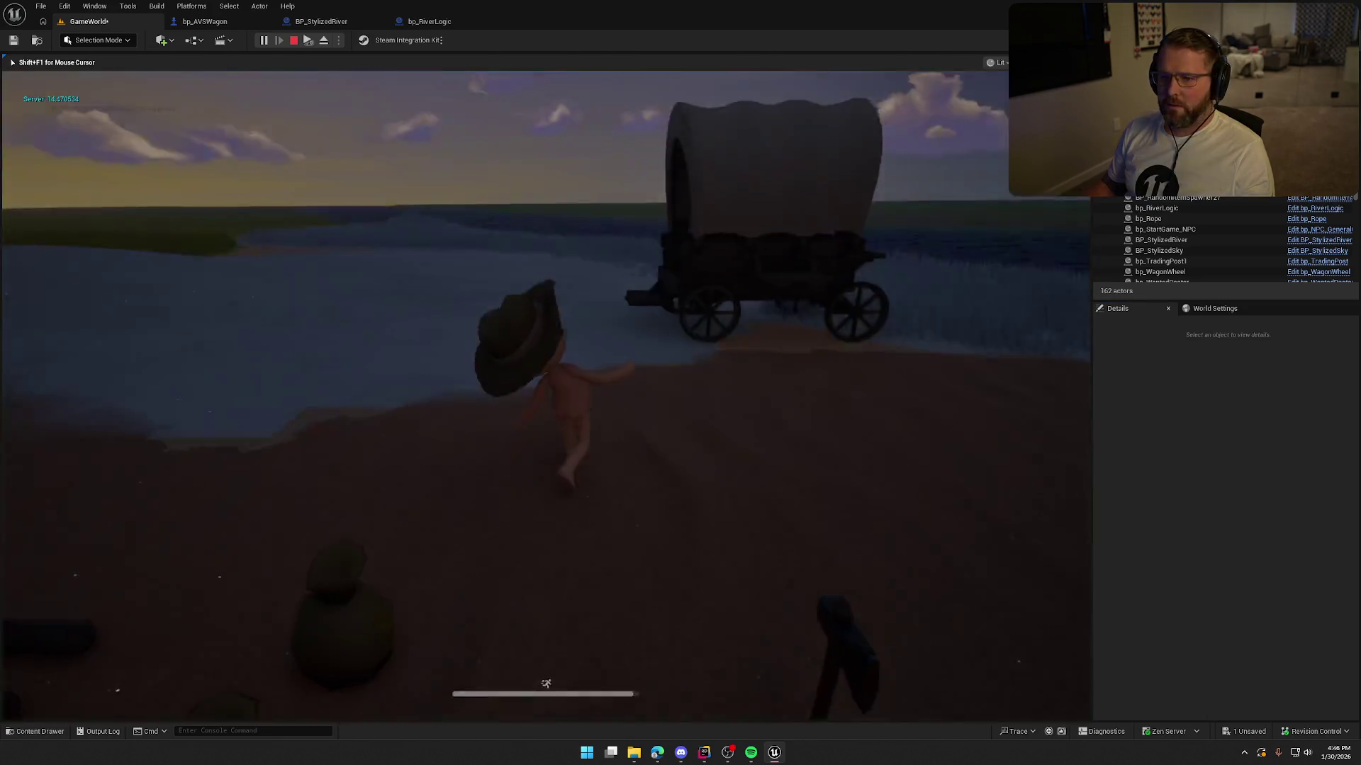
# Step: Board the wagon, then stop and restart Play In Editor twice for a fresh session
pyautogui.press('e')
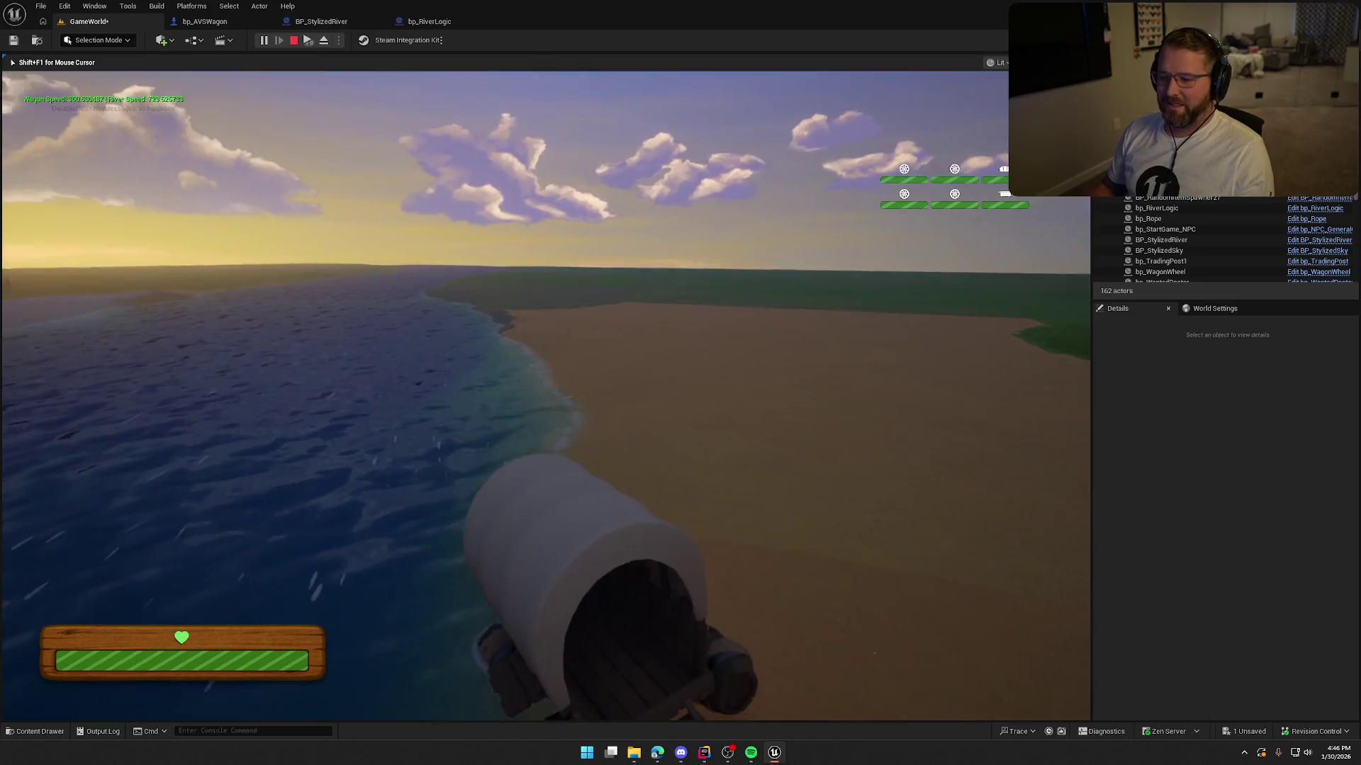
pyautogui.press('Escape')
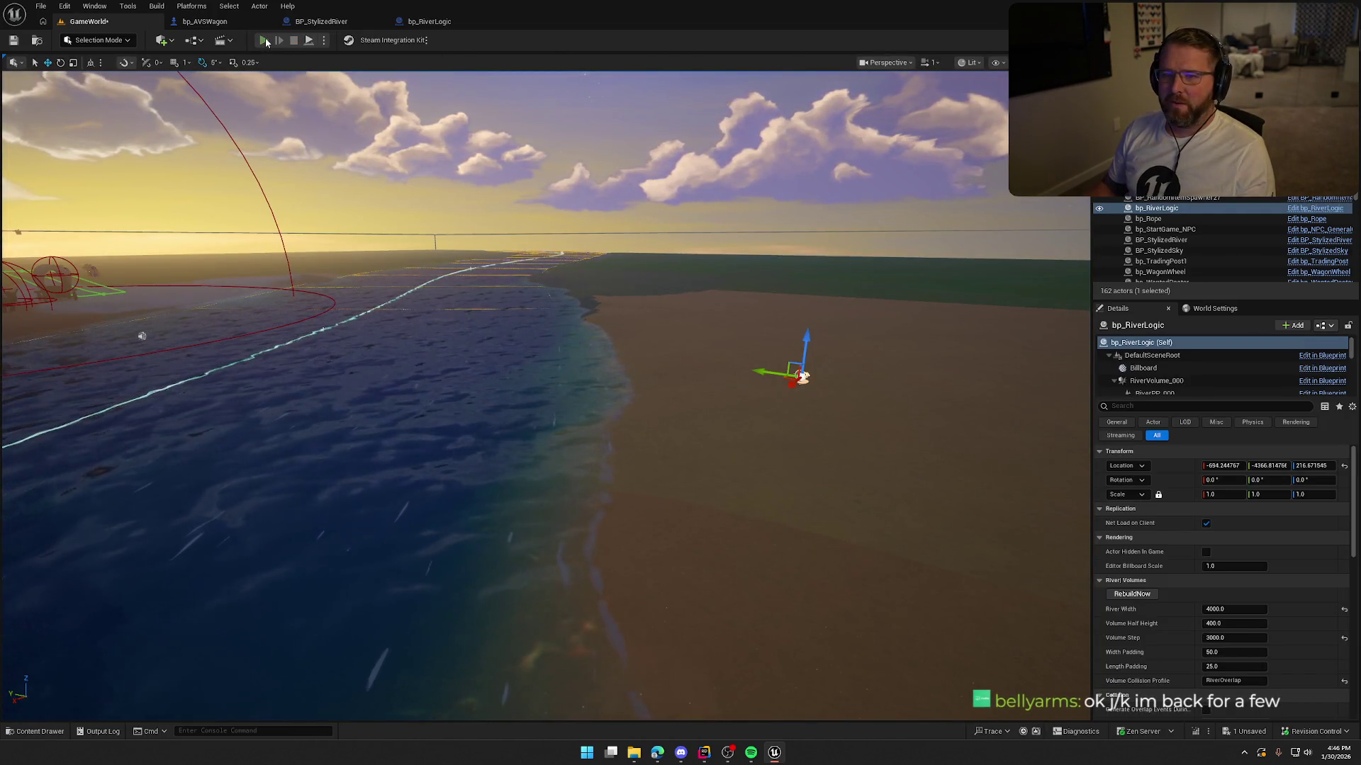
pyautogui.click(264, 40)
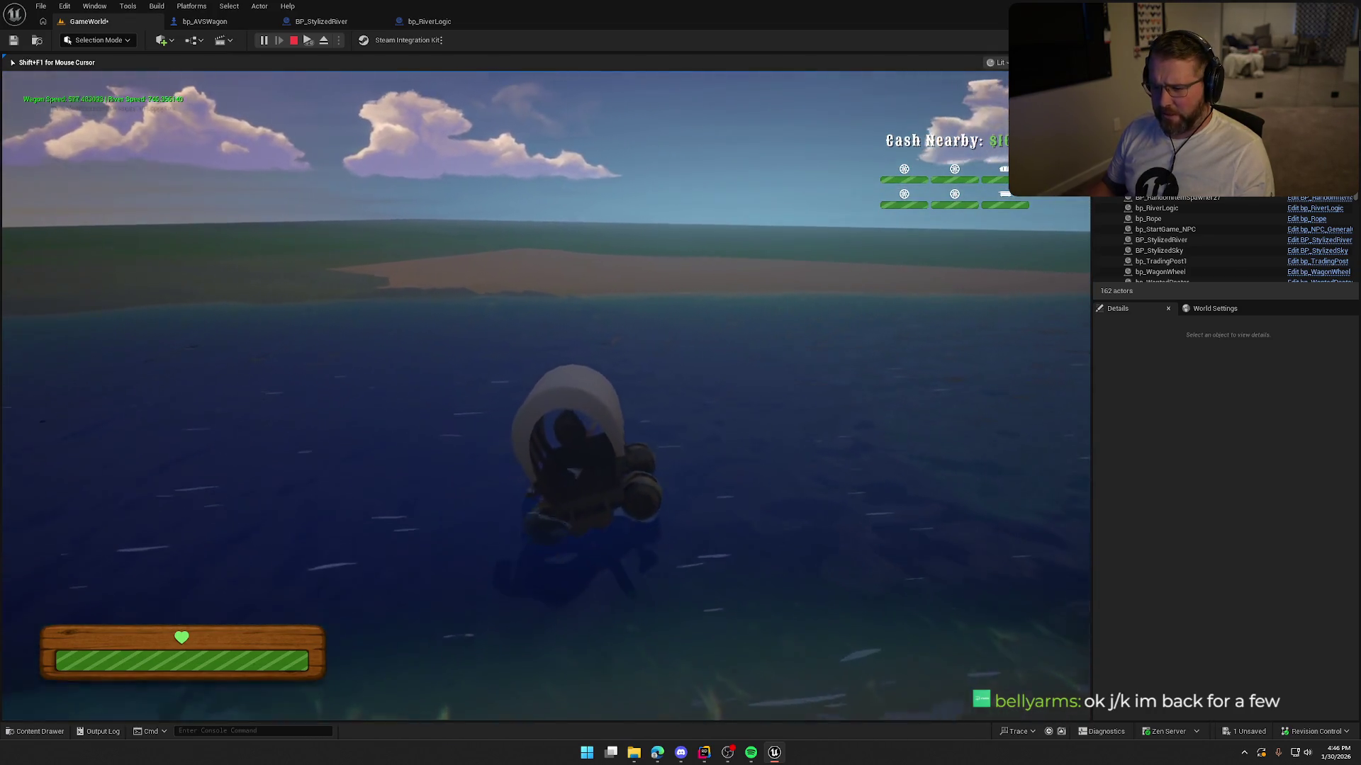
pyautogui.press('Escape')
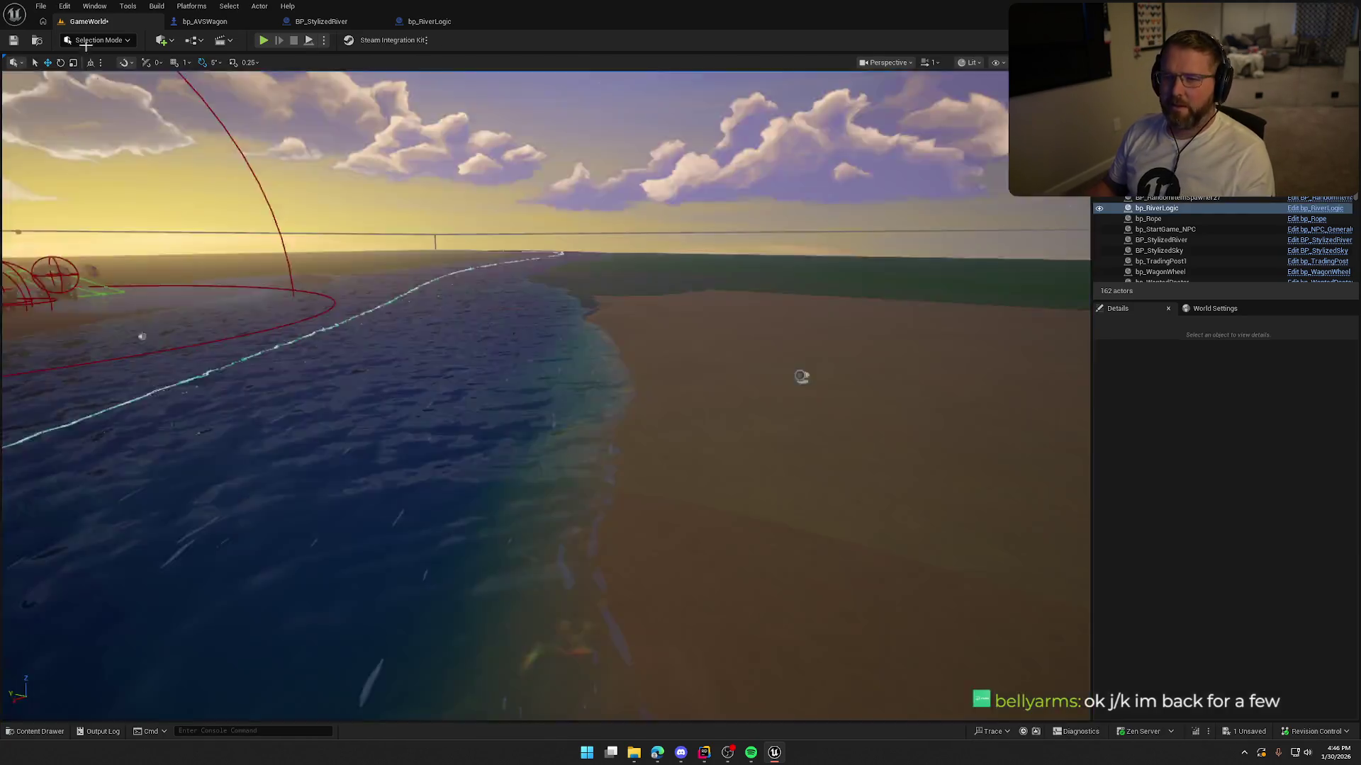
pyautogui.click(263, 39)
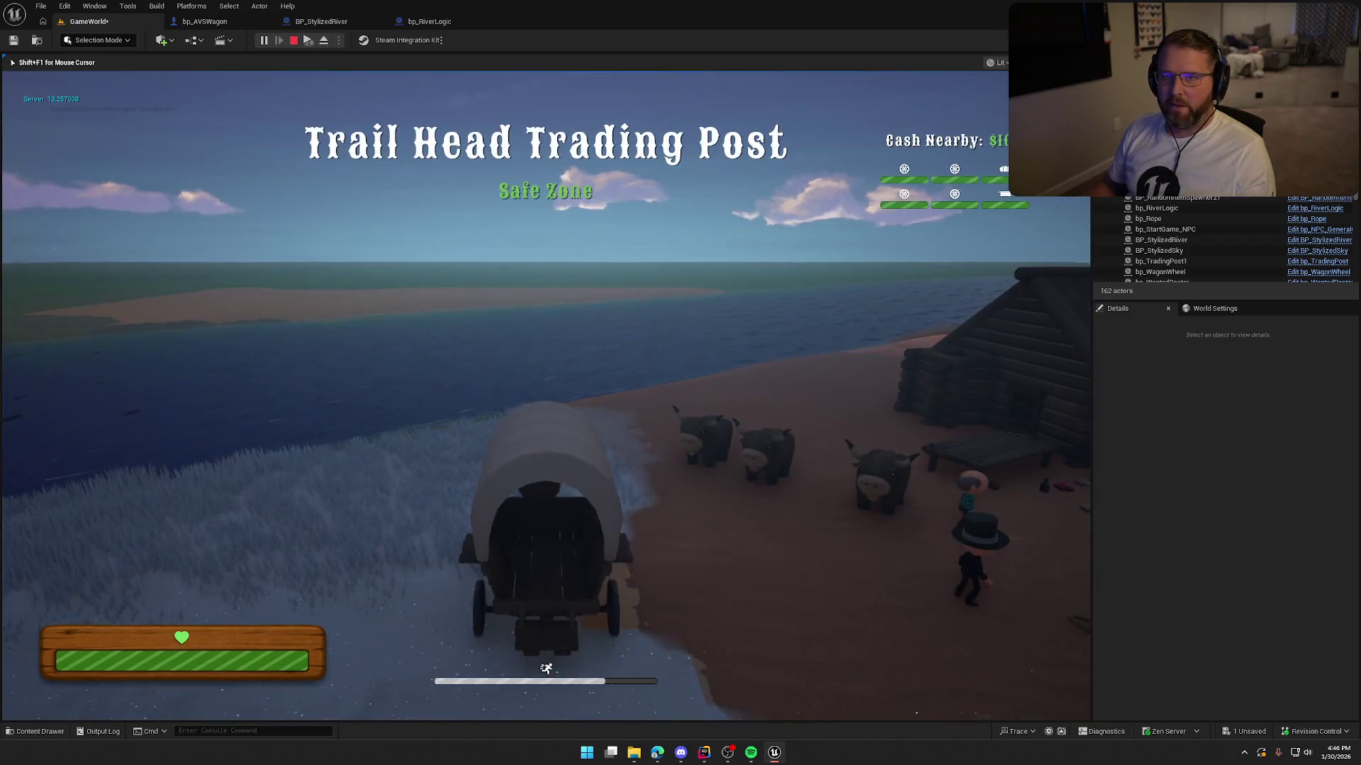
# Step: Drive the wagon across the sand, end the play session, and bring up Rider
pyautogui.press('a')
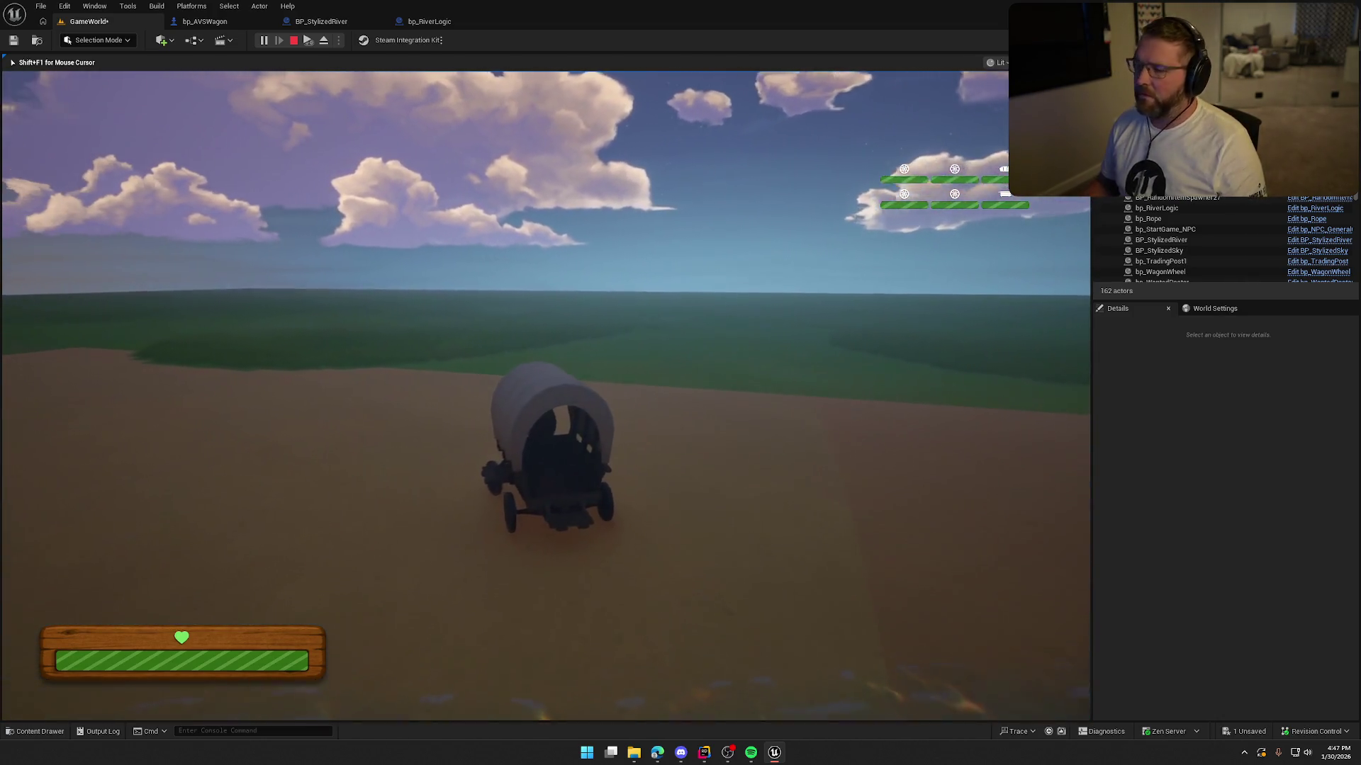
pyautogui.press('Escape')
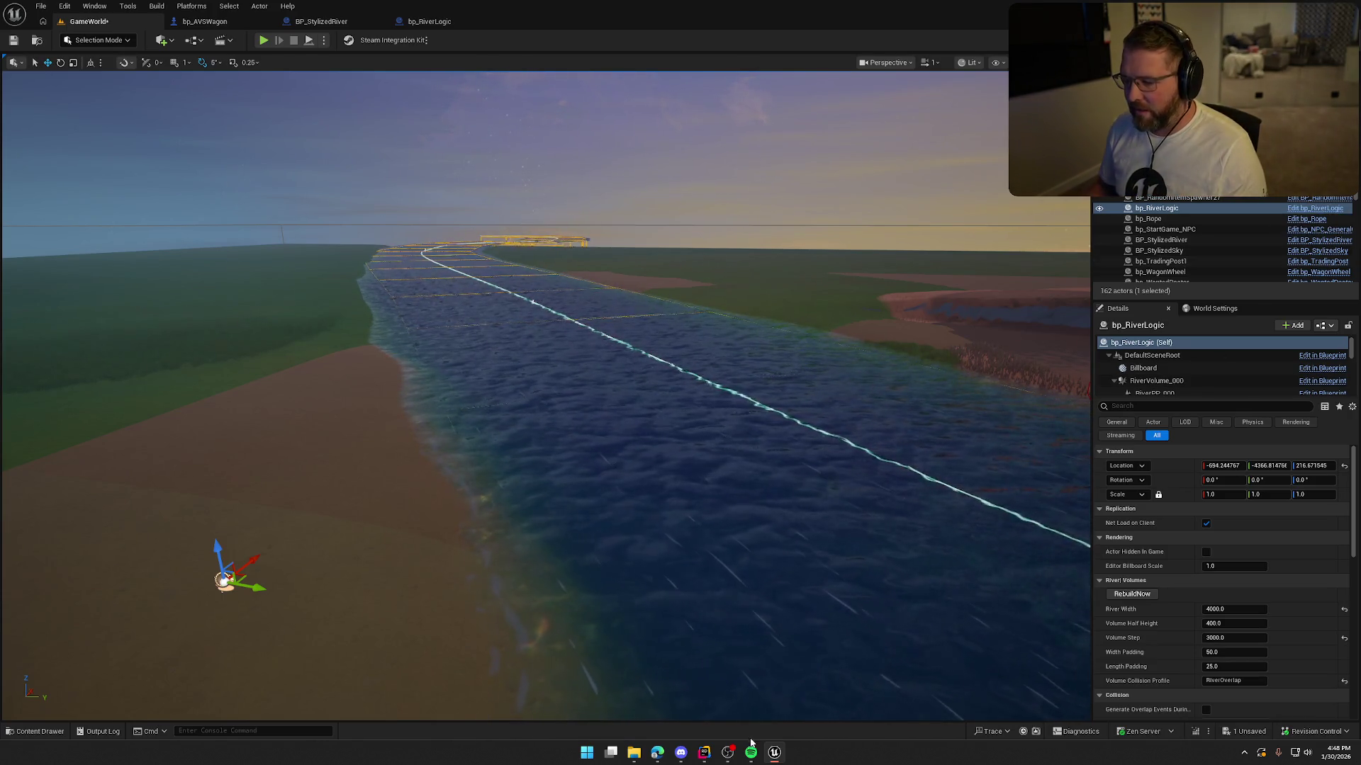
pyautogui.click(703, 754)
# Step: In RiverLogicActor.cpp, append '+ 20.f' after VolumeHalfHeight on the Center.Z line in RebuildVolumes_Internal
pyautogui.click(737, 34)
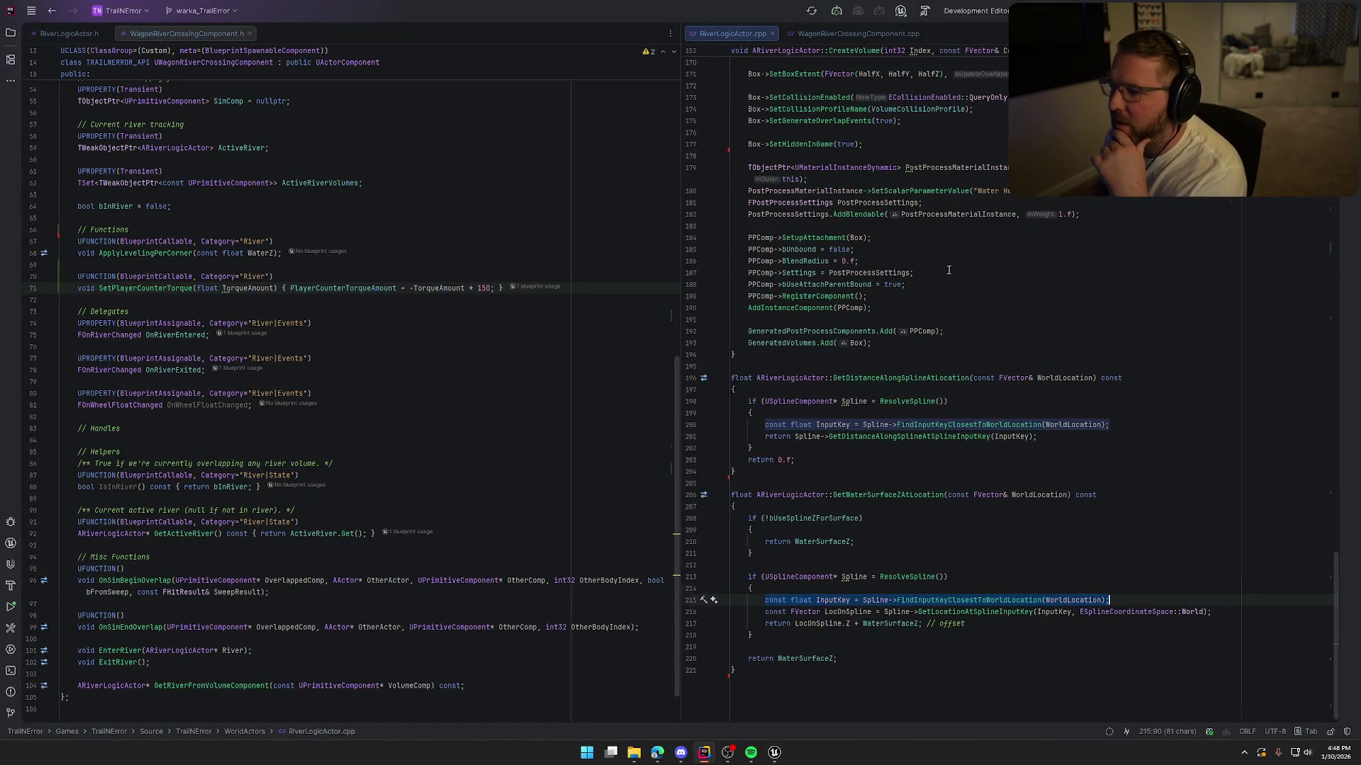
pyautogui.scroll(9, 995, 322)
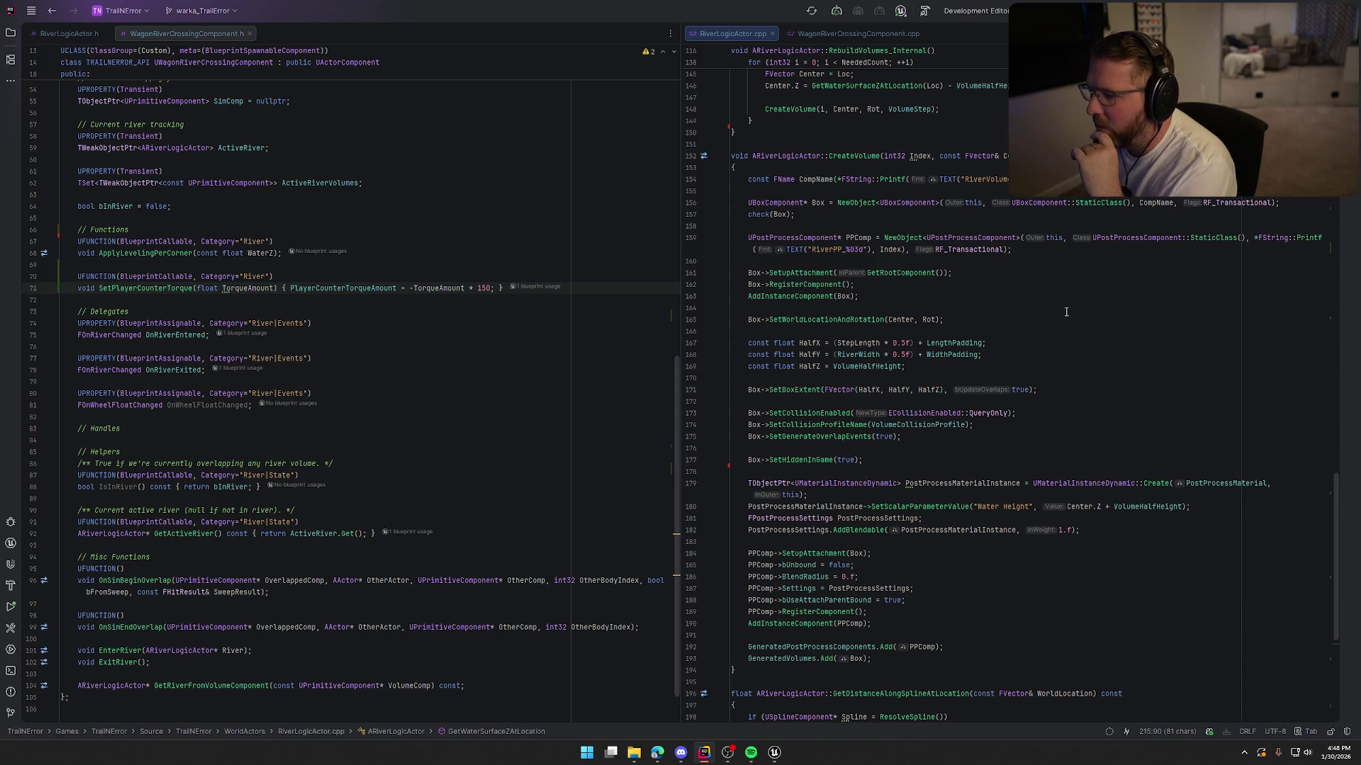
pyautogui.click(892, 319)
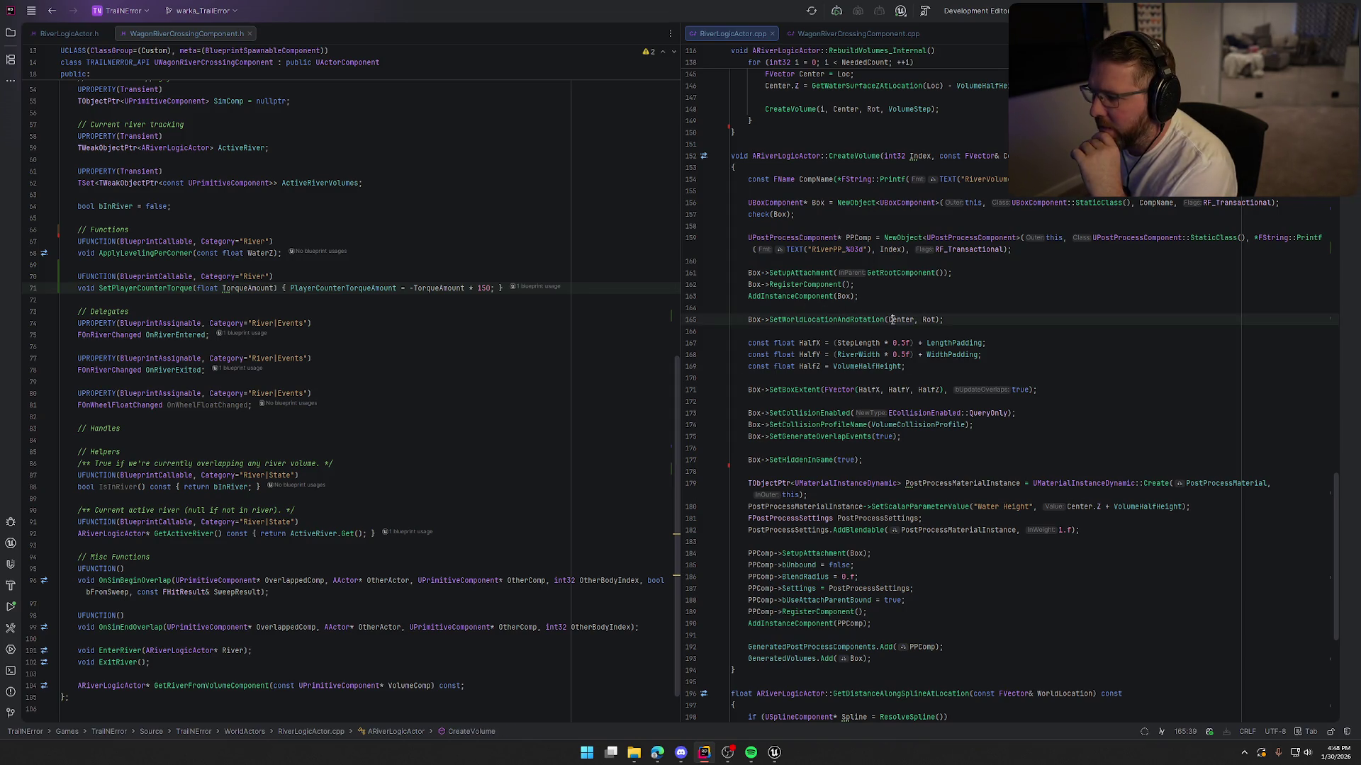
pyautogui.scroll(9, 931, 394)
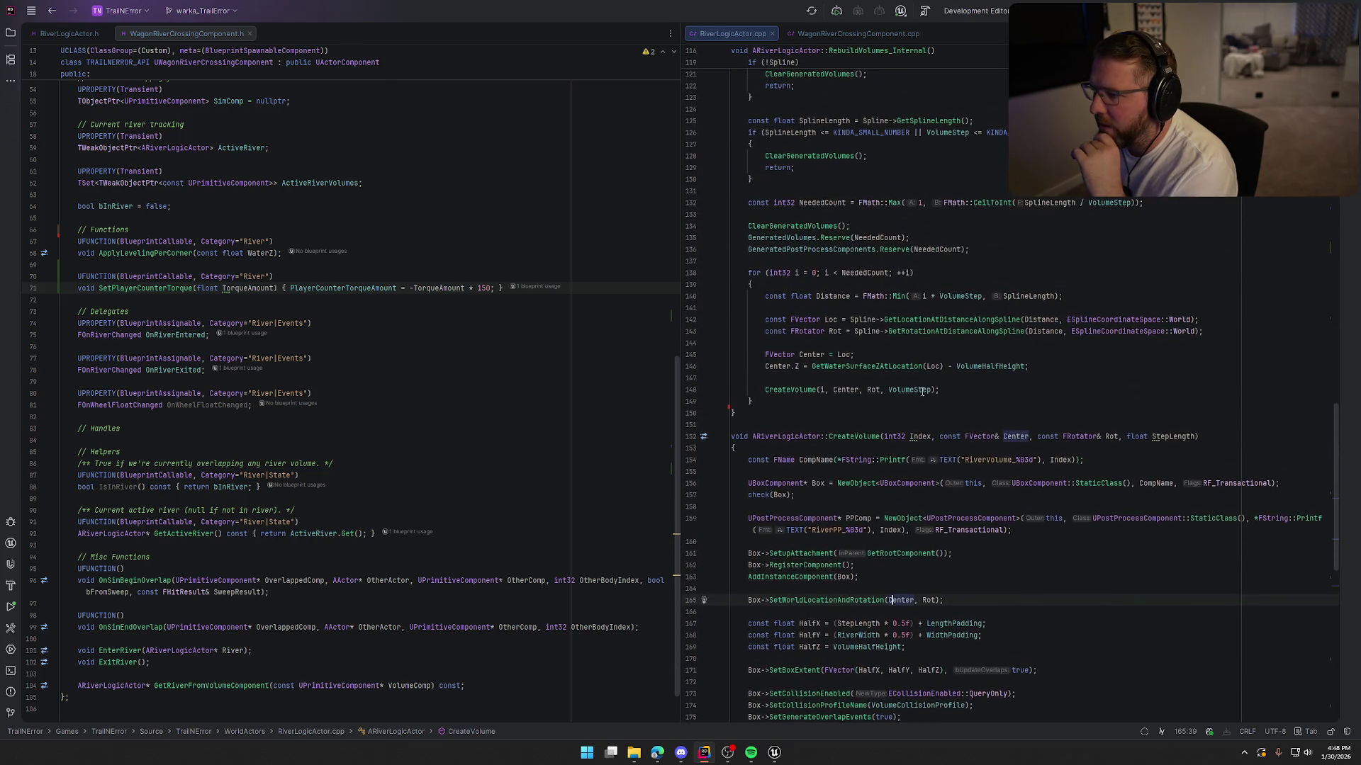
pyautogui.scroll(3, 931, 394)
pyautogui.scroll(-5, 914, 432)
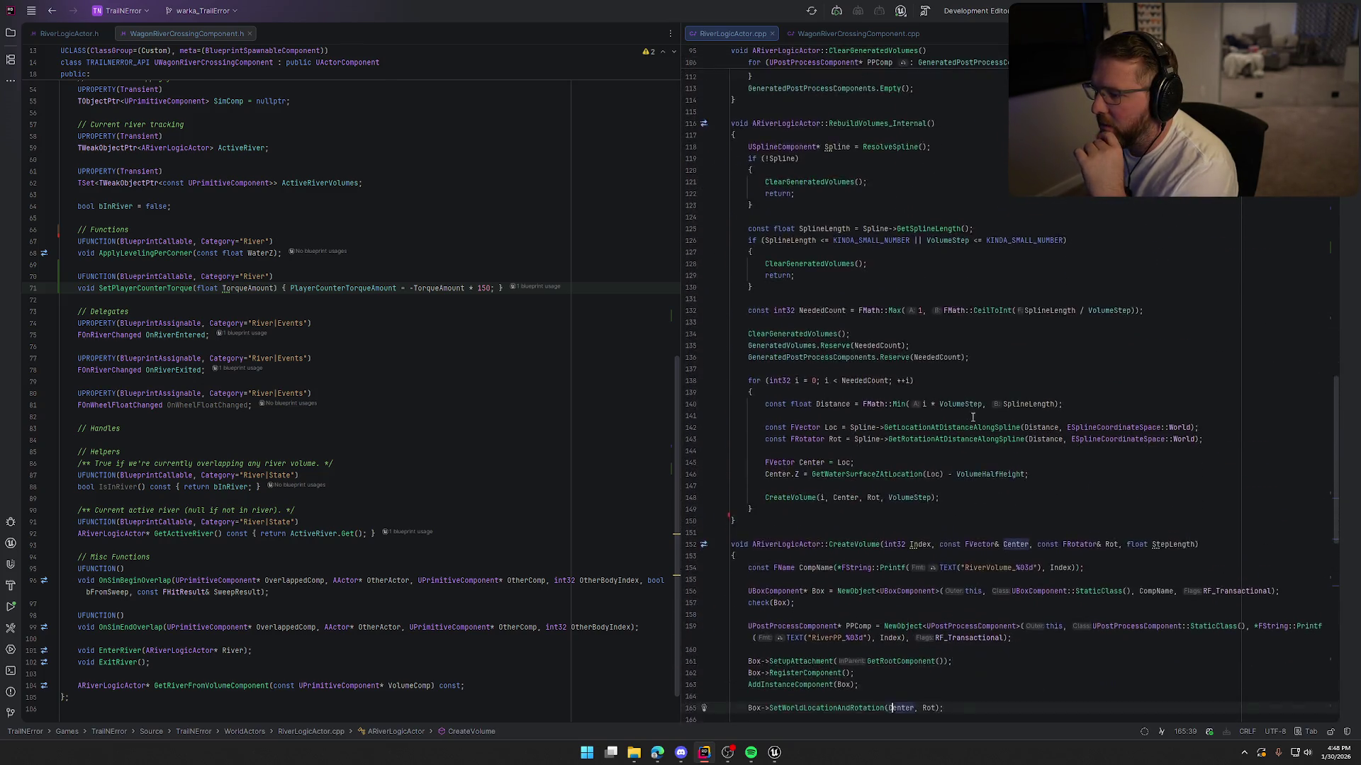
pyautogui.doubleClick(853, 402)
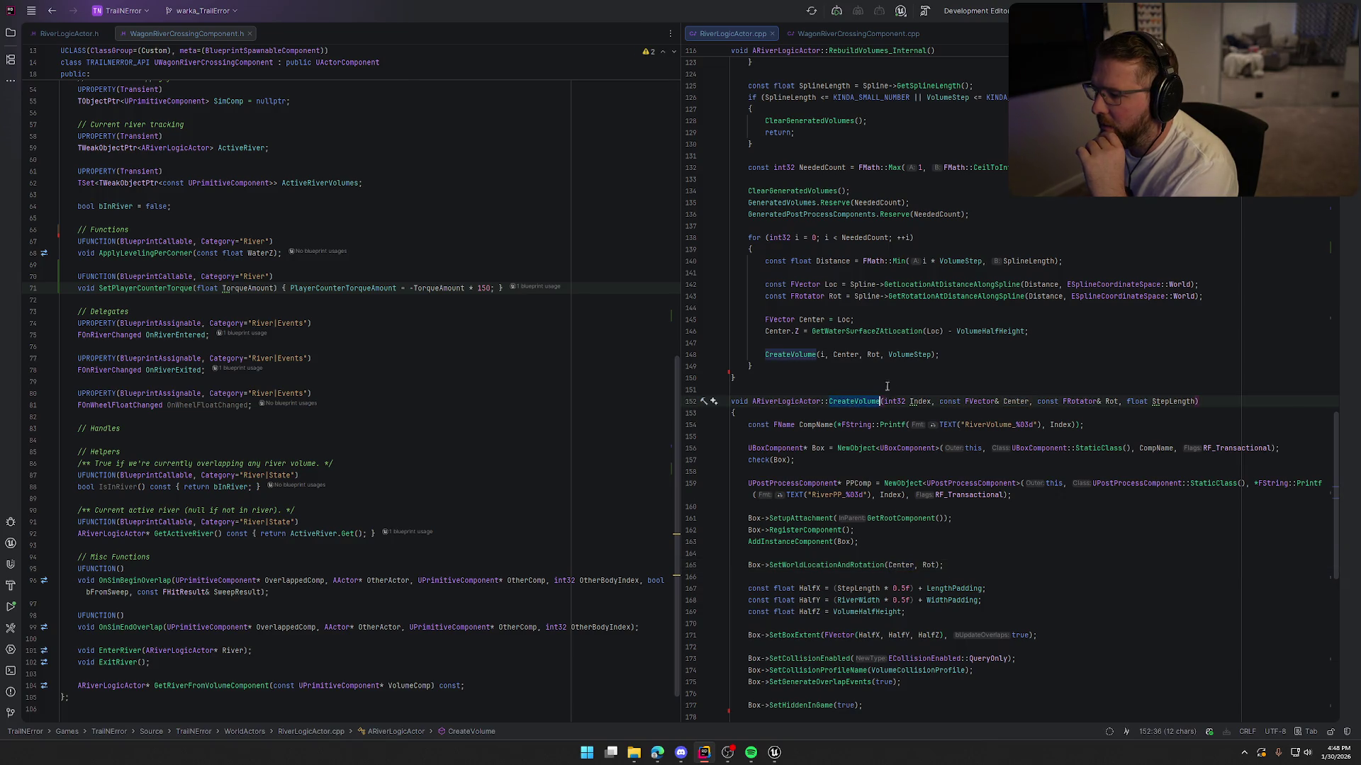
pyautogui.doubleClick(839, 354)
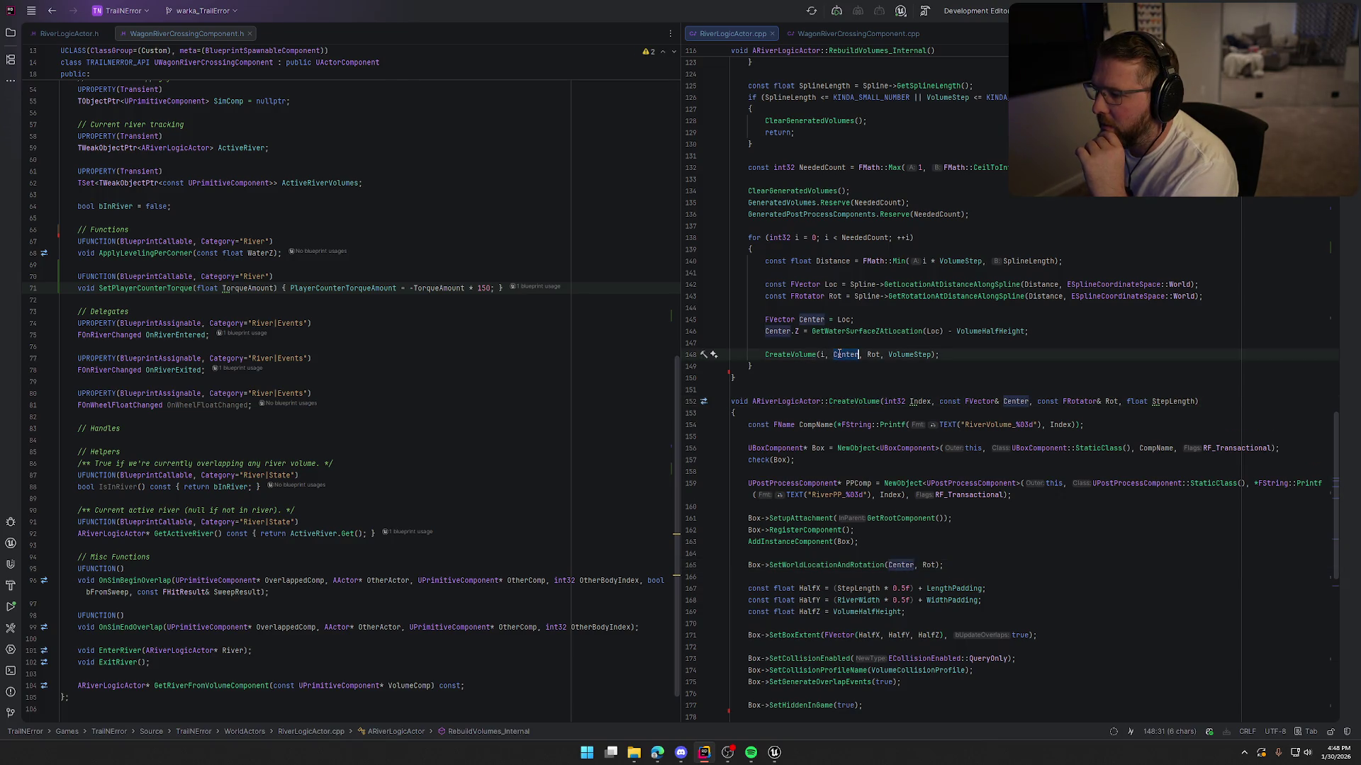
pyautogui.doubleClick(995, 331)
pyautogui.write('+ 20.f')
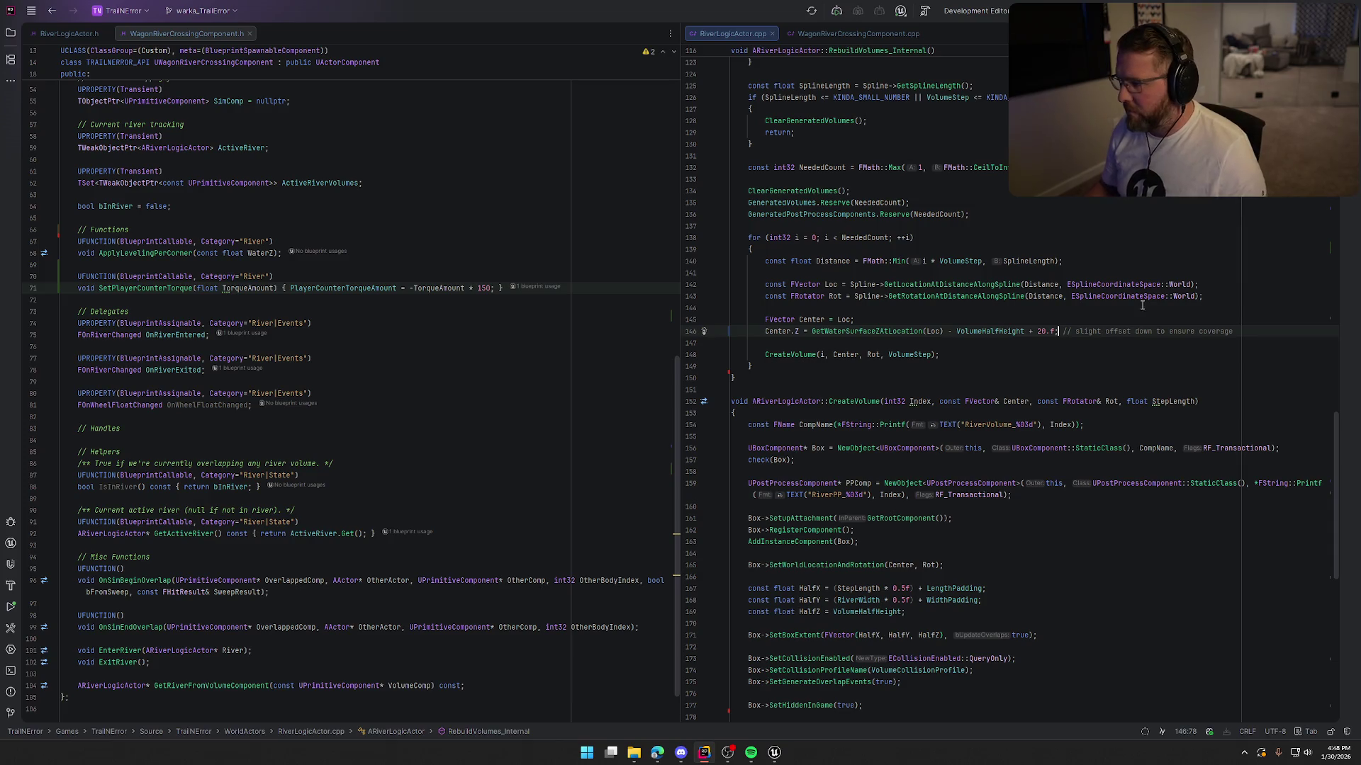
pyautogui.hotkey('alt', 'Tab')
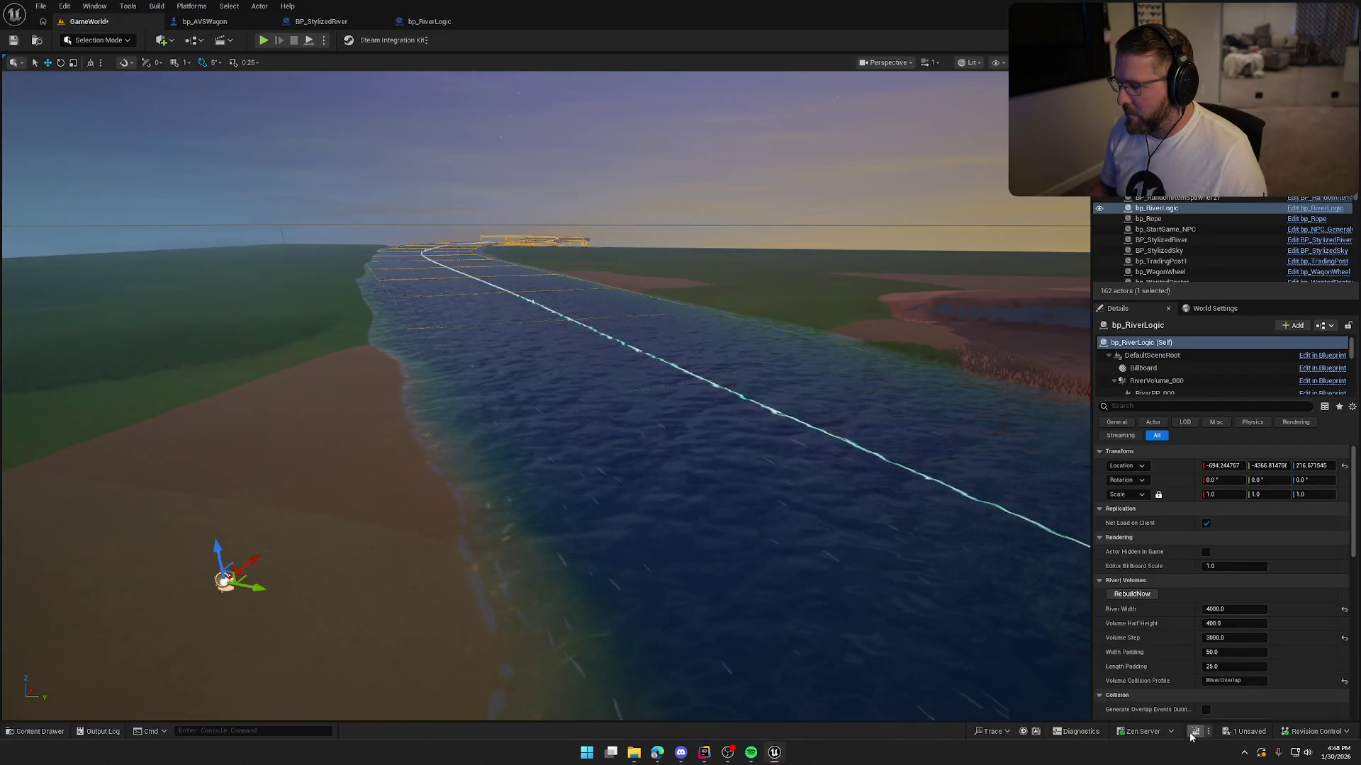
# Step: Live-compile the patch, close the compile log, and rebuild the river volumes with RebuildNow
pyautogui.hotkey('ctrl', 'alt', 'F11')
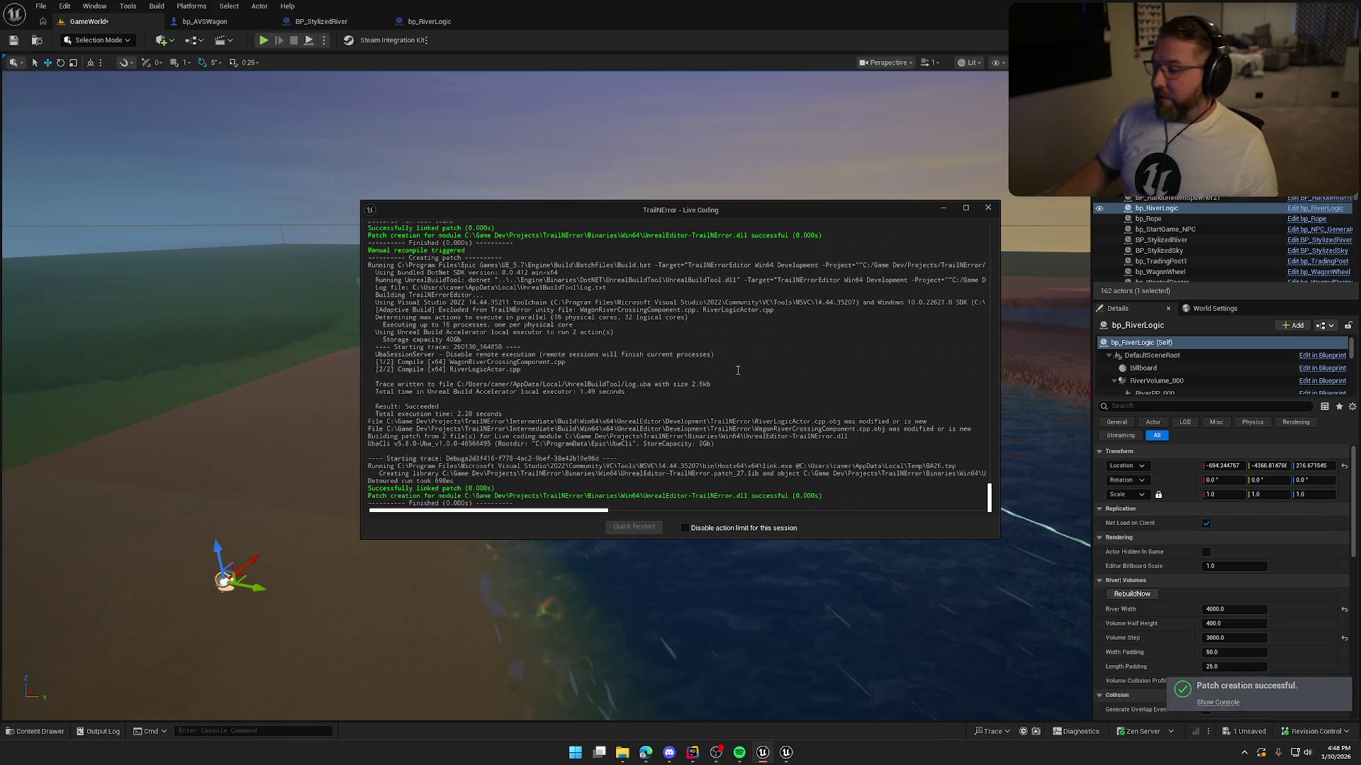
pyautogui.click(988, 207)
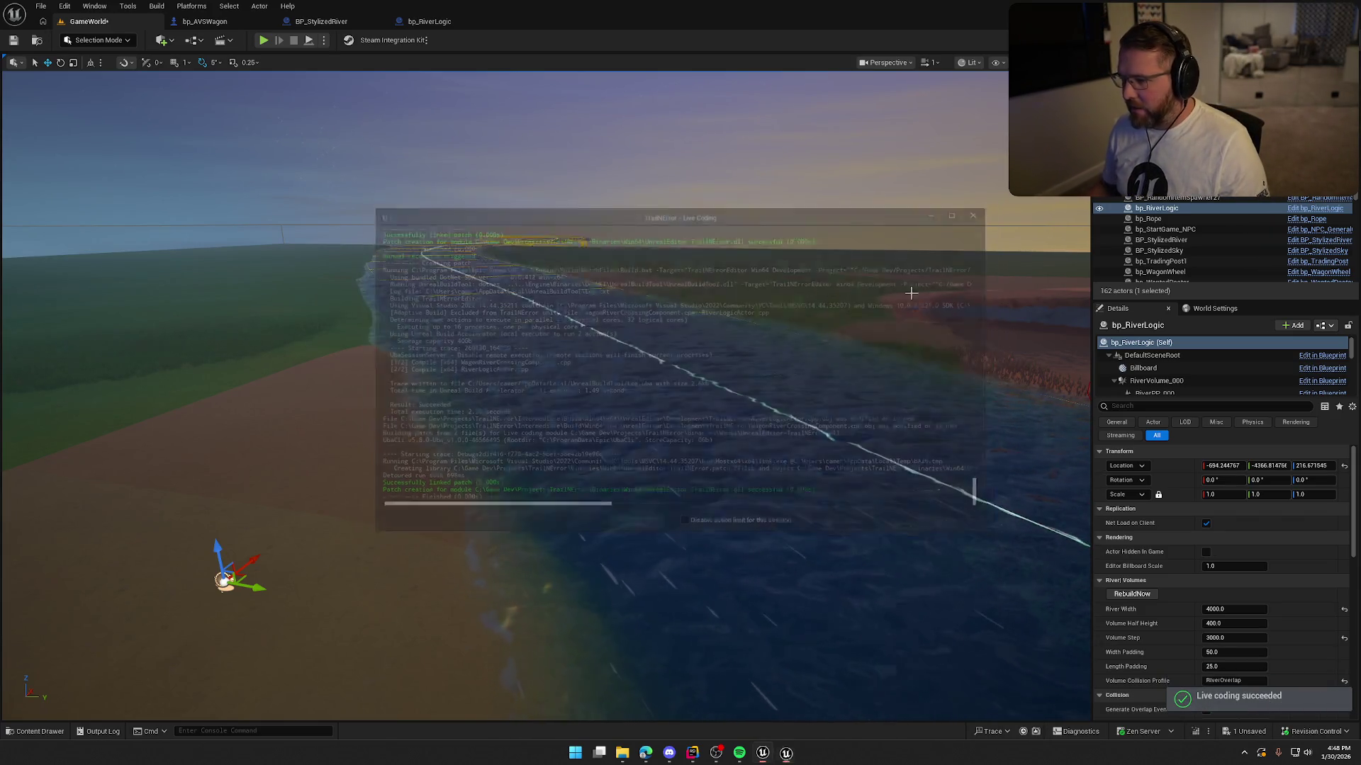
pyautogui.moveTo(562, 397); pyautogui.dragTo(561, 374)
pyautogui.click(1132, 594)
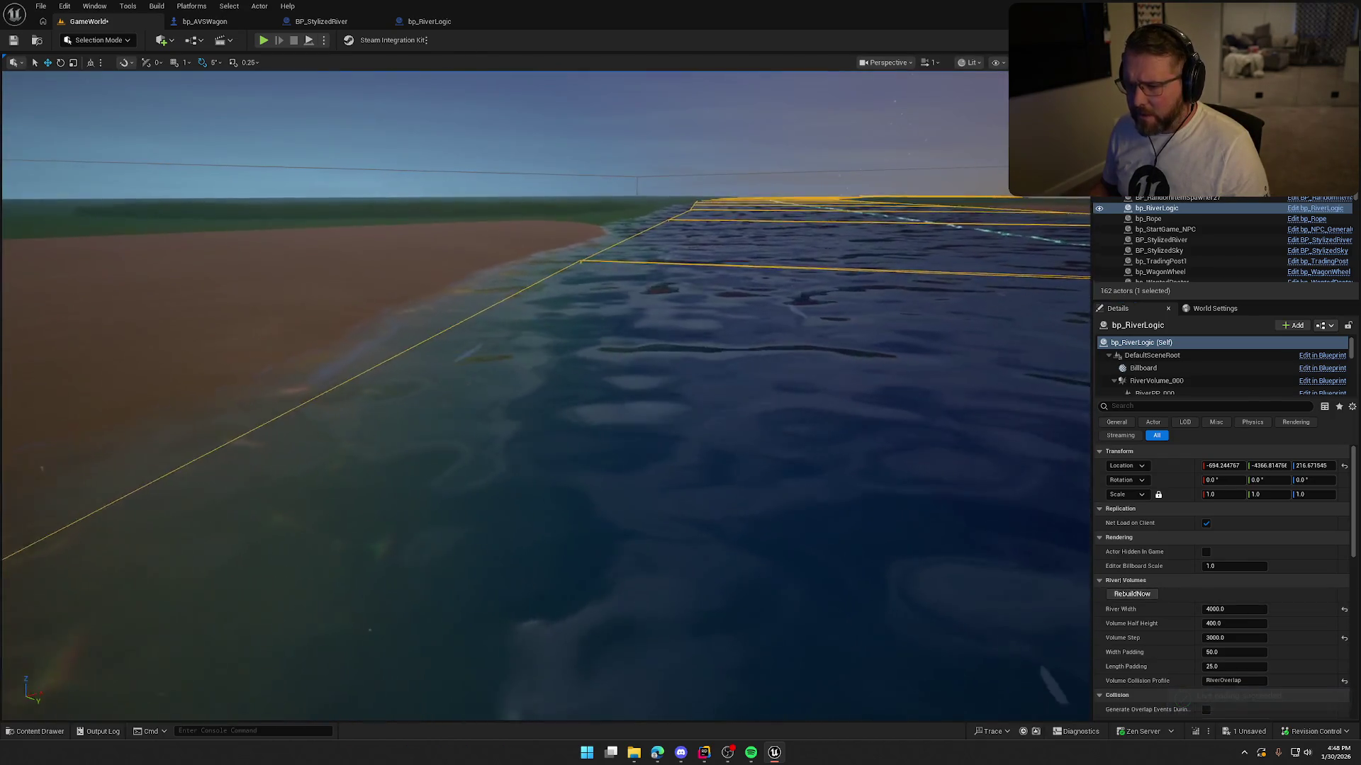
pyautogui.moveTo(562, 373); pyautogui.dragTo(467, 374)
# Step: Revise the Center.Z height offset in Rider and recompile it with Live Coding
pyautogui.hotkey('alt', 'Tab')
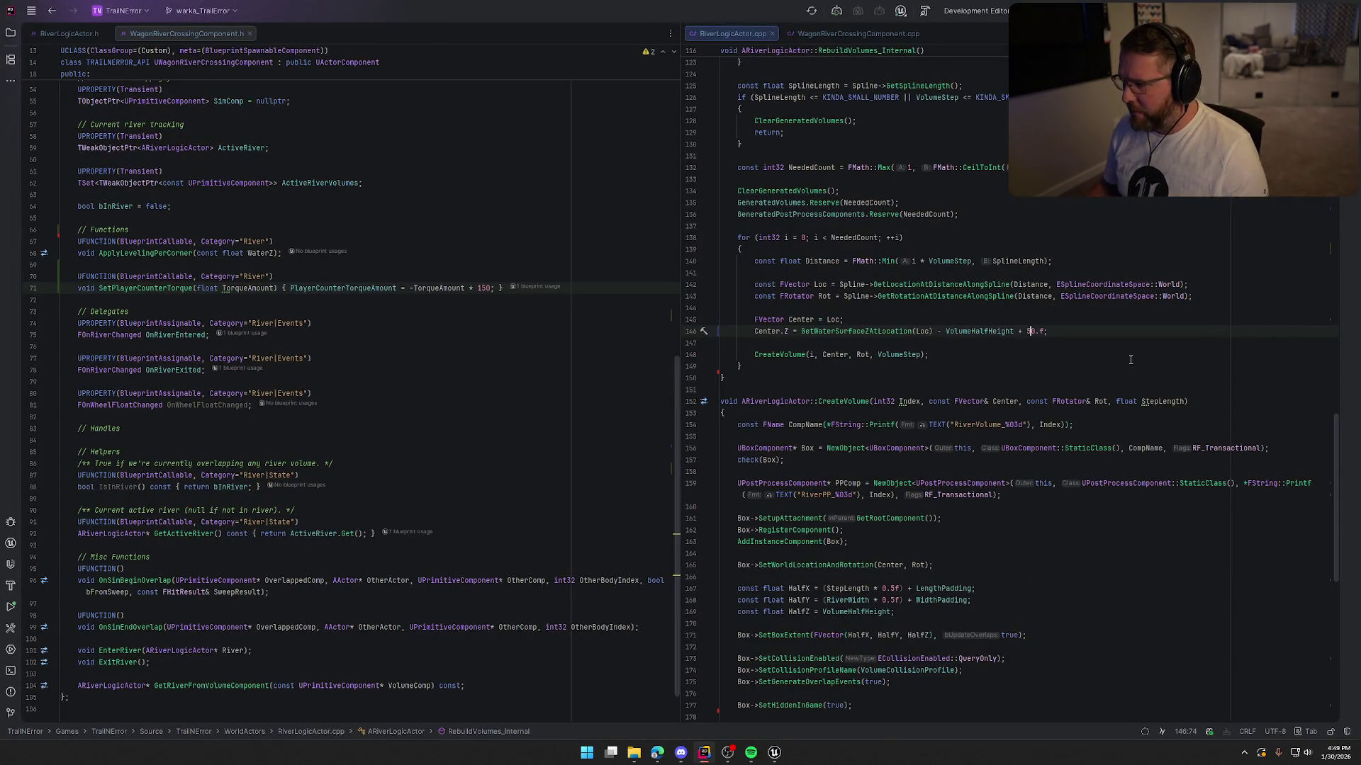
pyautogui.hotkey('alt', 'Tab')
pyautogui.hotkey('ctrl', 'alt', 'F11')
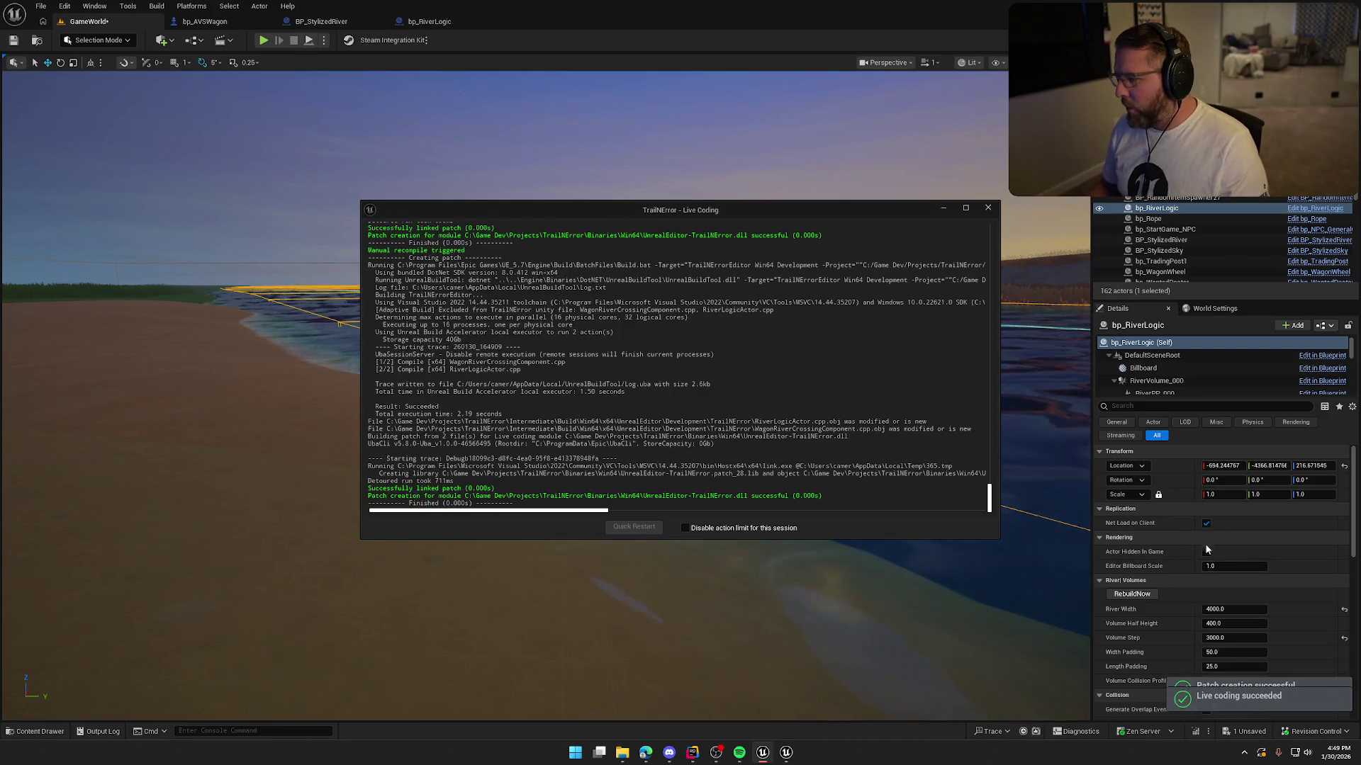
# Step: Rebuild the bp_RiverLogic volumes, fly over the river to check their outlines, and start play
pyautogui.scroll(-2, 1204, 543)
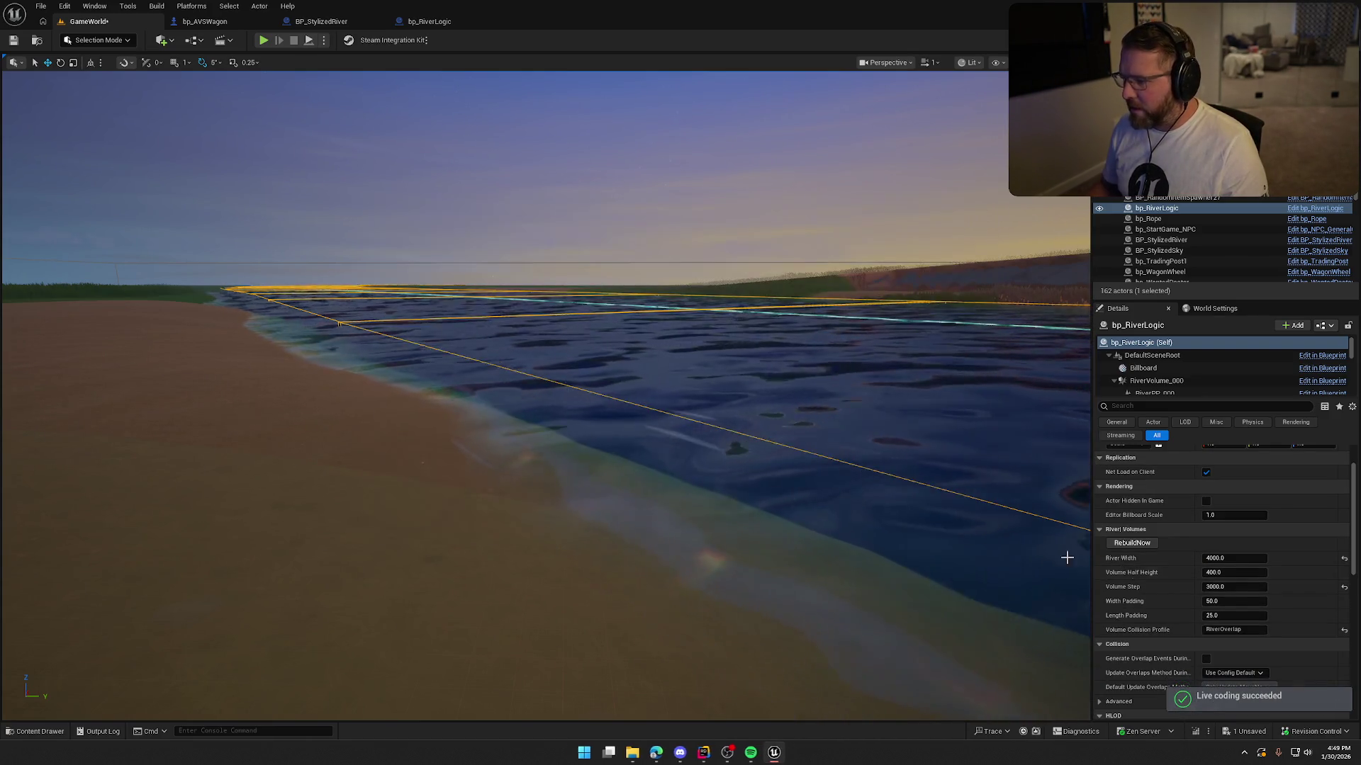
pyautogui.click(1131, 543)
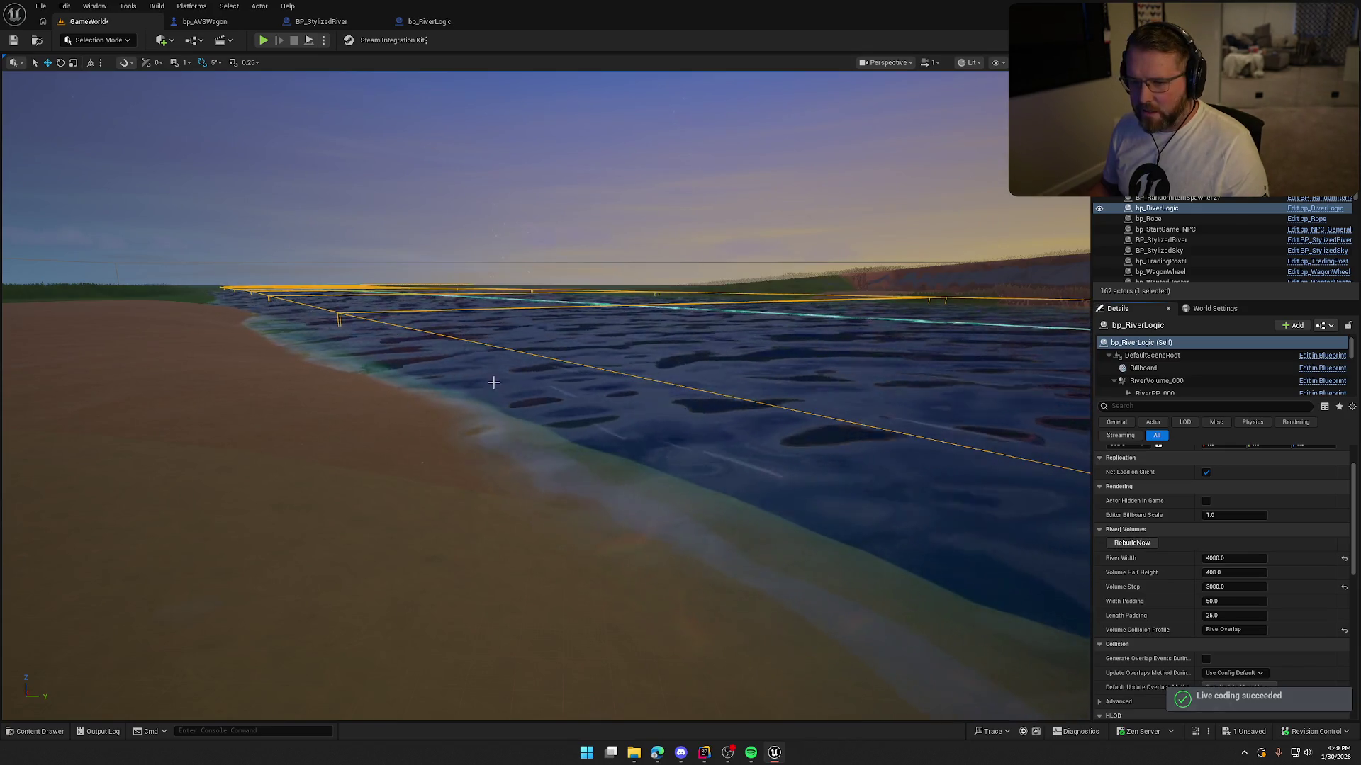
pyautogui.moveTo(493, 382)
pyautogui.mouseDown()
pyautogui.moveTo(155, 147)
pyautogui.moveTo(10, 221)
pyautogui.moveTo(10, 195)
pyautogui.moveTo(283, 68)
pyautogui.mouseUp()
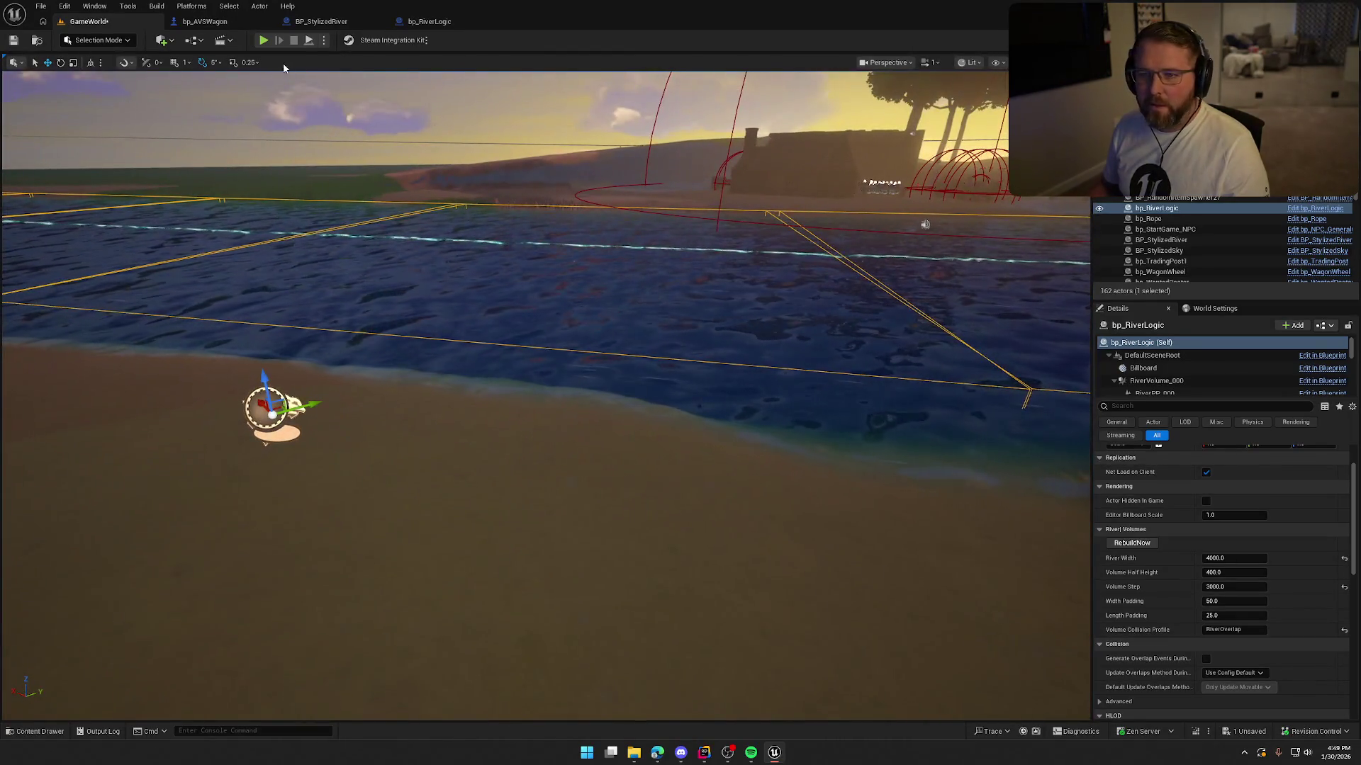
pyautogui.click(263, 40)
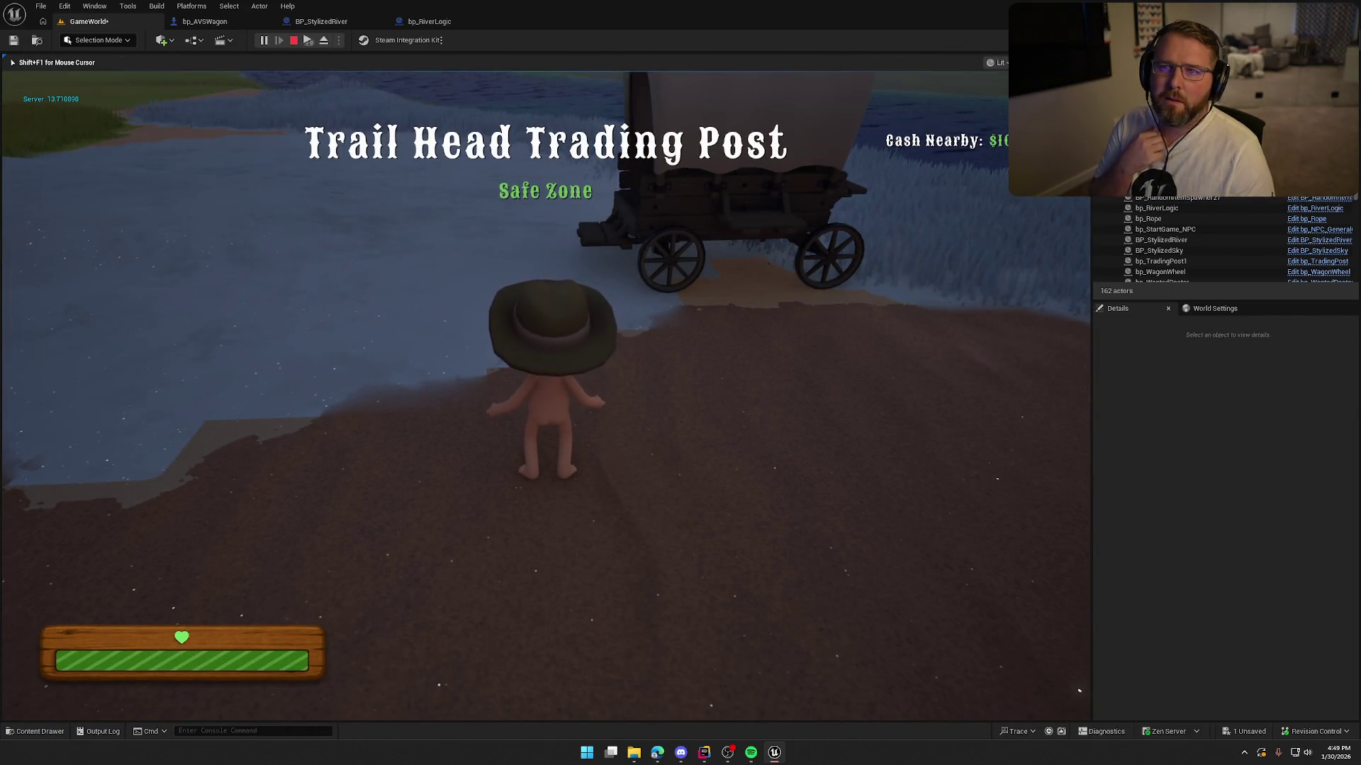
# Step: Run to the wagon, take the driver seat, drive into deep river water, then stop play
pyautogui.press('a')
pyautogui.press('shift')
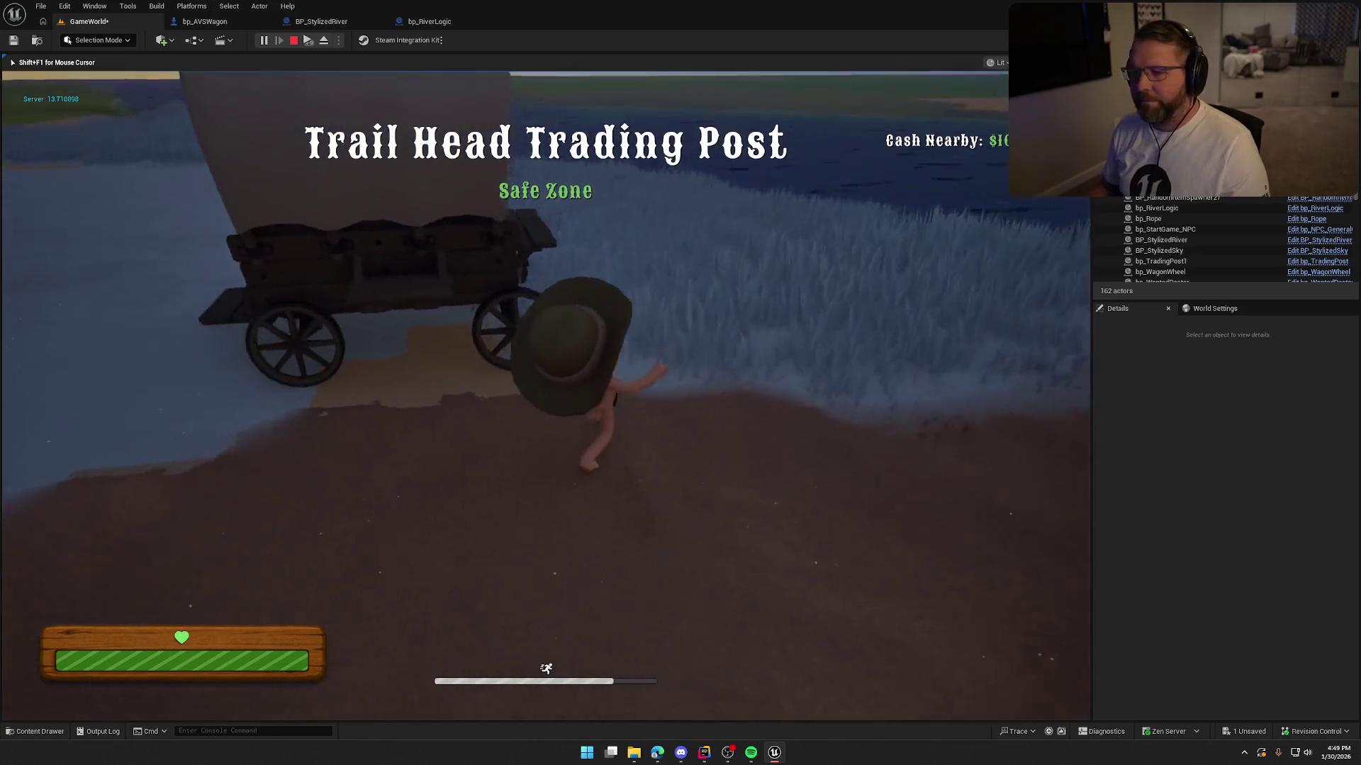
pyautogui.press('e')
pyautogui.press('w')
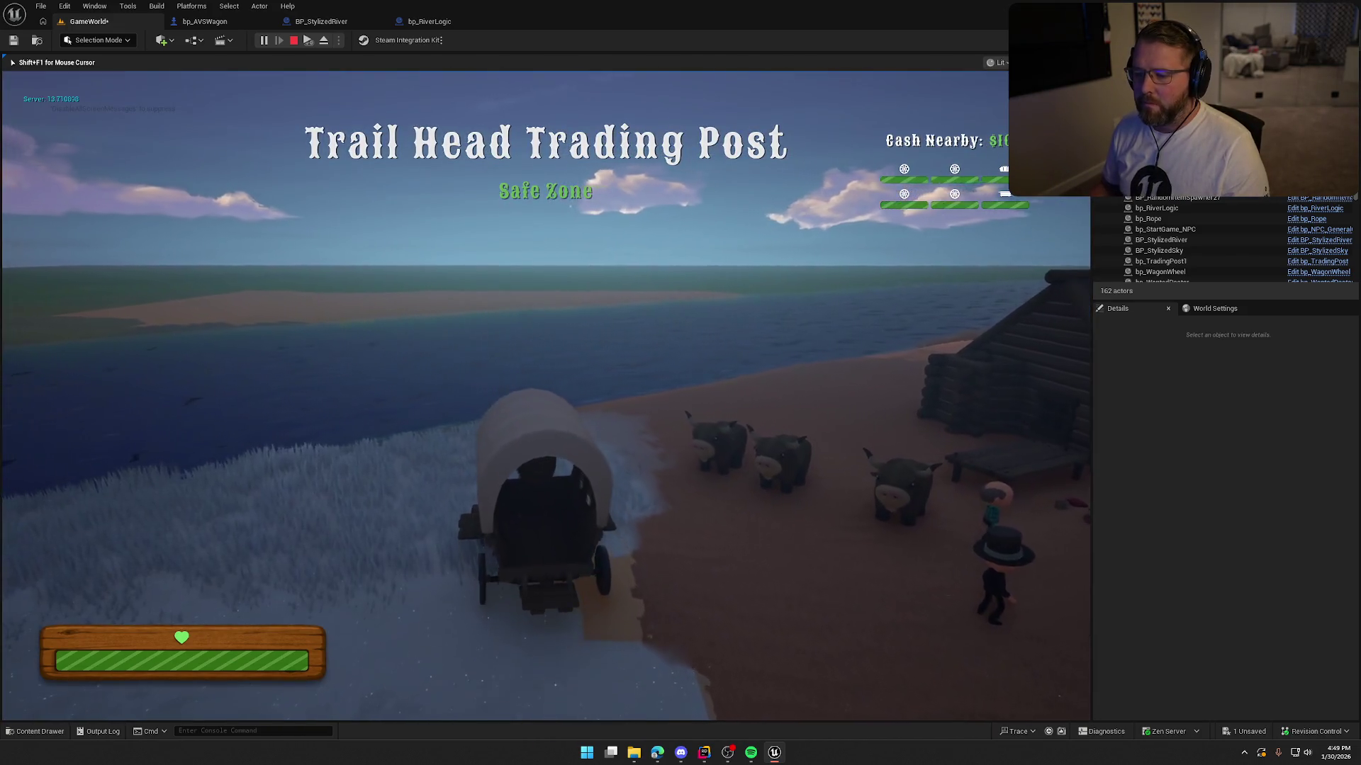
pyautogui.press('w')
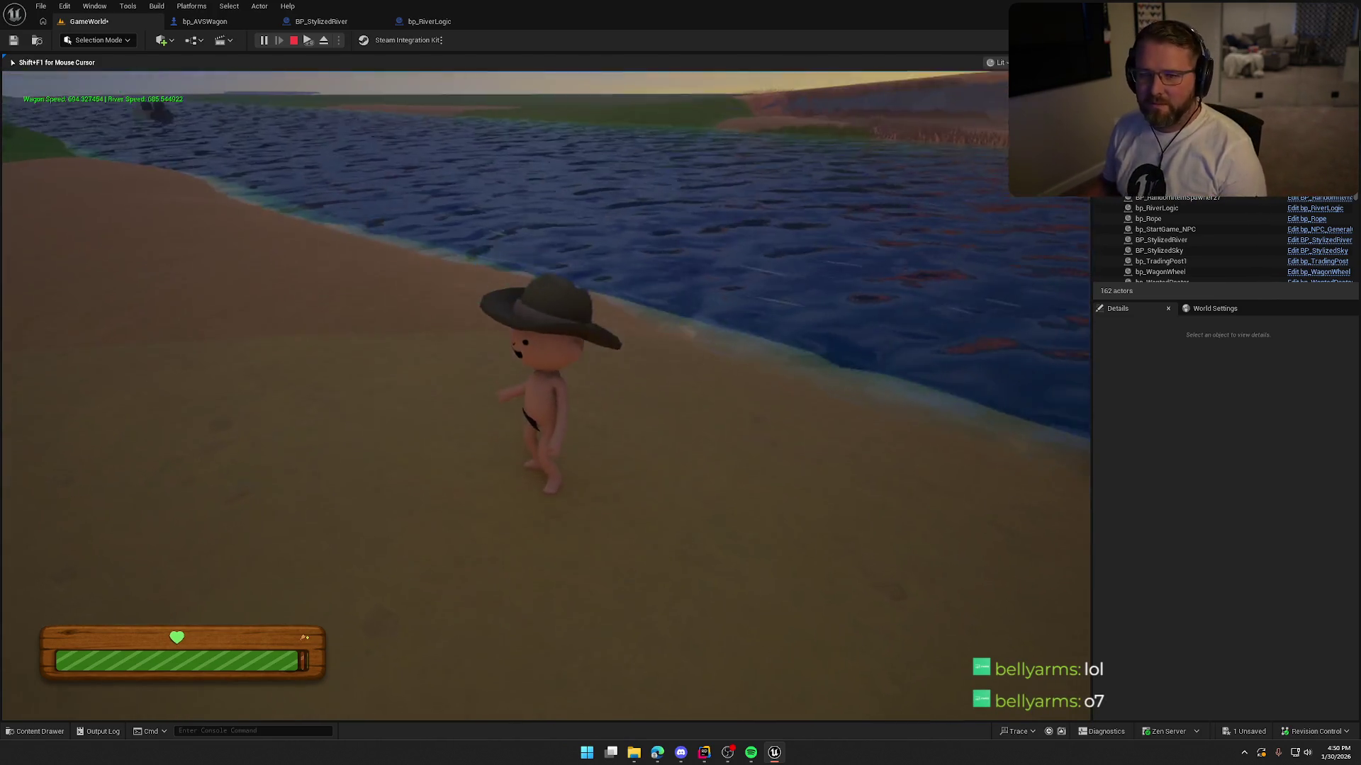
pyautogui.press('Escape')
# Step: Open bp_AVSWagon's EventGraph near the flip and eject logic and drag in WagonRiverCrossing
pyautogui.click(205, 21)
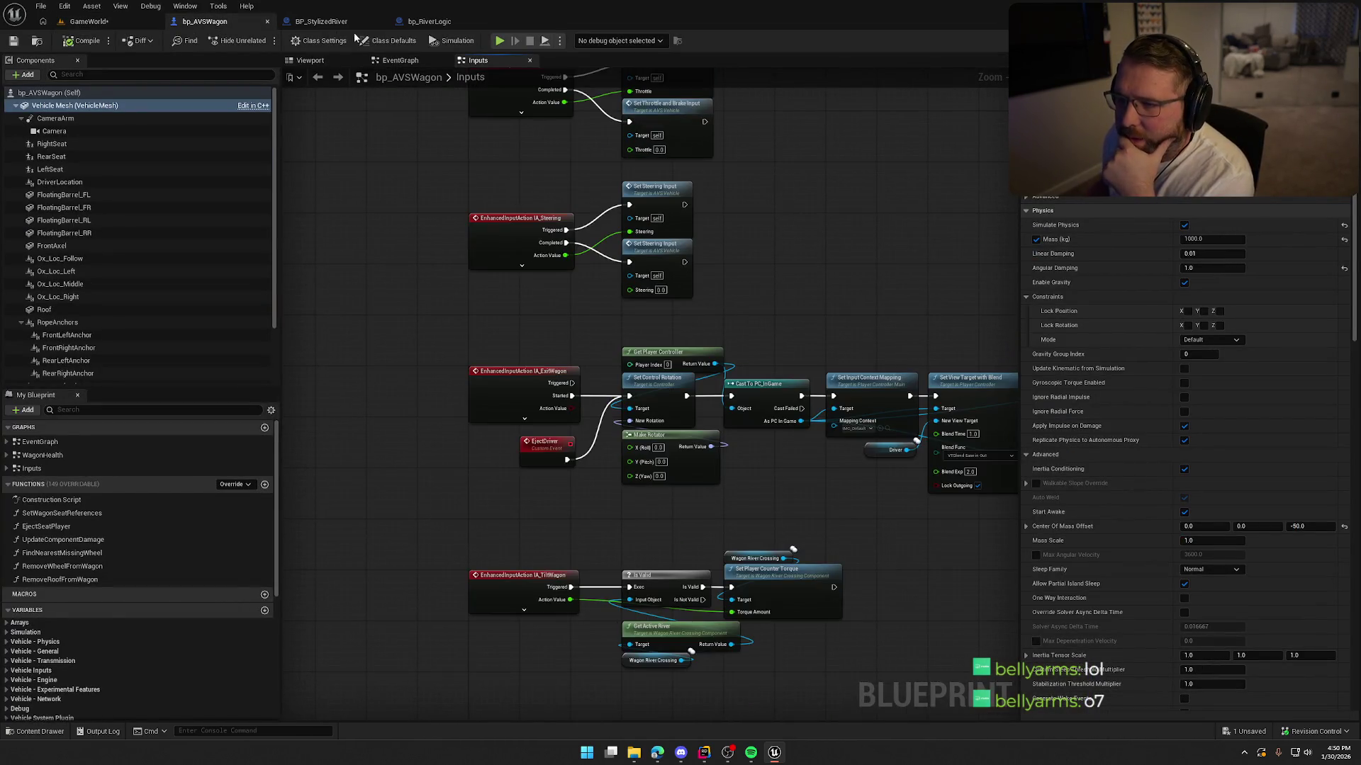
pyautogui.click(399, 60)
pyautogui.moveTo(404, 510)
pyautogui.mouseDown()
pyautogui.moveTo(571, 515)
pyautogui.moveTo(448, 488)
pyautogui.mouseUp()
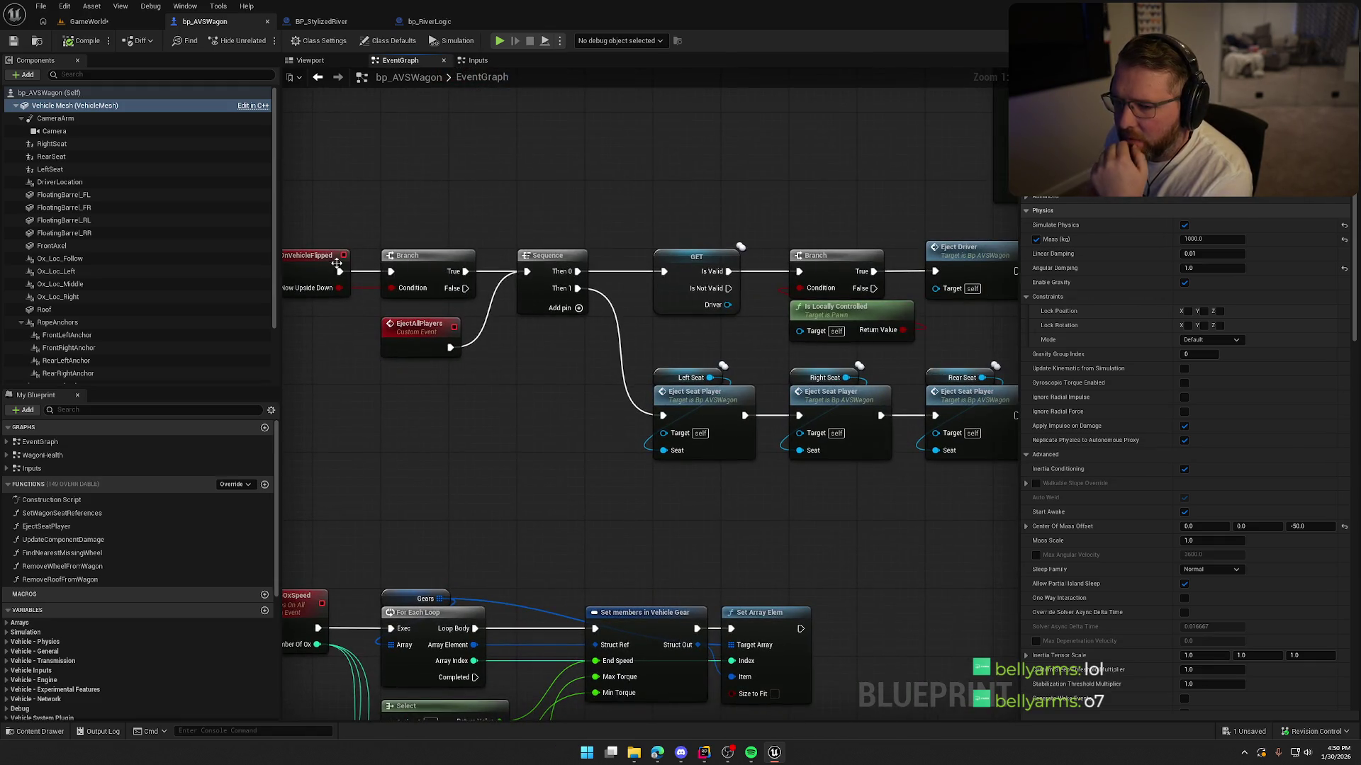
pyautogui.moveTo(525, 273); pyautogui.dragTo(377, 258)
pyautogui.moveTo(416, 408)
pyautogui.mouseDown()
pyautogui.moveTo(464, 381)
pyautogui.moveTo(432, 370)
pyautogui.mouseUp()
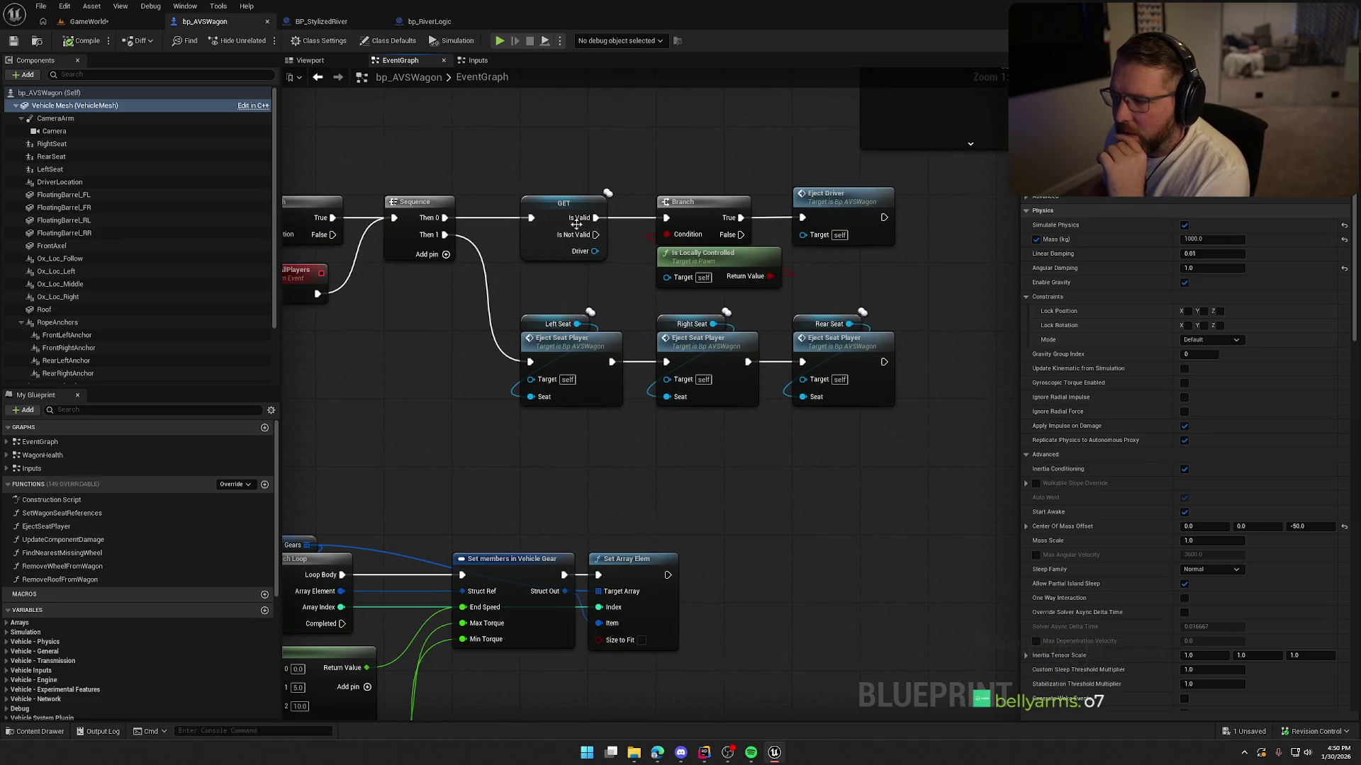
pyautogui.moveTo(704, 464); pyautogui.dragTo(776, 471)
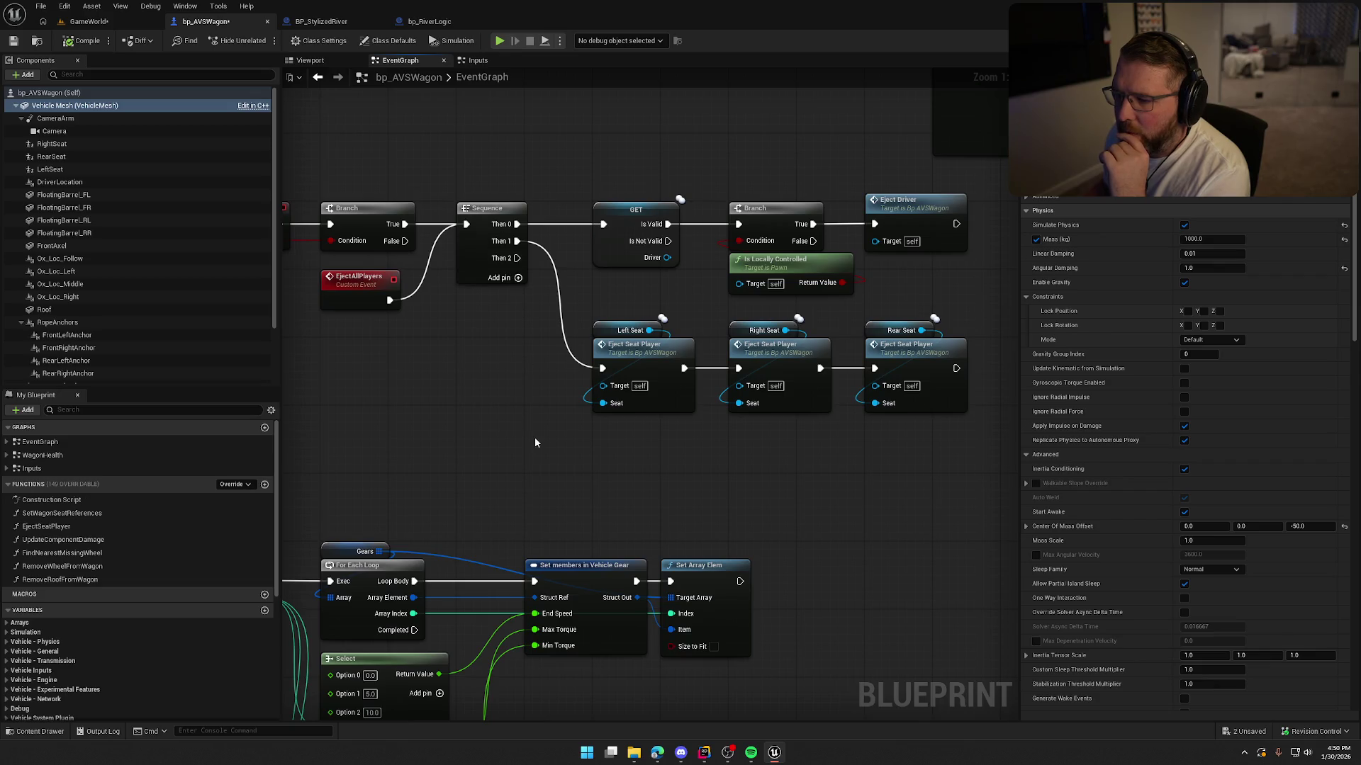
pyautogui.scroll(-5, 618, 392)
pyautogui.moveTo(805, 509)
pyautogui.mouseDown()
pyautogui.moveTo(447, 228)
pyautogui.moveTo(447, 293)
pyautogui.mouseUp()
pyautogui.scroll(6, 456, 209)
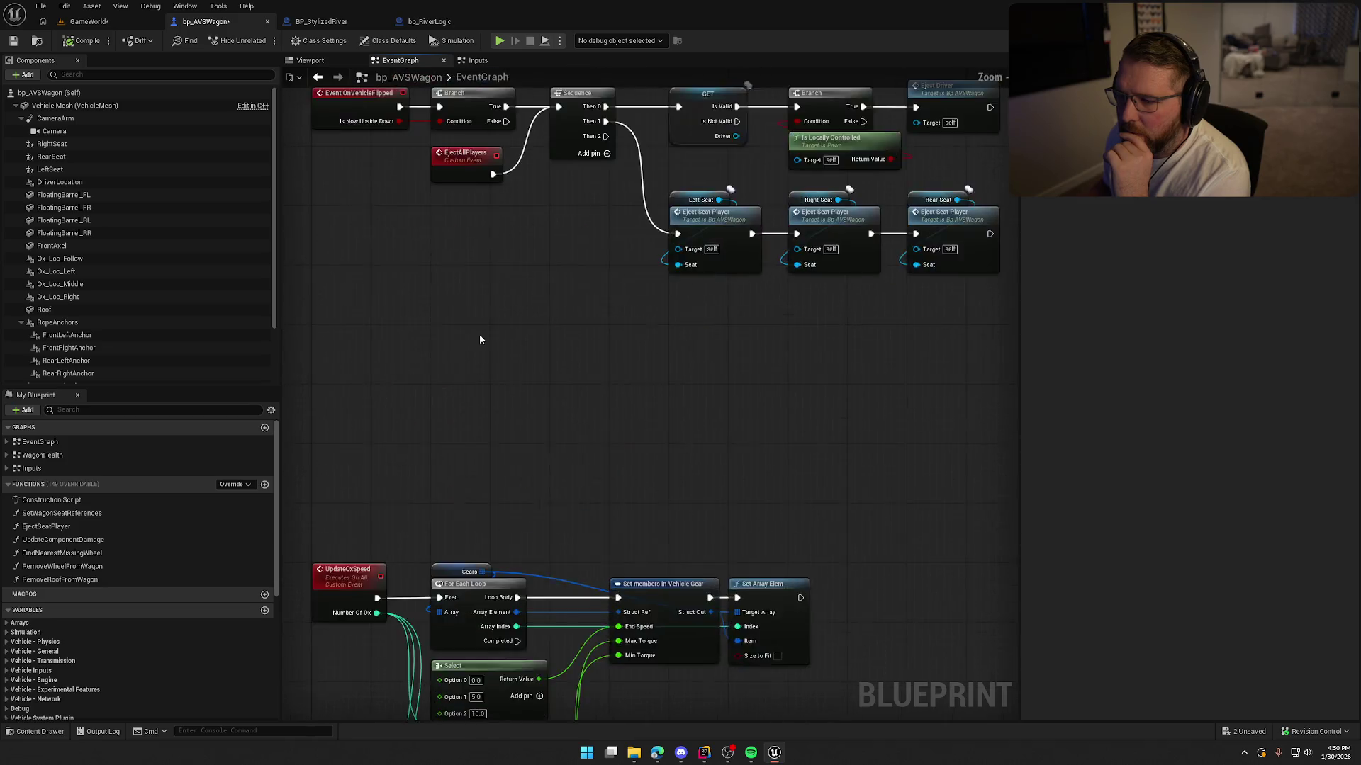
pyautogui.moveTo(424, 389)
pyautogui.mouseDown()
pyautogui.moveTo(516, 482)
pyautogui.moveTo(494, 427)
pyautogui.moveTo(572, 428)
pyautogui.moveTo(542, 425)
pyautogui.mouseUp()
pyautogui.scroll(-3, 106, 319)
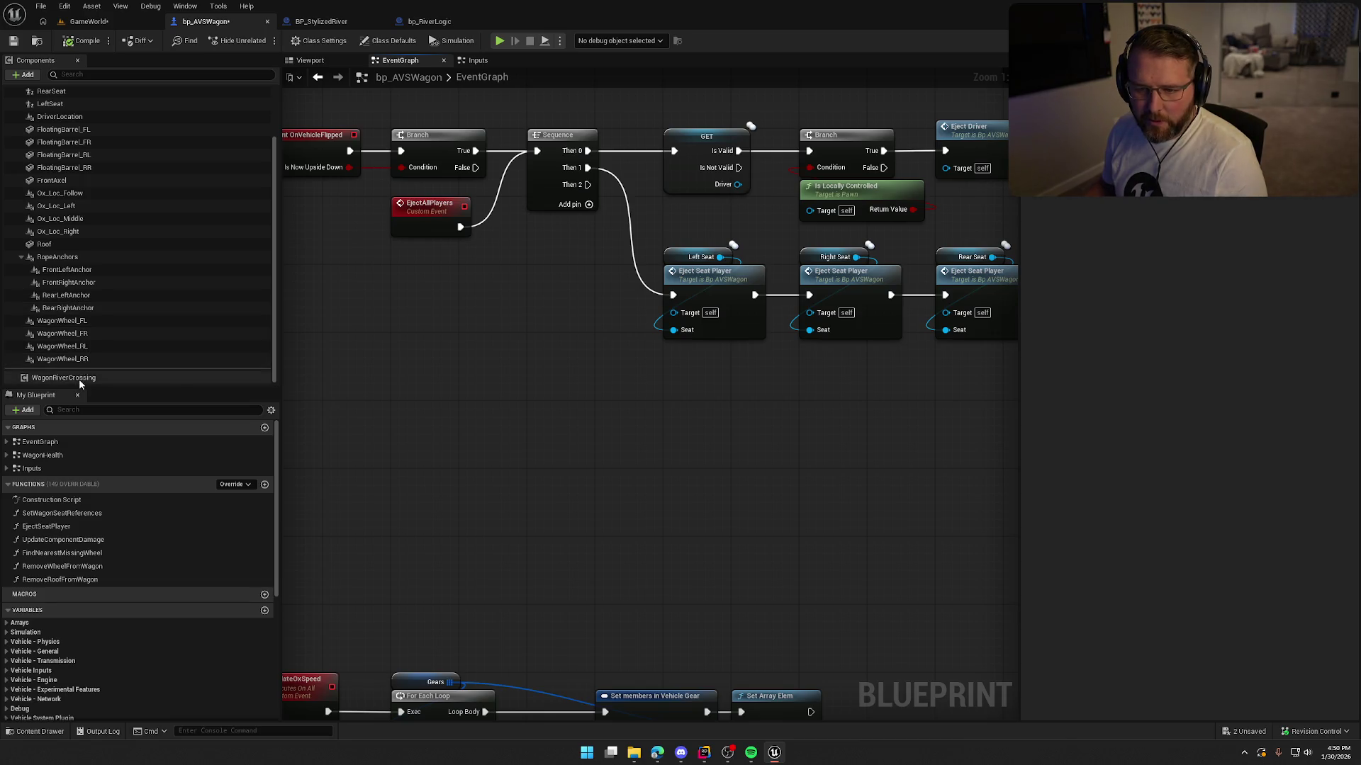
pyautogui.moveTo(79, 378); pyautogui.dragTo(584, 408)
# Step: Add a Get Active River node off WagonRiverCrossing and position the pair
pyautogui.write('get active')
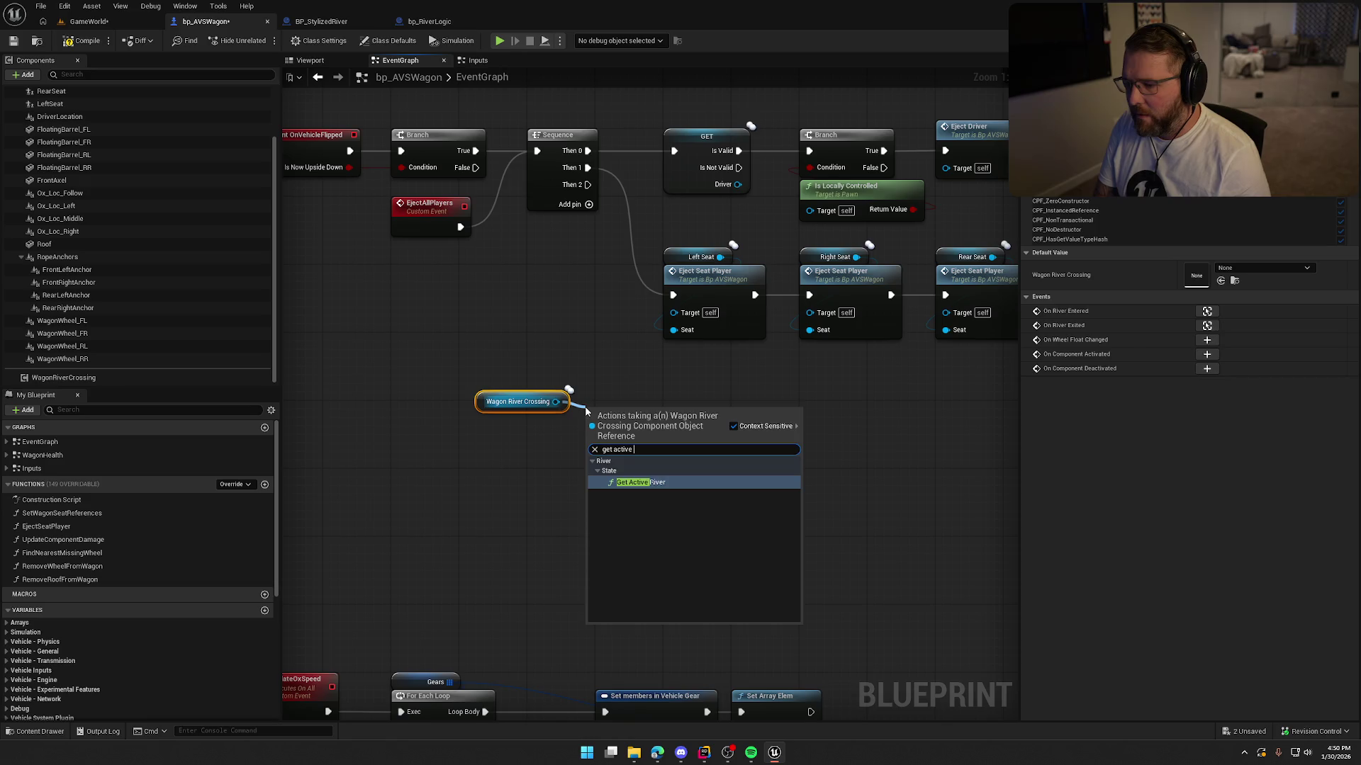
pyautogui.press('Return')
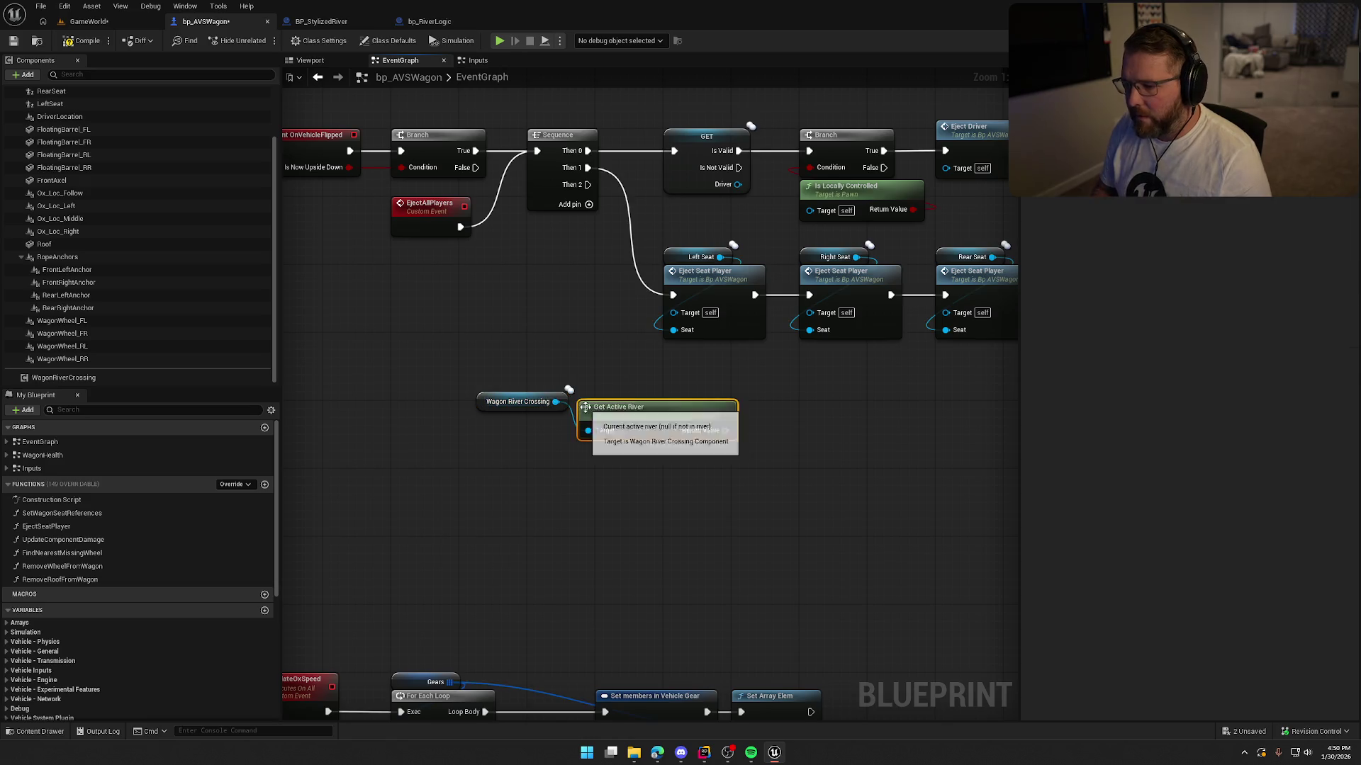
pyautogui.moveTo(483, 401)
pyautogui.mouseDown()
pyautogui.moveTo(494, 427)
pyautogui.moveTo(586, 454)
pyautogui.moveTo(520, 423)
pyautogui.moveTo(658, 424)
pyautogui.mouseUp()
pyautogui.keyDown('ctrl'); pyautogui.click(637, 423); pyautogui.keyUp('ctrl')
pyautogui.click(557, 362)
# Step: Add an Is Valid check on the active river, wire Then 2 into it, and save
pyautogui.write('is valis')
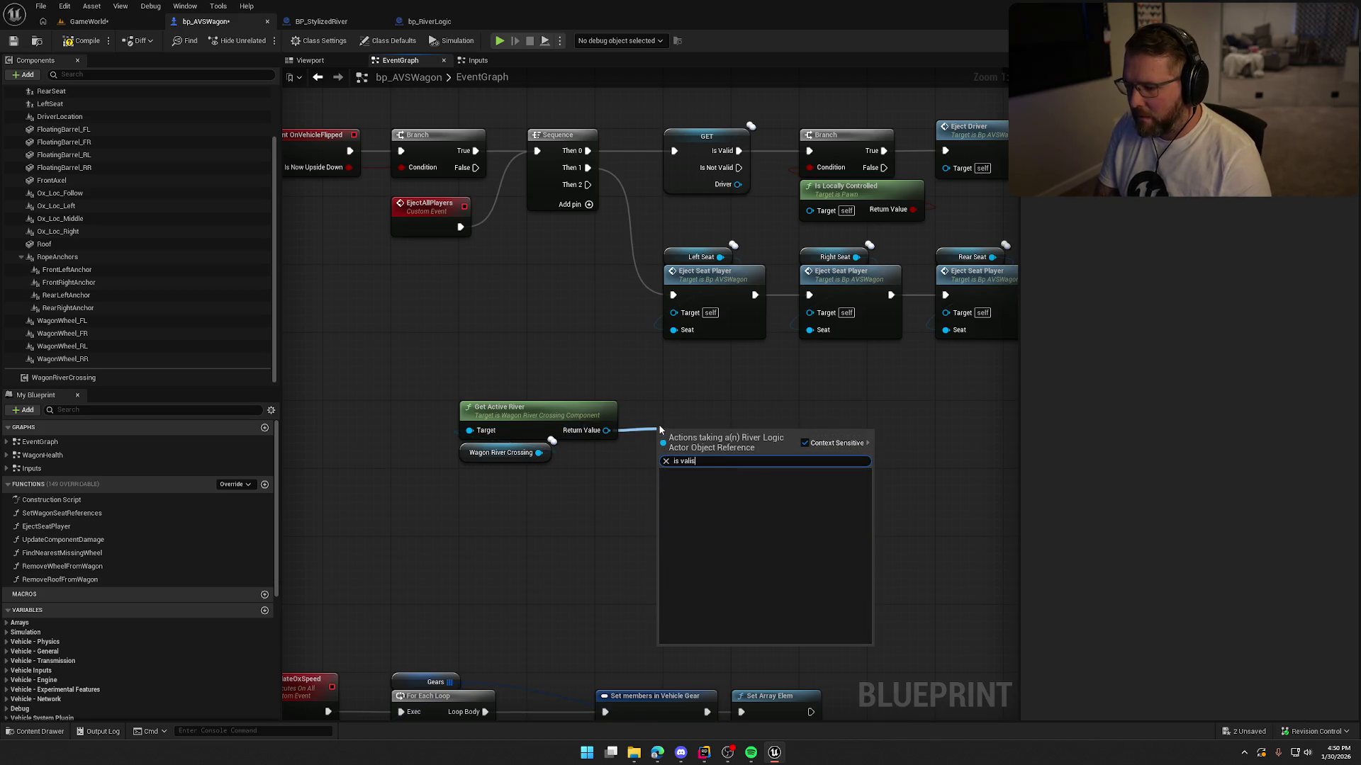
pyautogui.press('BackSpace')
pyautogui.press('Down')
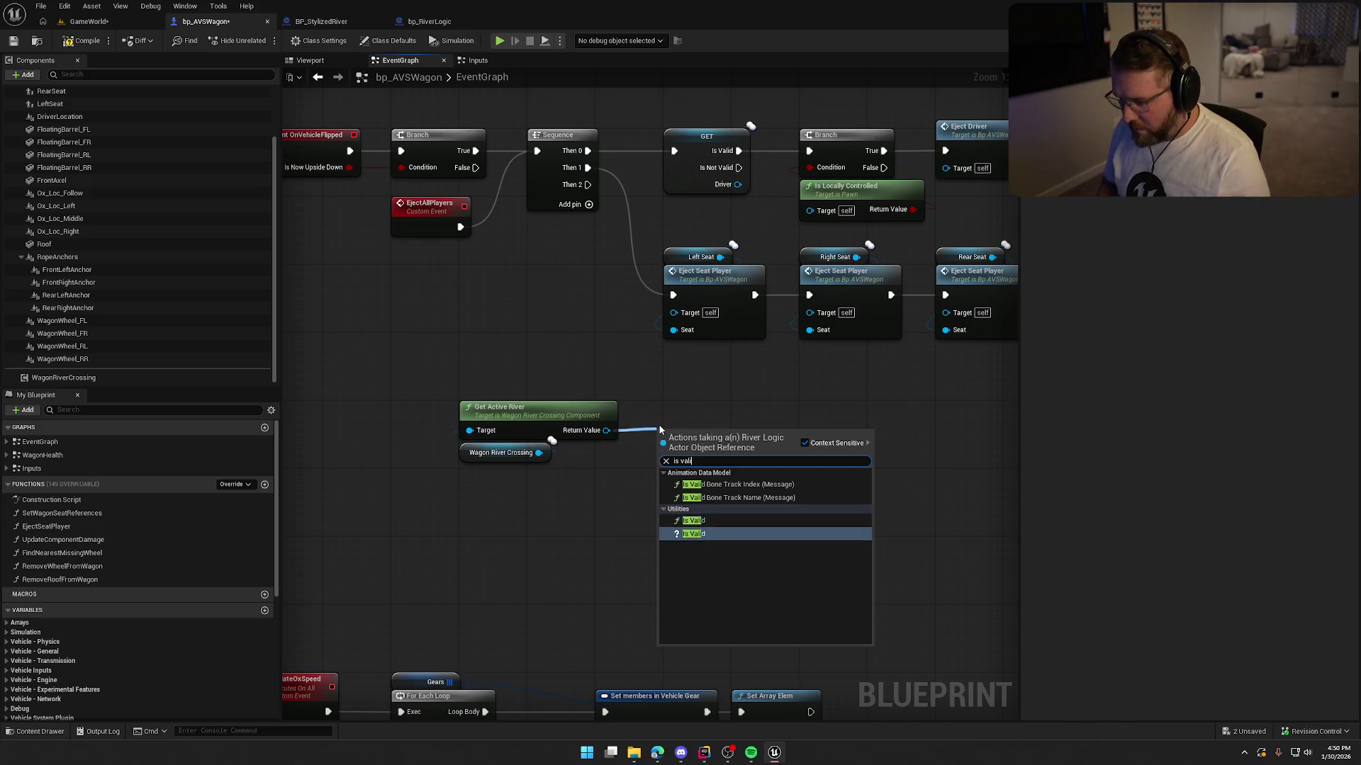
pyautogui.press('Return')
pyautogui.moveTo(665, 447); pyautogui.dragTo(587, 187)
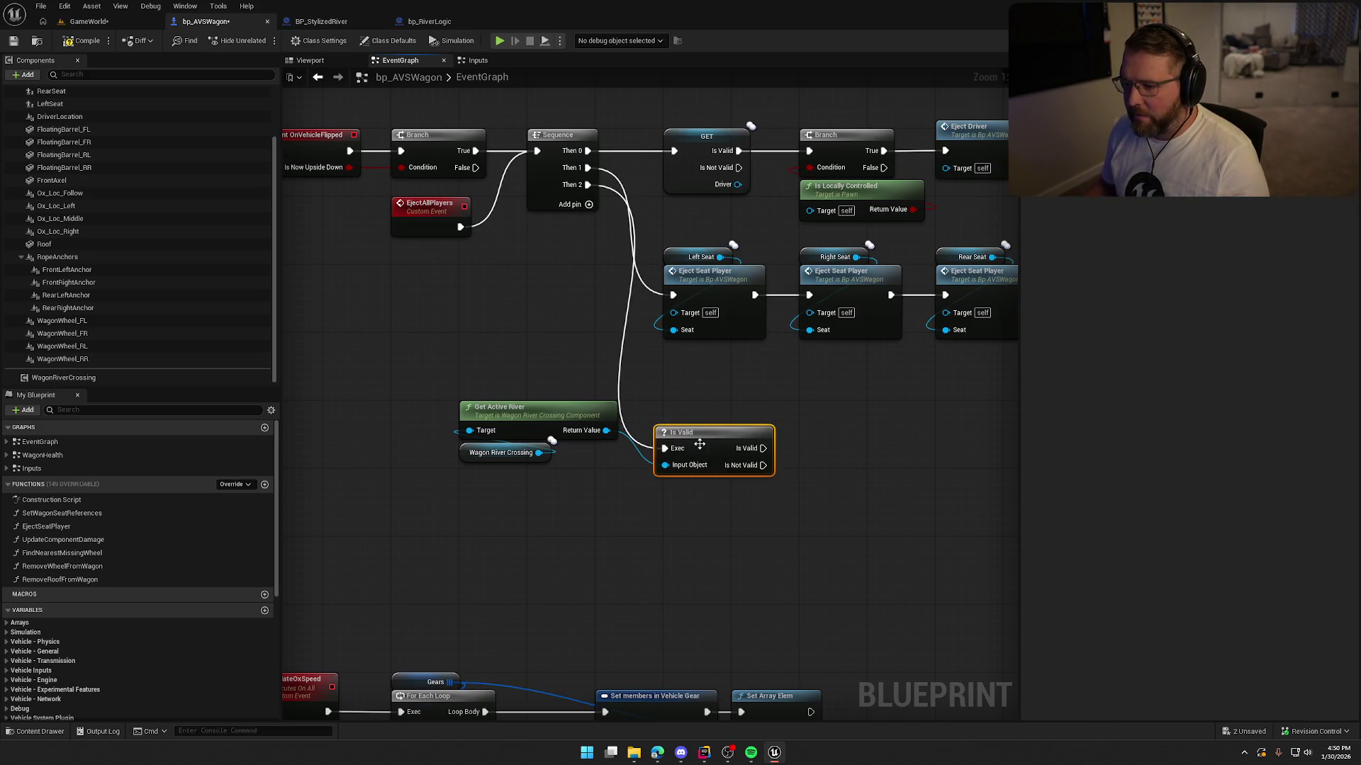
pyautogui.moveTo(698, 428); pyautogui.dragTo(709, 409)
pyautogui.moveTo(701, 478)
pyautogui.mouseDown()
pyautogui.moveTo(626, 407)
pyautogui.moveTo(708, 407)
pyautogui.moveTo(678, 416)
pyautogui.mouseUp()
pyautogui.moveTo(660, 352); pyautogui.dragTo(733, 357)
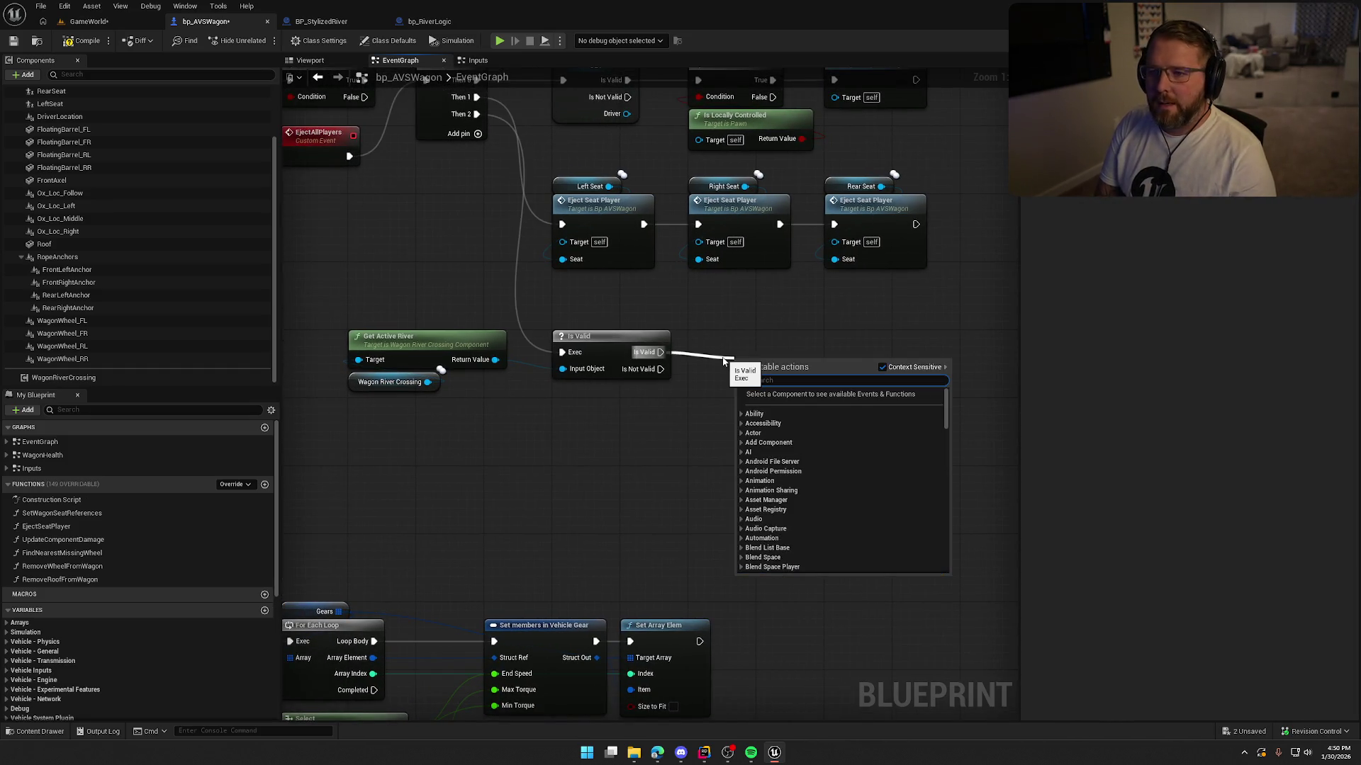
pyautogui.click(712, 406)
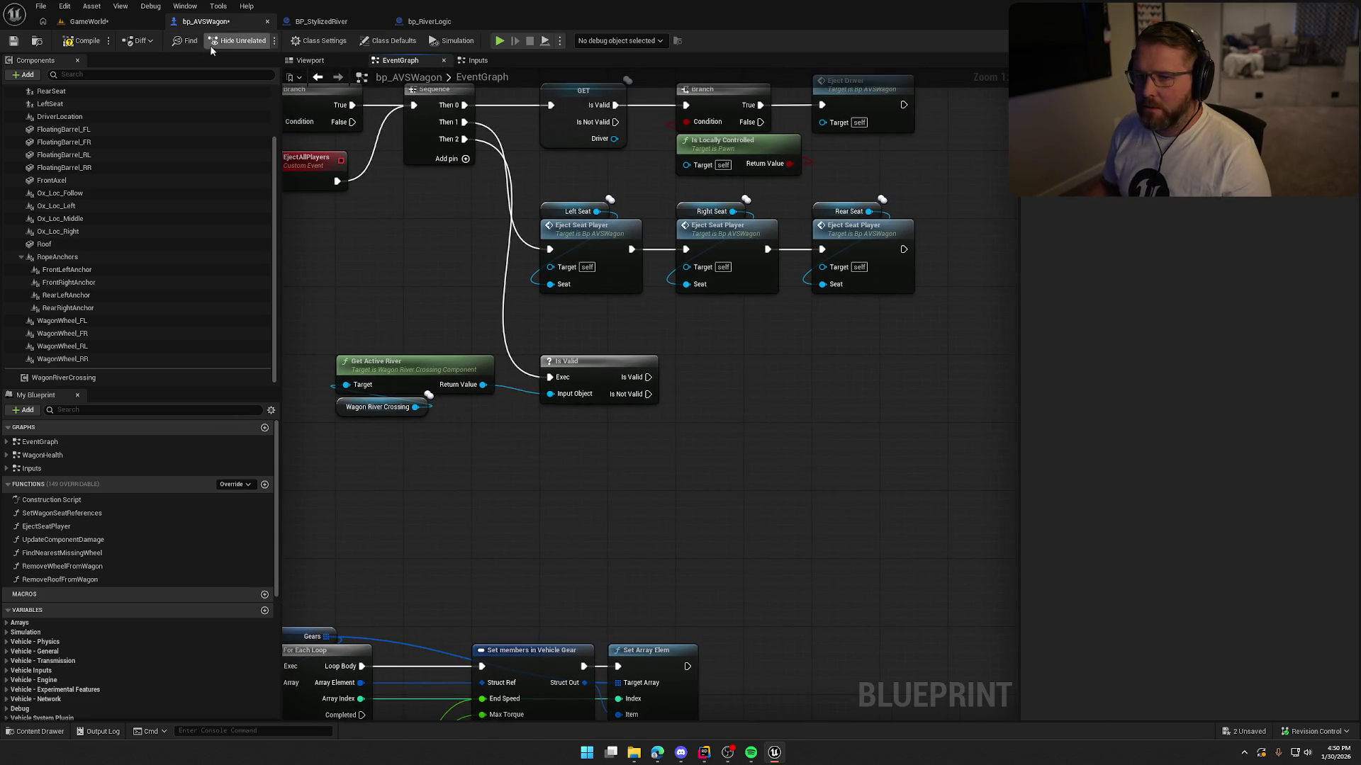
pyautogui.hotkey('ctrl', 's')
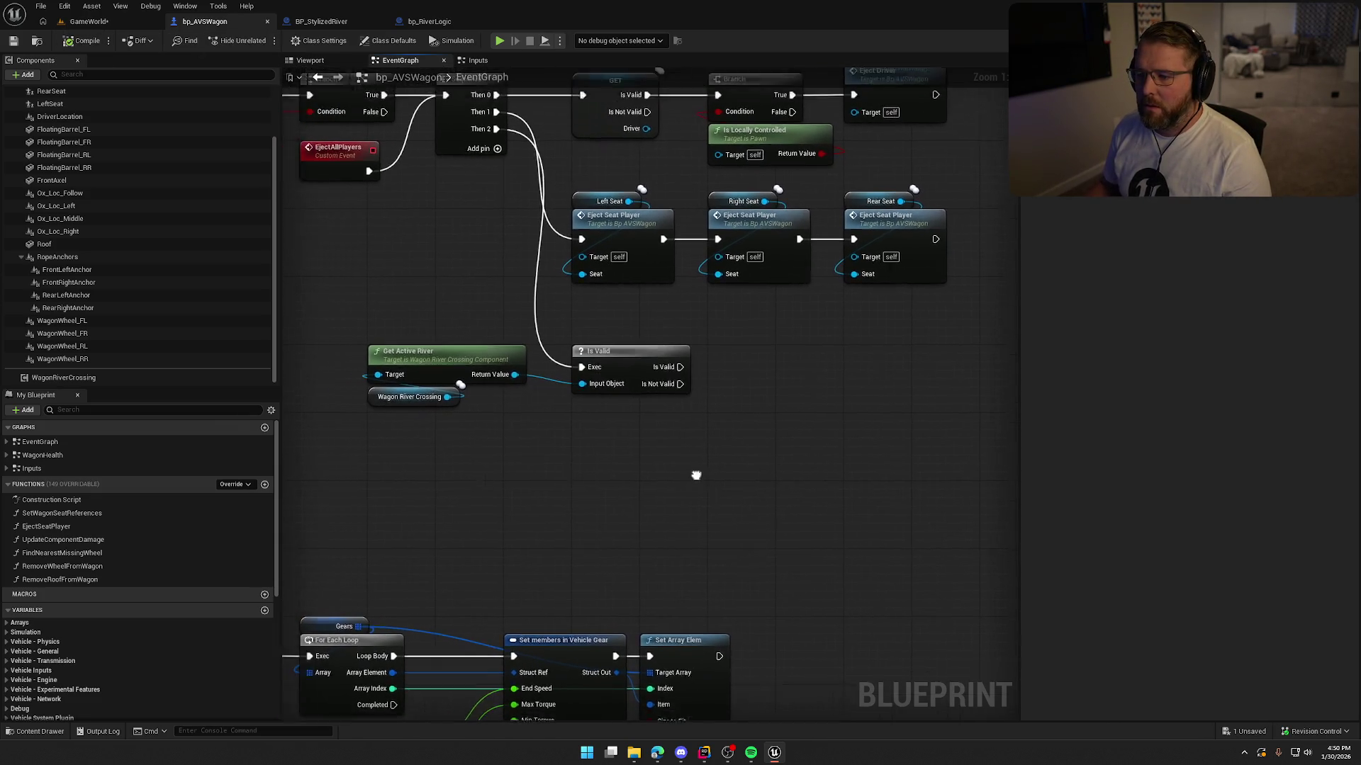
# Step: Rearrange the river nodes and add an Is Server node beside them
pyautogui.moveTo(672, 484); pyautogui.dragTo(695, 471)
pyautogui.moveTo(475, 412); pyautogui.dragTo(397, 354)
pyautogui.moveTo(430, 390)
pyautogui.mouseDown()
pyautogui.moveTo(454, 409)
pyautogui.moveTo(605, 414)
pyautogui.mouseUp()
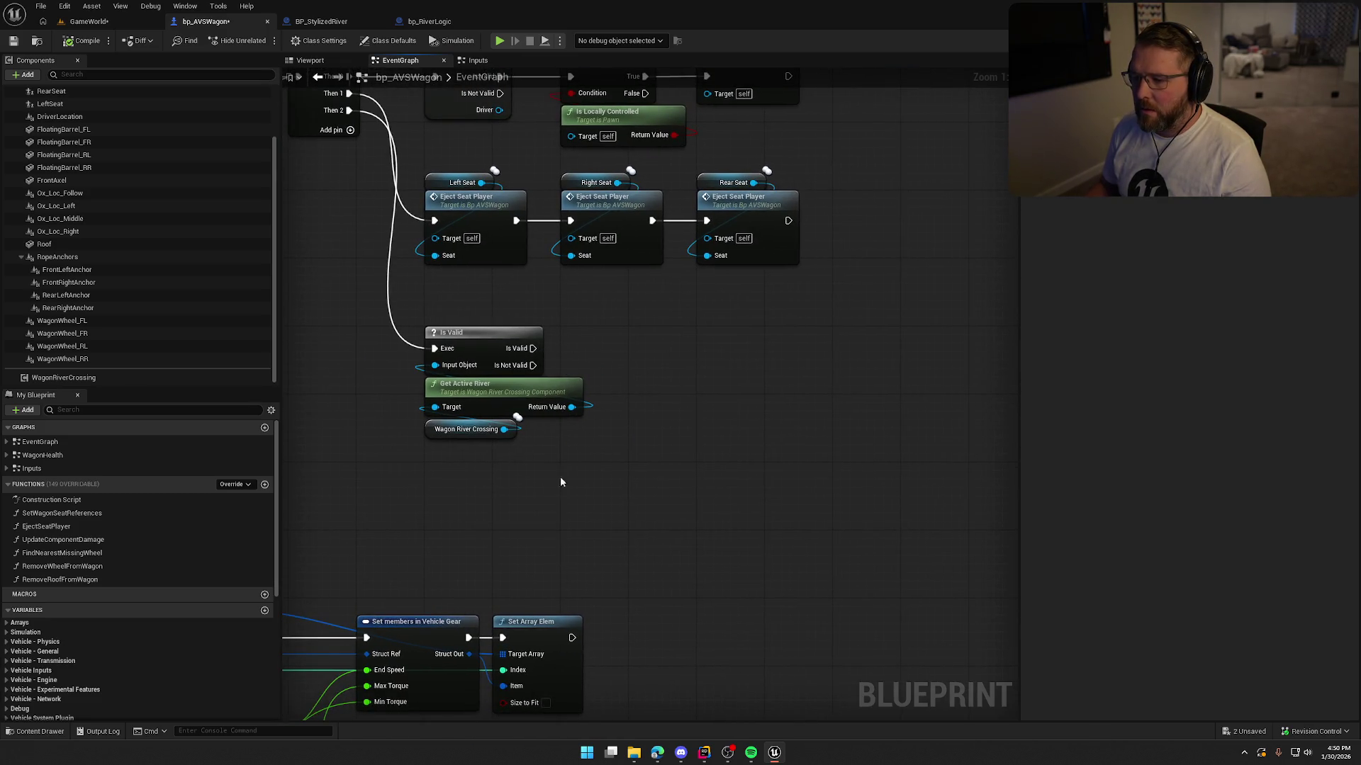
pyautogui.moveTo(503, 400); pyautogui.dragTo(372, 414)
pyautogui.click(509, 421)
pyautogui.rightClick(573, 399)
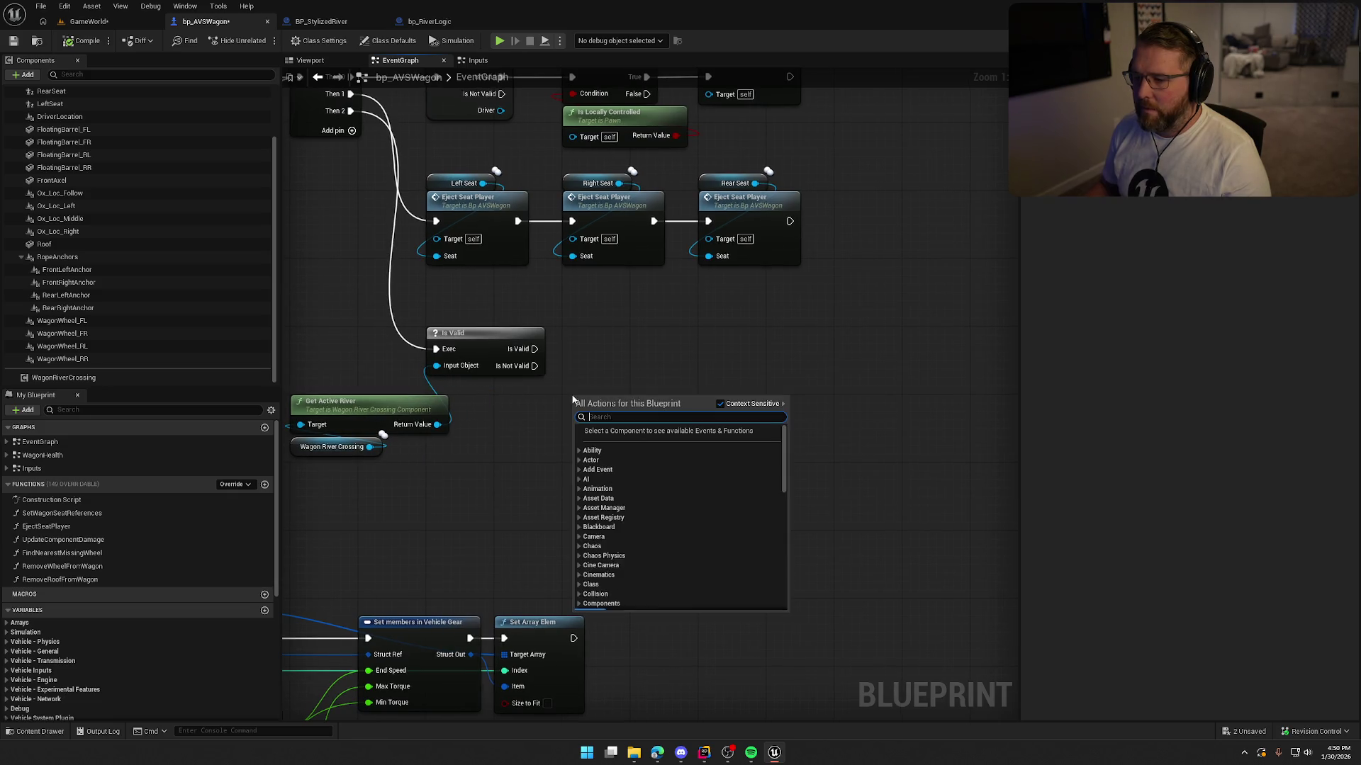
pyautogui.write('is server')
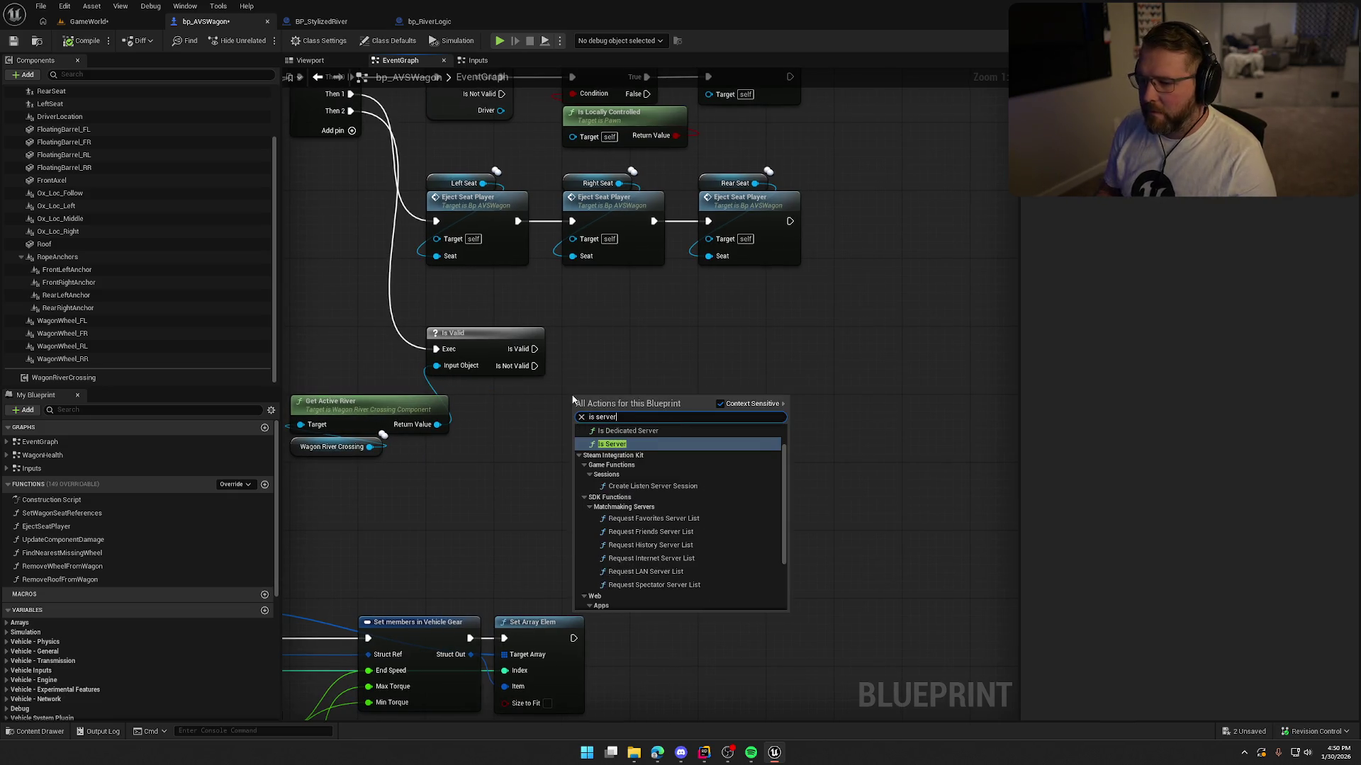
pyautogui.press('Return')
pyautogui.moveTo(598, 401)
pyautogui.mouseDown()
pyautogui.moveTo(519, 403)
pyautogui.moveTo(623, 429)
pyautogui.moveTo(608, 417)
pyautogui.mouseUp()
# Step: Add a Branch driven by Is Server and route Is Valid's valid path into it
pyautogui.click(745, 332)
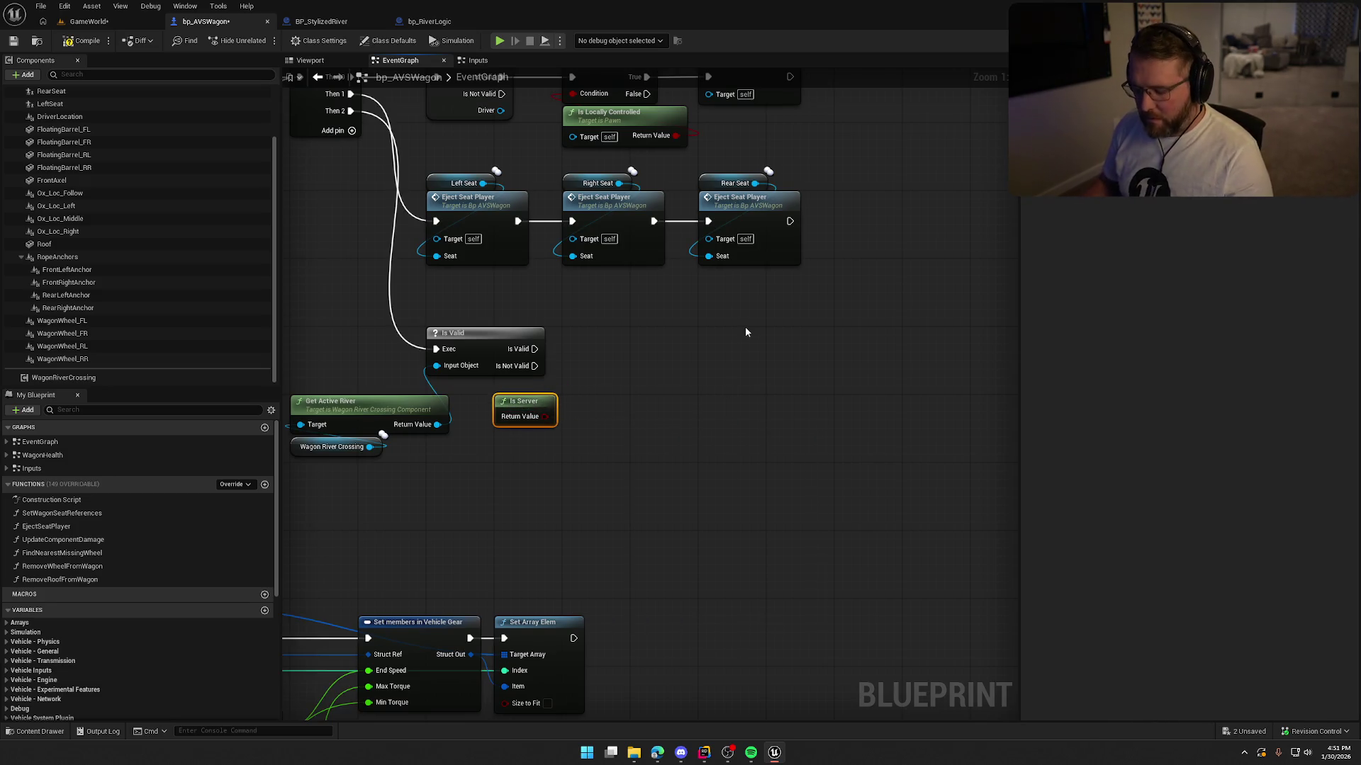
pyautogui.click(648, 349)
pyautogui.moveTo(660, 389); pyautogui.dragTo(542, 418)
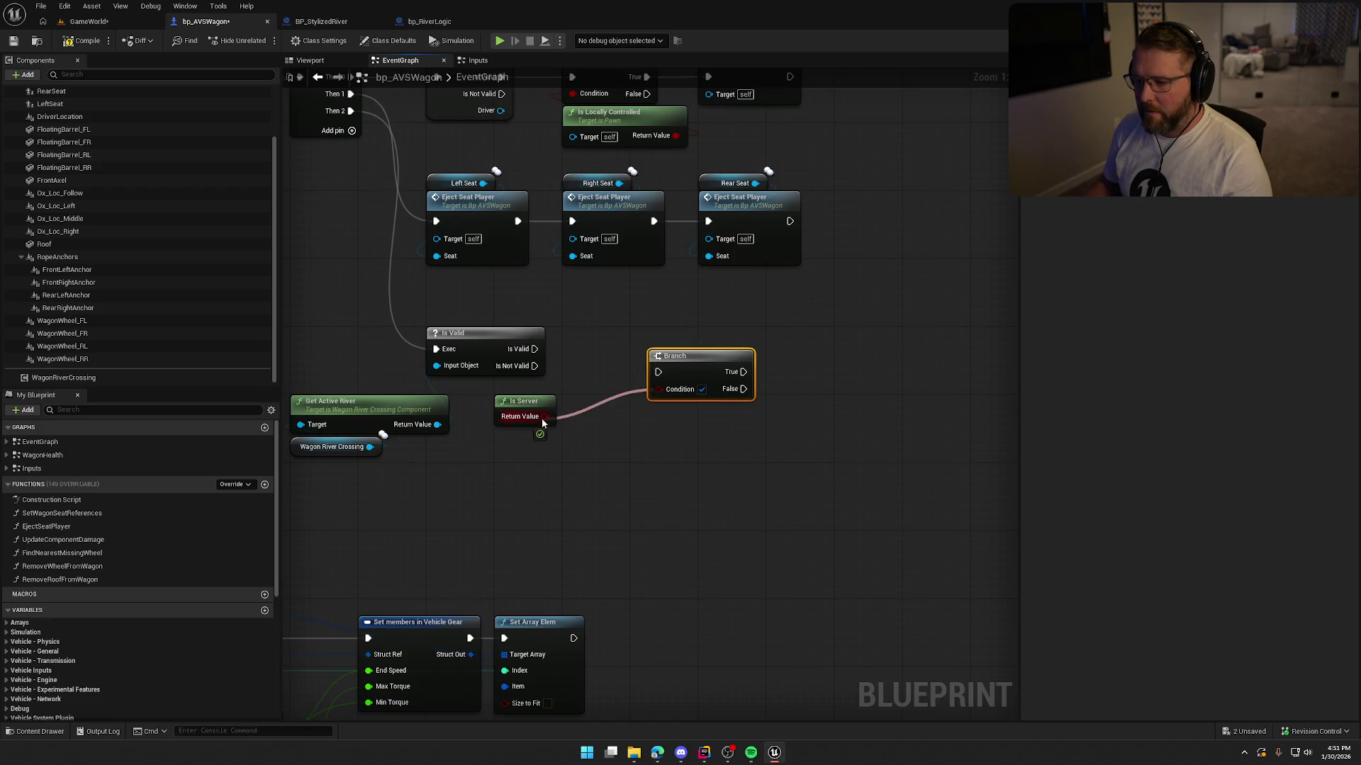
pyautogui.moveTo(535, 349)
pyautogui.mouseDown()
pyautogui.moveTo(659, 372)
pyautogui.moveTo(589, 345)
pyautogui.mouseUp()
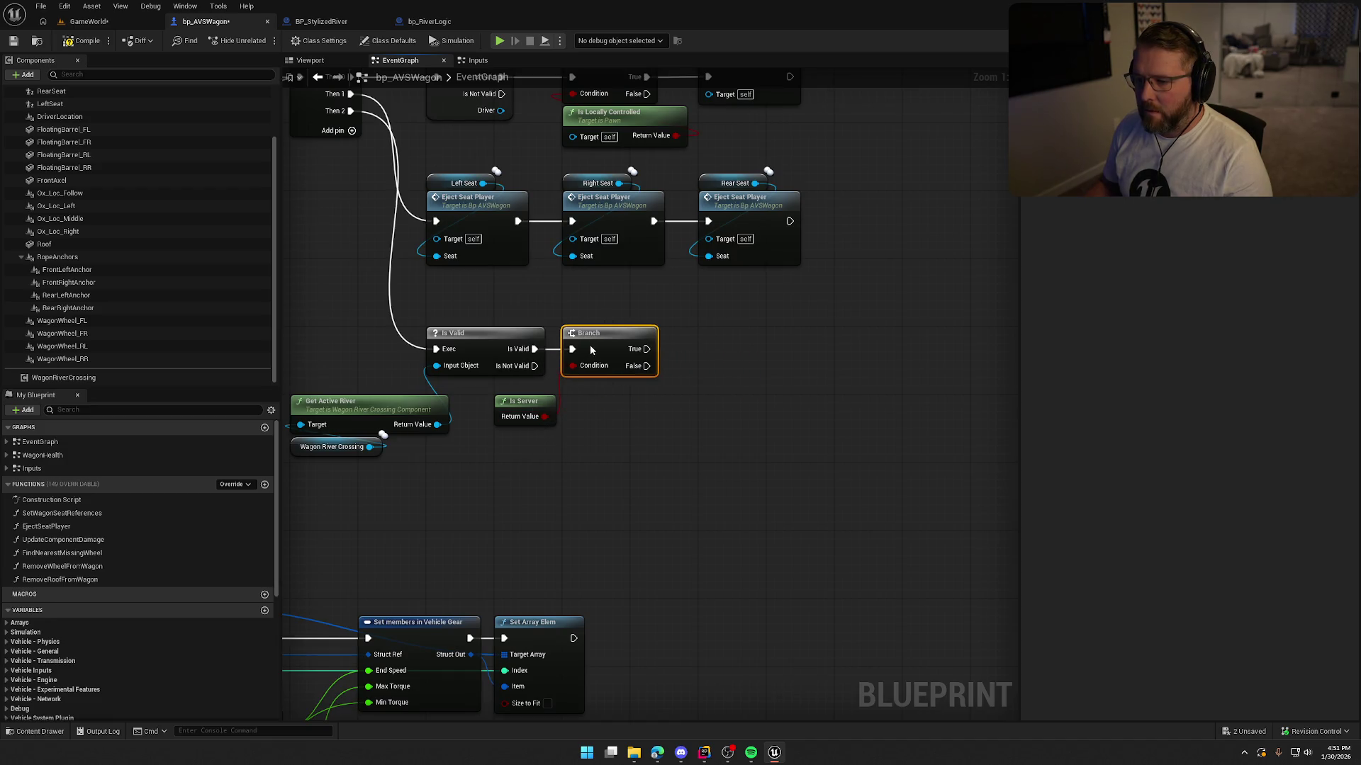
pyautogui.moveTo(524, 410); pyautogui.dragTo(593, 392)
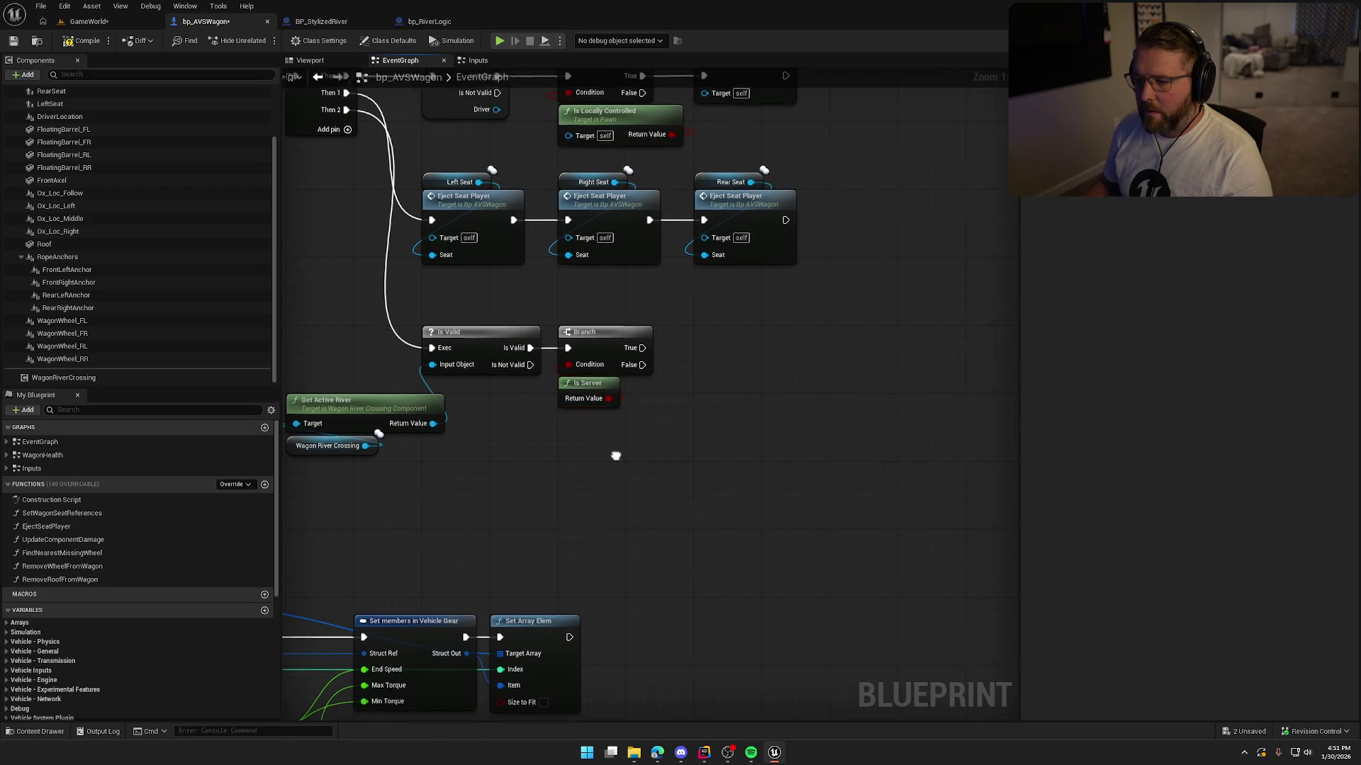
pyautogui.moveTo(615, 455); pyautogui.dragTo(646, 435)
pyautogui.scroll(-5, 750, 364)
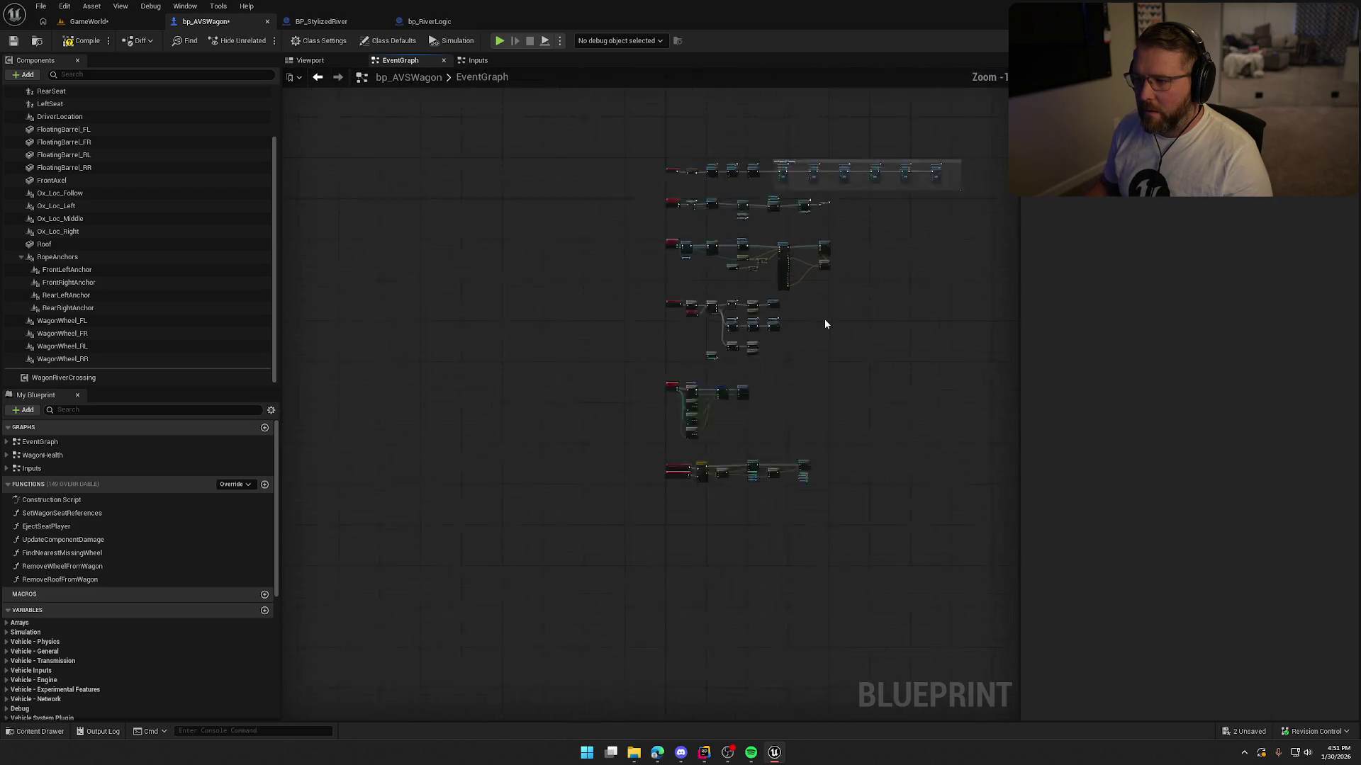
pyautogui.moveTo(823, 319); pyautogui.dragTo(678, 414)
pyautogui.scroll(2, 638, 482)
pyautogui.scroll(8, 580, 542)
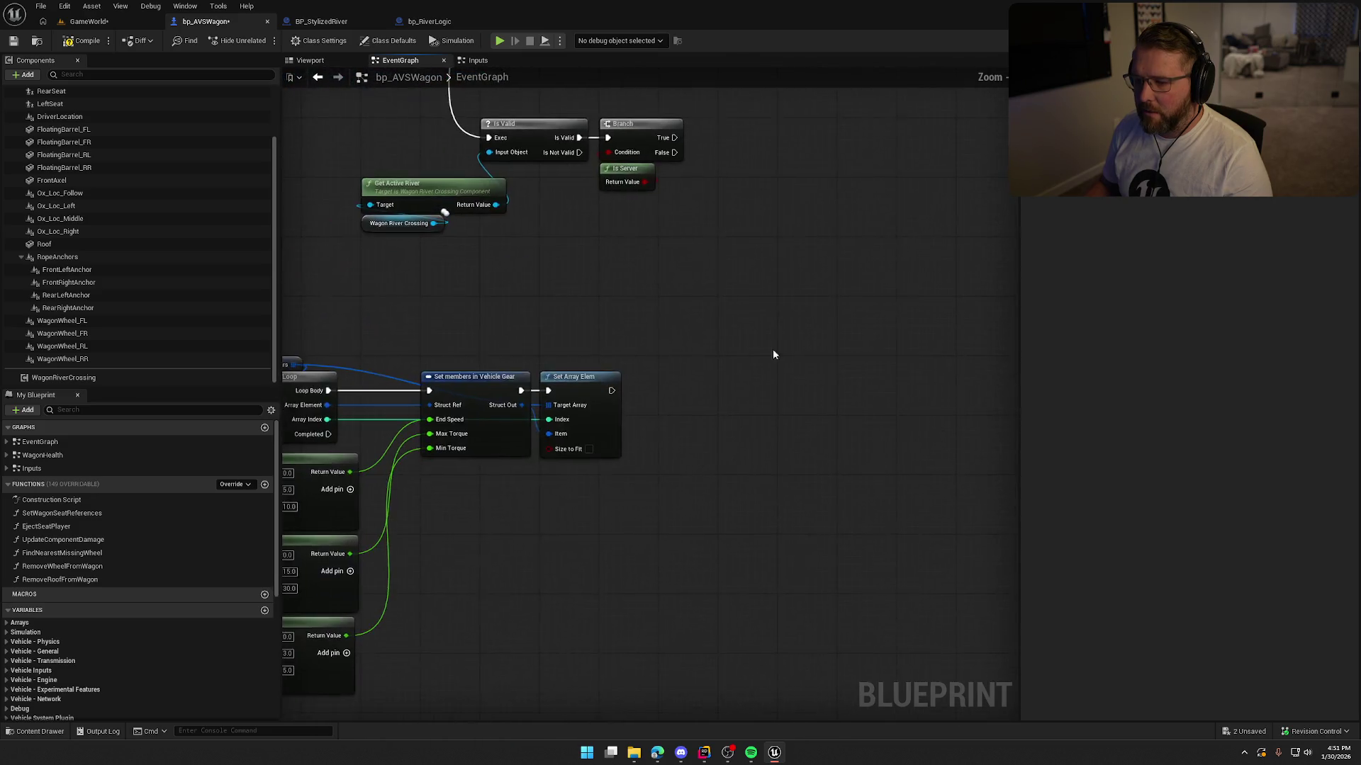
# Step: Add an Update Component Damage call on the Branch True path and inspect its function
pyautogui.rightClick(684, 318)
pyautogui.write('upd')
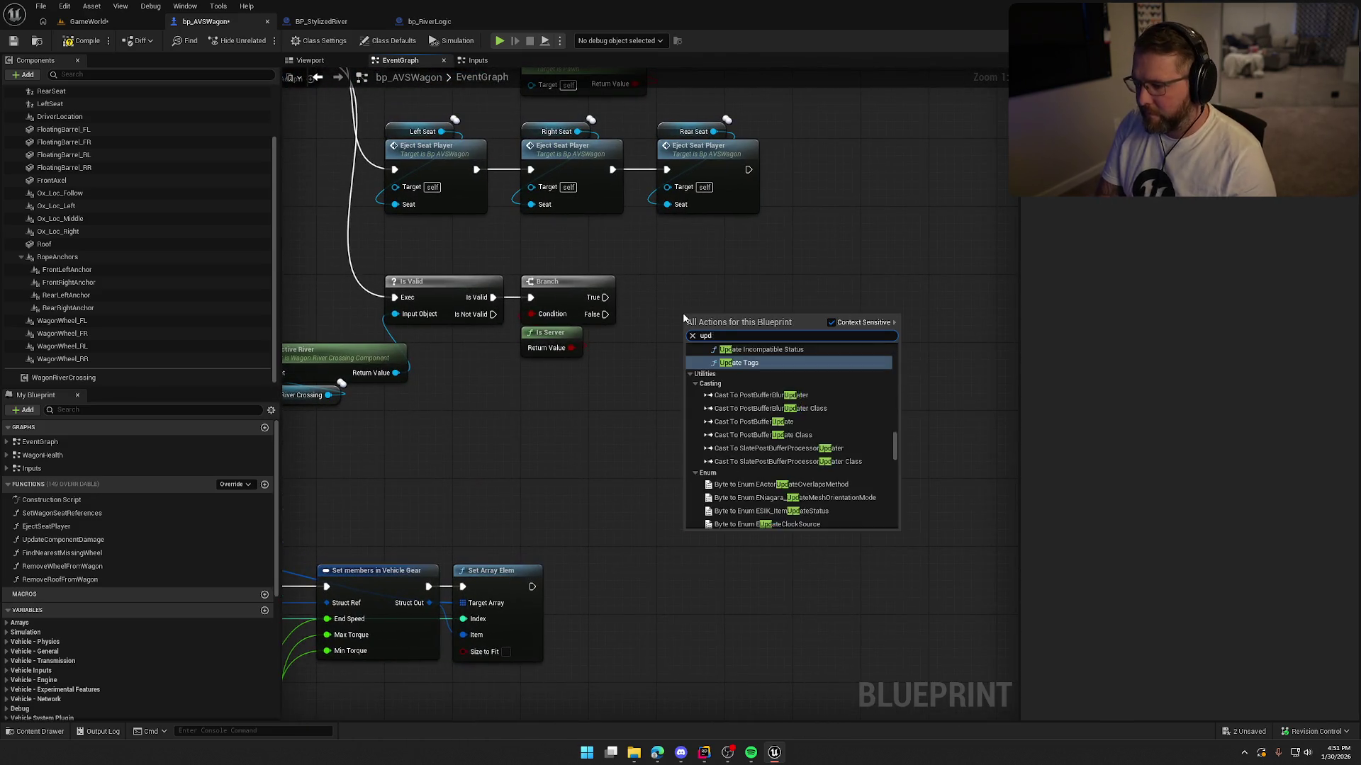
pyautogui.write('ate comp')
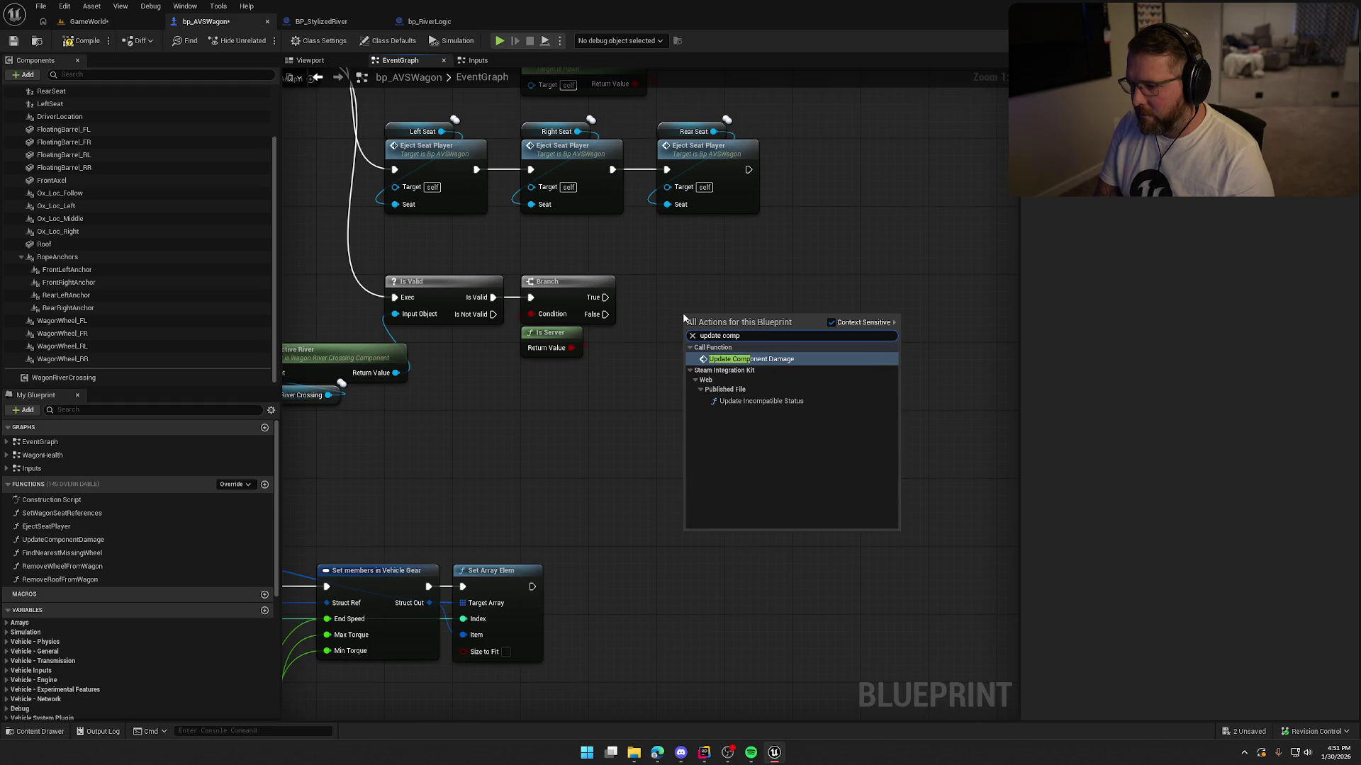
pyautogui.click(698, 346)
pyautogui.moveTo(698, 341); pyautogui.dragTo(605, 298)
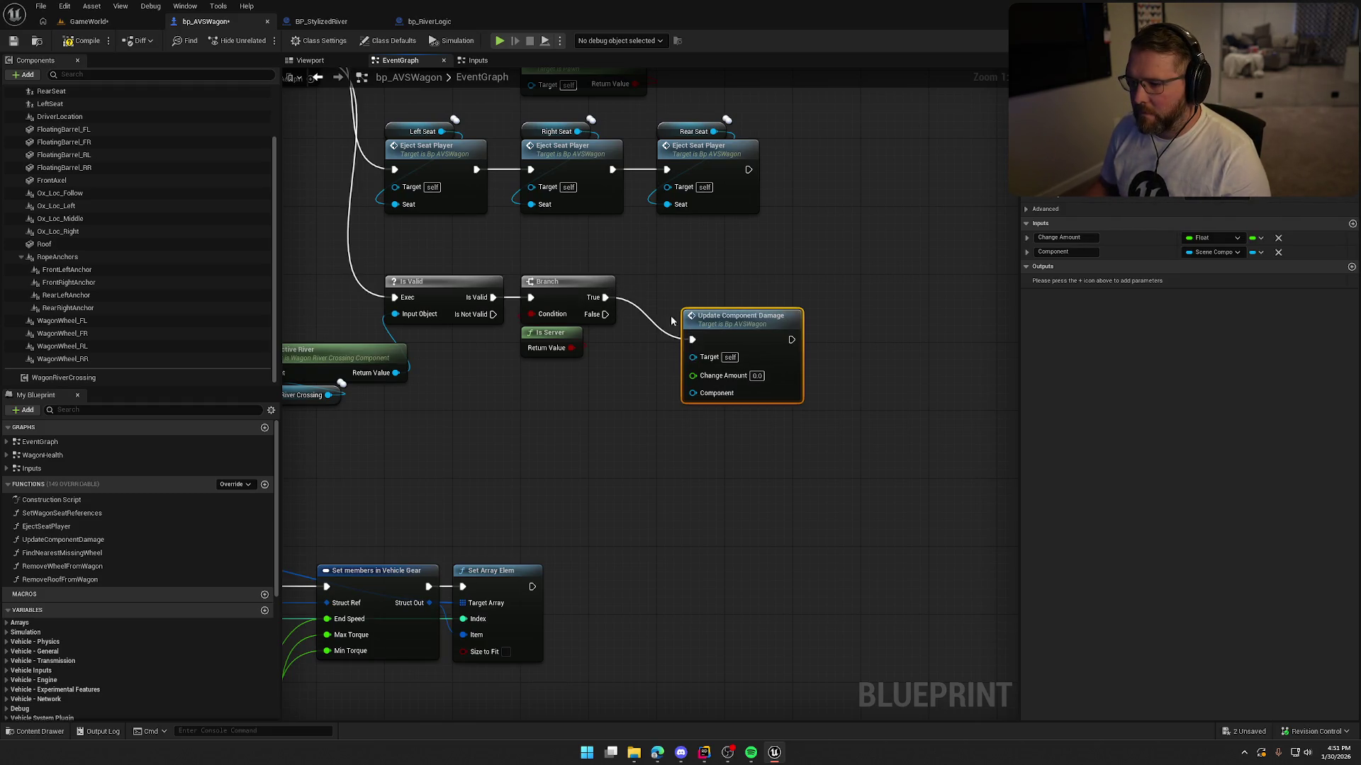
pyautogui.moveTo(740, 317); pyautogui.dragTo(715, 274)
pyautogui.moveTo(825, 400)
pyautogui.mouseDown()
pyautogui.moveTo(882, 433)
pyautogui.moveTo(831, 411)
pyautogui.mouseUp()
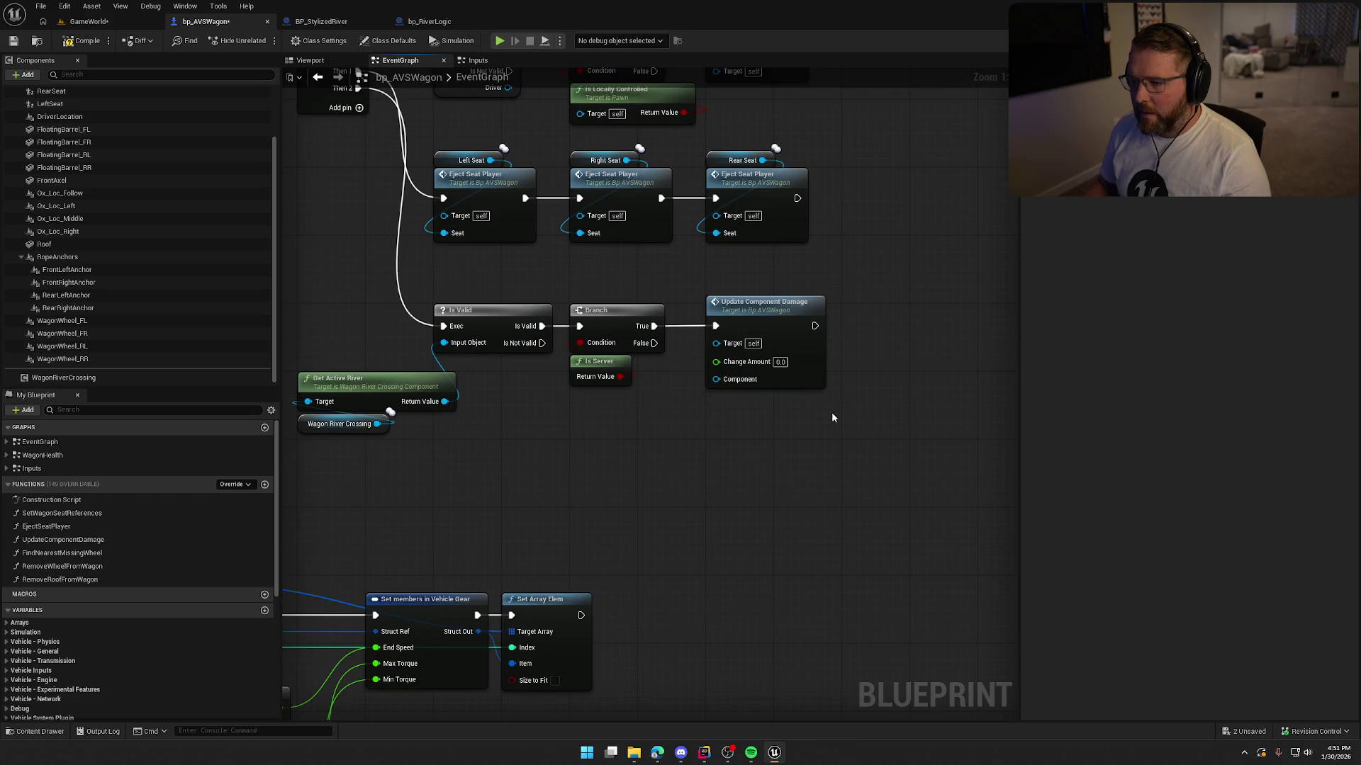
pyautogui.doubleClick(764, 313)
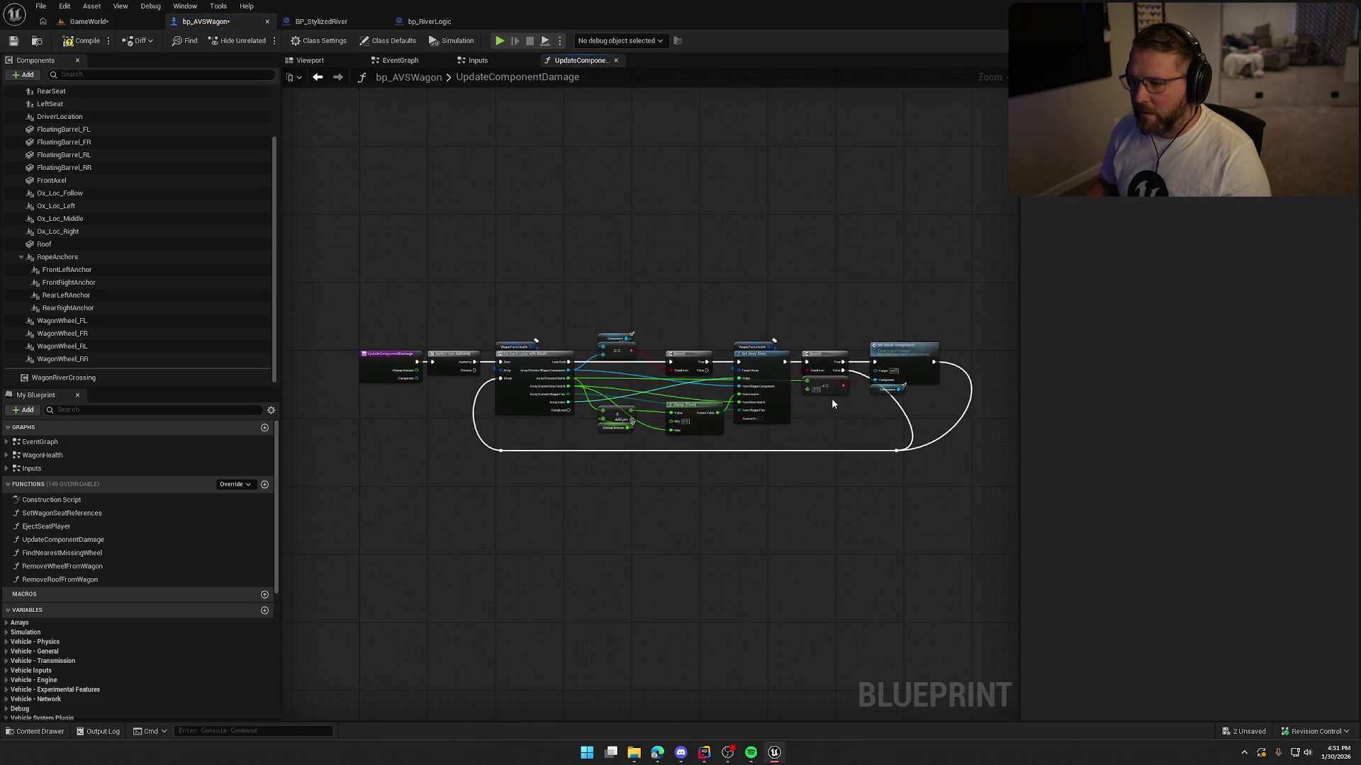
pyautogui.scroll(3, 831, 403)
pyautogui.moveTo(498, 243)
pyautogui.mouseDown()
pyautogui.moveTo(755, 234)
pyautogui.moveTo(747, 222)
pyautogui.moveTo(688, 235)
pyautogui.moveTo(394, 222)
pyautogui.mouseUp()
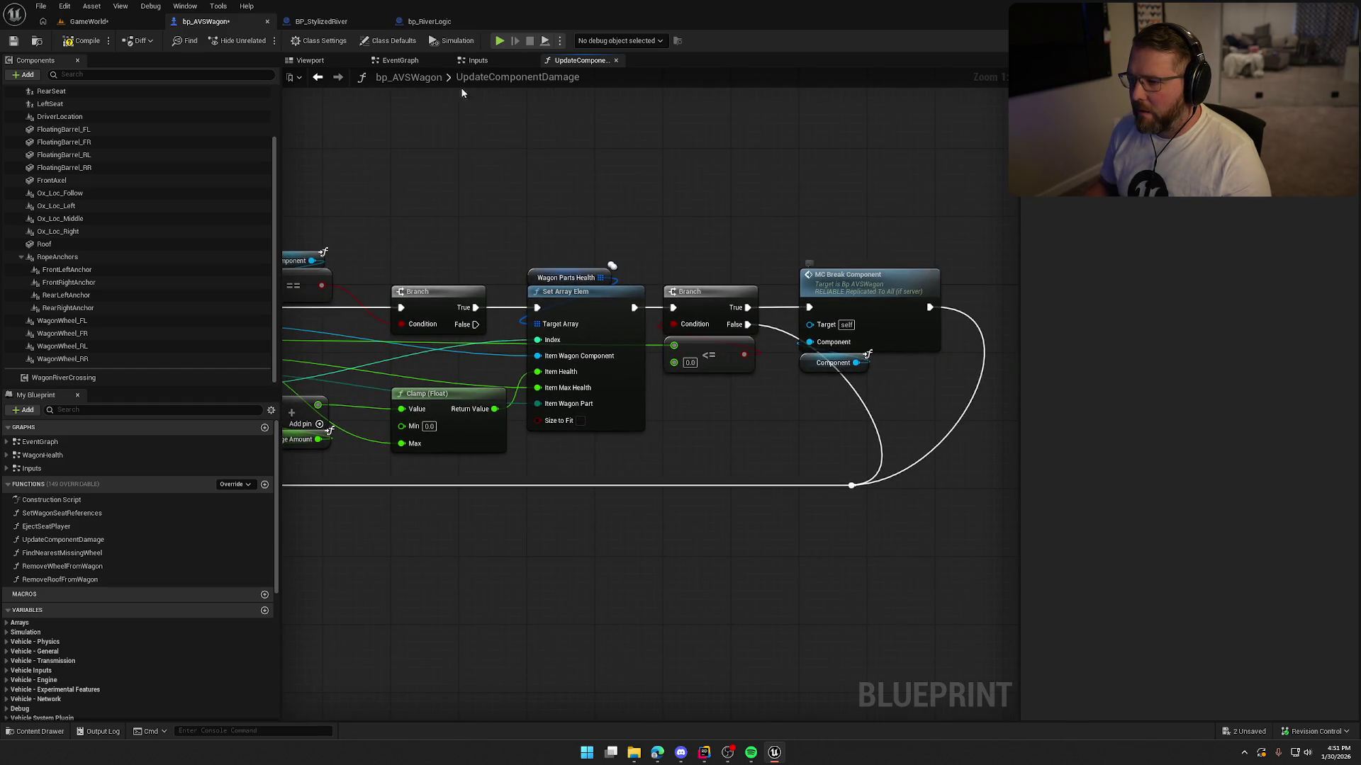
pyautogui.click(316, 83)
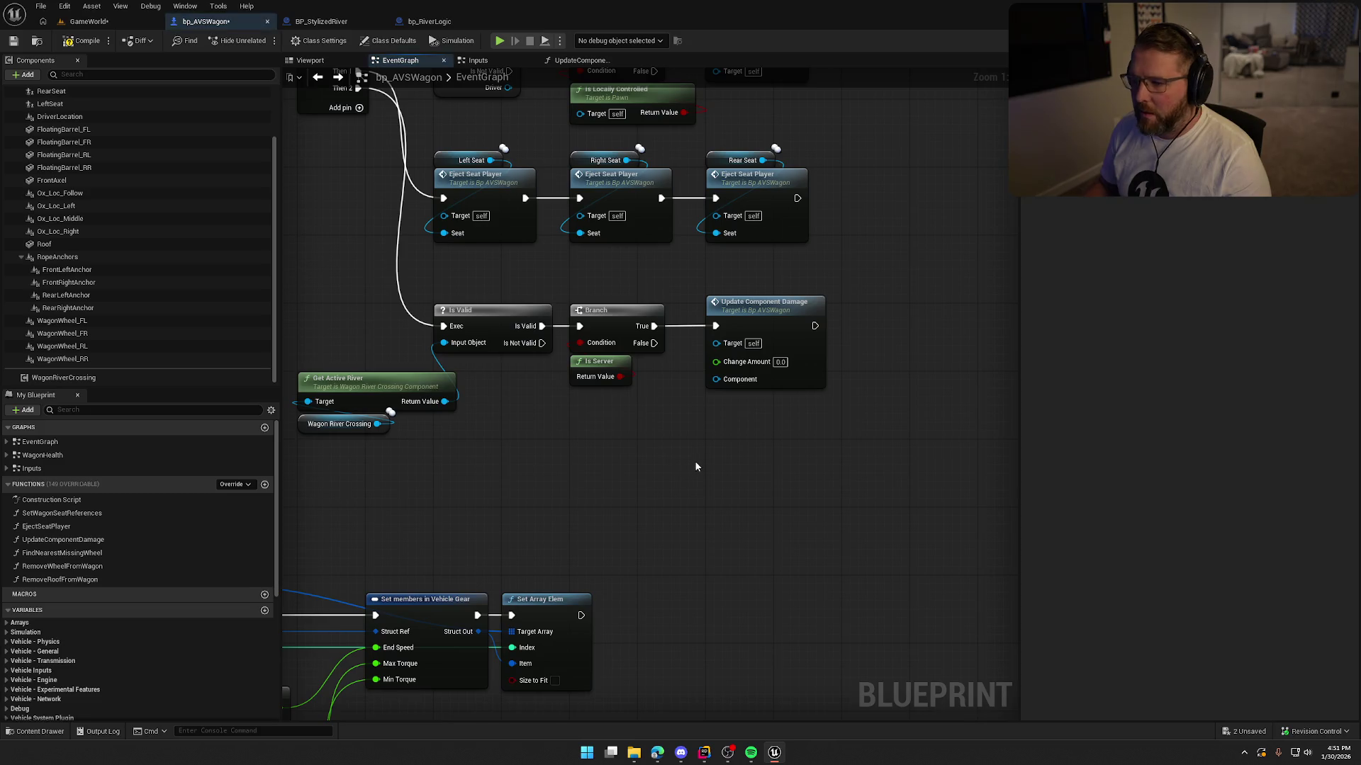
# Step: Set Change Amount to -100.0 and connect Vehicle Mesh to the Component pin
pyautogui.write('-10')
pyautogui.press('Return')
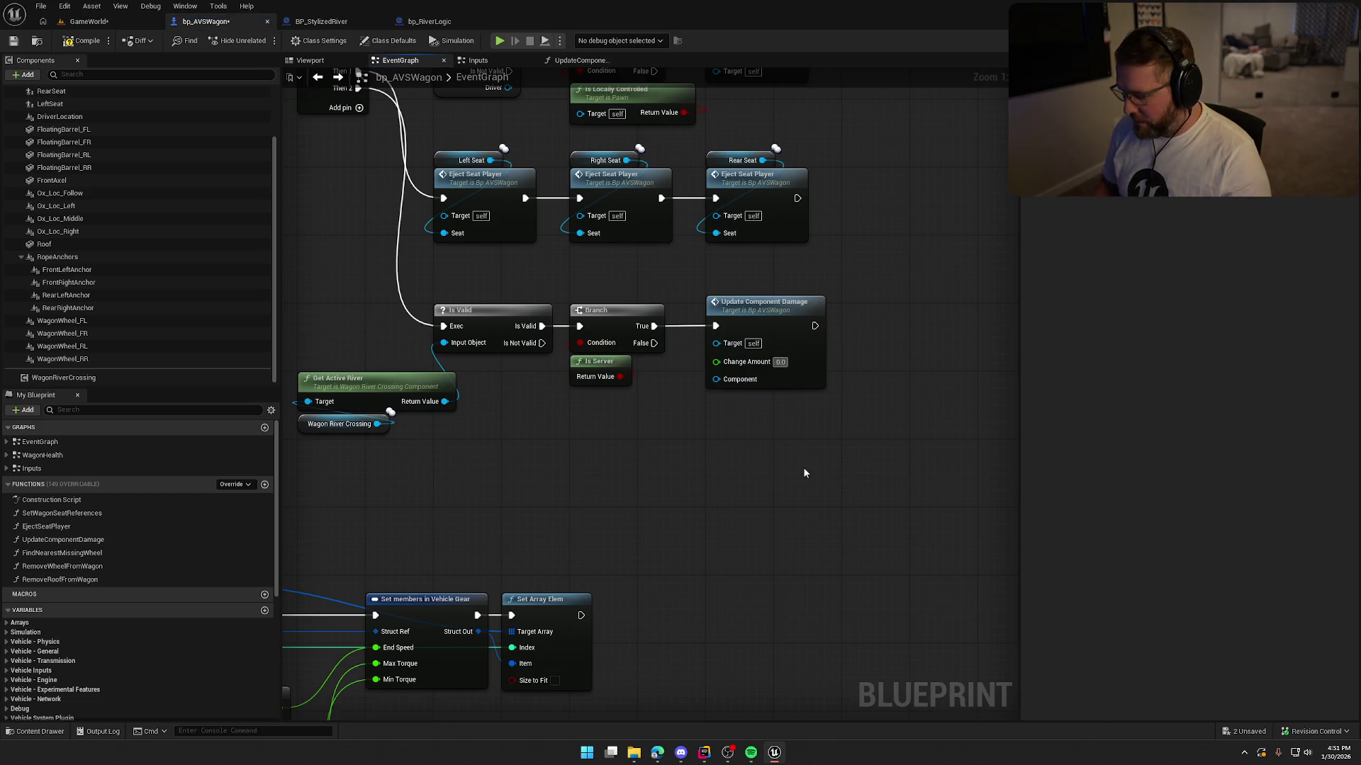
pyautogui.write('-10')
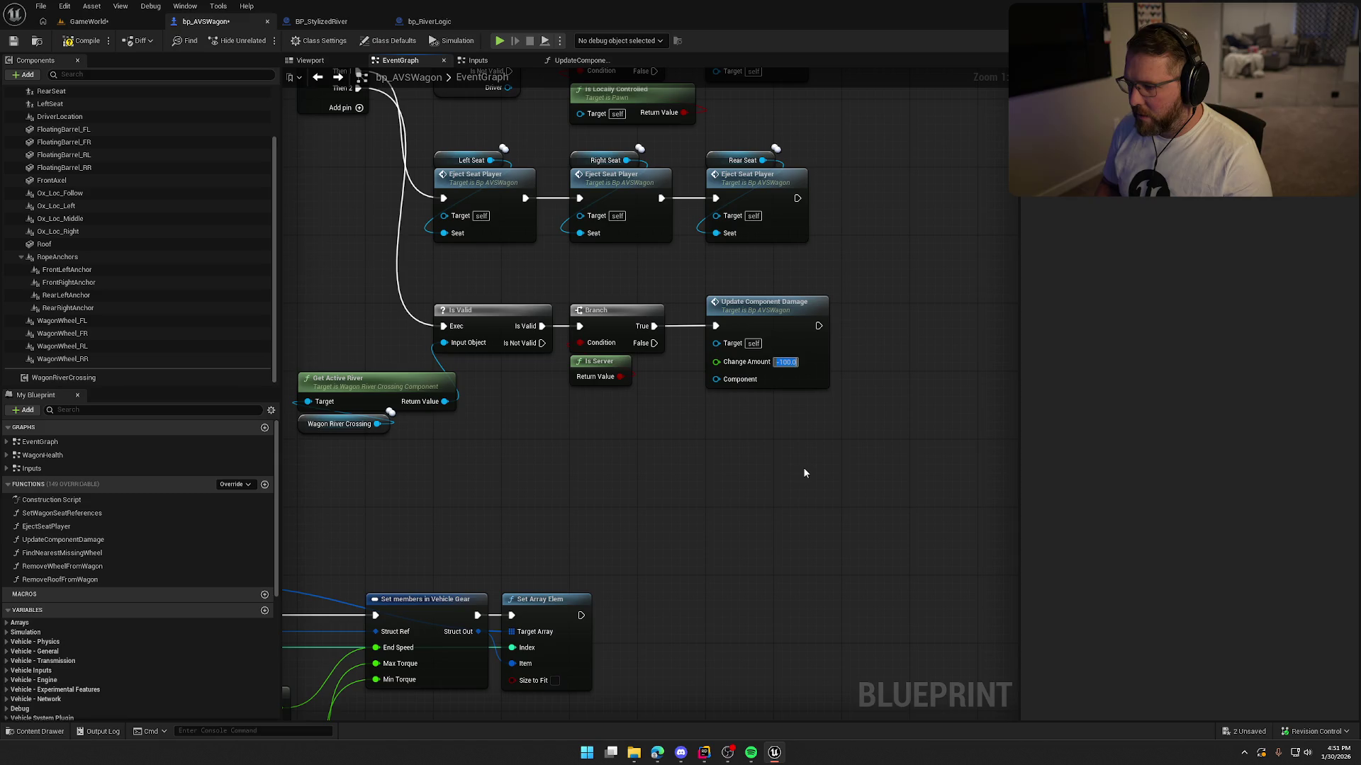
pyautogui.press('Return')
pyautogui.scroll(2, 71, 115)
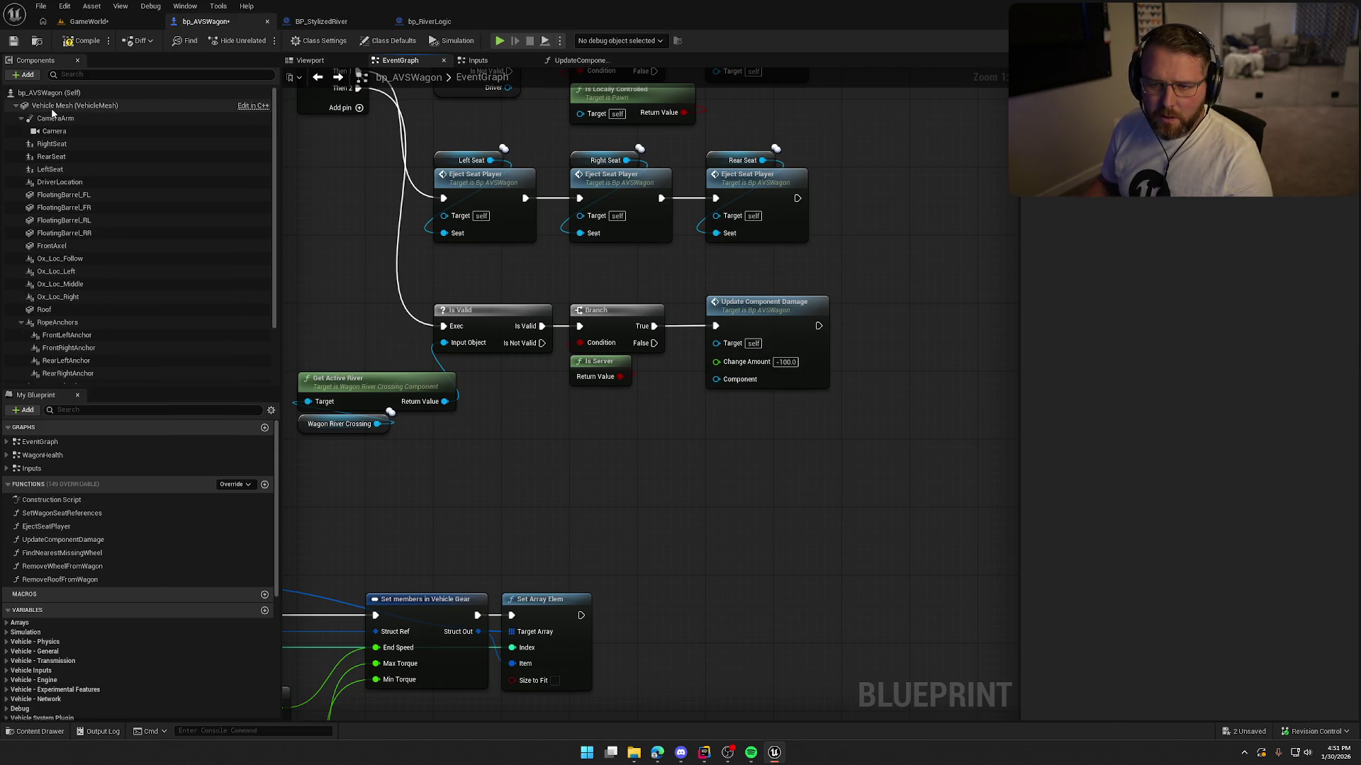
pyautogui.moveTo(74, 105)
pyautogui.mouseDown()
pyautogui.moveTo(595, 444)
pyautogui.moveTo(675, 422)
pyautogui.moveTo(716, 379)
pyautogui.mouseUp()
pyautogui.moveTo(652, 415); pyautogui.dragTo(737, 399)
pyautogui.click(494, 472)
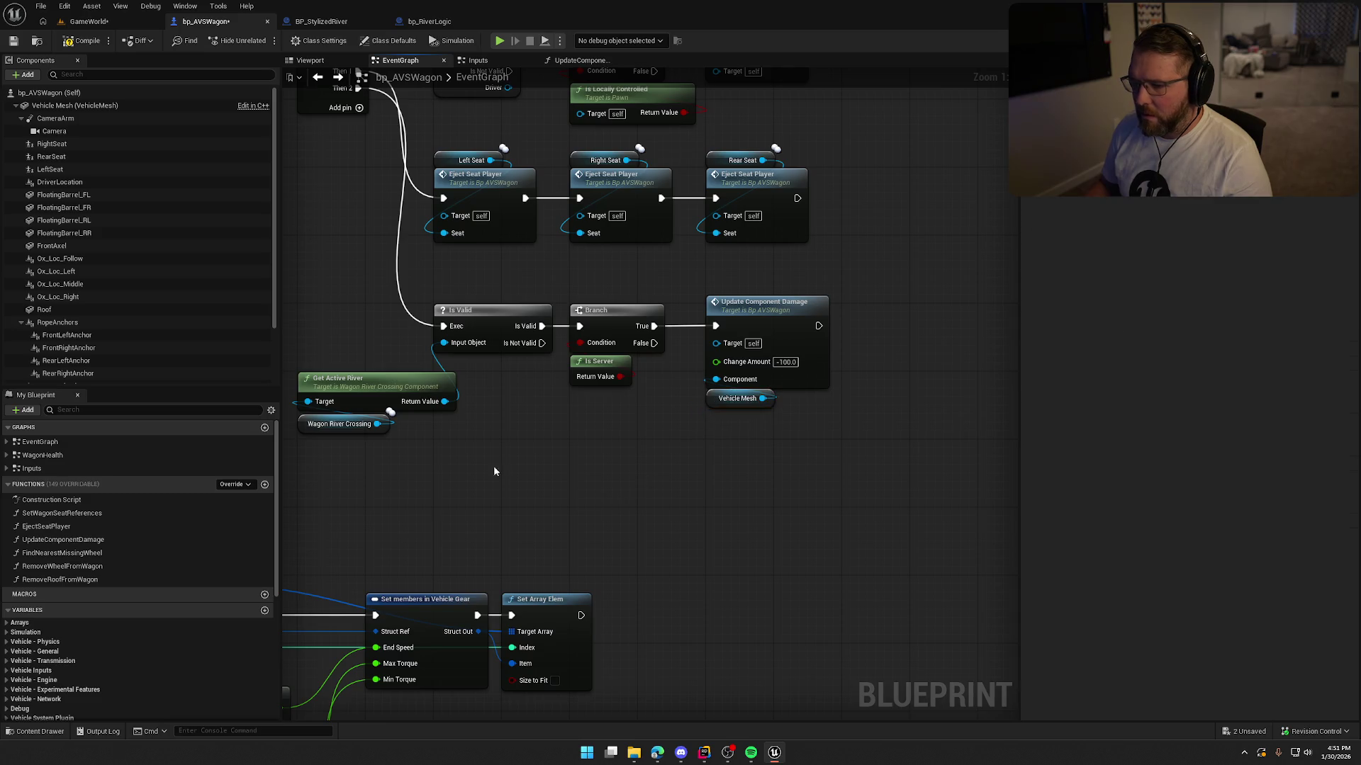
pyautogui.click(88, 21)
# Step: Play-test by boarding the wagon, driving along the shore into the river, then ending play
pyautogui.click(264, 41)
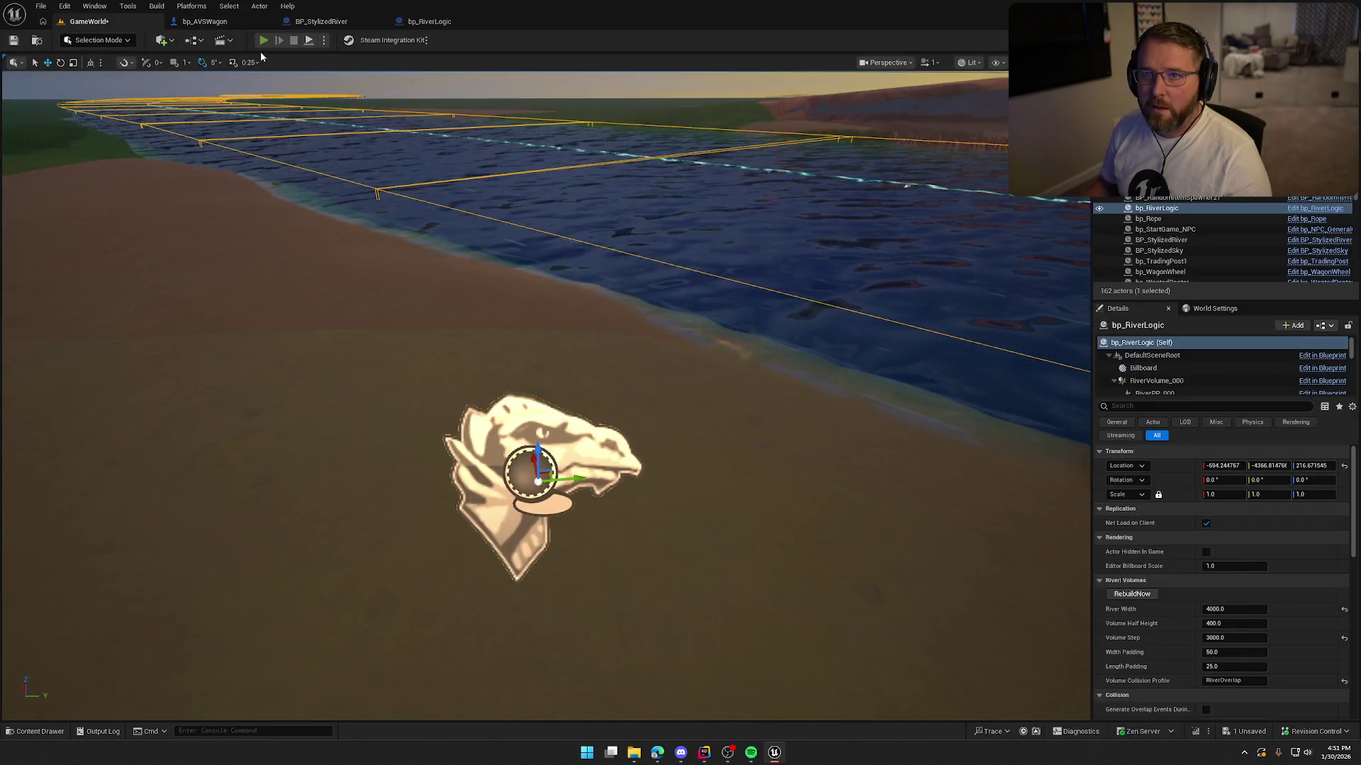
pyautogui.hotkey('shift', 'w')
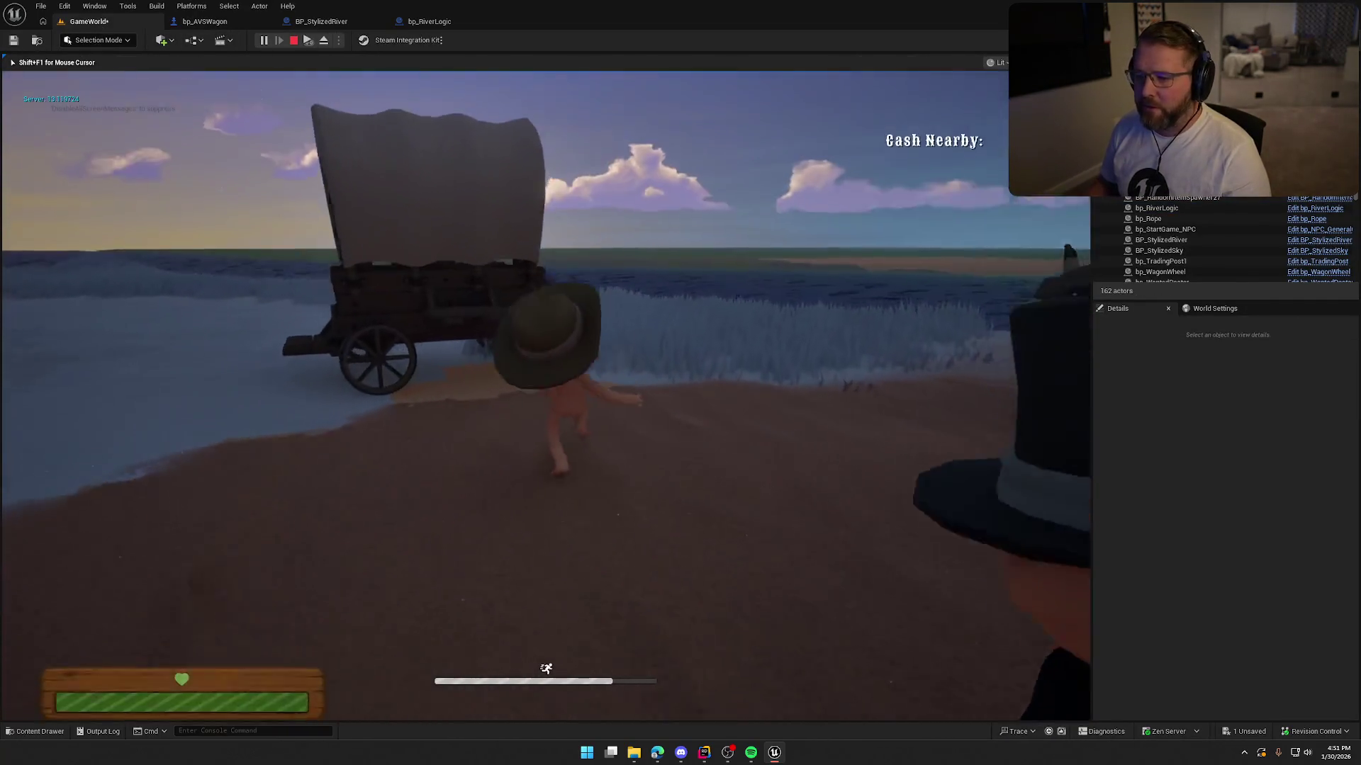
pyautogui.press('e')
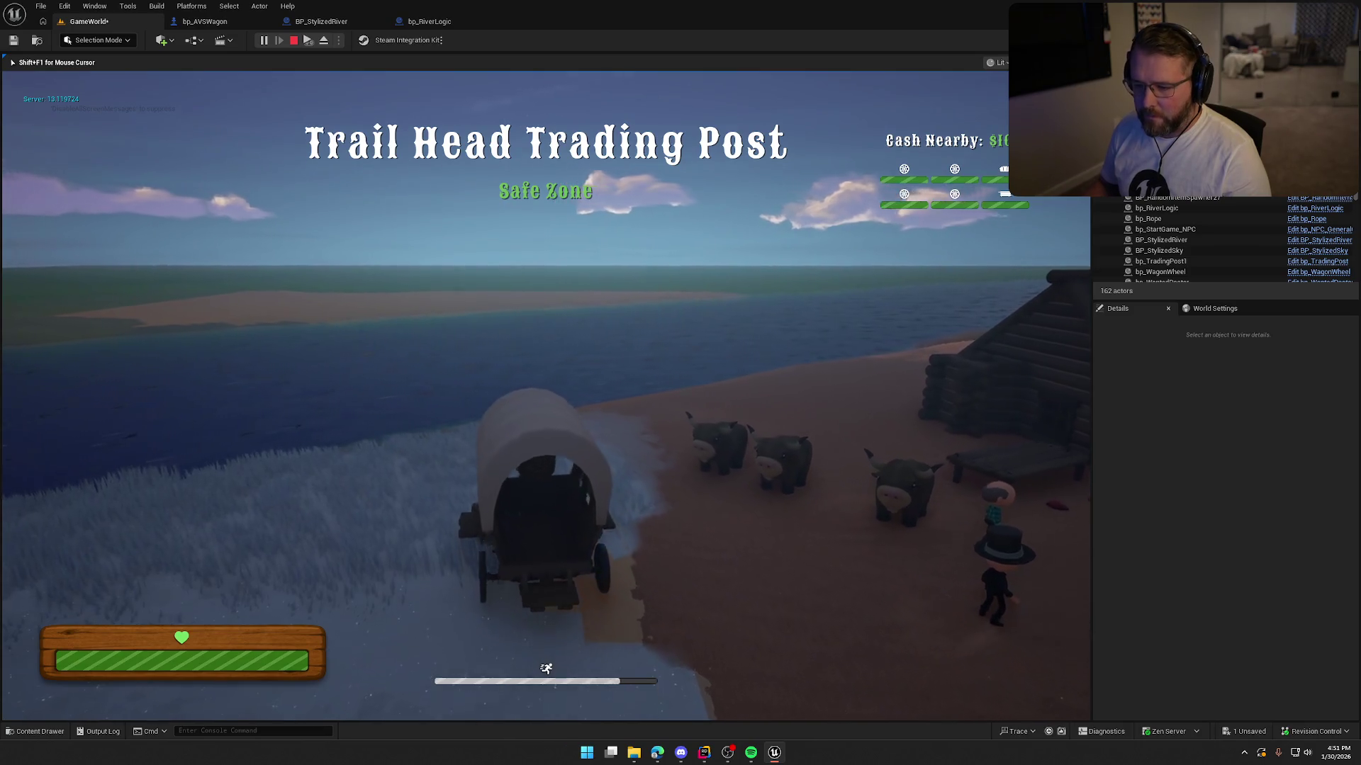
pyautogui.press('w')
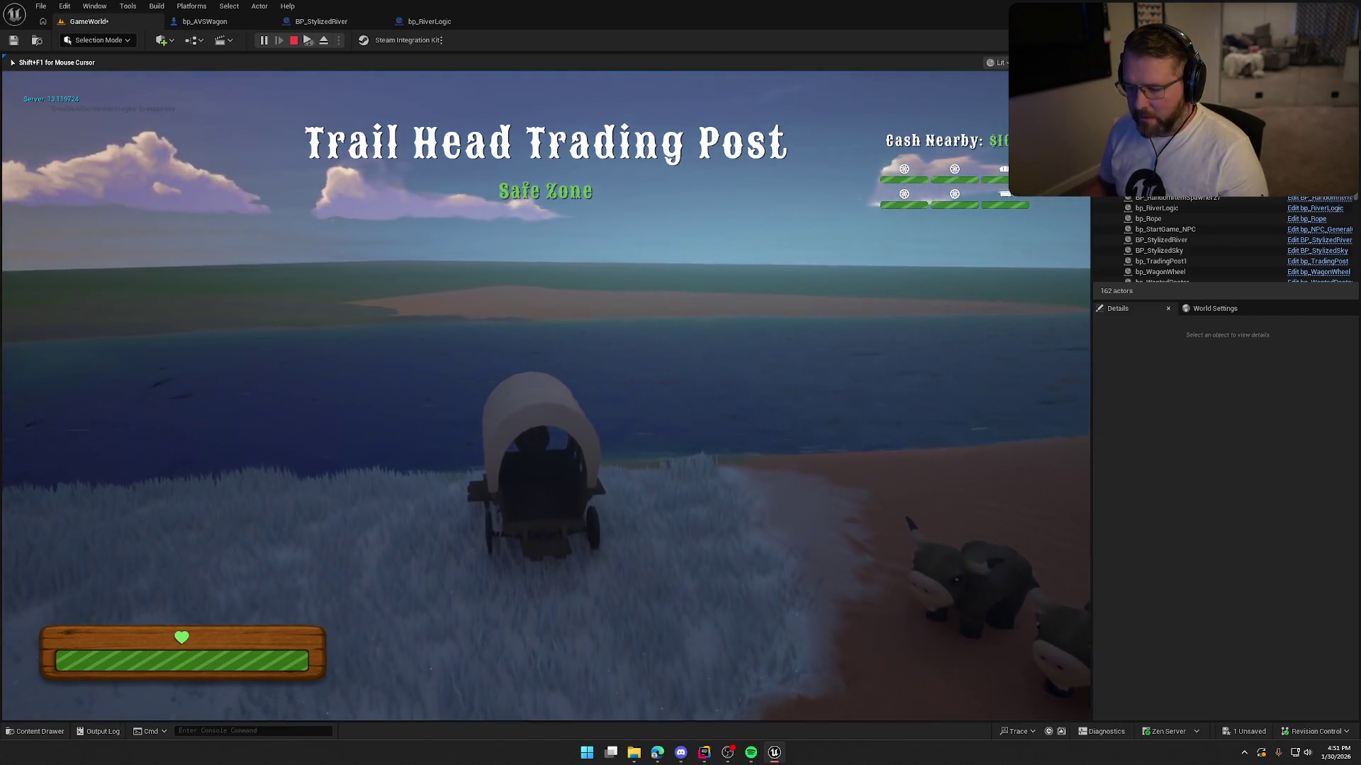
pyautogui.press('w')
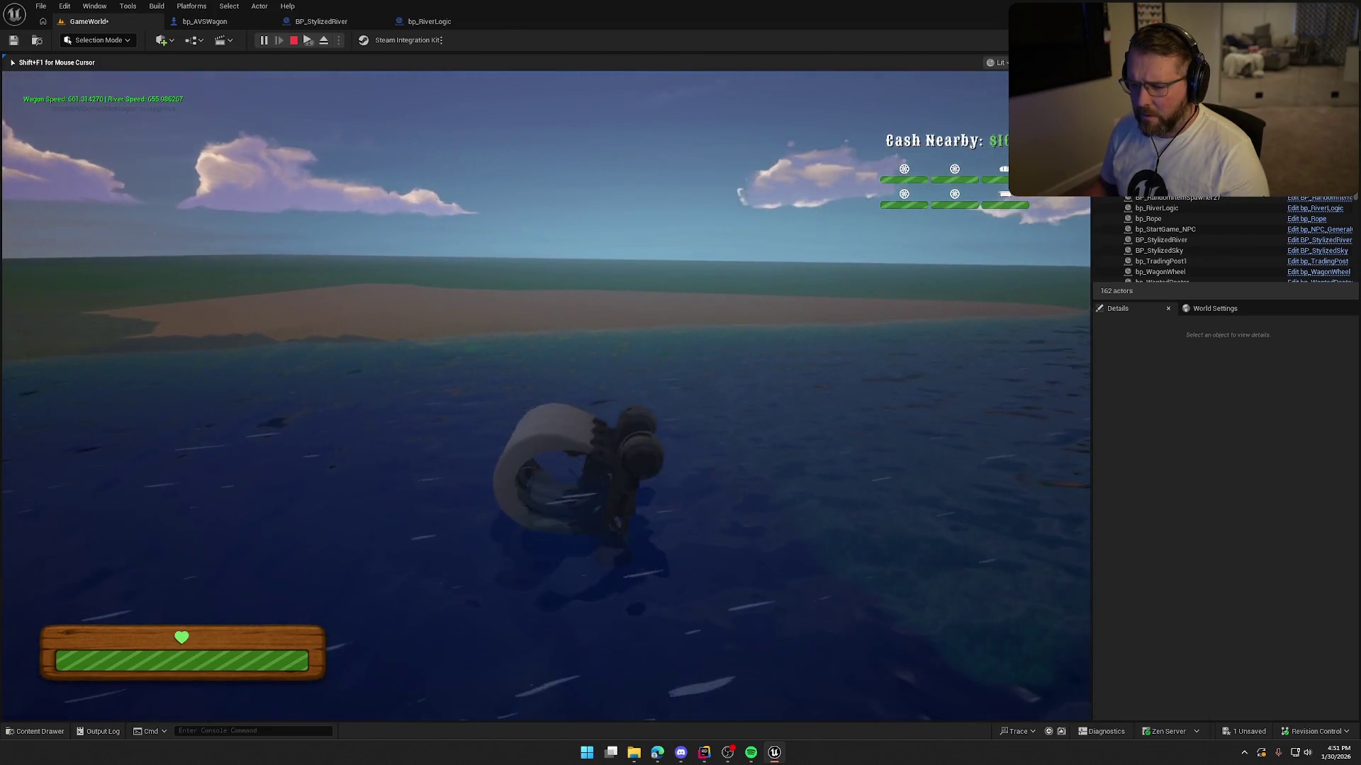
pyautogui.press('Escape')
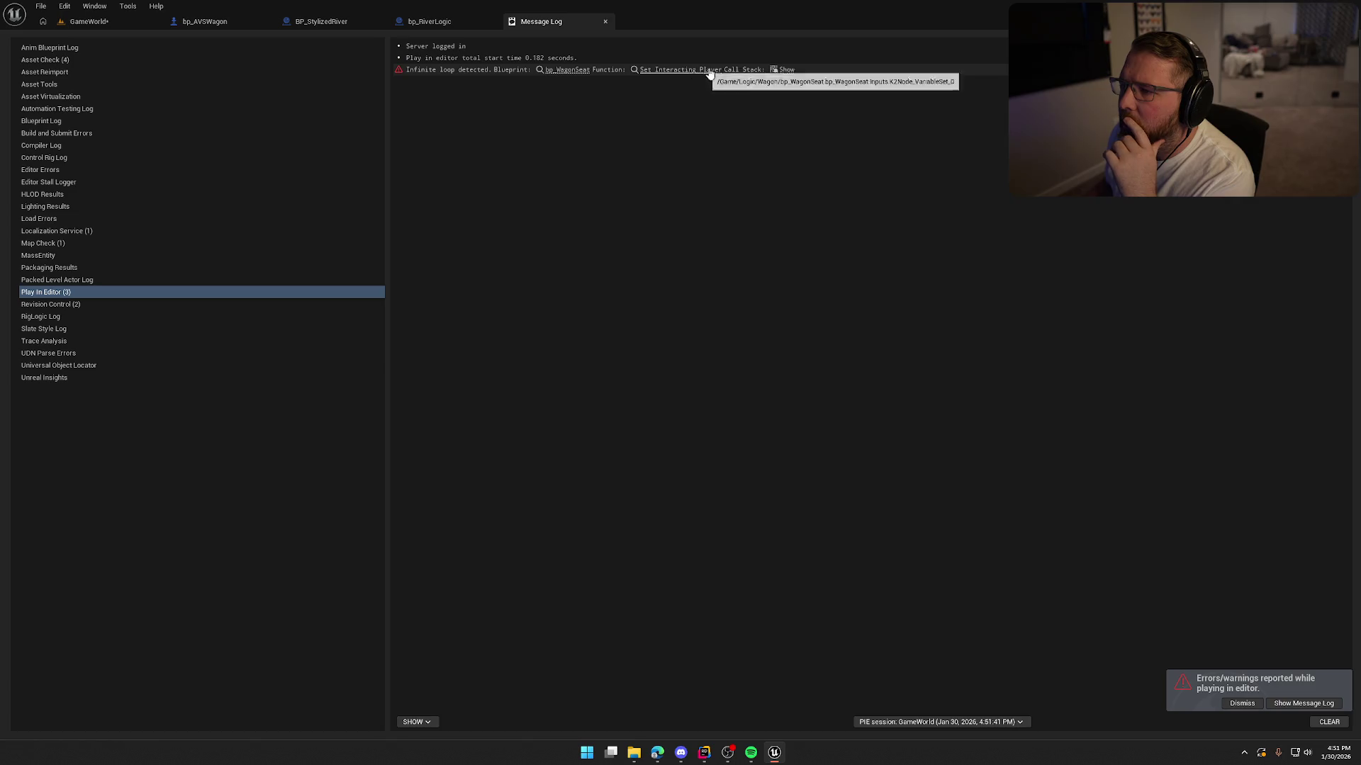
# Step: Follow the Message Log error links to bp_WagonSeat's Set Interacting Player node
pyautogui.click(571, 70)
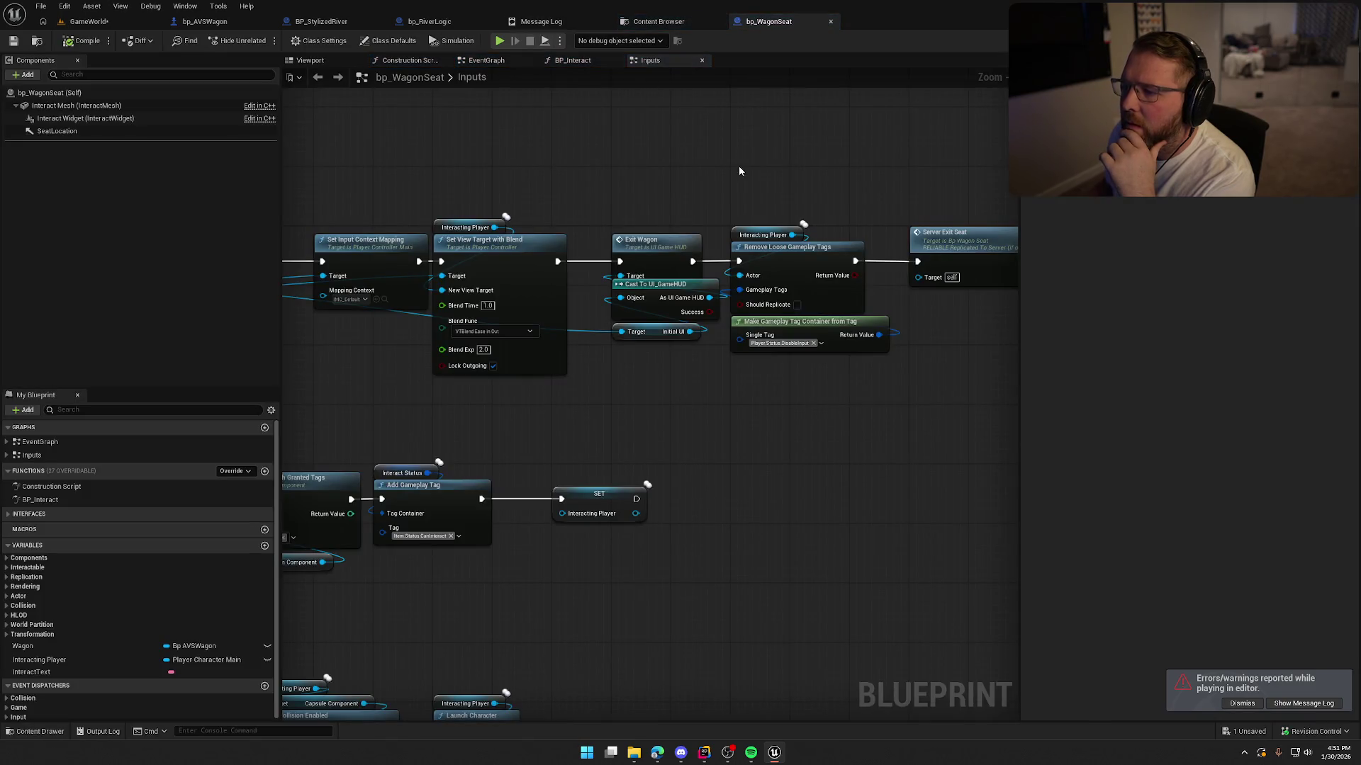
pyautogui.click(684, 23)
pyautogui.click(718, 21)
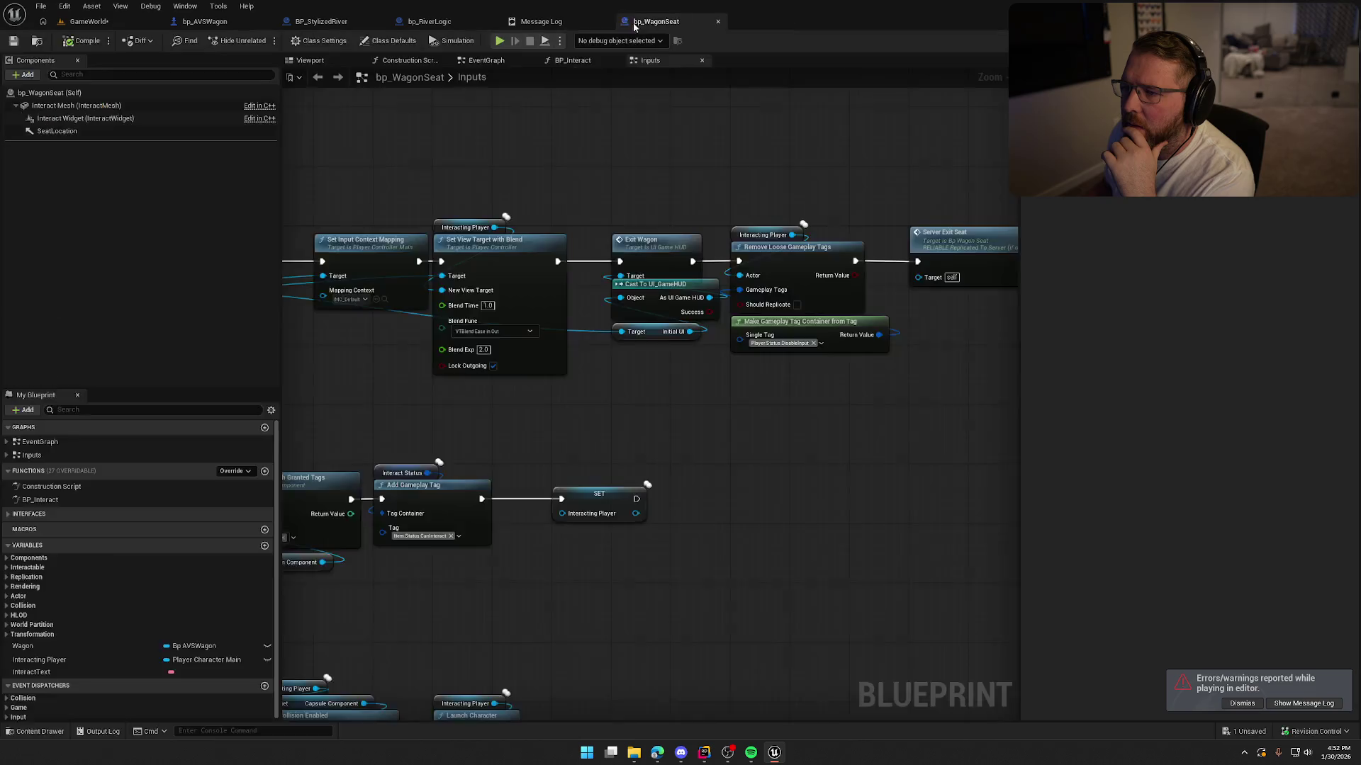
pyautogui.click(577, 27)
pyautogui.click(684, 71)
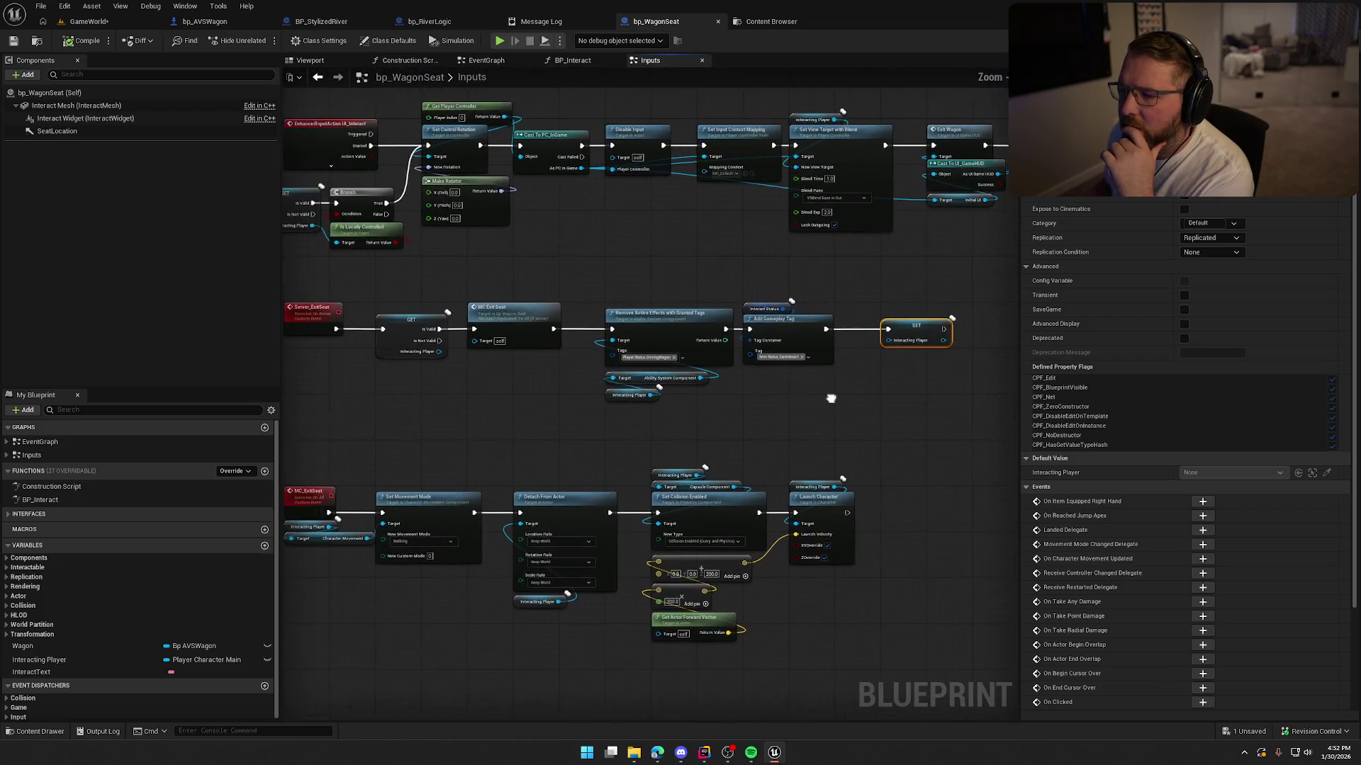
# Step: In bp_AVSWagon's EventGraph, move the Vehicle Mesh node beside Is Server
pyautogui.click(205, 21)
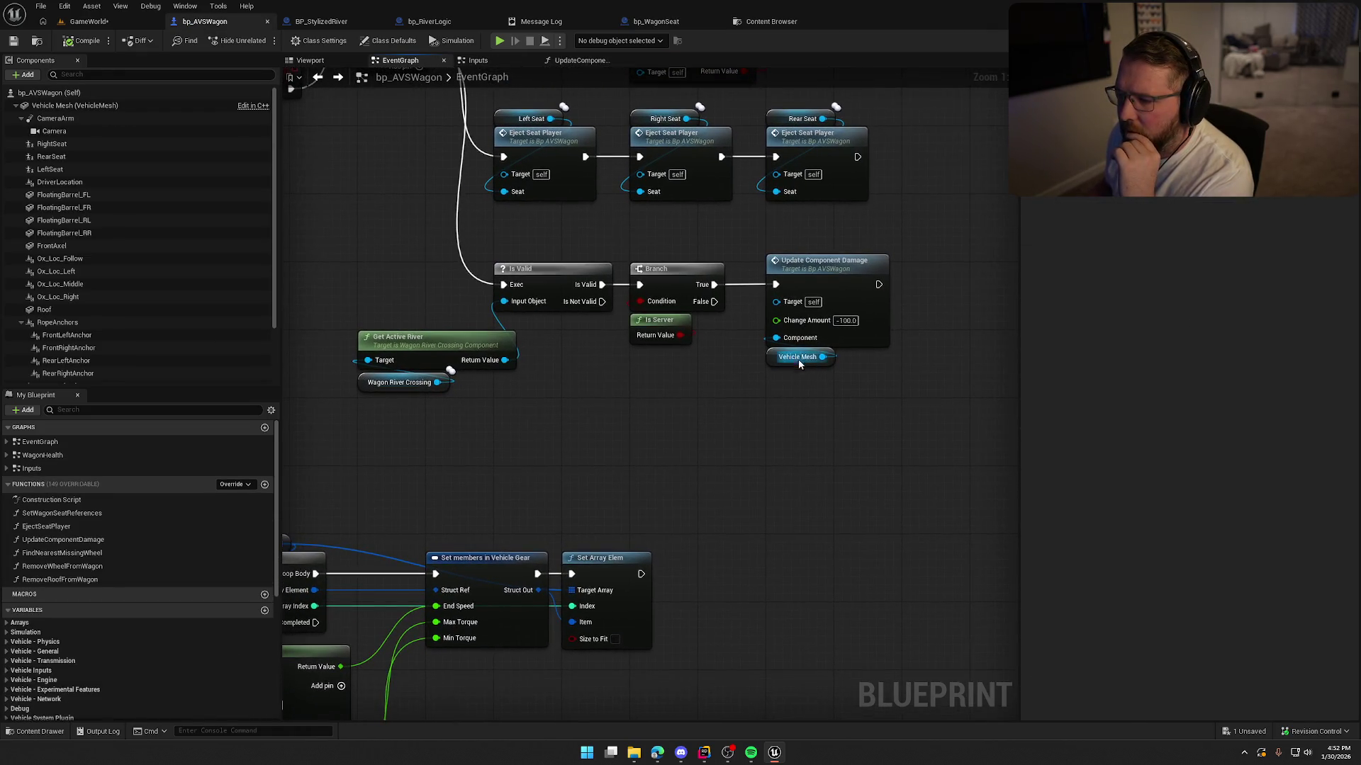
pyautogui.moveTo(798, 358)
pyautogui.mouseDown()
pyautogui.moveTo(651, 365)
pyautogui.moveTo(664, 358)
pyautogui.mouseUp()
pyautogui.click(705, 426)
pyautogui.moveTo(704, 425)
pyautogui.mouseDown()
pyautogui.moveTo(732, 444)
pyautogui.moveTo(651, 449)
pyautogui.mouseUp()
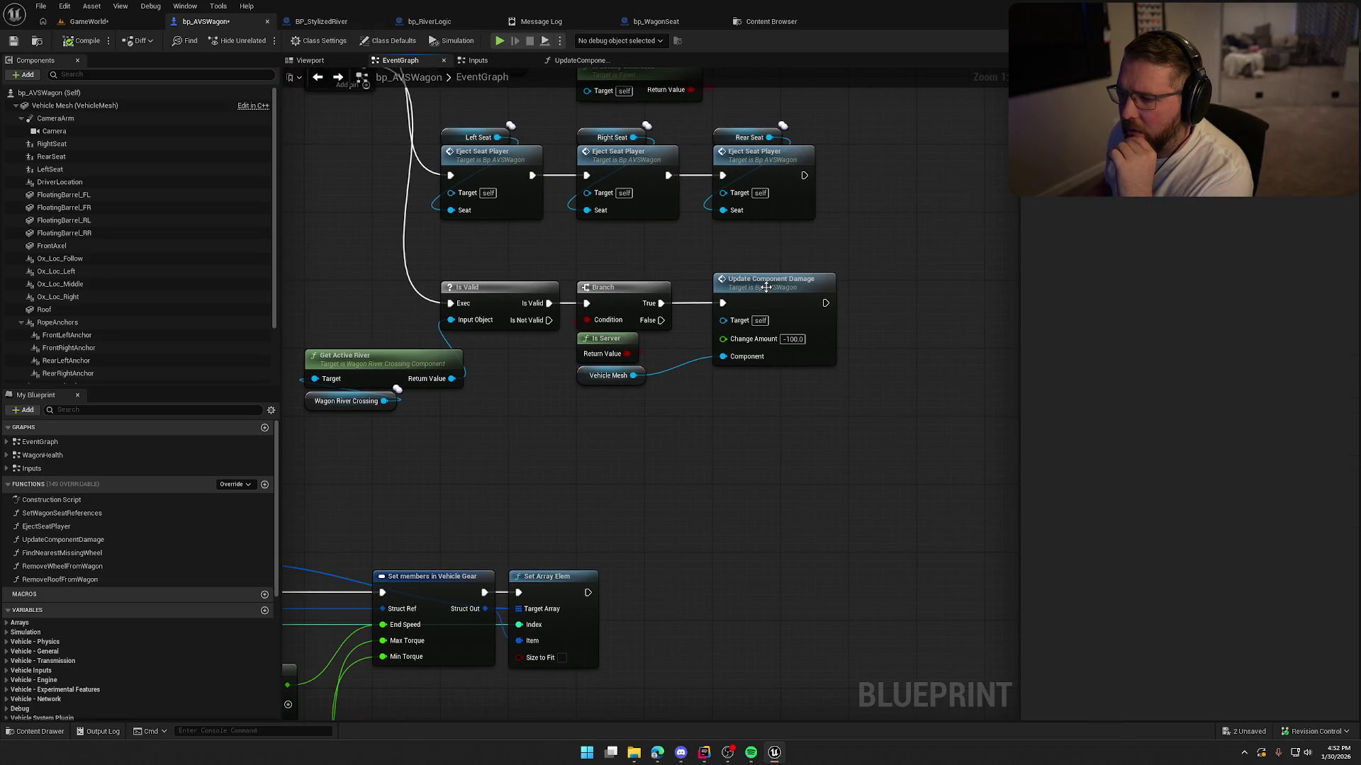
# Step: Trace Update Component Damage into MC Break Component and the EjectAllPlayers event
pyautogui.doubleClick(765, 283)
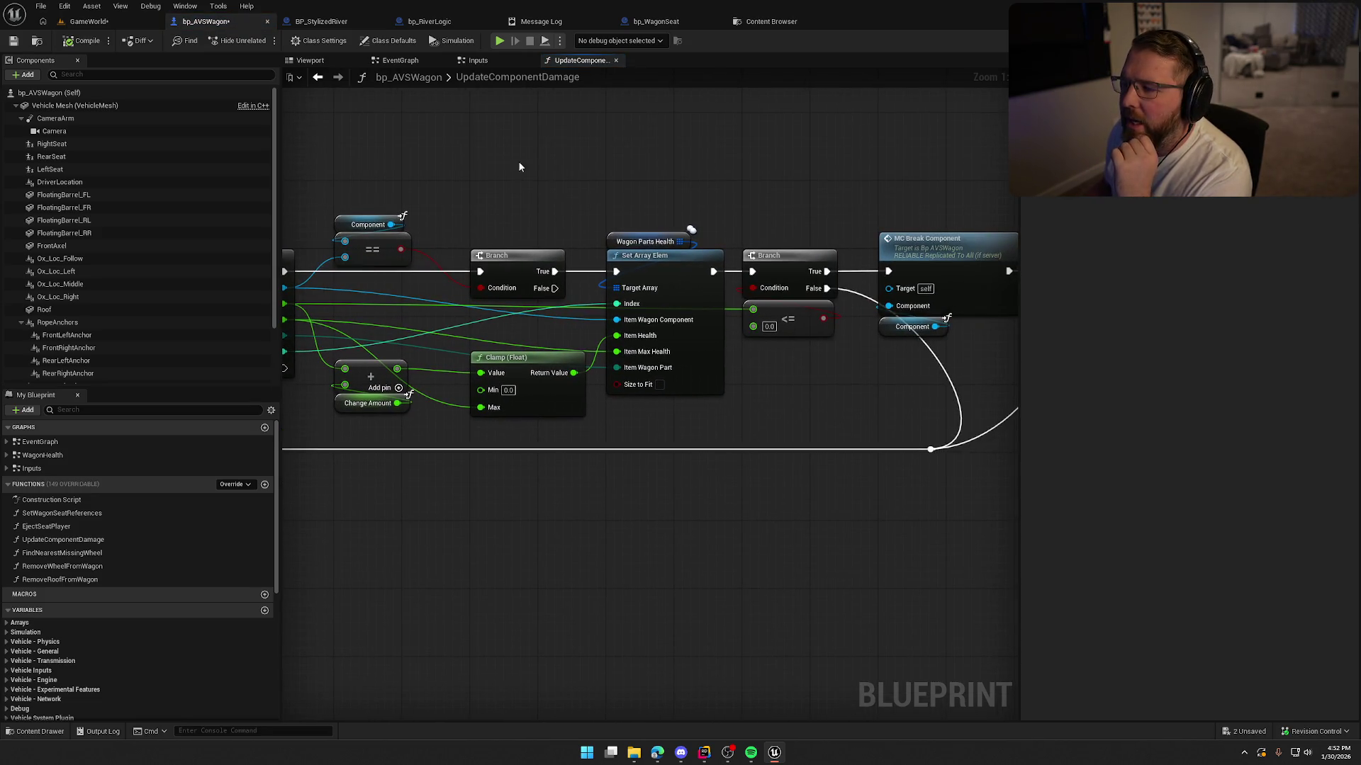
pyautogui.doubleClick(920, 244)
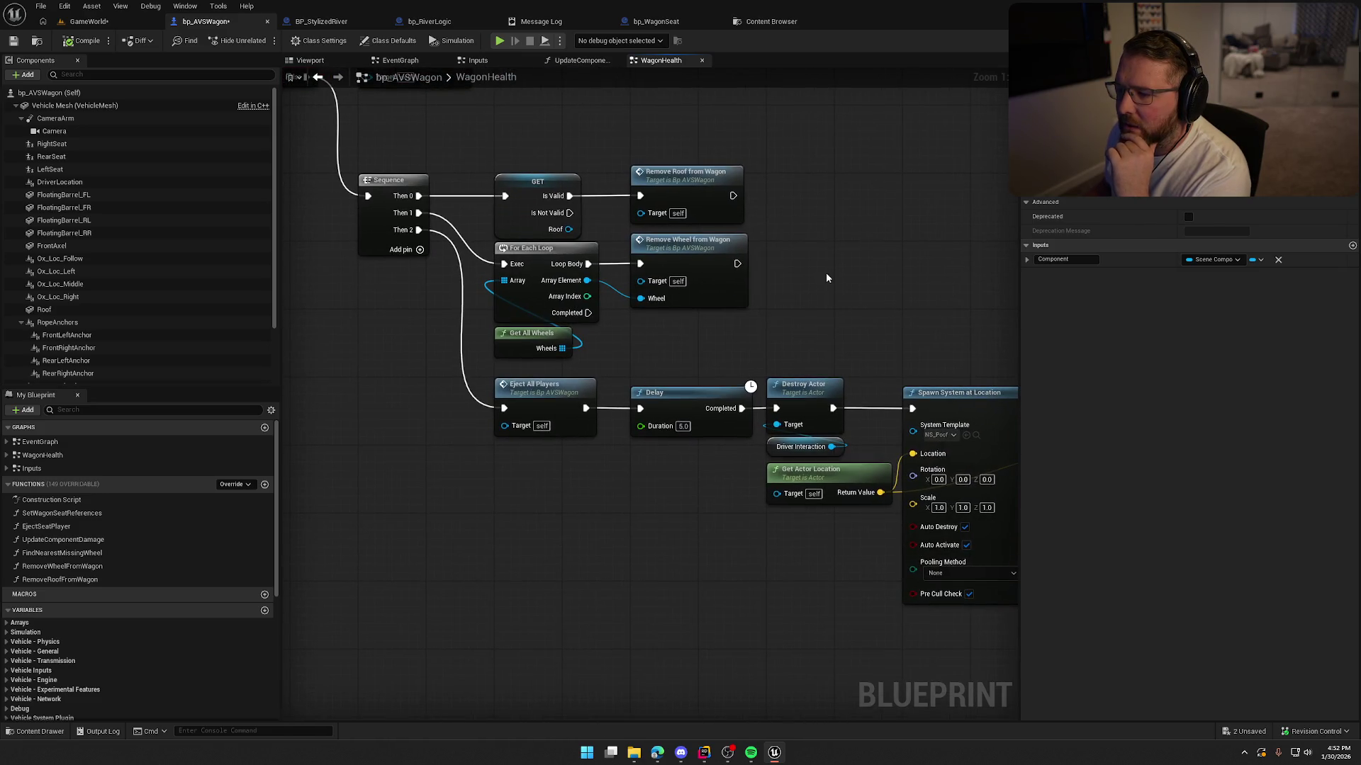
pyautogui.click(541, 227)
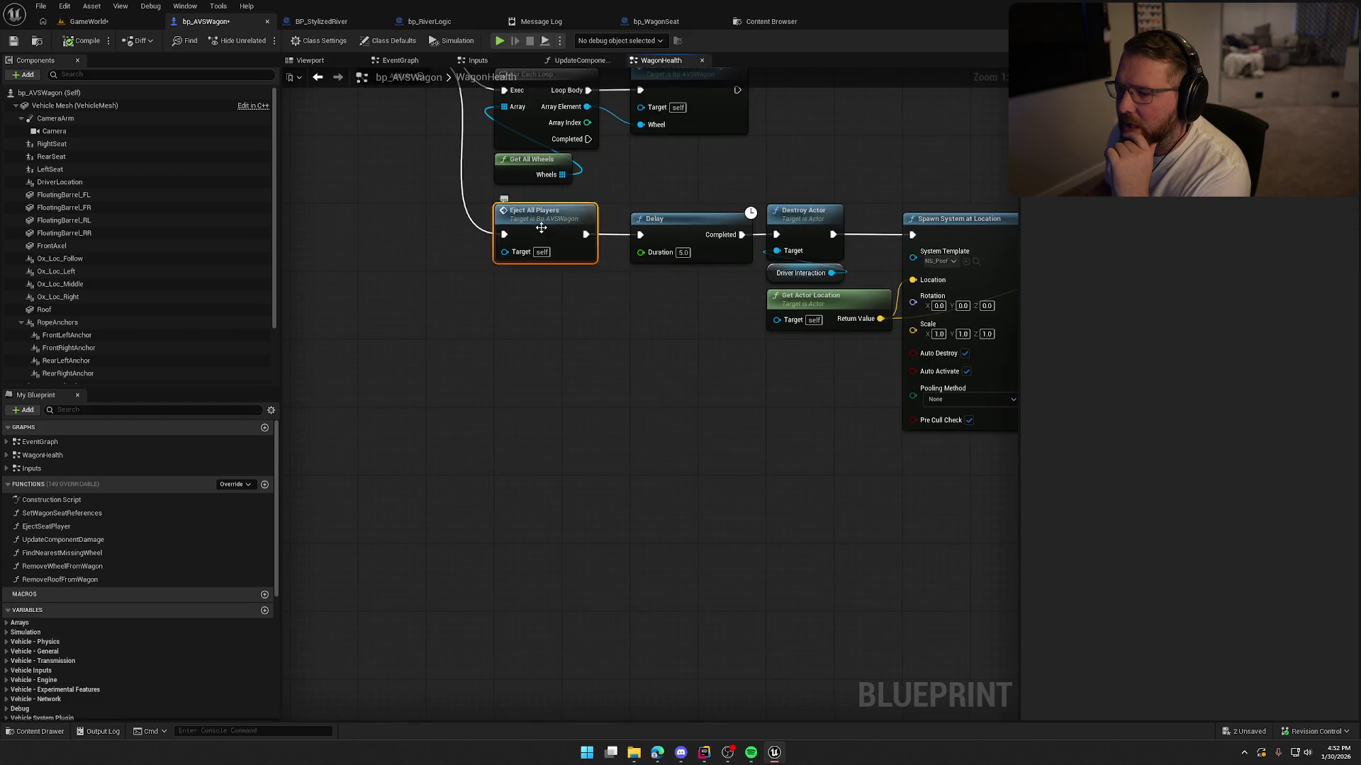
pyautogui.doubleClick(540, 227)
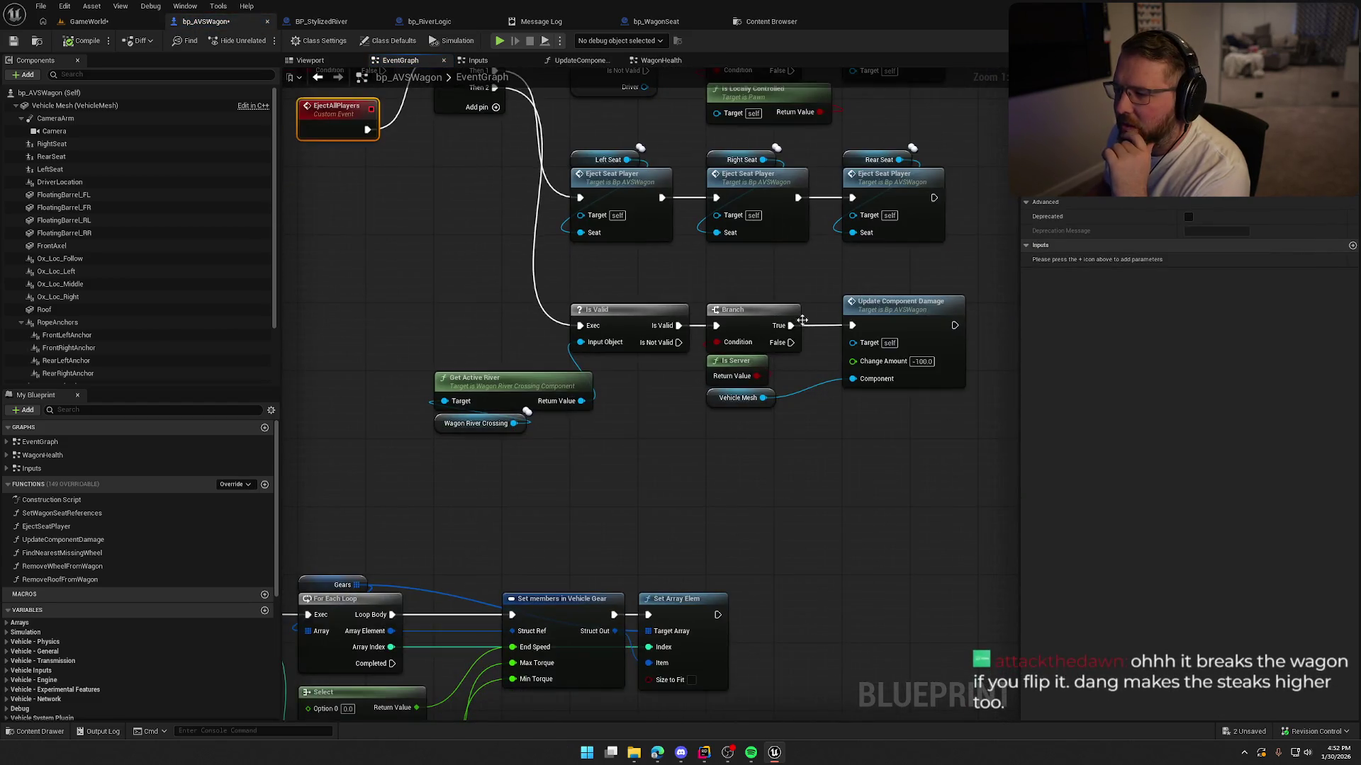
# Step: Pan through the EjectAllPlayers ejection chain, OnVehicleFlipped and the Branch/damage nodes
pyautogui.click(490, 296)
pyautogui.moveTo(490, 296); pyautogui.dragTo(499, 359)
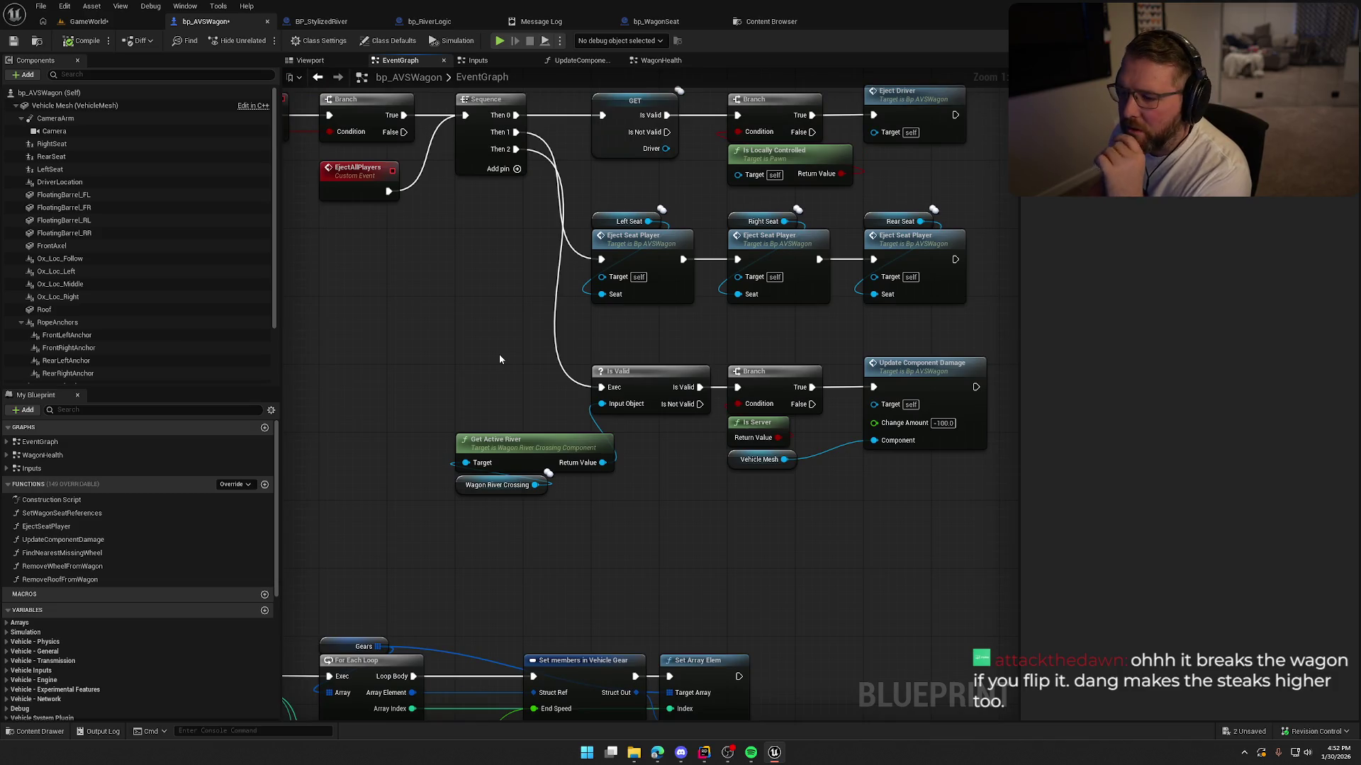
pyautogui.scroll(-2, 525, 400)
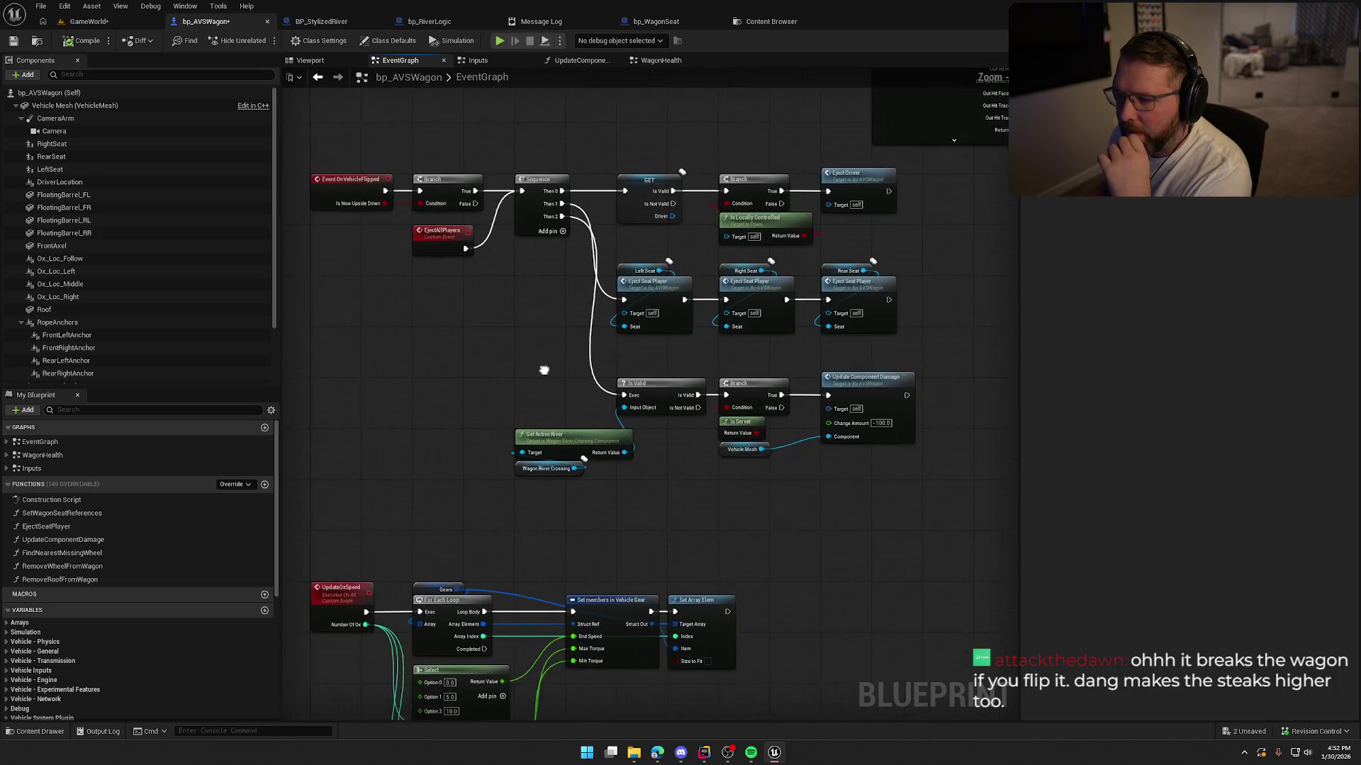
pyautogui.moveTo(543, 370); pyautogui.dragTo(536, 392)
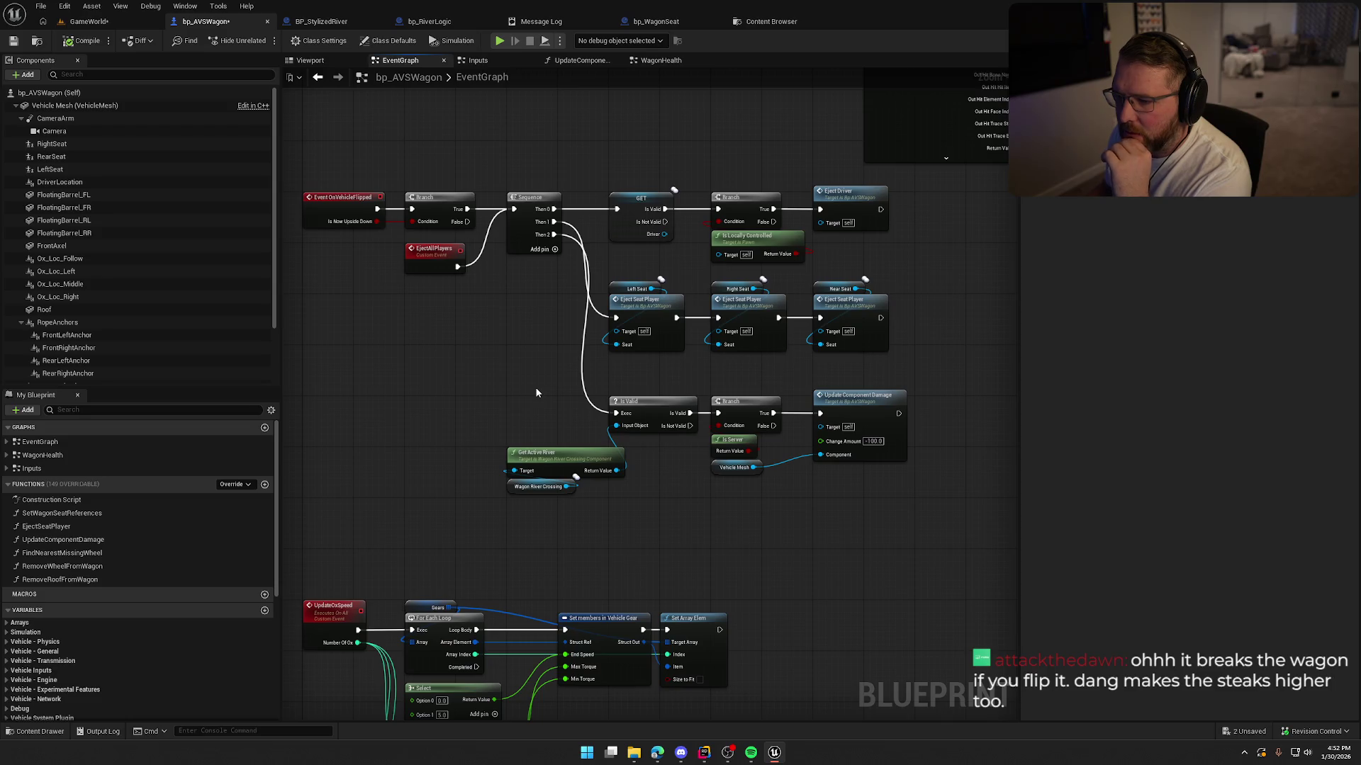
pyautogui.scroll(2, 537, 393)
pyautogui.moveTo(537, 393); pyautogui.dragTo(451, 366)
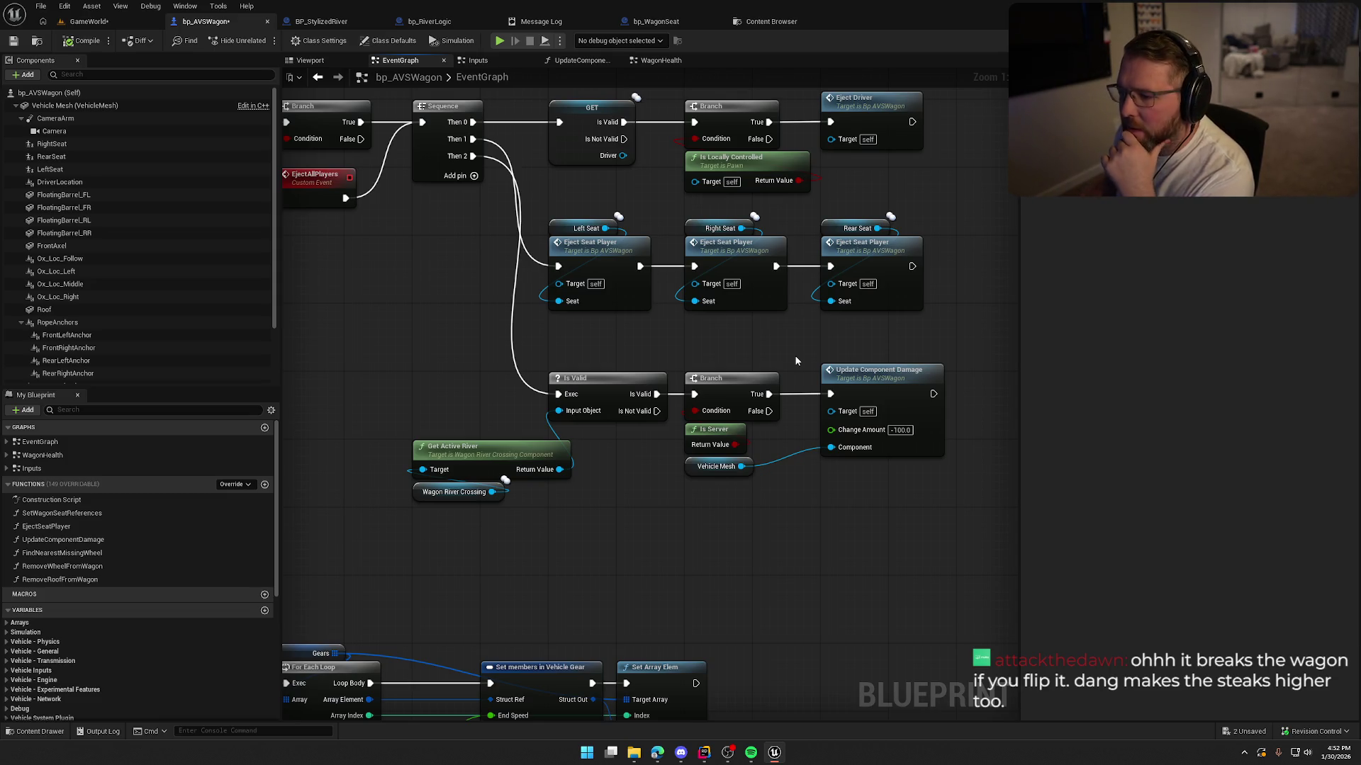
pyautogui.moveTo(793, 334); pyautogui.dragTo(843, 341)
pyautogui.moveTo(759, 343)
pyautogui.mouseDown()
pyautogui.moveTo(865, 359)
pyautogui.moveTo(609, 330)
pyautogui.mouseUp()
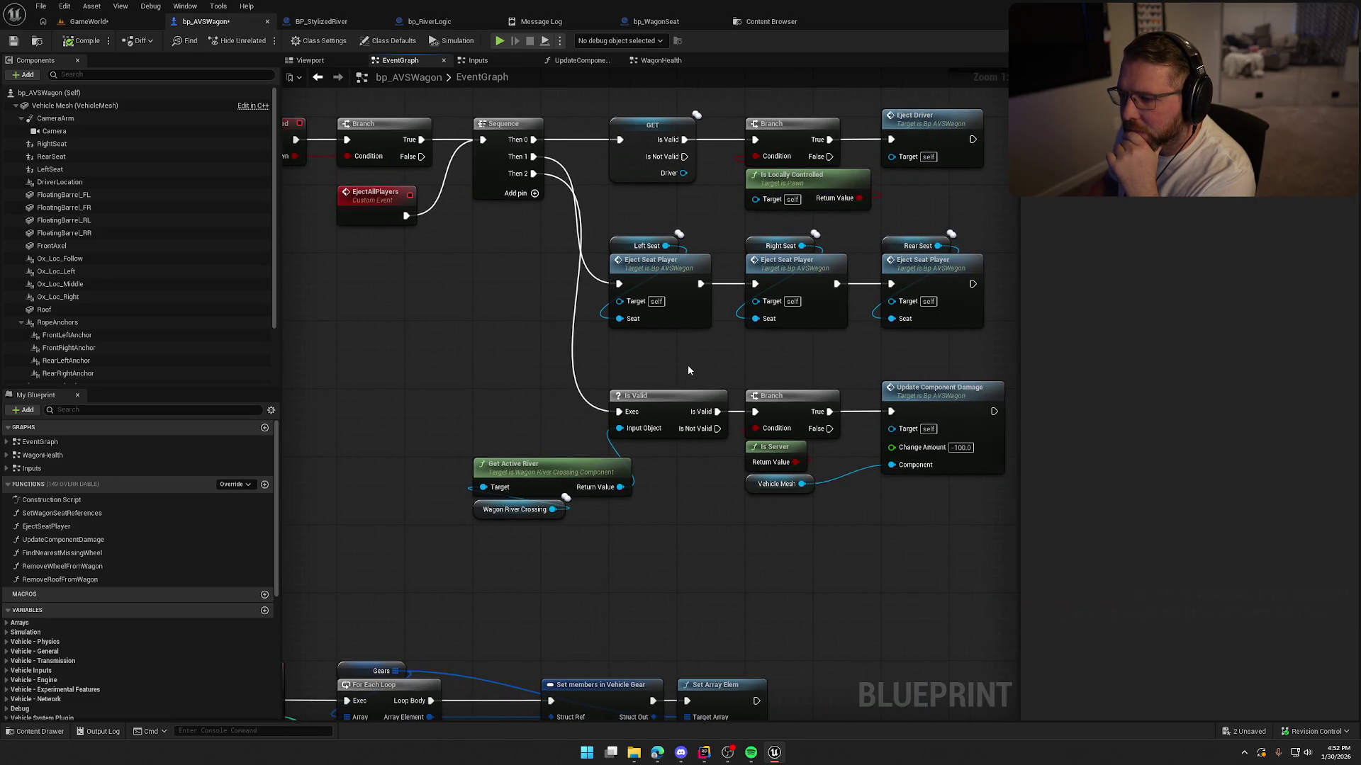
pyautogui.moveTo(687, 365)
pyautogui.mouseDown()
pyautogui.moveTo(858, 391)
pyautogui.moveTo(642, 383)
pyautogui.mouseUp()
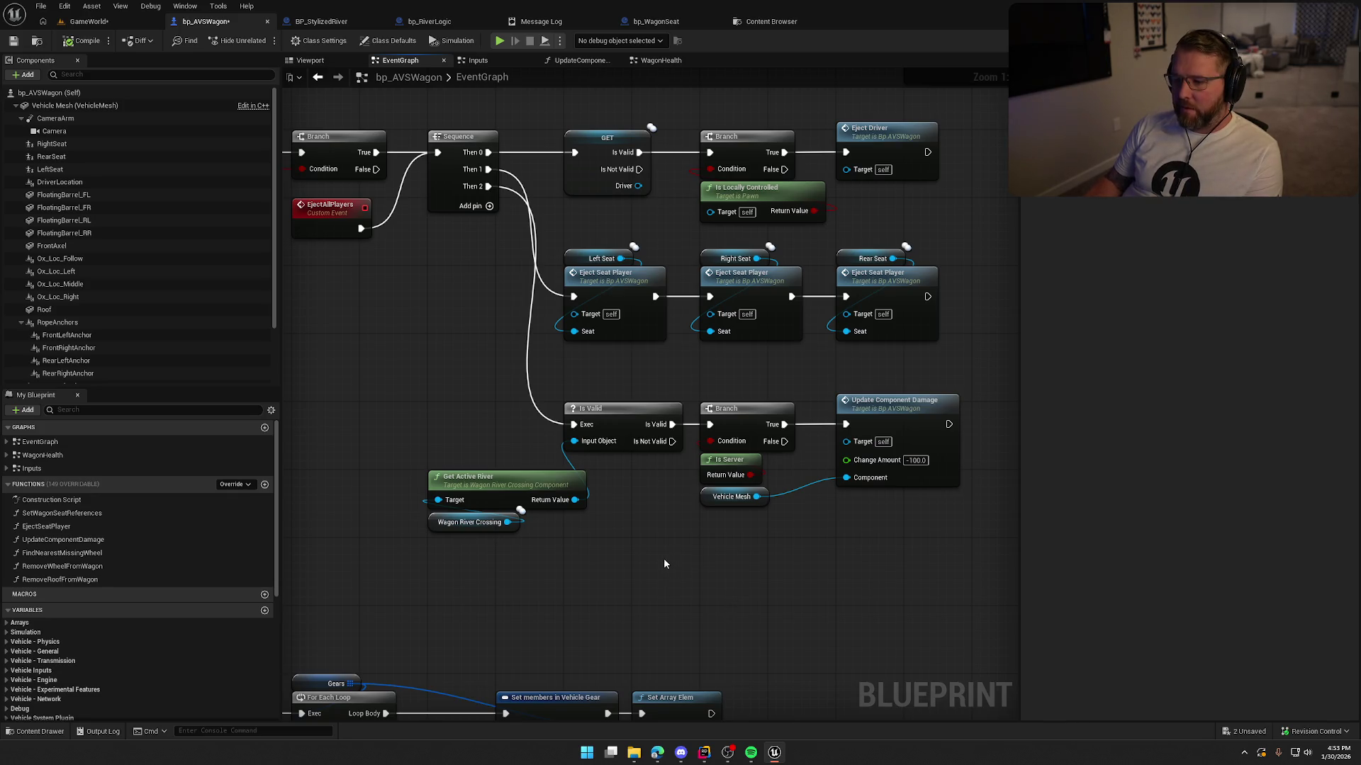
pyautogui.moveTo(664, 563)
pyautogui.mouseDown()
pyautogui.moveTo(579, 549)
pyautogui.moveTo(588, 514)
pyautogui.mouseUp()
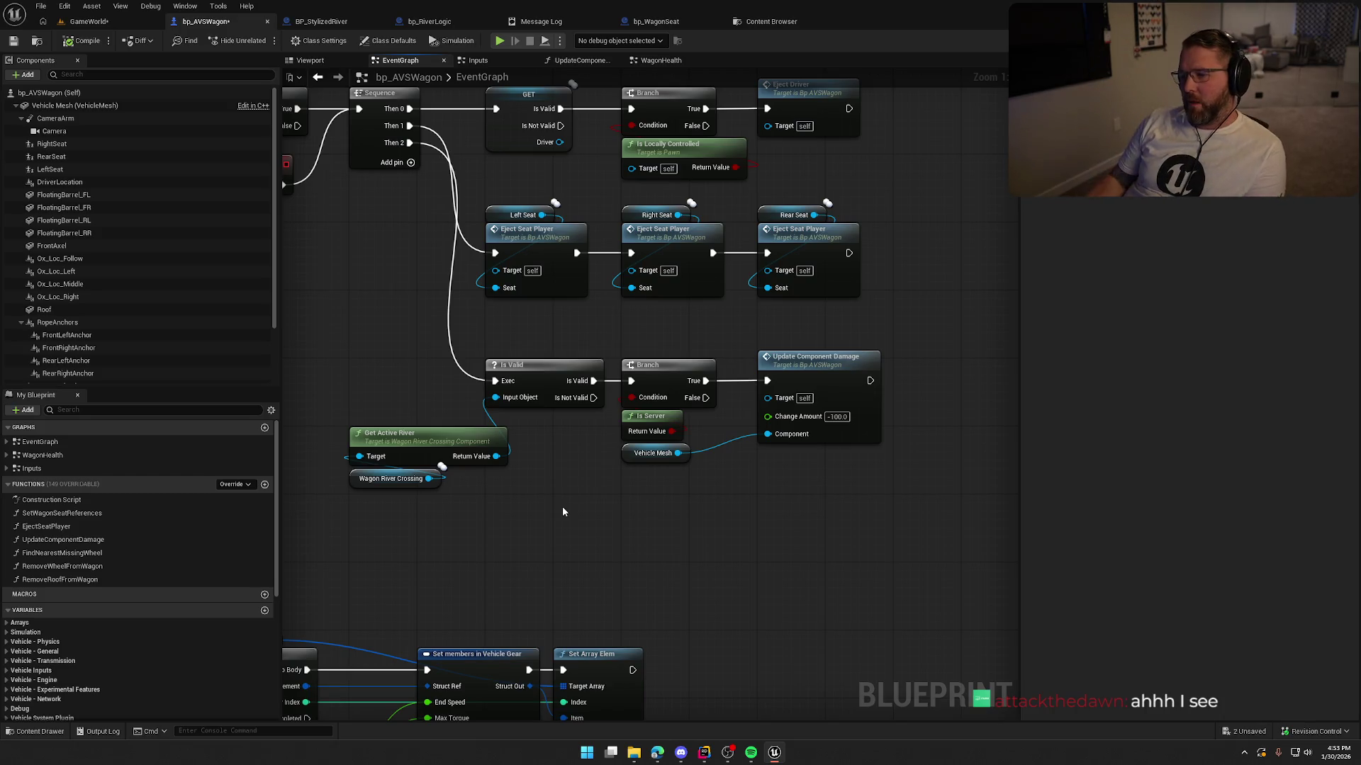
pyautogui.moveTo(563, 506); pyautogui.dragTo(644, 528)
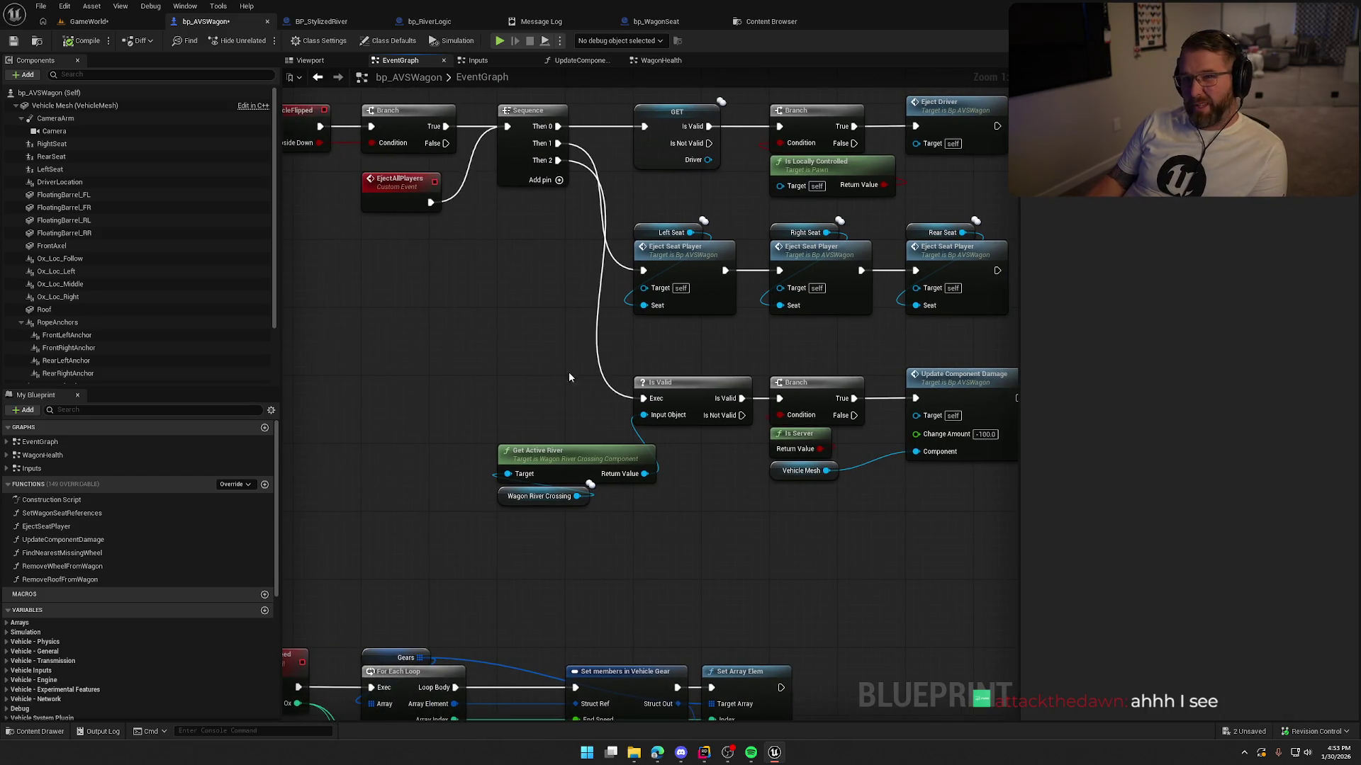
pyautogui.moveTo(513, 376)
pyautogui.mouseDown()
pyautogui.moveTo(433, 367)
pyautogui.moveTo(535, 466)
pyautogui.mouseUp()
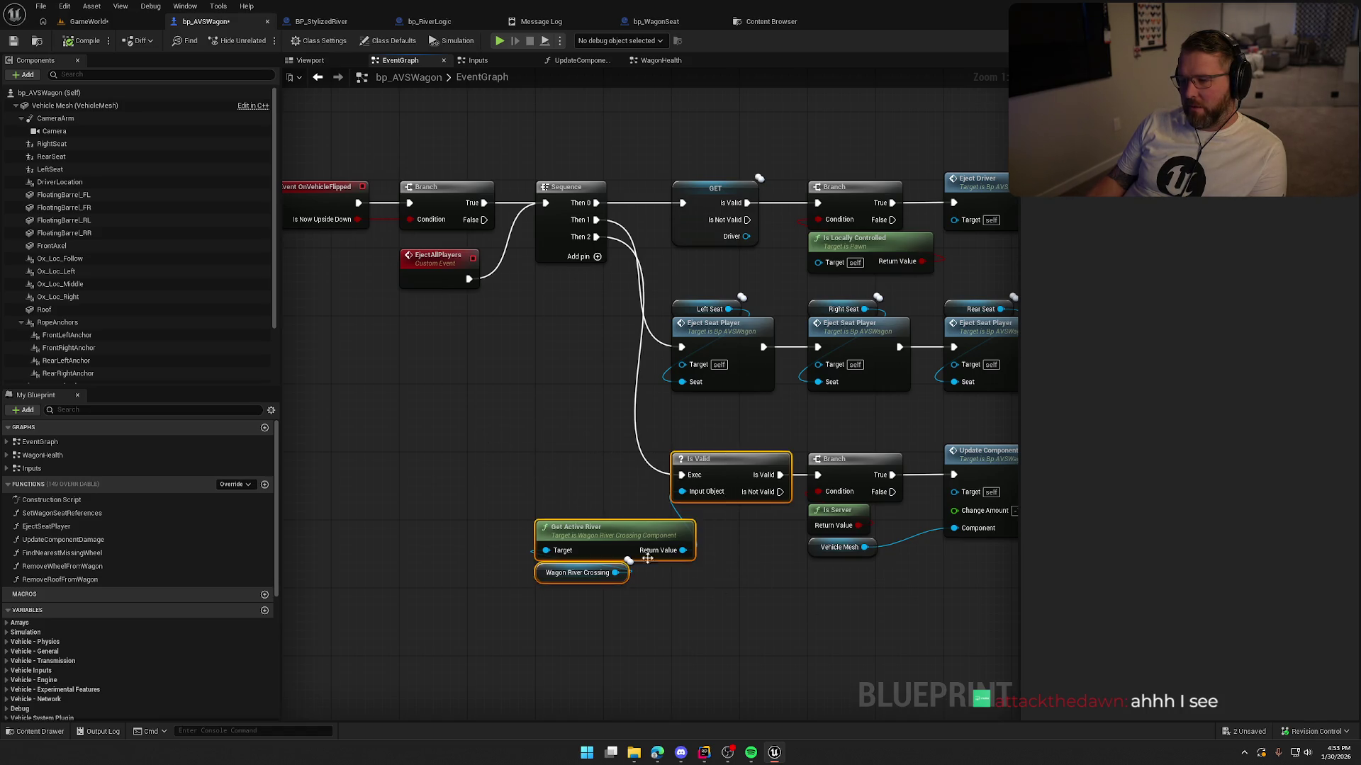
# Step: Shift Branch, Is Server, Vehicle Mesh and Update Component Damage right of Is Valid
pyautogui.moveTo(761, 580)
pyautogui.mouseDown()
pyautogui.moveTo(670, 584)
pyautogui.moveTo(564, 533)
pyautogui.mouseUp()
pyautogui.moveTo(546, 383); pyautogui.dragTo(772, 558)
pyautogui.moveTo(914, 581)
pyautogui.mouseDown()
pyautogui.moveTo(666, 405)
pyautogui.moveTo(878, 427)
pyautogui.mouseUp()
pyautogui.click(632, 470)
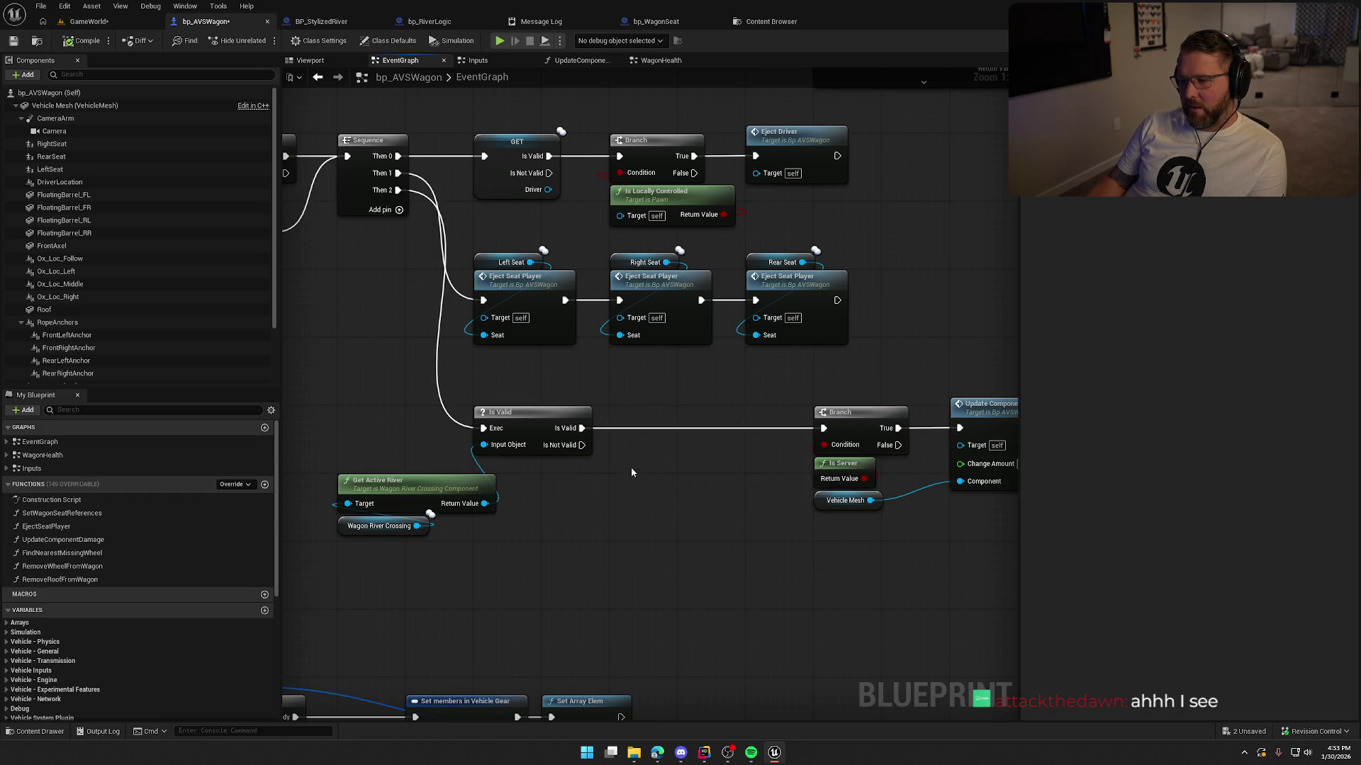
# Step: Insert a Do Once node after Is Valid's exec pin
pyautogui.moveTo(581, 428); pyautogui.dragTo(614, 432)
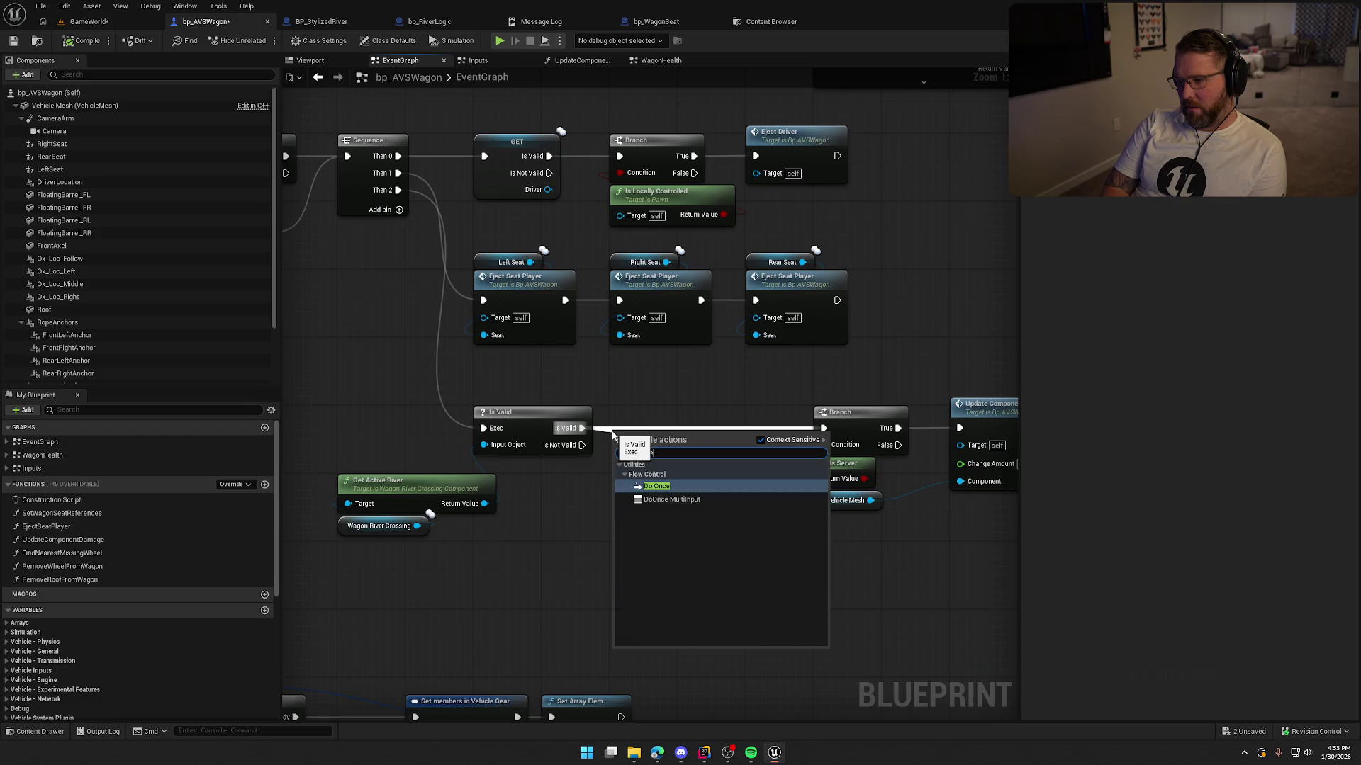
pyautogui.press('Escape')
pyautogui.click(614, 434)
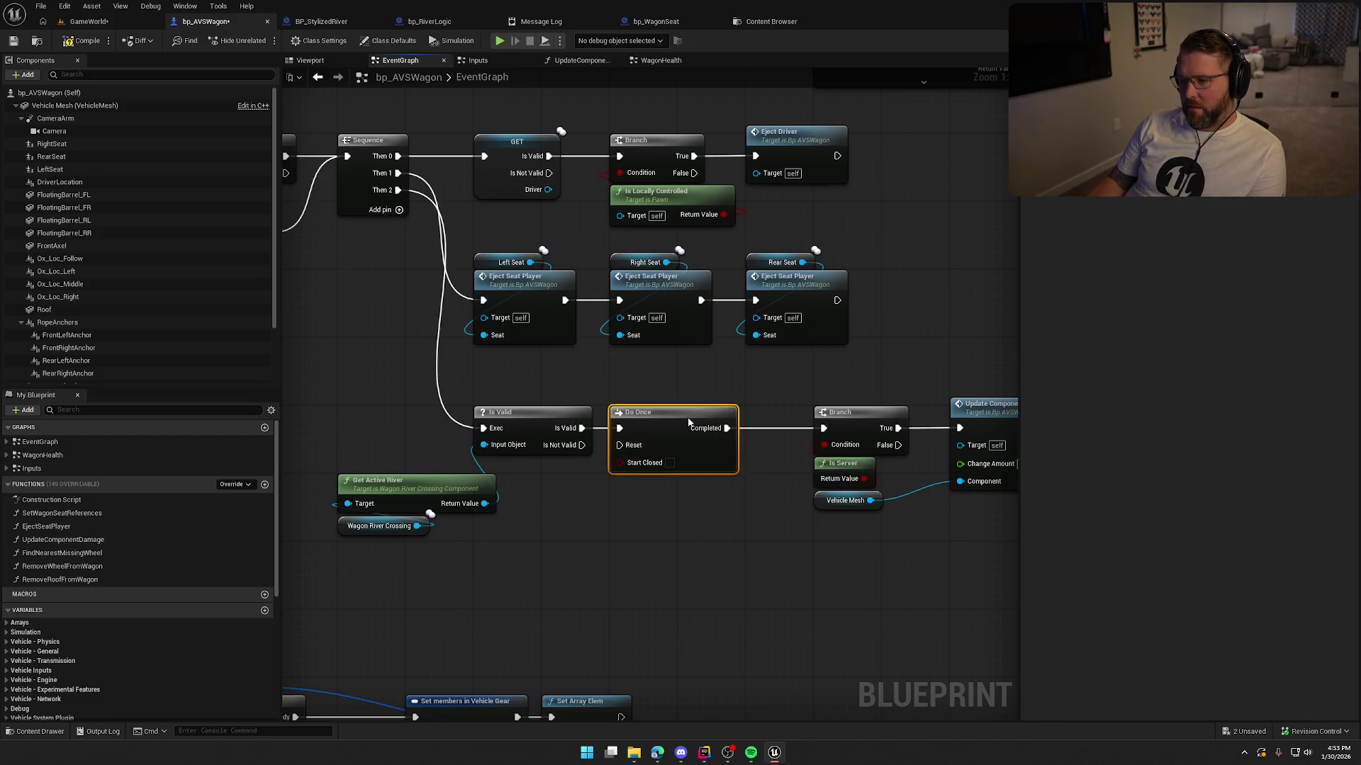
pyautogui.click(800, 578)
# Step: Move the Branch and damage nodes next to Do Once, then start a play test
pyautogui.moveTo(652, 583); pyautogui.dragTo(822, 404)
pyautogui.moveTo(705, 419); pyautogui.dragTo(637, 420)
pyautogui.moveTo(543, 385); pyautogui.dragTo(749, 356)
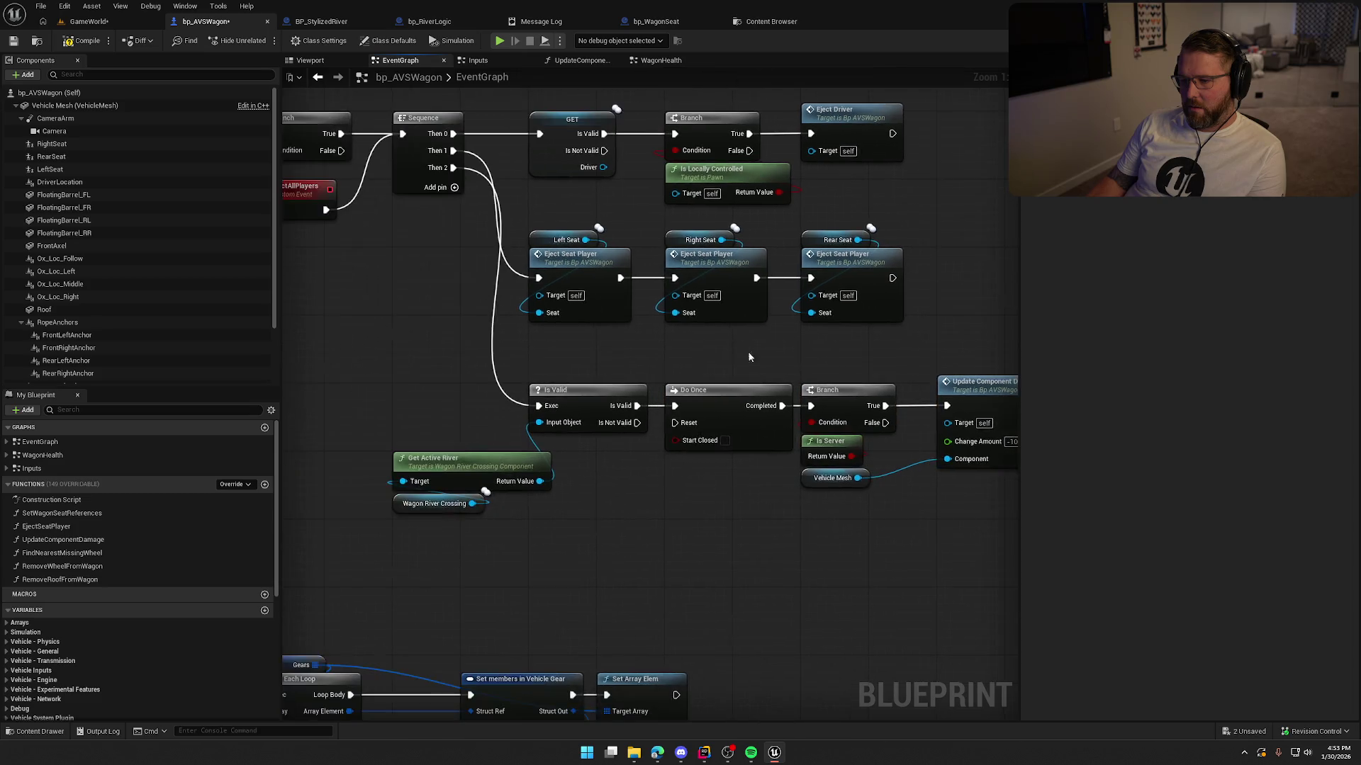
pyautogui.click(88, 22)
pyautogui.click(263, 39)
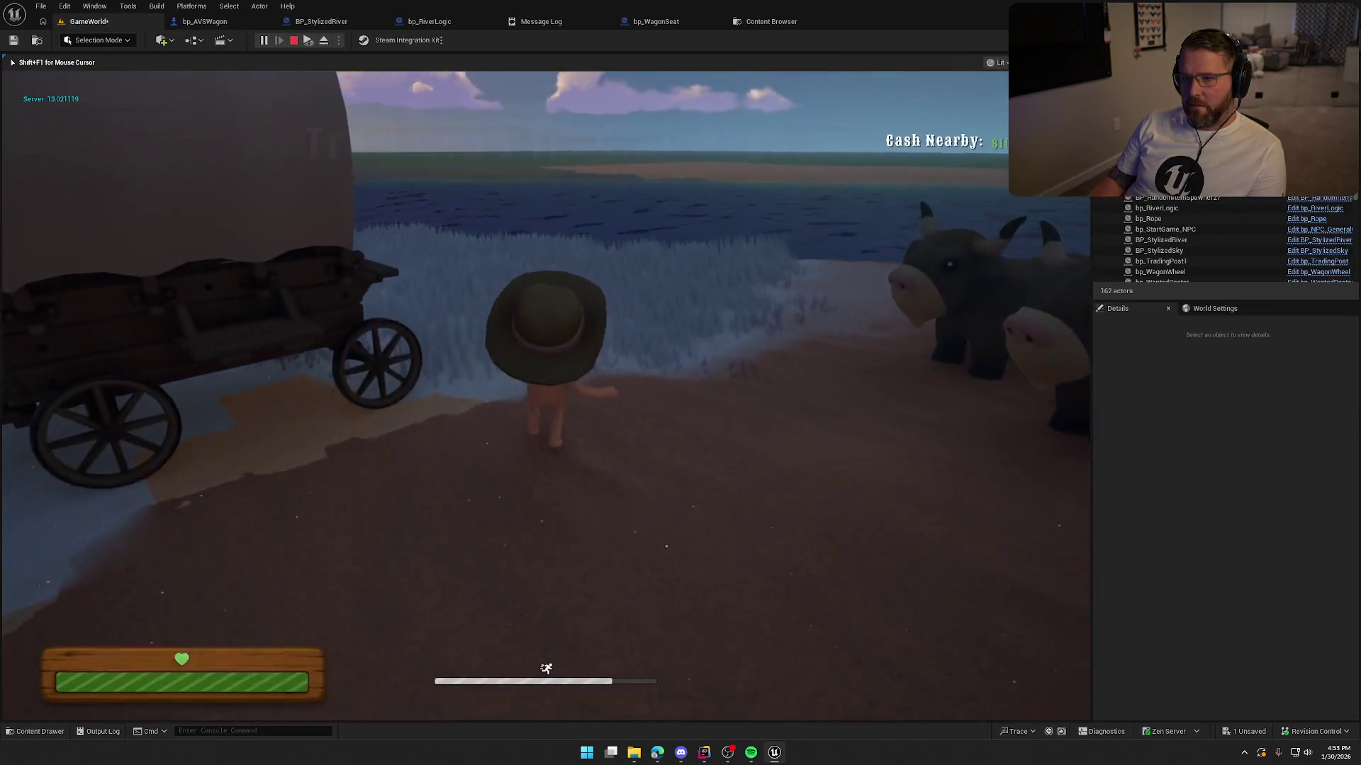
# Step: Drive forward briefly, end the play test and start another one
pyautogui.press('w')
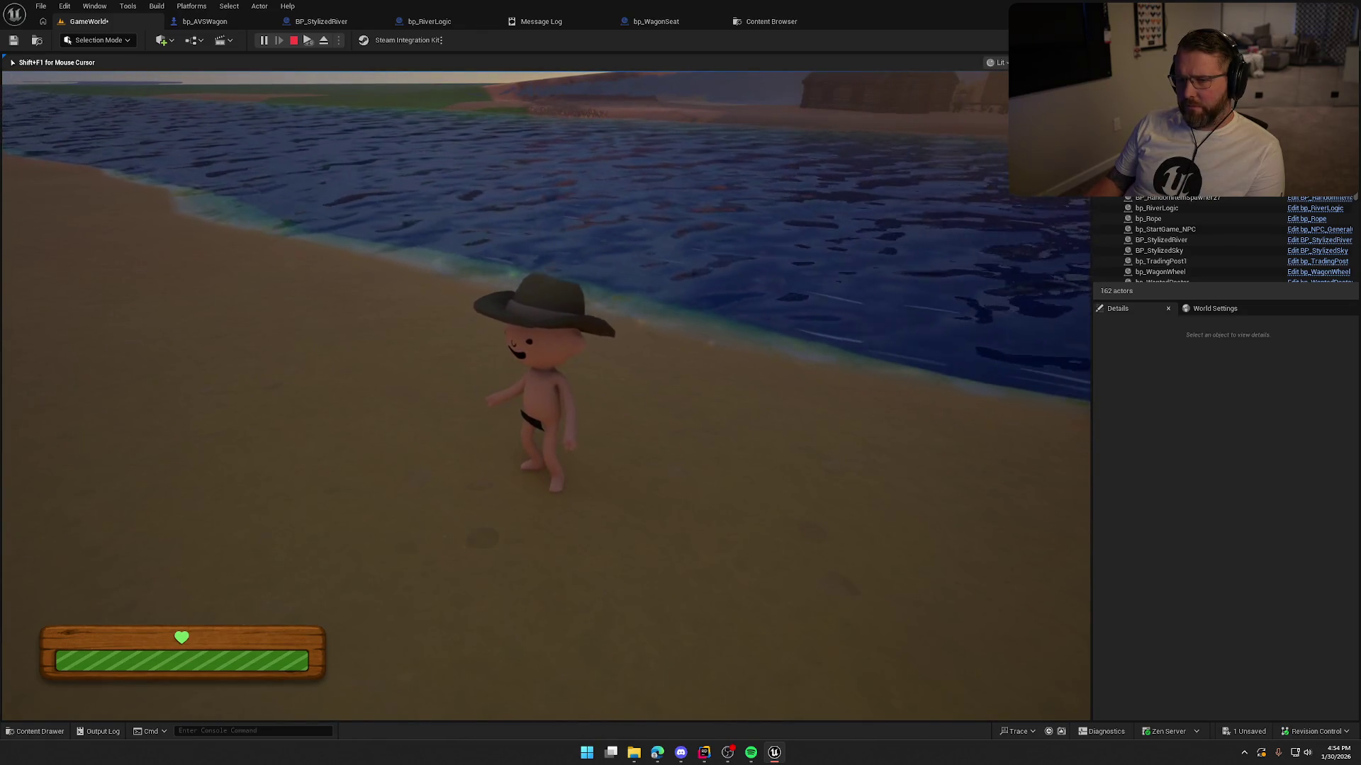
pyautogui.press('Escape')
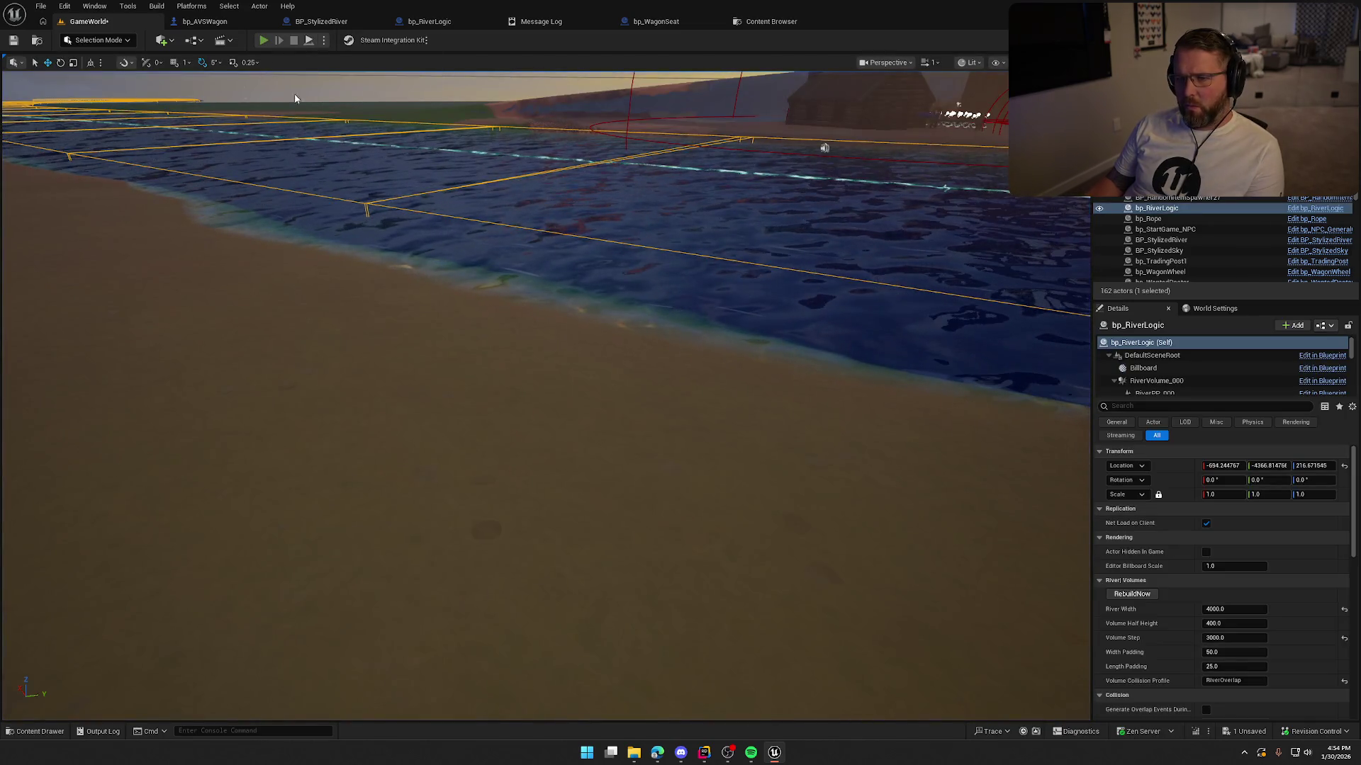
pyautogui.hotkey('alt', 'p')
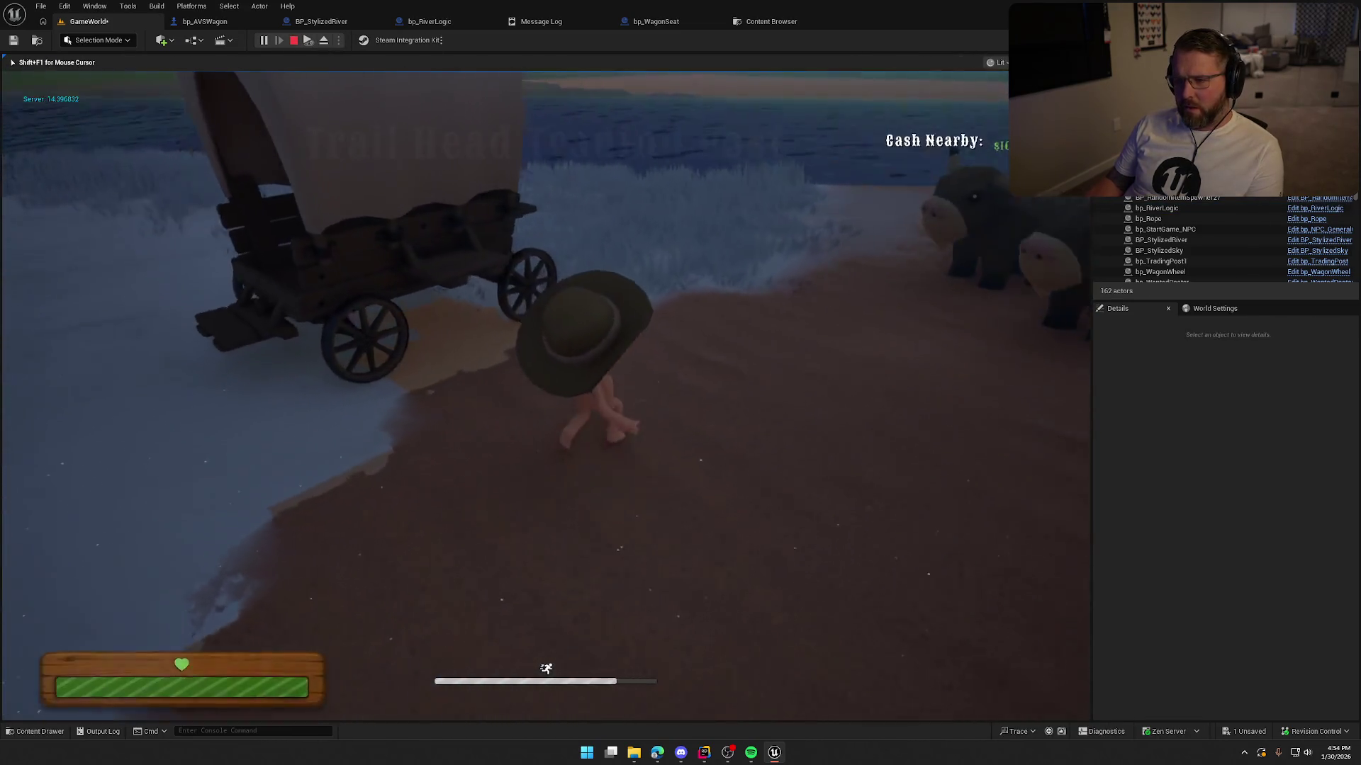
# Step: Board the covered wagon, drive it along the shore, then stop and return to bp_AVSWagon
pyautogui.press('e')
pyautogui.press('w')
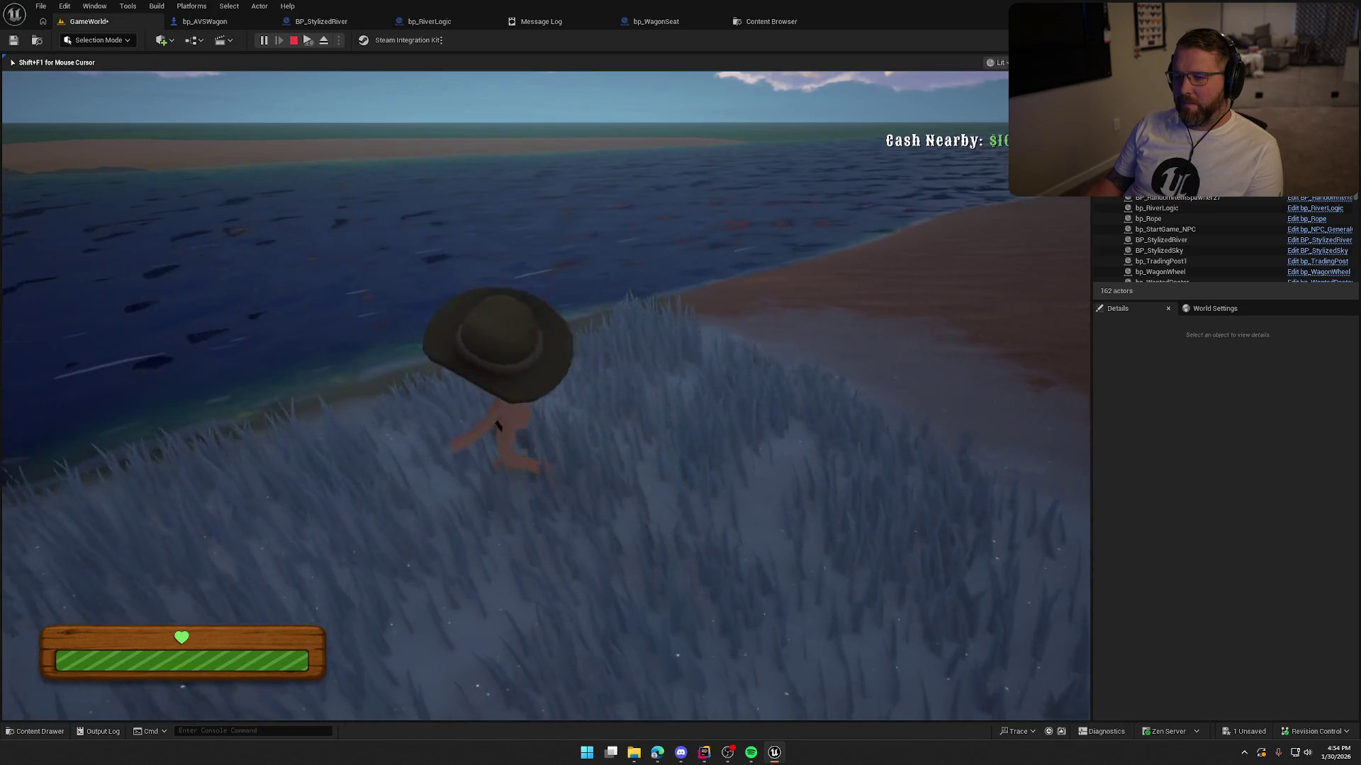
pyautogui.press('Escape')
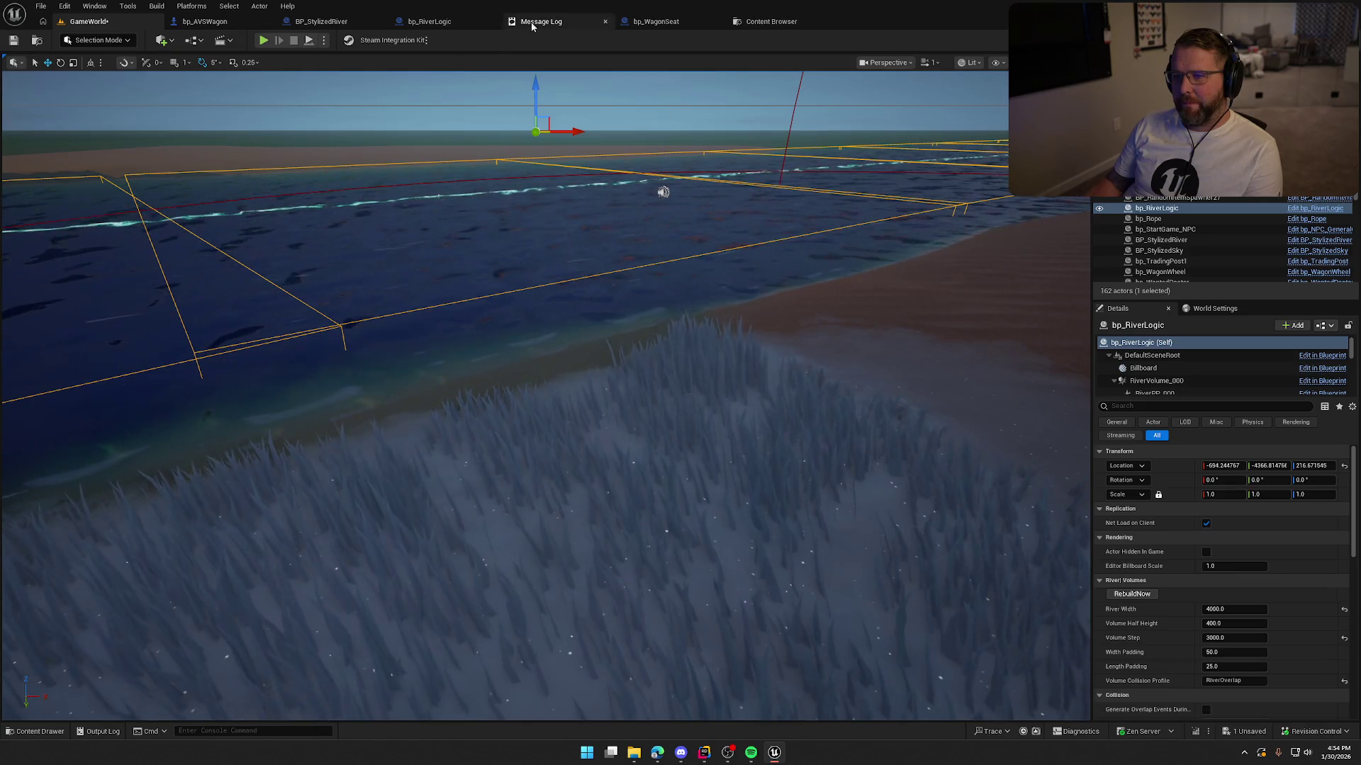
pyautogui.middleClick(531, 26)
pyautogui.click(222, 21)
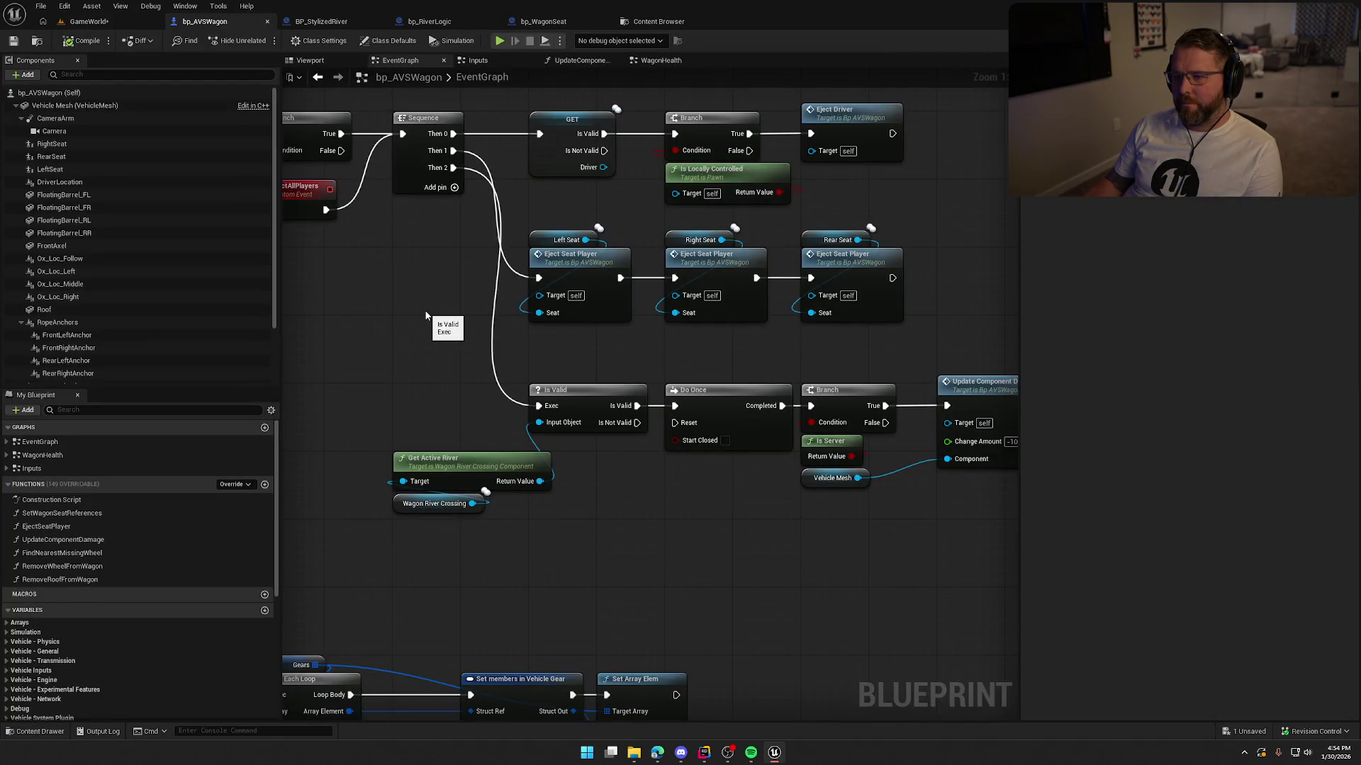
pyautogui.moveTo(425, 315)
pyautogui.mouseDown()
pyautogui.moveTo(484, 700)
pyautogui.moveTo(633, 708)
pyautogui.moveTo(633, 231)
pyautogui.mouseUp()
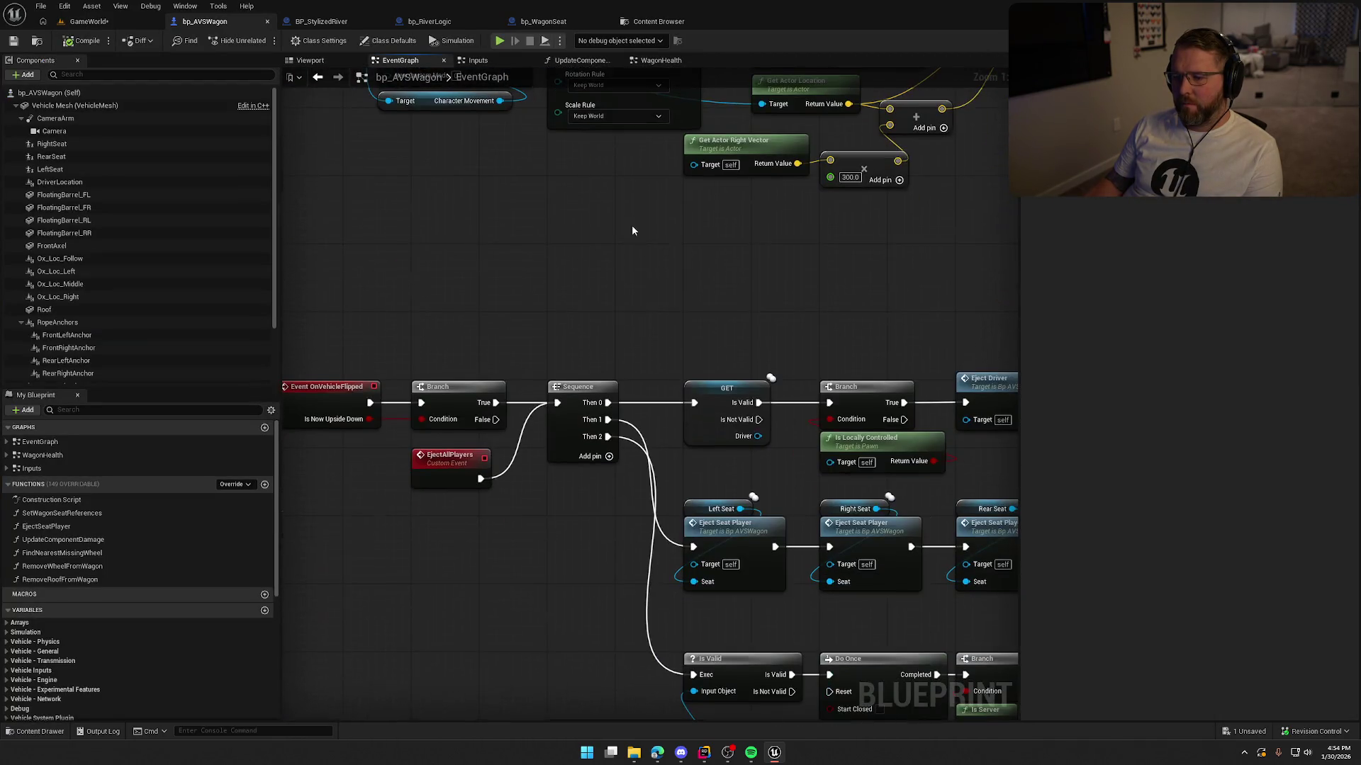
pyautogui.moveTo(626, 533); pyautogui.dragTo(430, 400)
pyautogui.moveTo(735, 521)
pyautogui.mouseDown()
pyautogui.moveTo(670, 238)
pyautogui.moveTo(776, 236)
pyautogui.moveTo(471, 262)
pyautogui.moveTo(663, 556)
pyautogui.moveTo(656, 525)
pyautogui.mouseUp()
pyautogui.moveTo(911, 472)
pyautogui.mouseDown()
pyautogui.moveTo(914, 715)
pyautogui.moveTo(674, 233)
pyautogui.moveTo(785, 311)
pyautogui.moveTo(809, 289)
pyautogui.moveTo(737, 274)
pyautogui.mouseUp()
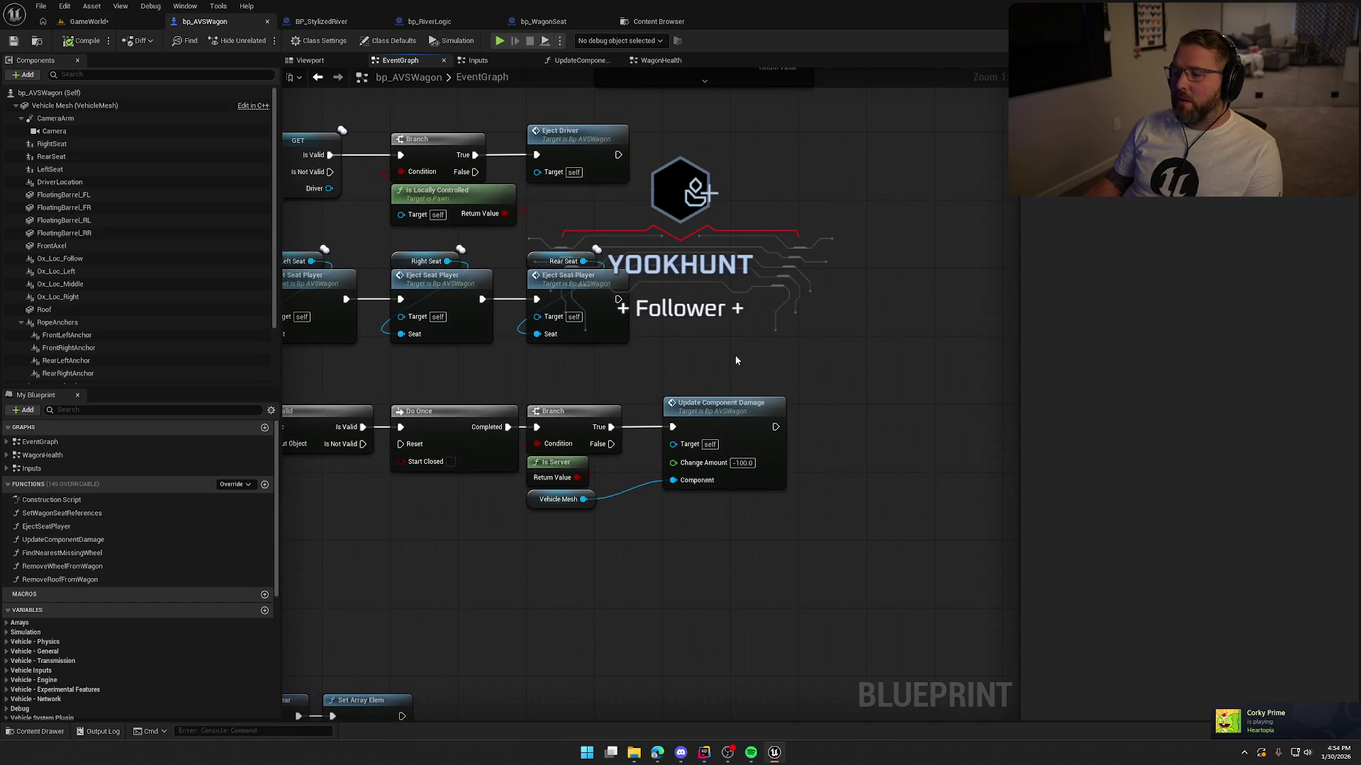
pyautogui.doubleClick(730, 415)
pyautogui.click(849, 261)
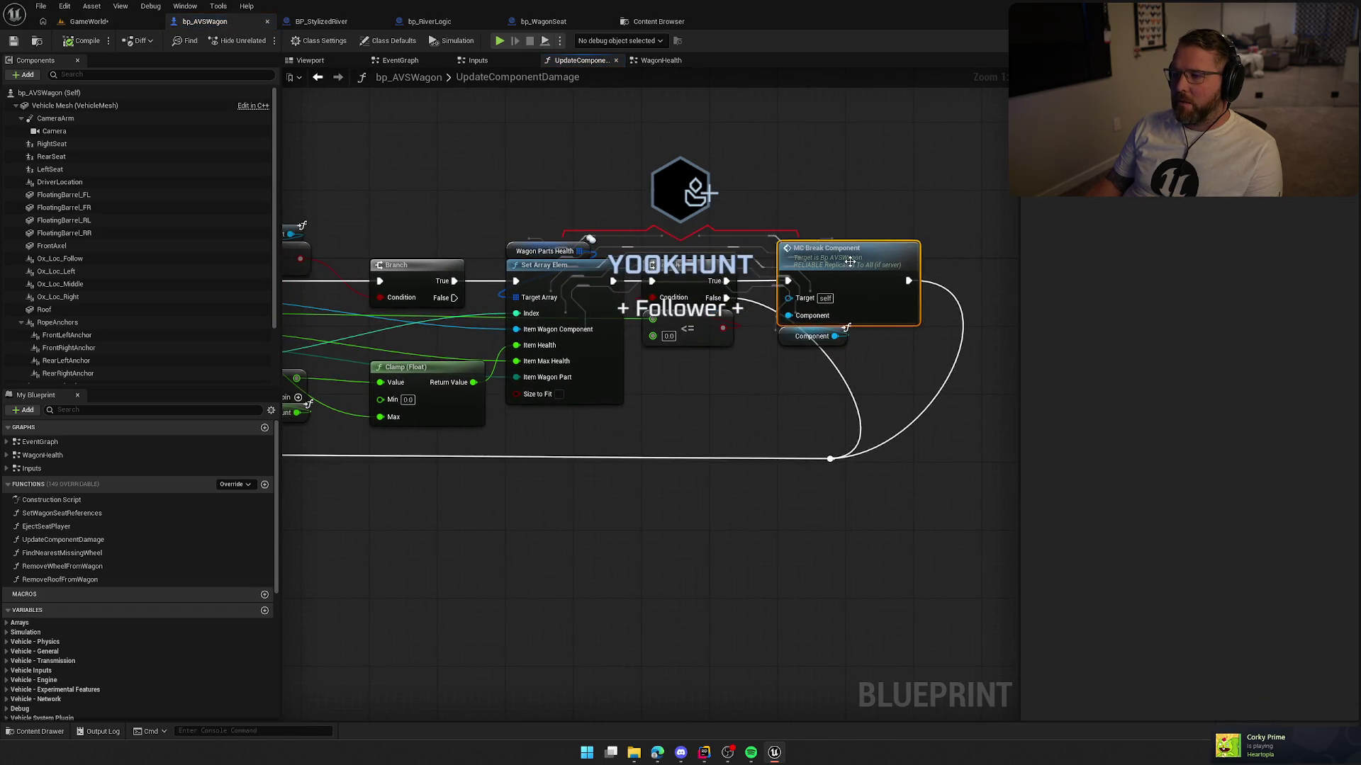
pyautogui.doubleClick(849, 261)
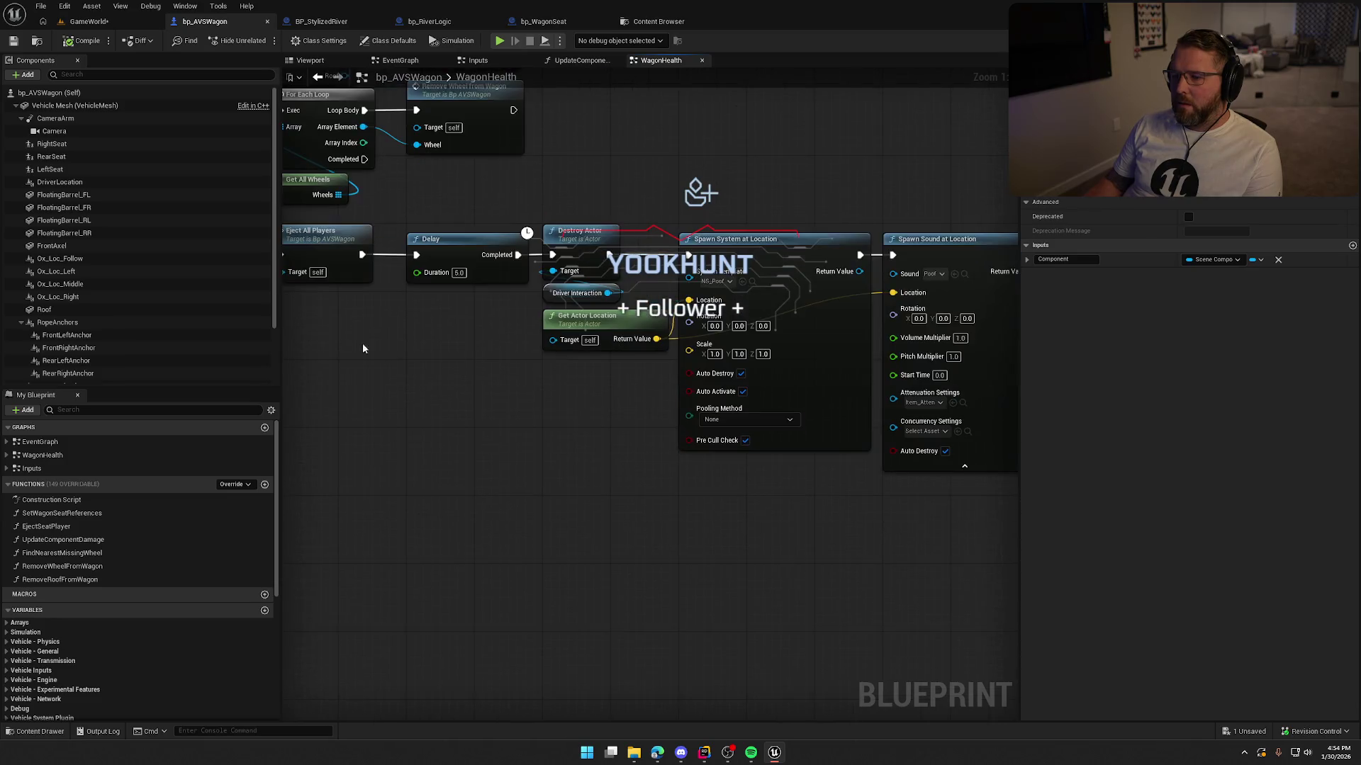
pyautogui.moveTo(489, 396)
pyautogui.mouseDown()
pyautogui.moveTo(415, 379)
pyautogui.moveTo(301, 383)
pyautogui.mouseUp()
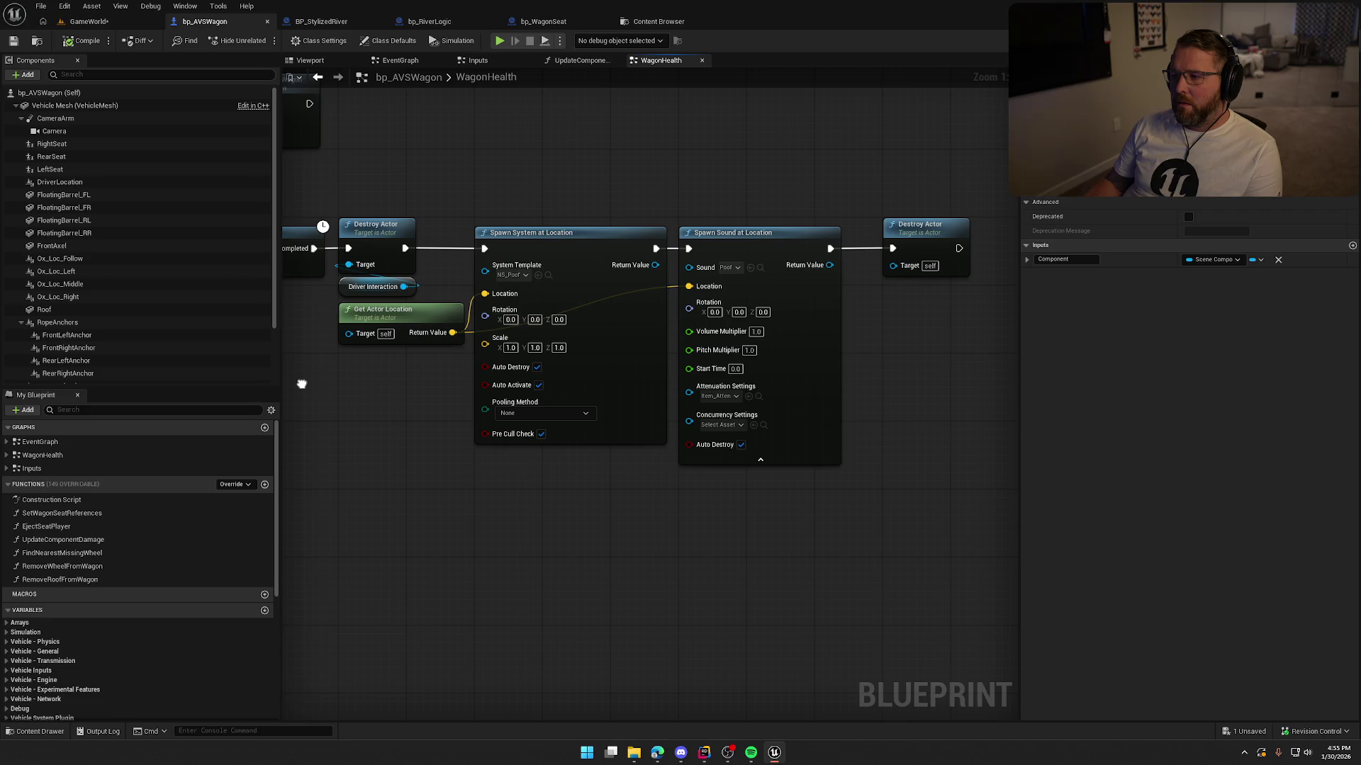
pyautogui.moveTo(301, 384); pyautogui.dragTo(579, 390)
pyautogui.scroll(-1, 465, 389)
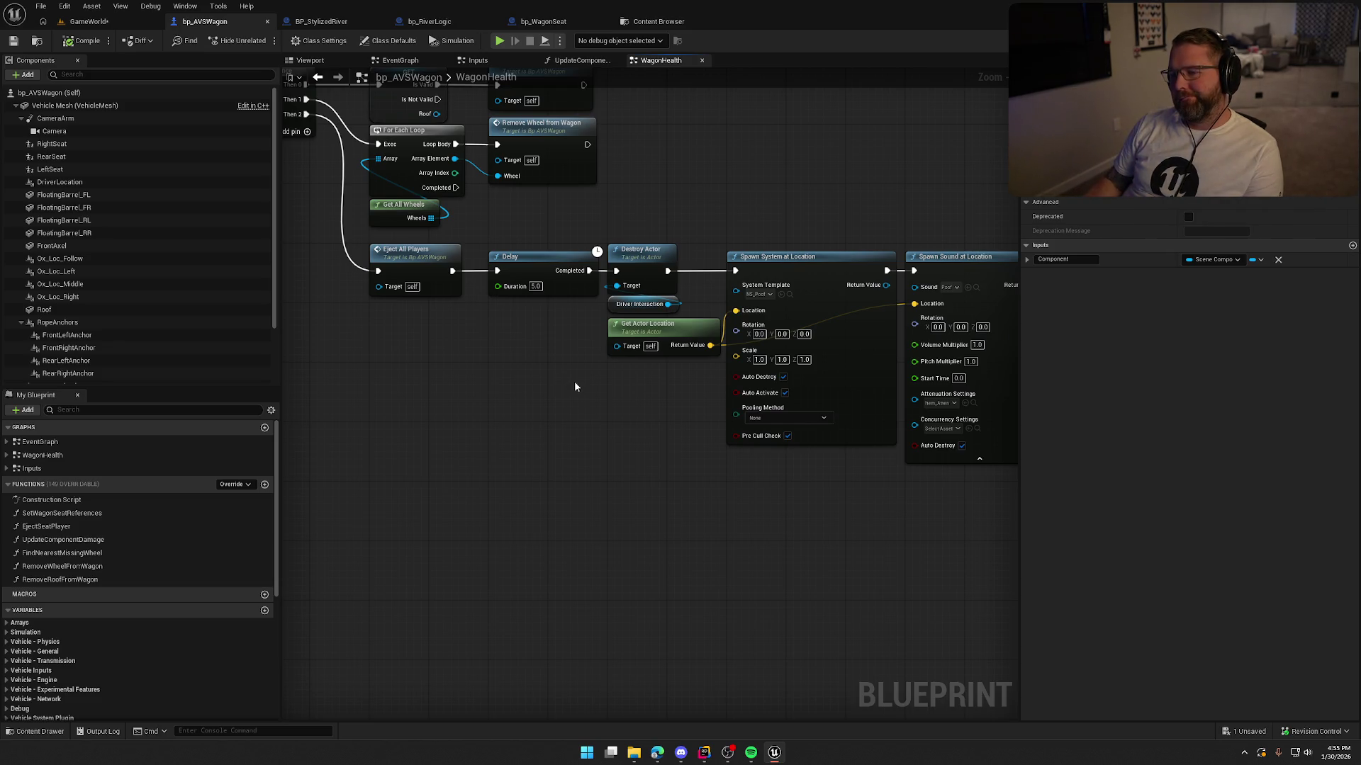
pyautogui.moveTo(574, 383); pyautogui.dragTo(610, 403)
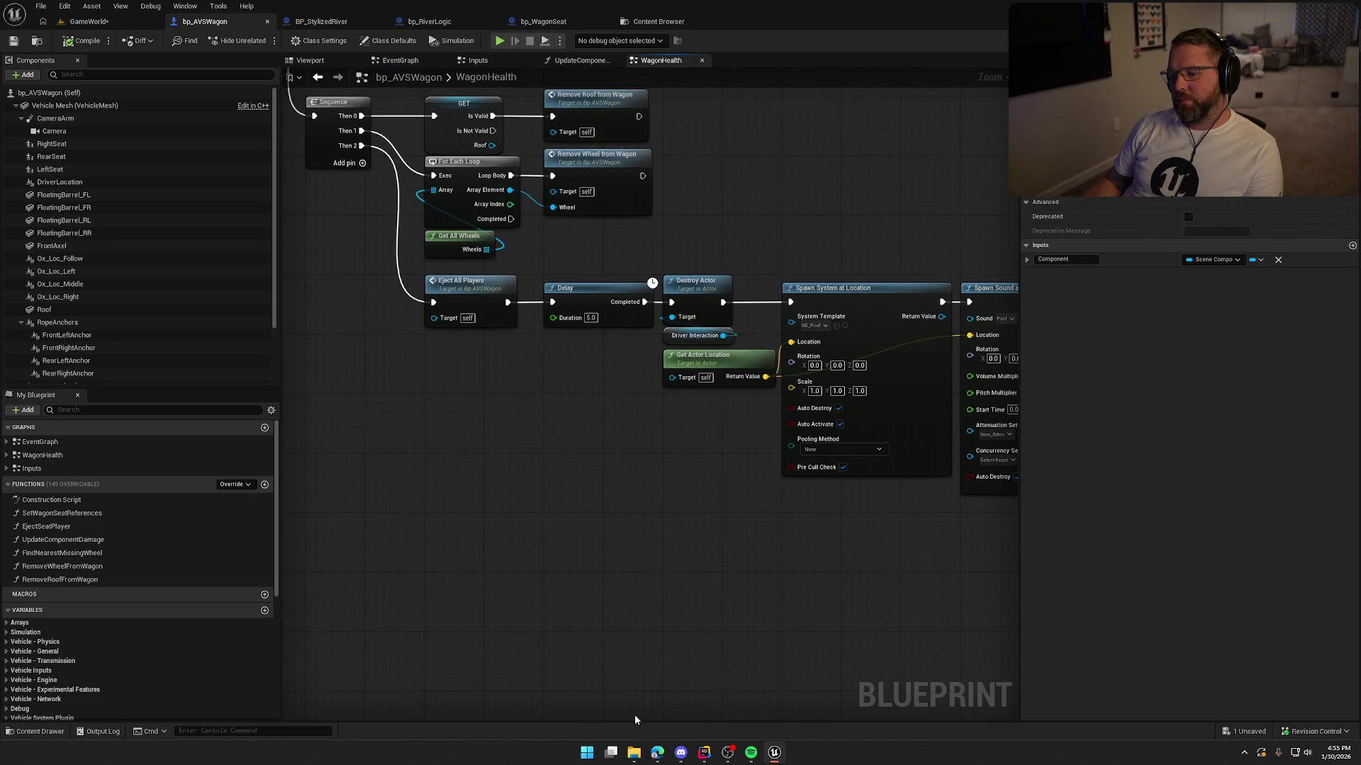
pyautogui.scroll(-2, 141, 283)
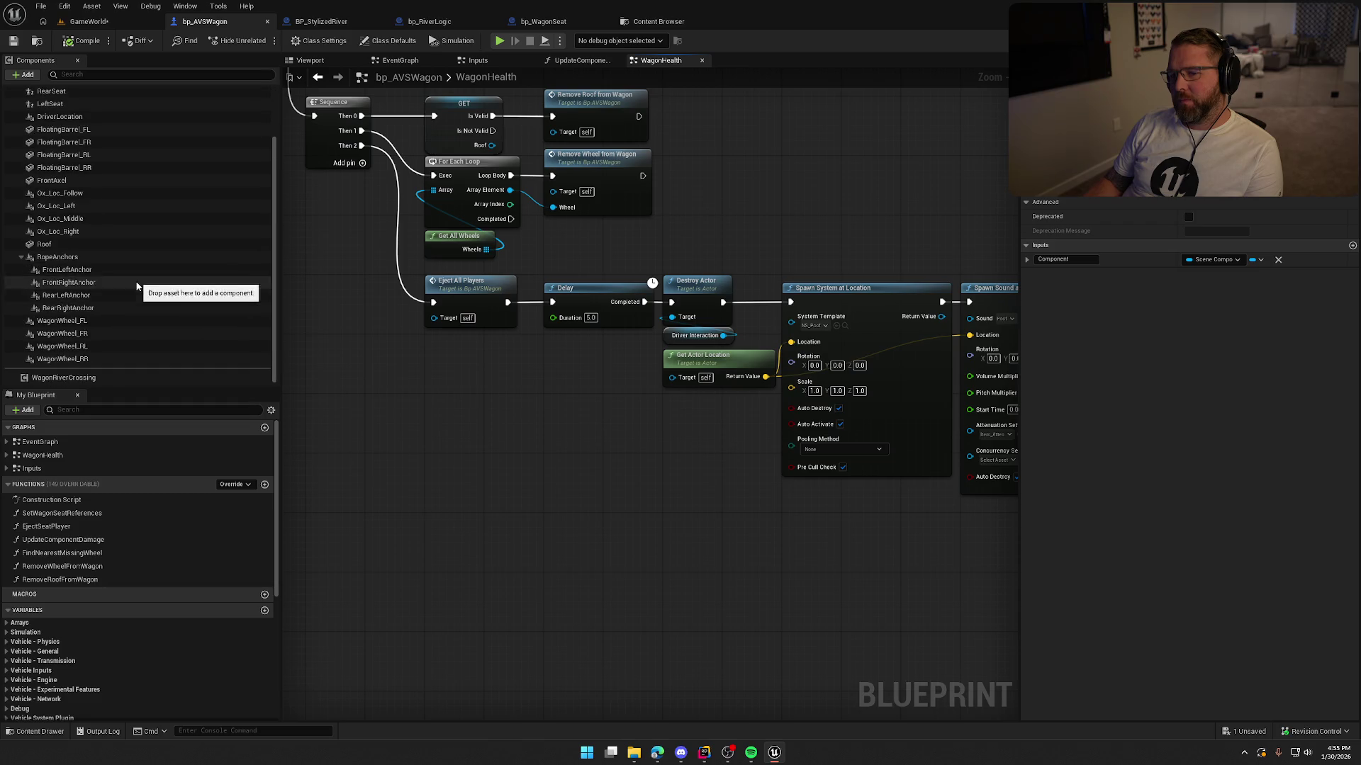
pyautogui.click(99, 377)
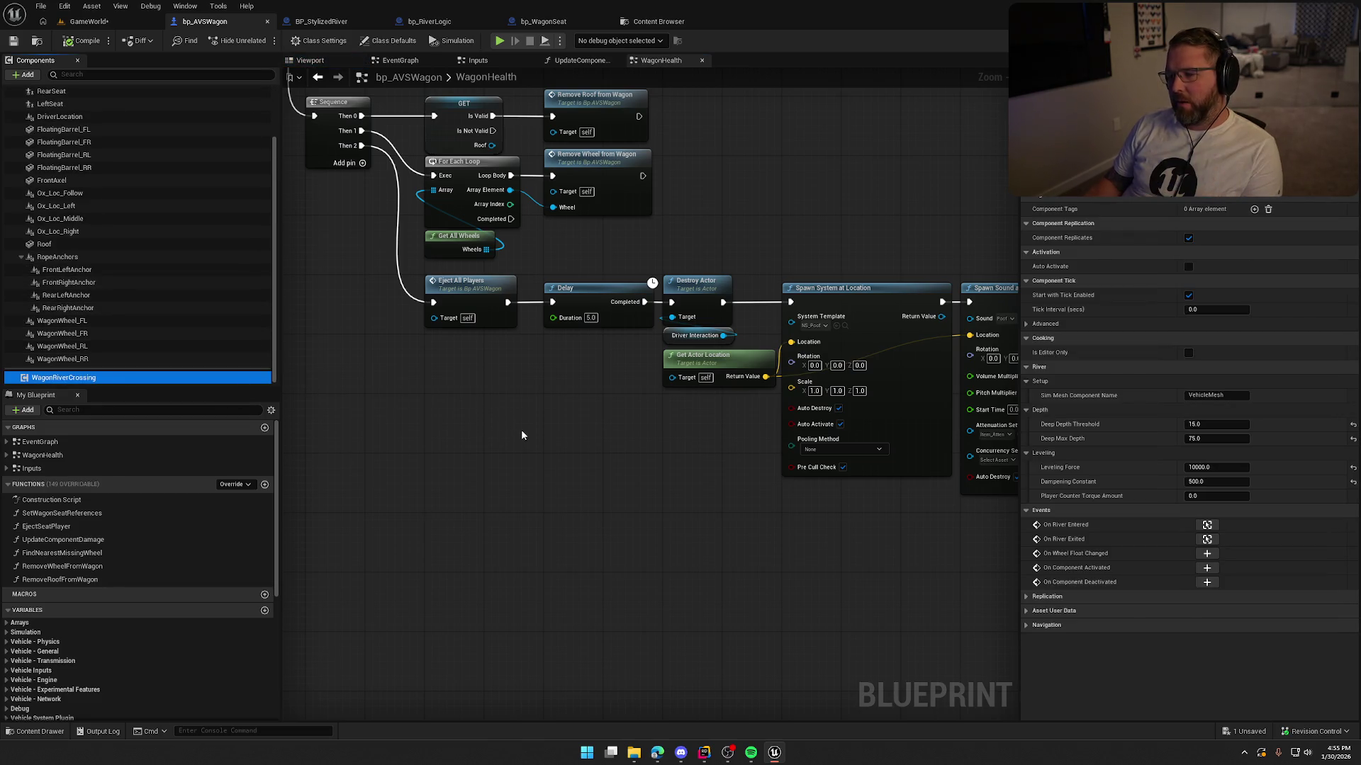
pyautogui.click(314, 81)
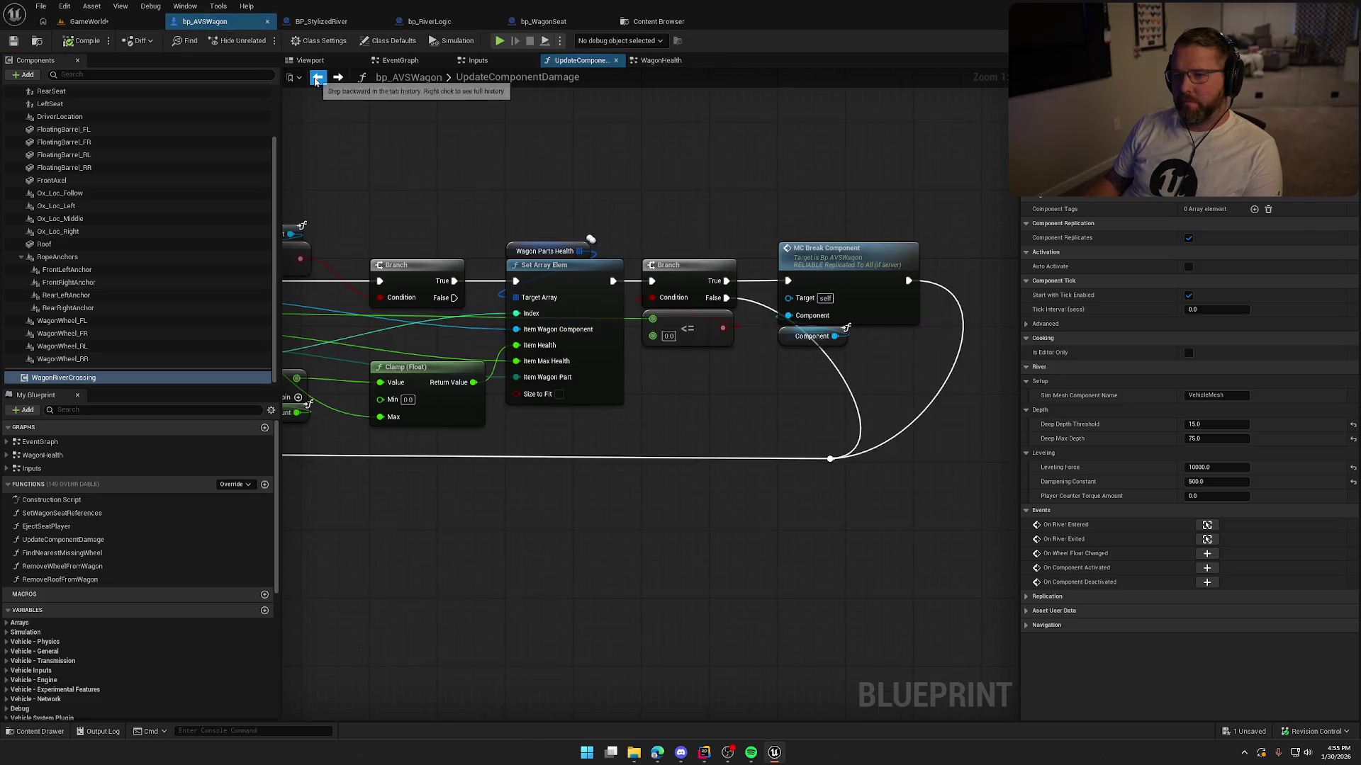
pyautogui.scroll(1, 829, 520)
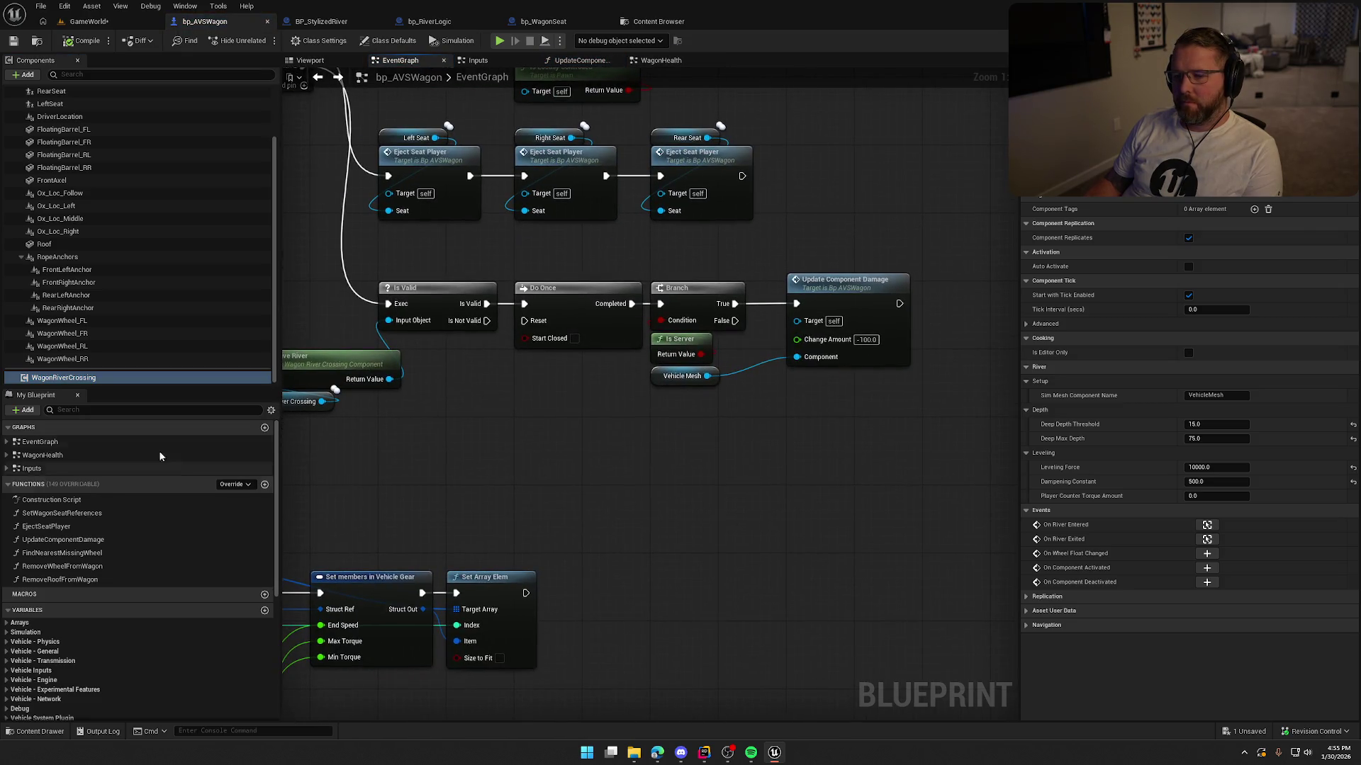
pyautogui.moveTo(78, 383)
pyautogui.mouseDown()
pyautogui.moveTo(889, 276)
pyautogui.moveTo(879, 245)
pyautogui.mouseUp()
# Step: Try a Deactivate node on Wagon River Crossing, then delete it
pyautogui.moveTo(607, 250); pyautogui.dragTo(628, 284)
pyautogui.write('dis')
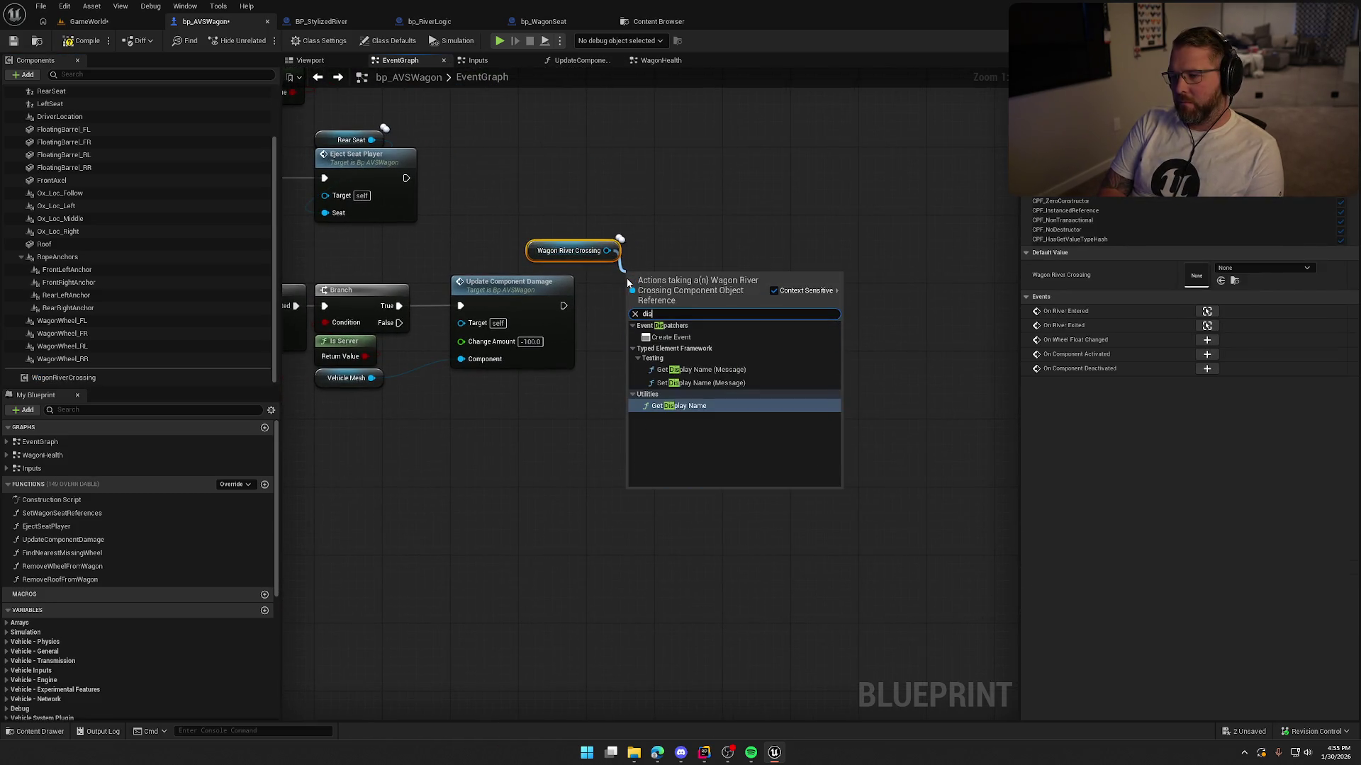
pyautogui.press('BackSpace')
pyautogui.press('BackSpace')
pyautogui.press('BackSpace')
pyautogui.write('set')
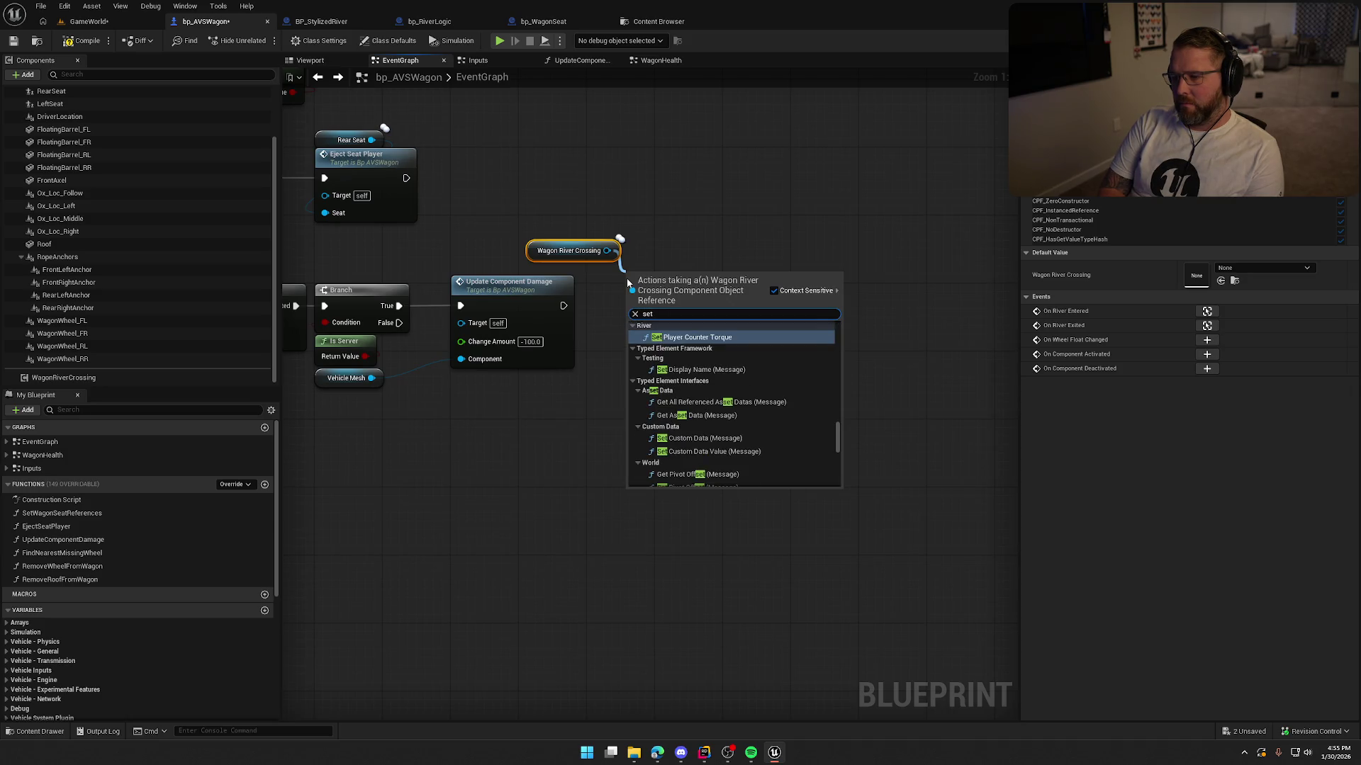
pyautogui.write(' enabl')
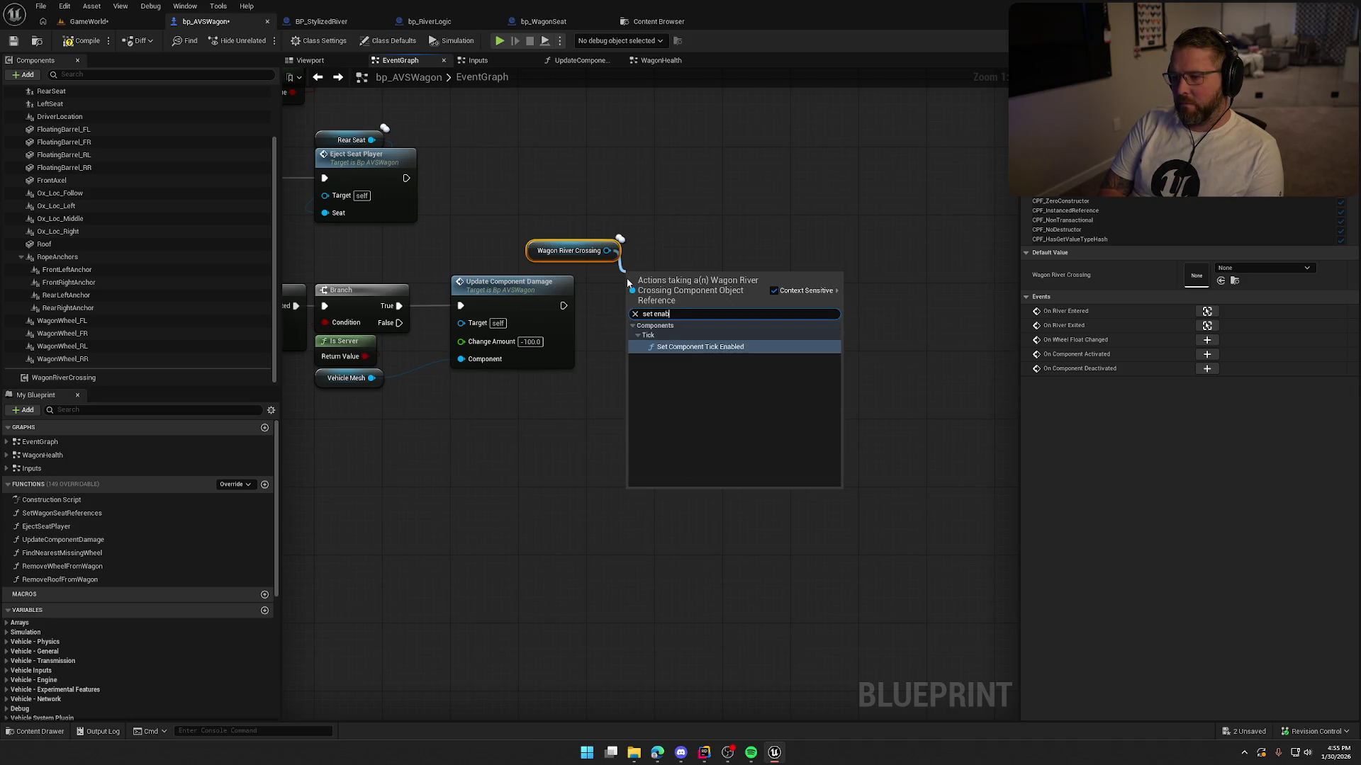
pyautogui.press('BackSpace')
pyautogui.press('BackSpace')
pyautogui.press('BackSpace')
pyautogui.write('deactivate')
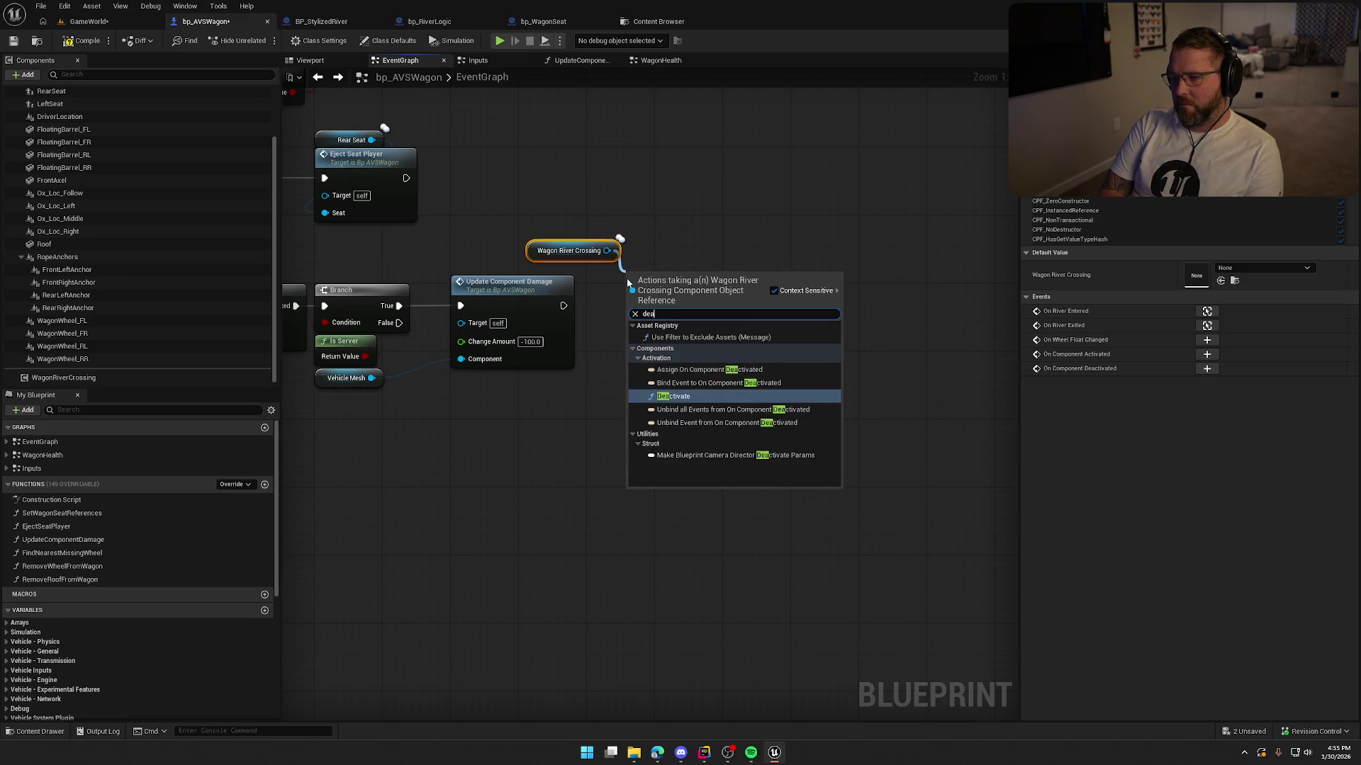
pyautogui.press('Return')
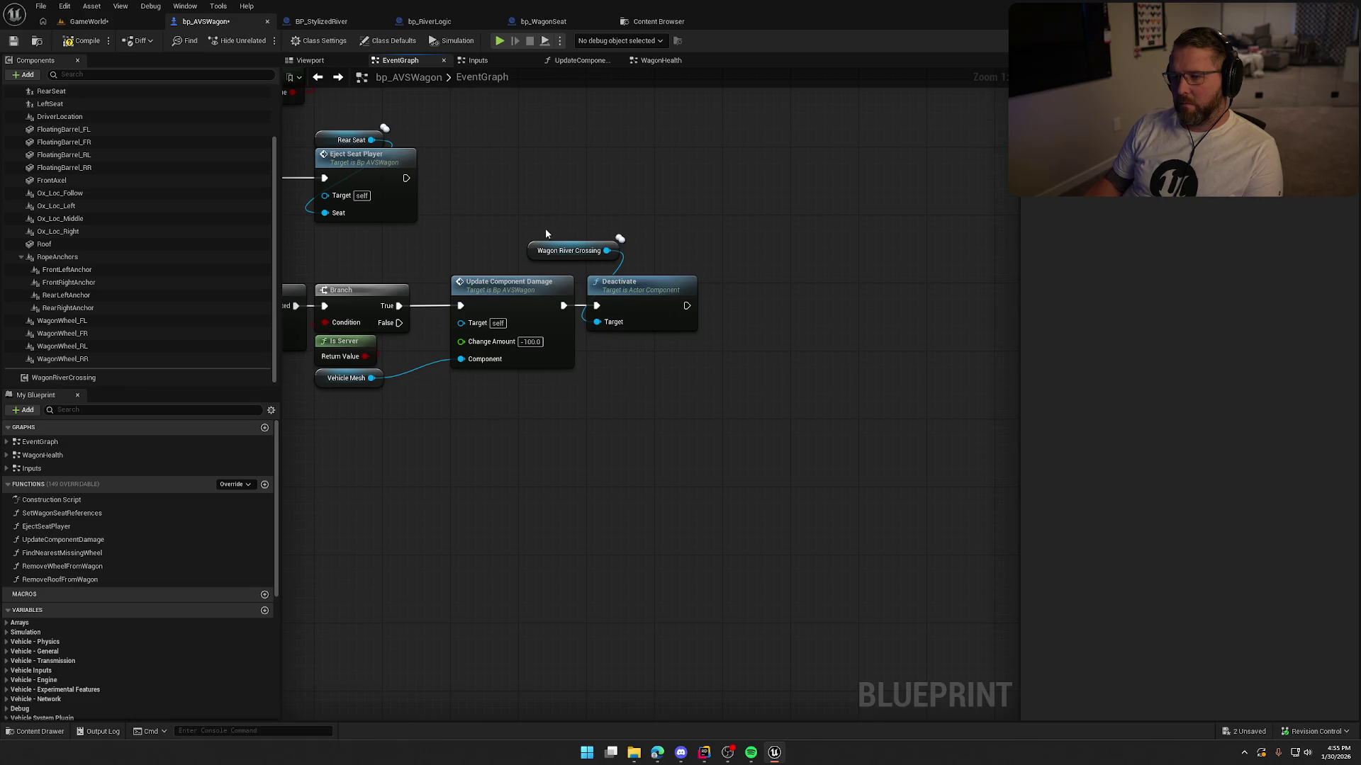
pyautogui.press('Delete')
# Step: Add Destroy Component for Wagon River Crossing after Update Component Damage and compile
pyautogui.moveTo(611, 251); pyautogui.dragTo(636, 261)
pyautogui.write('destro')
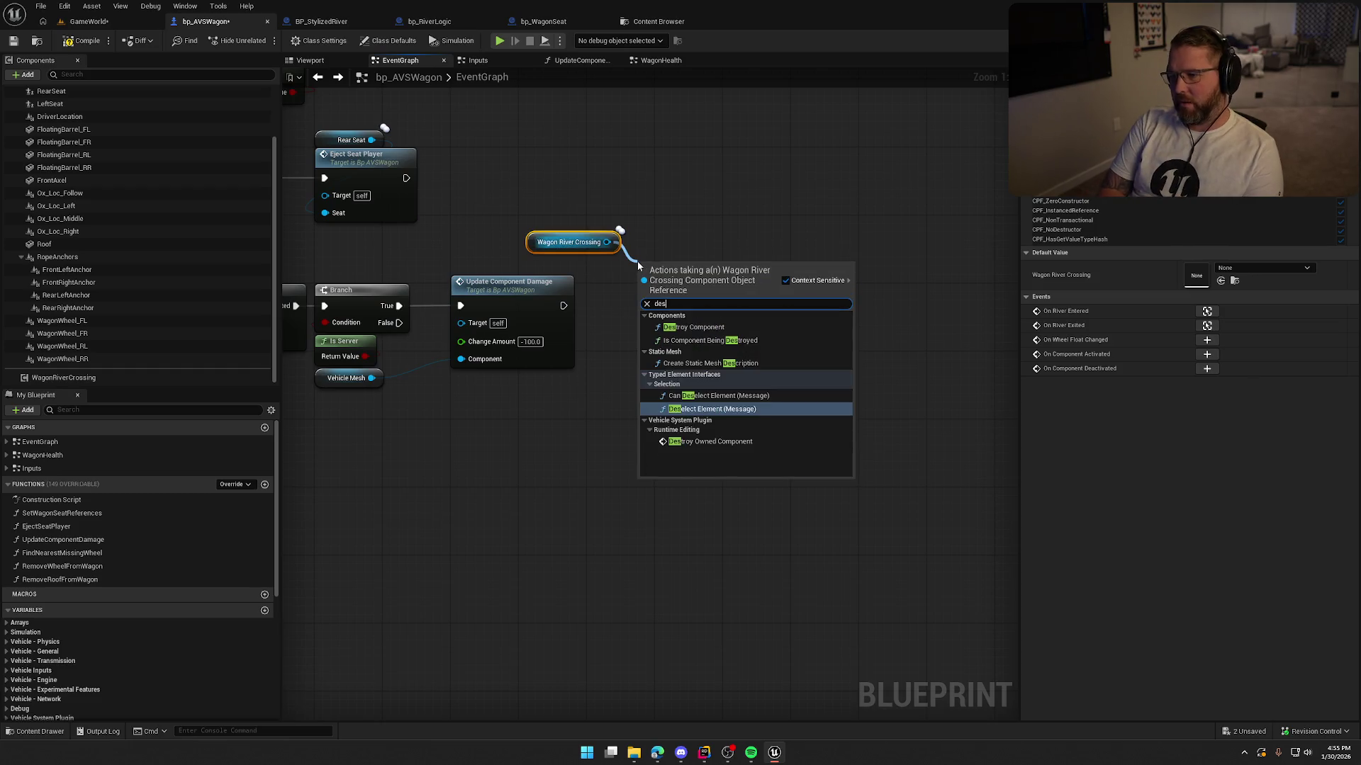
pyautogui.click(700, 327)
pyautogui.moveTo(564, 304); pyautogui.dragTo(565, 304)
pyautogui.moveTo(676, 265); pyautogui.dragTo(641, 265)
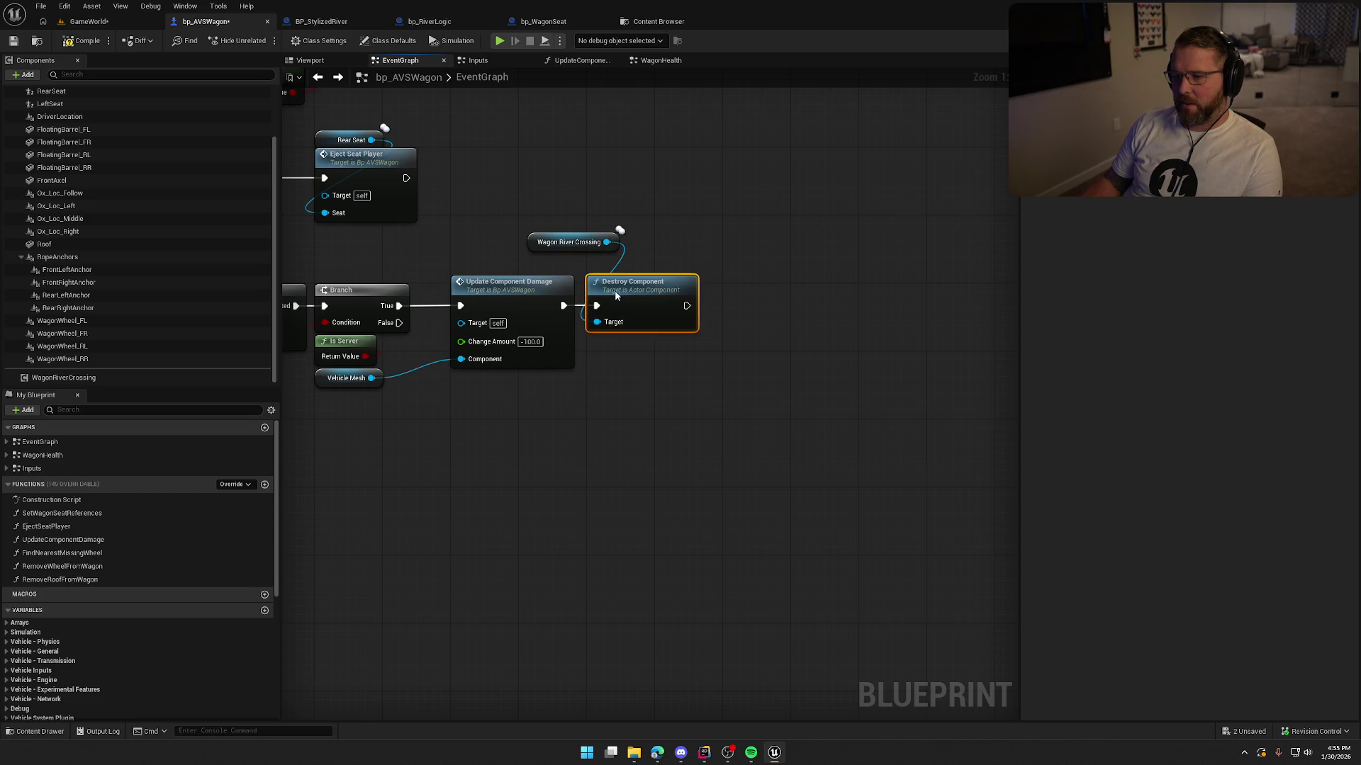
pyautogui.click(87, 42)
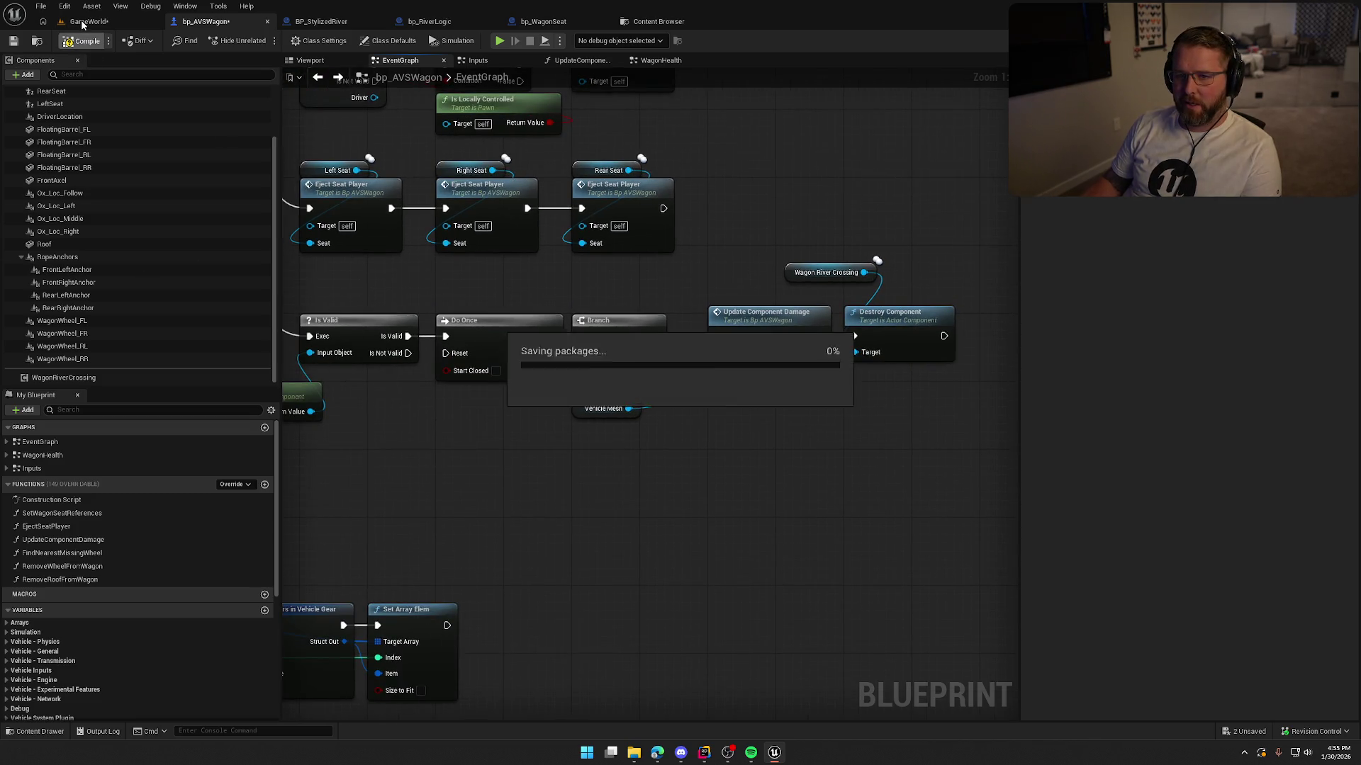
# Step: Play-test GameWorld, walking the character out of the water into the grass
pyautogui.click(88, 21)
pyautogui.hotkey('alt', 'p')
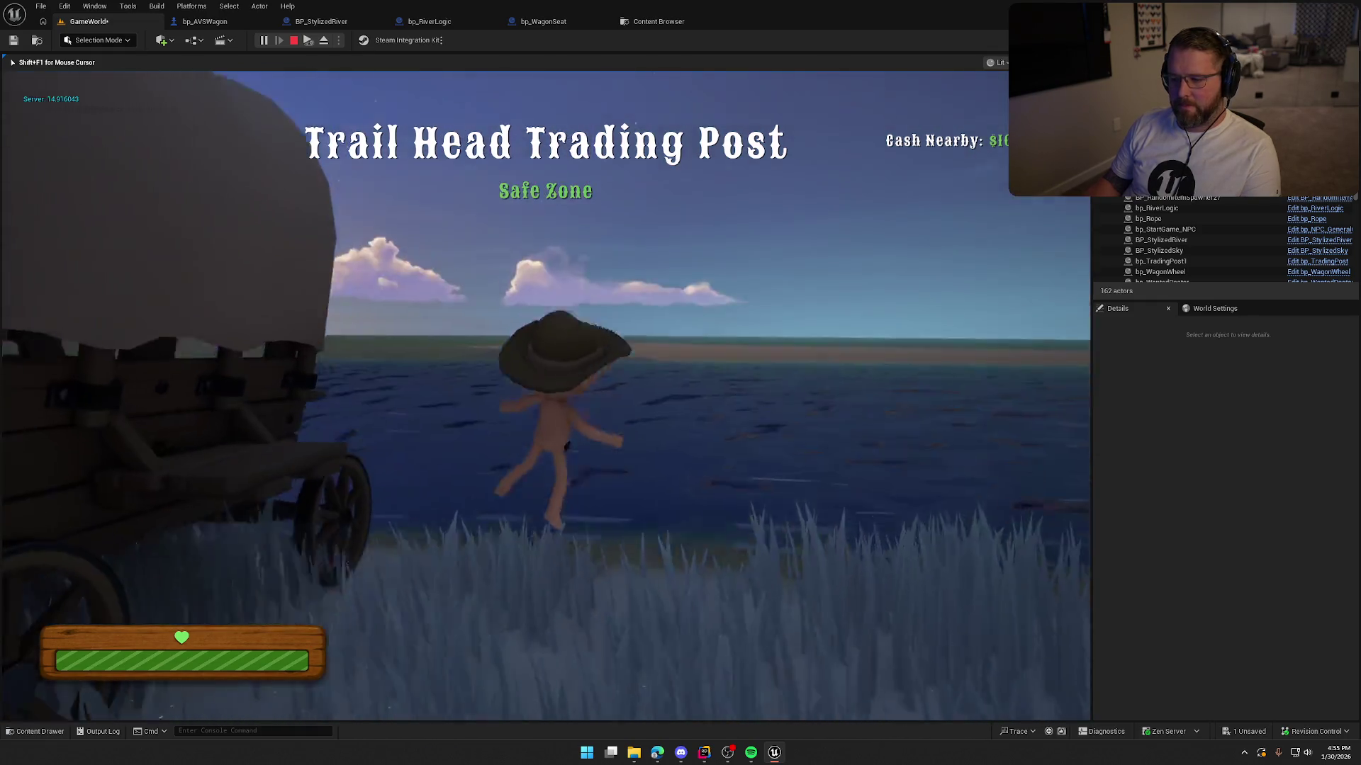
pyautogui.press('s')
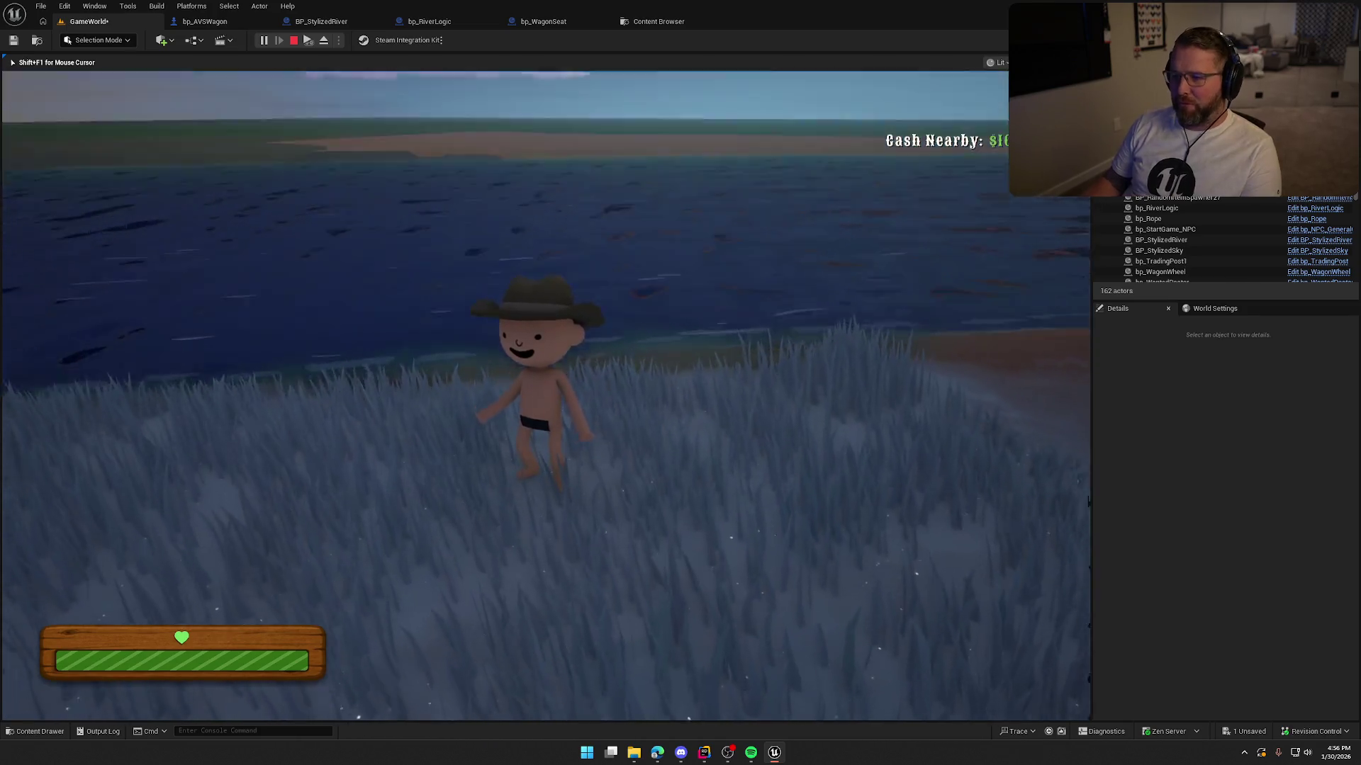
pyautogui.press('w')
pyautogui.press('w')
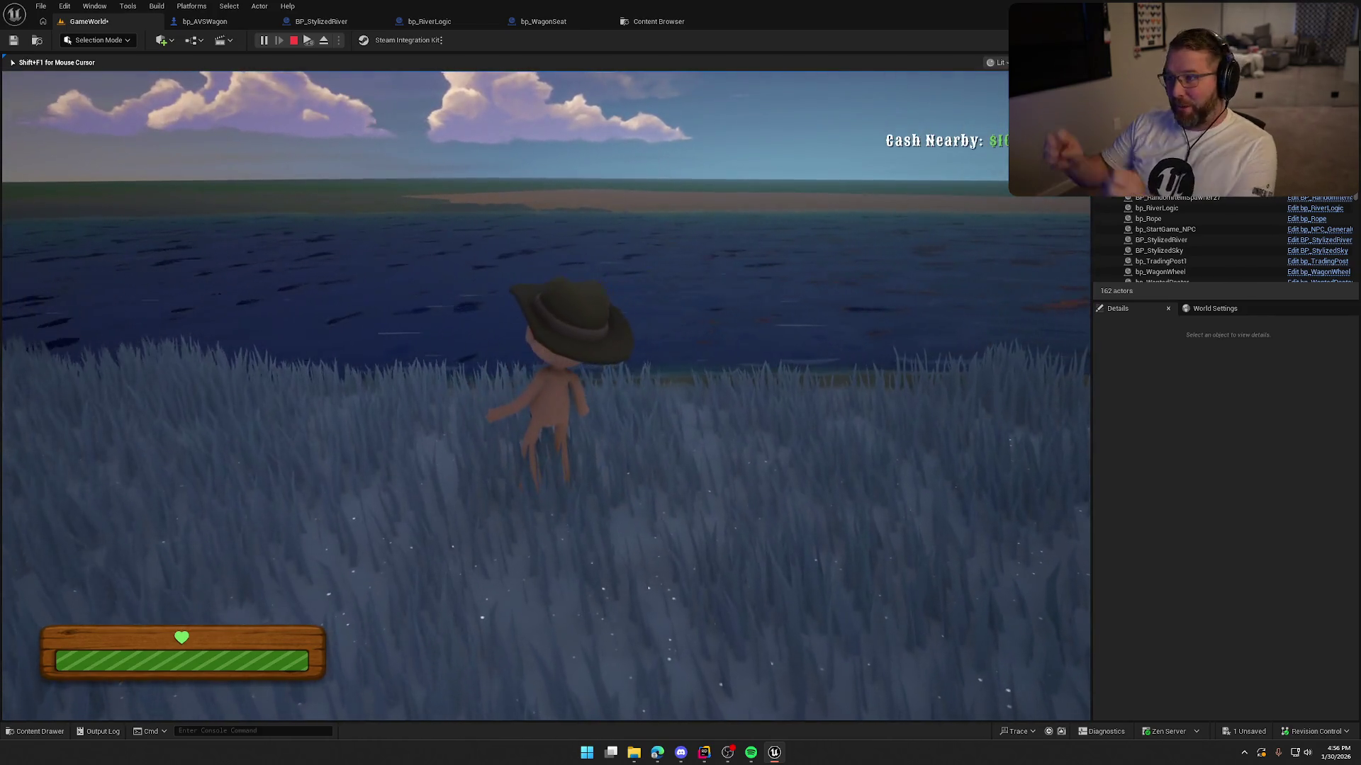
pyautogui.press('Escape')
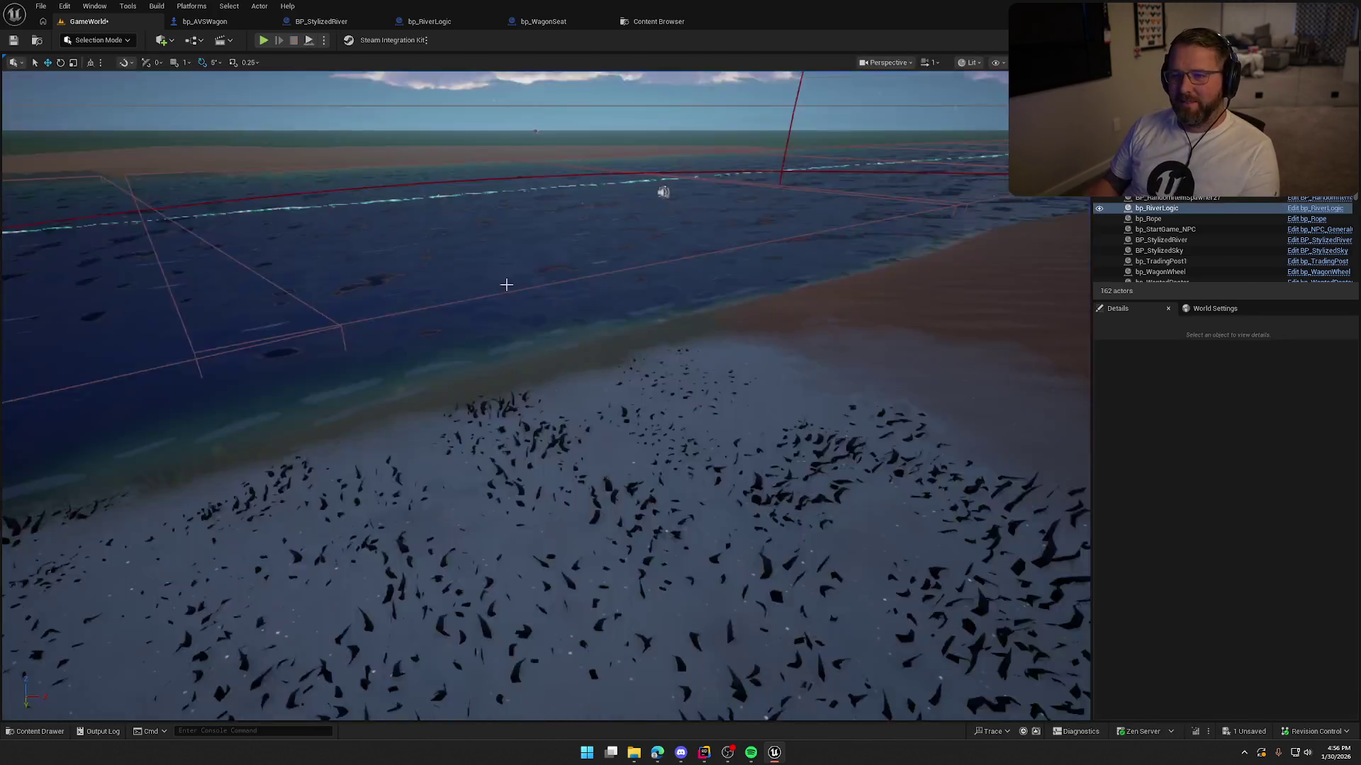
# Step: Replay, mount the wagon, drive toward the river, dismount and stop
pyautogui.hotkey('alt', 'p')
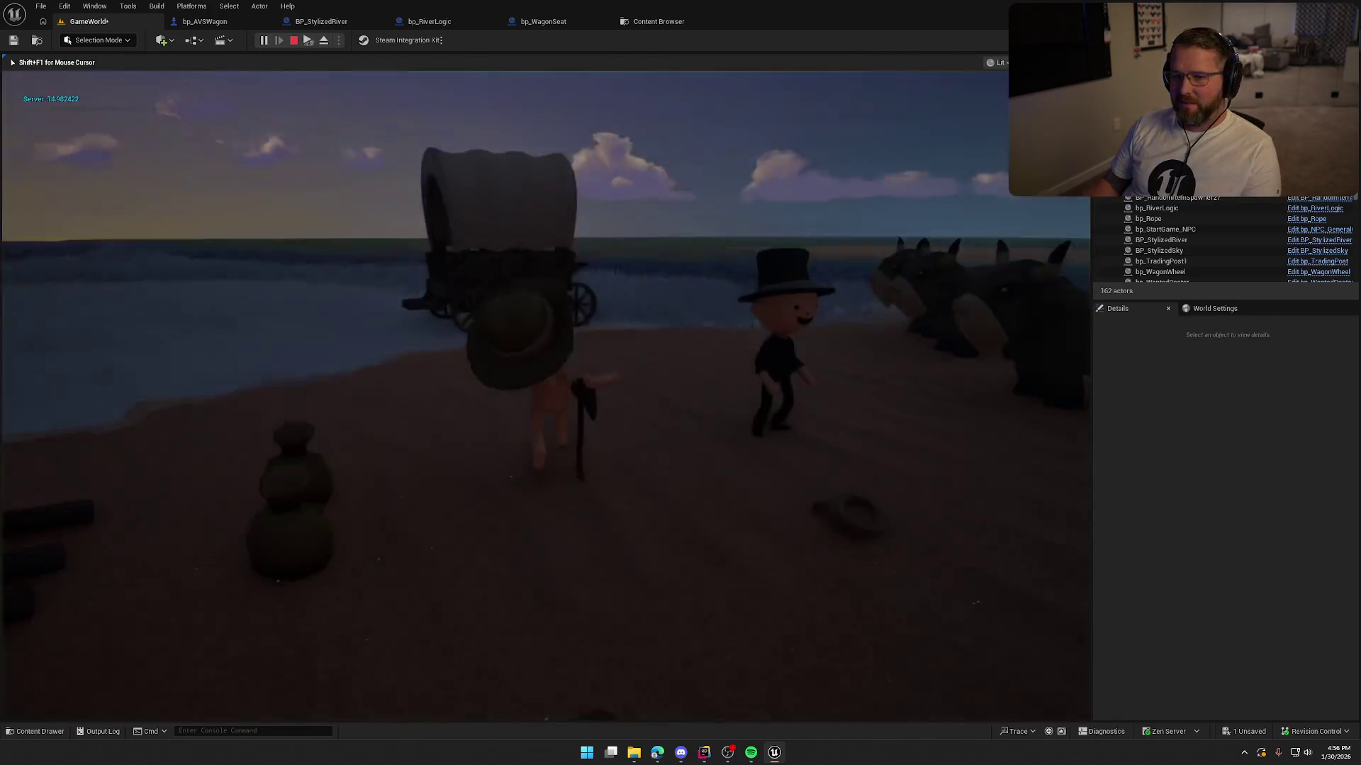
pyautogui.press('e')
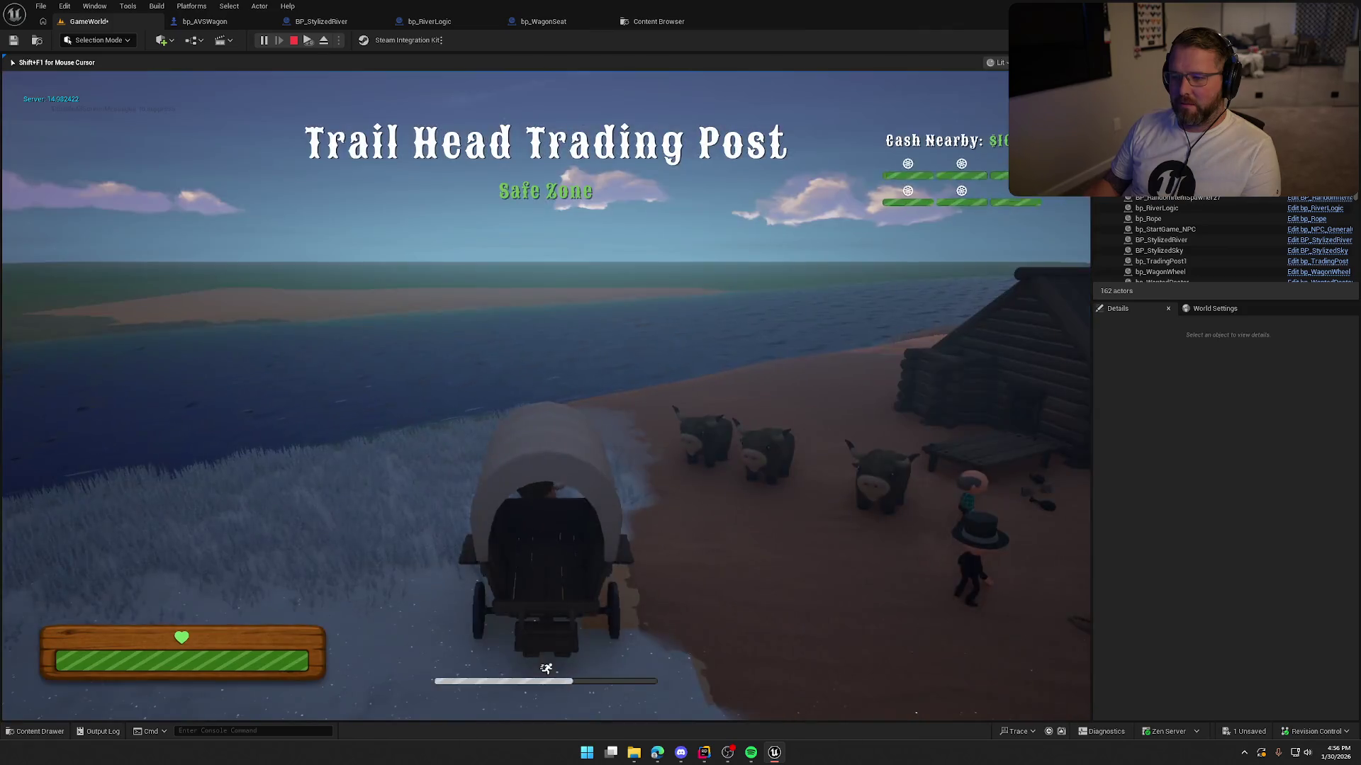
pyautogui.press('w')
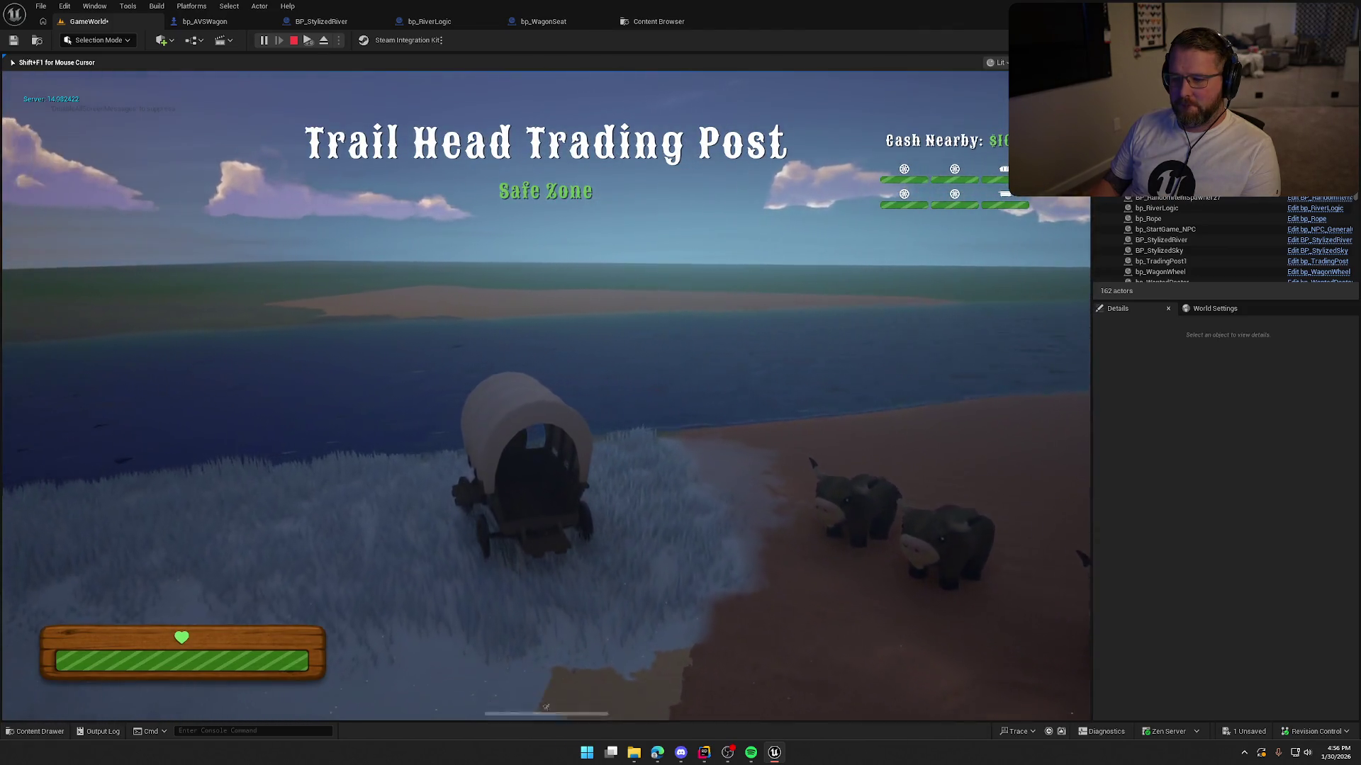
pyautogui.press('e')
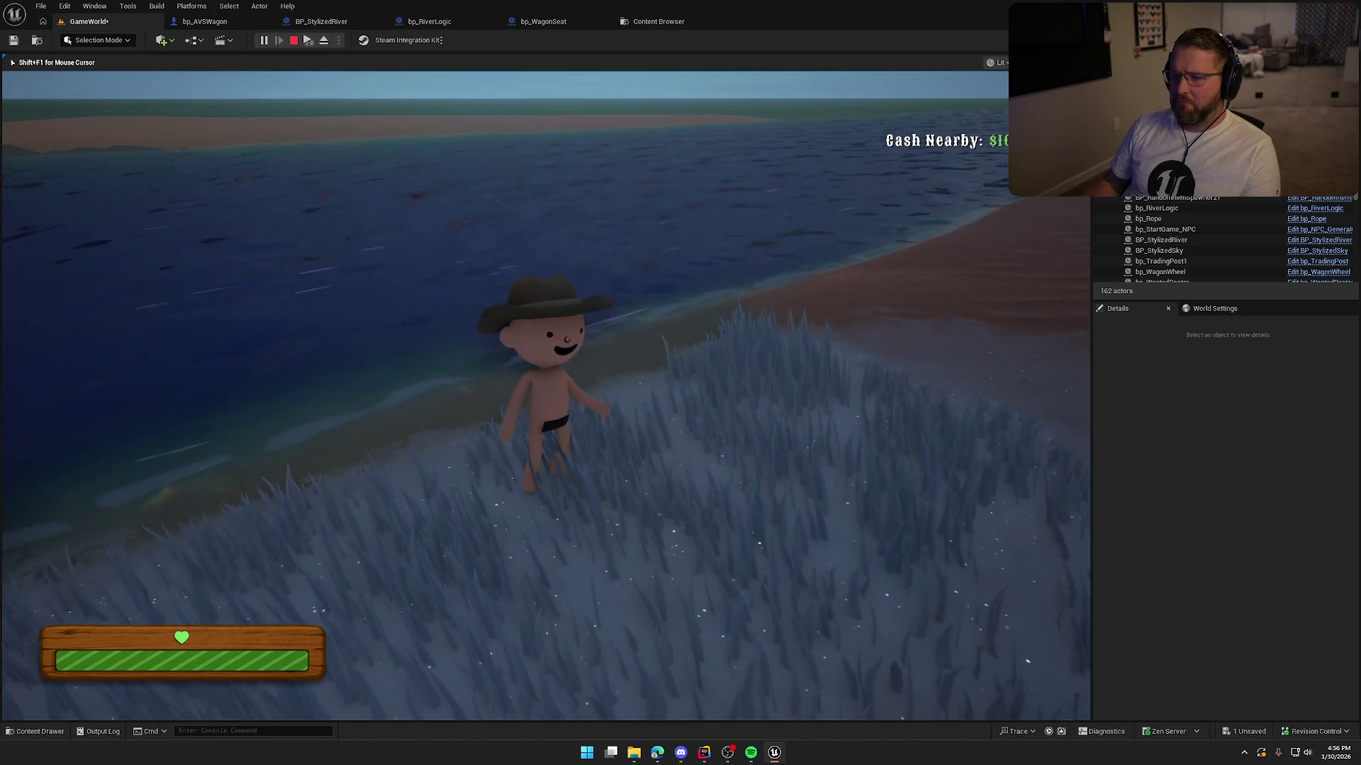
pyautogui.press('Escape')
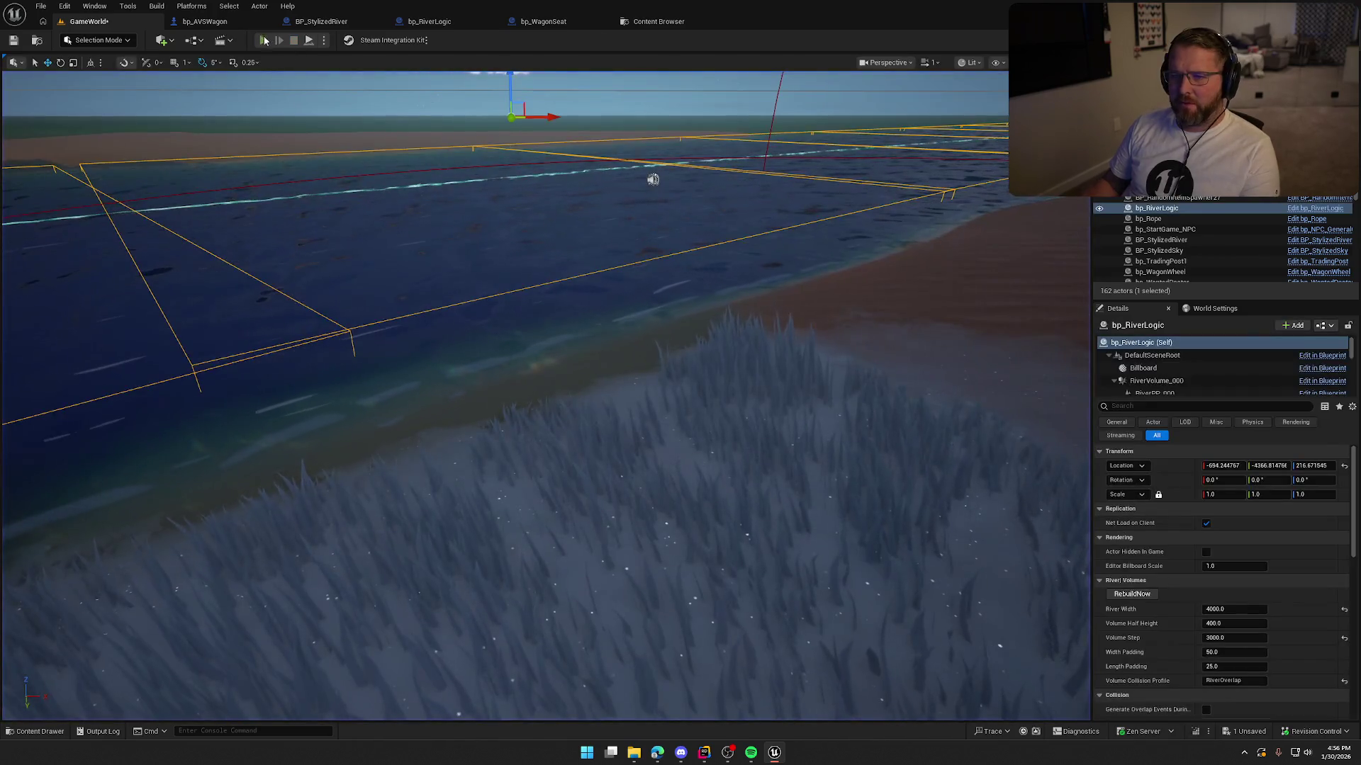
# Step: Play again, drive the wagon into the river, then stop and frame the river volumes
pyautogui.click(263, 40)
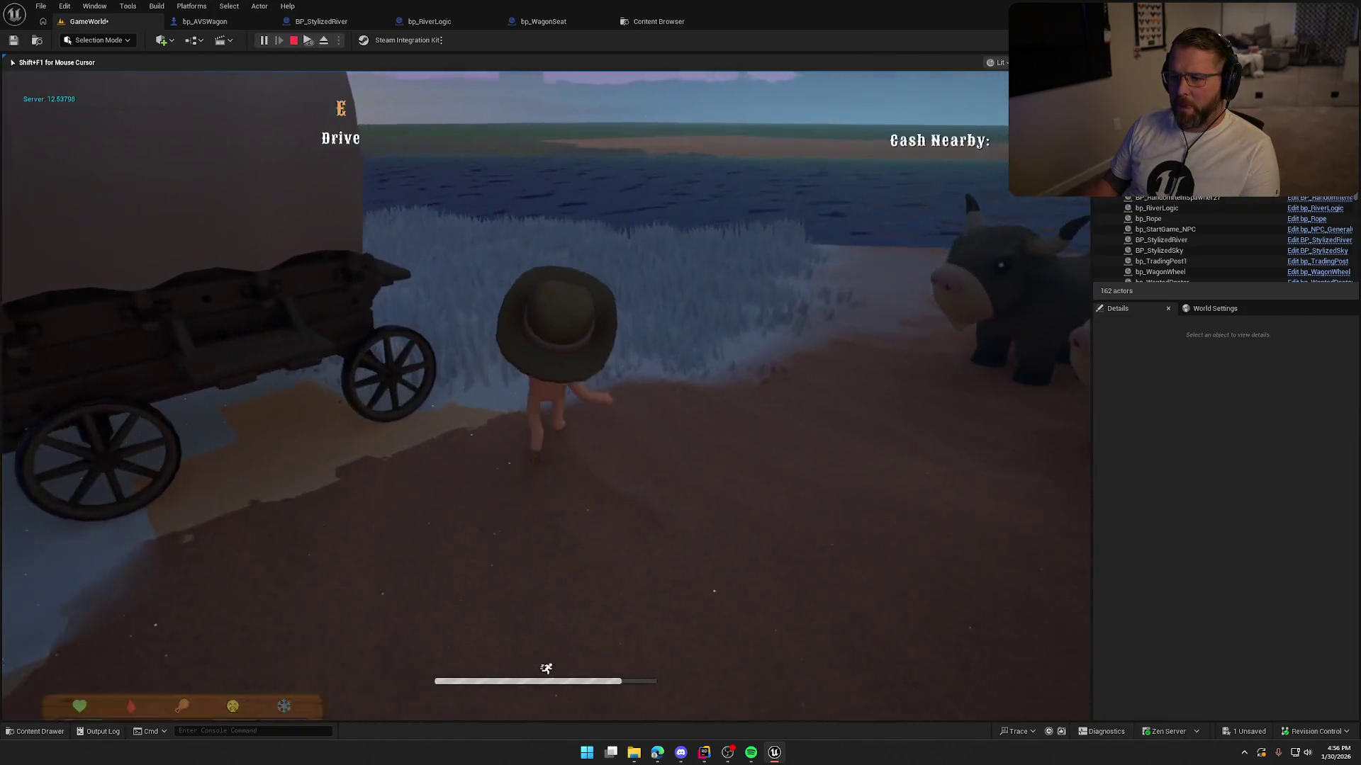
pyautogui.press('w')
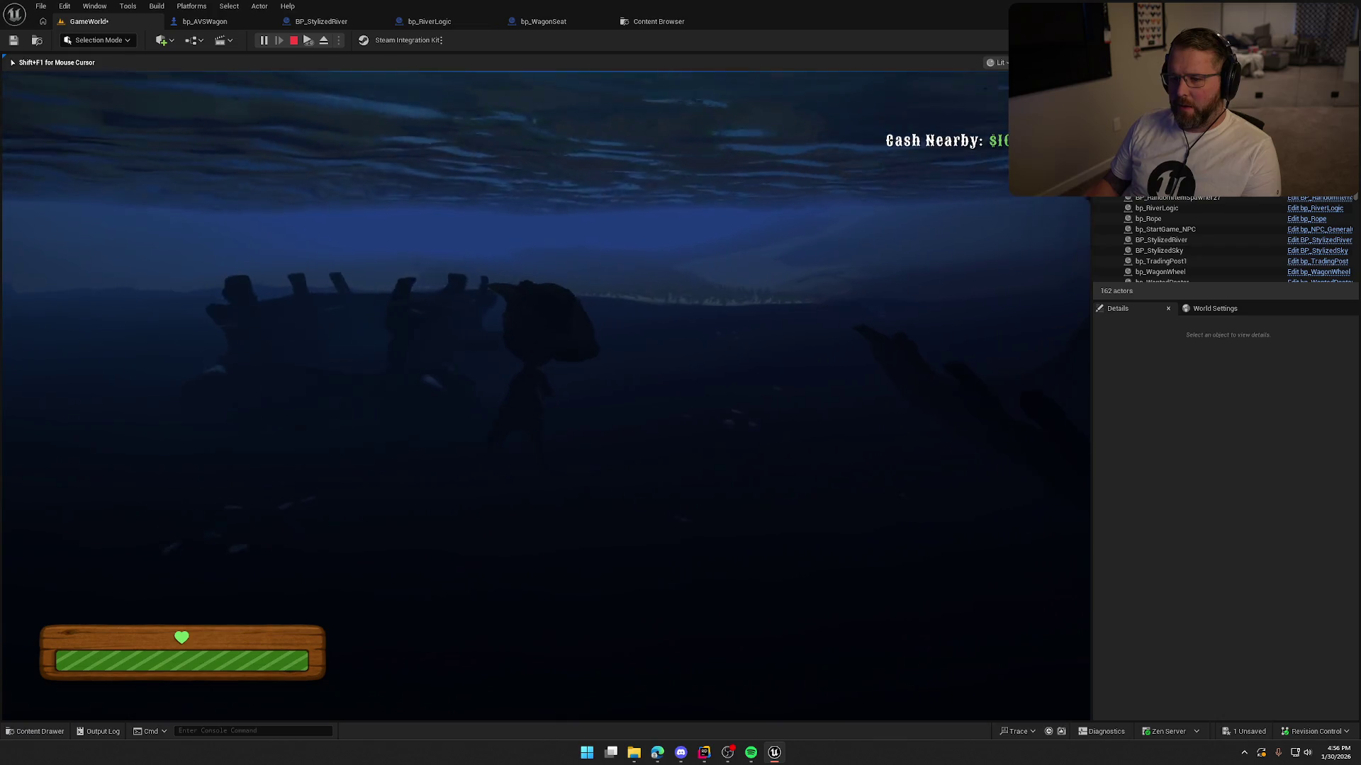
pyautogui.press('e')
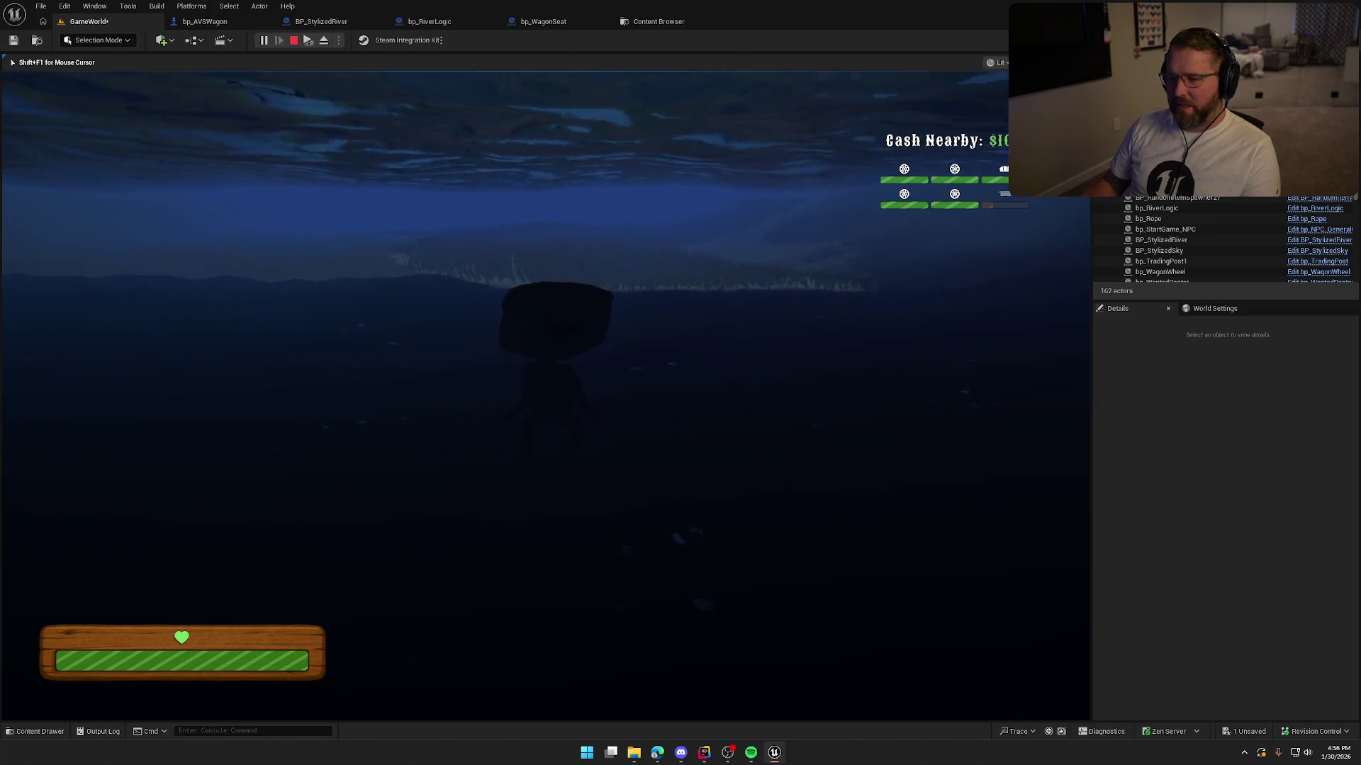
pyautogui.press('Escape')
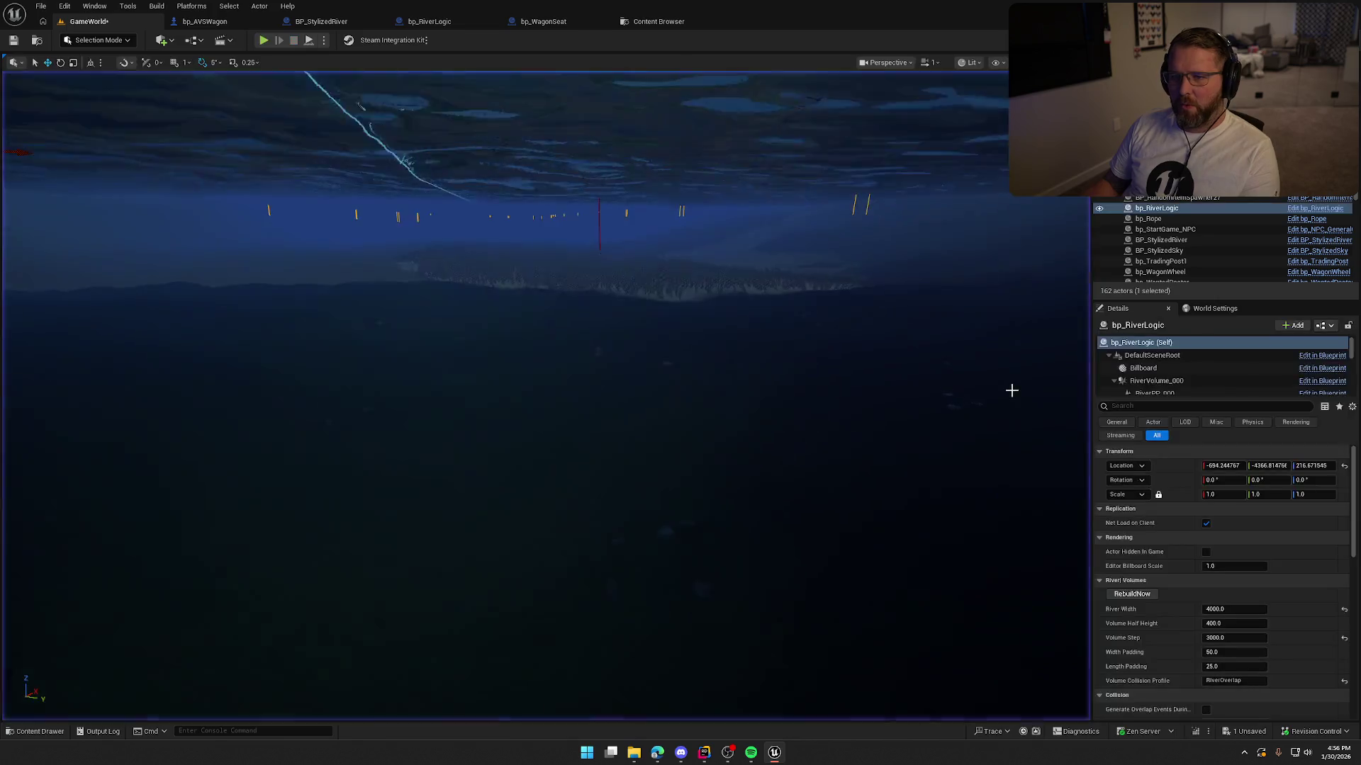
pyautogui.press('f')
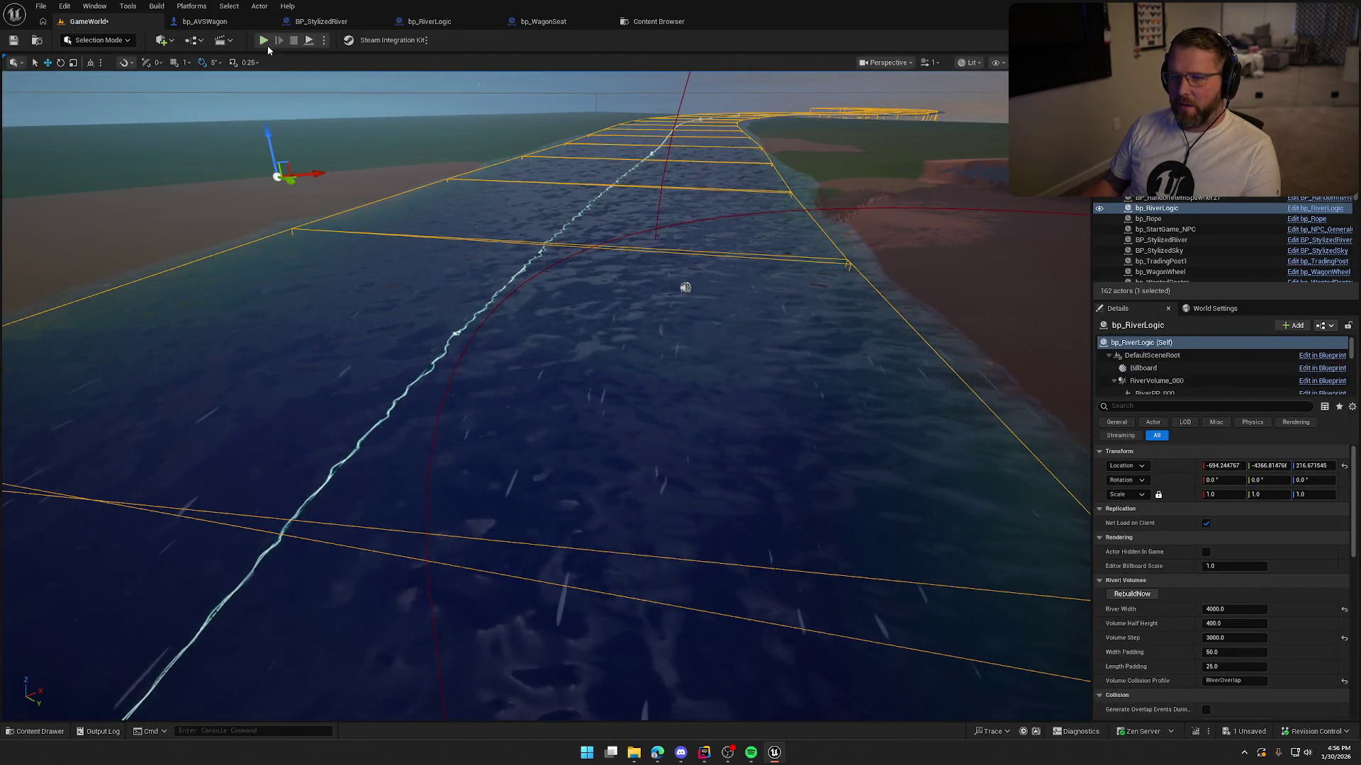
# Step: Select the Vehicle Mesh and Update Component Damage nodes in bp_AVSWagon's EventGraph
pyautogui.click(205, 22)
pyautogui.moveTo(712, 310); pyautogui.dragTo(557, 410)
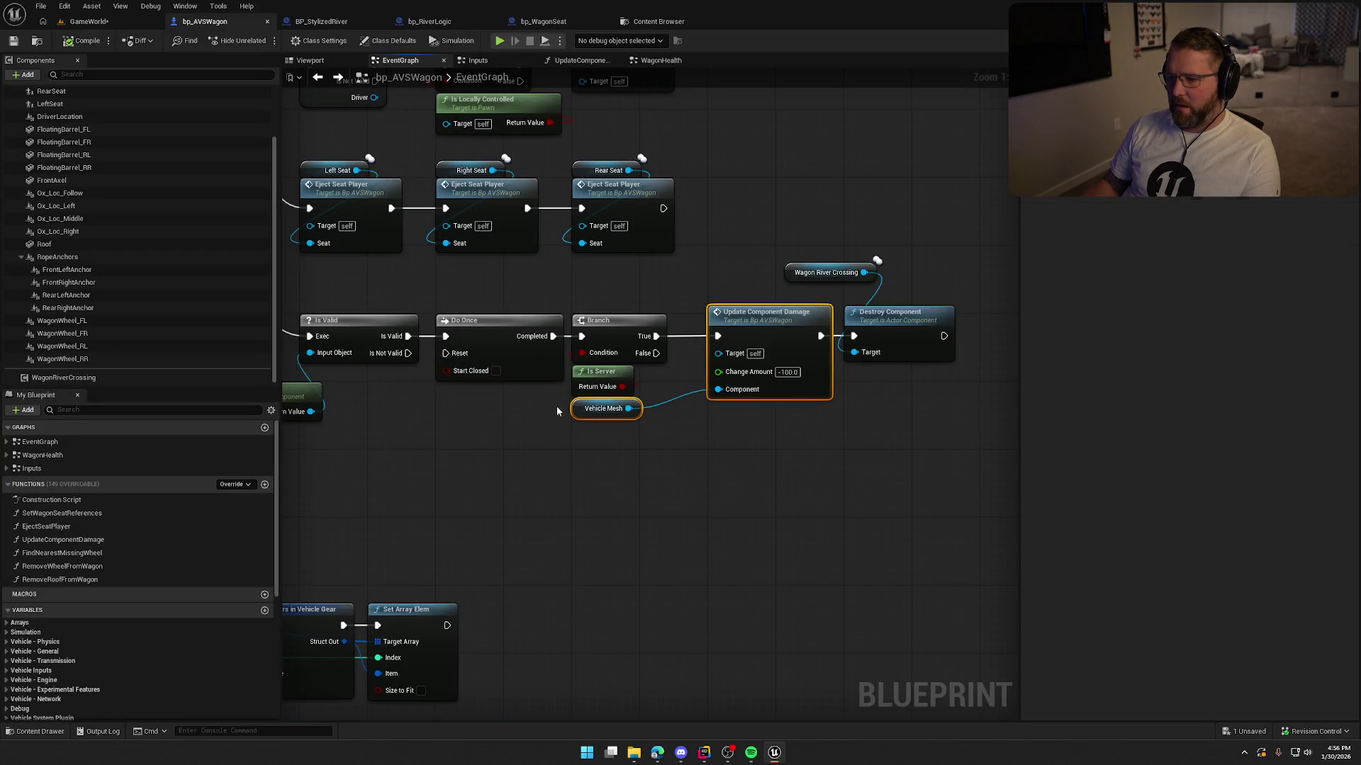
pyautogui.scroll(-6, 646, 470)
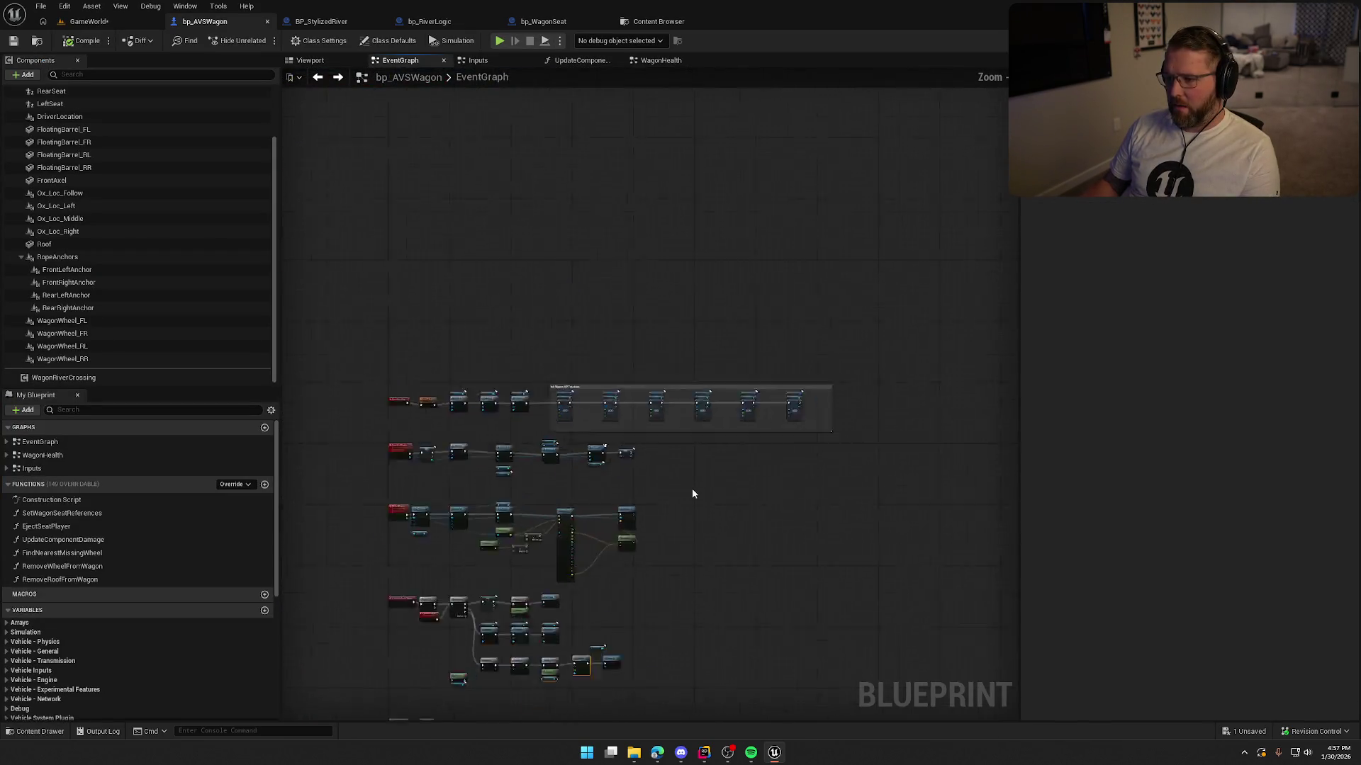
pyautogui.scroll(5, 547, 513)
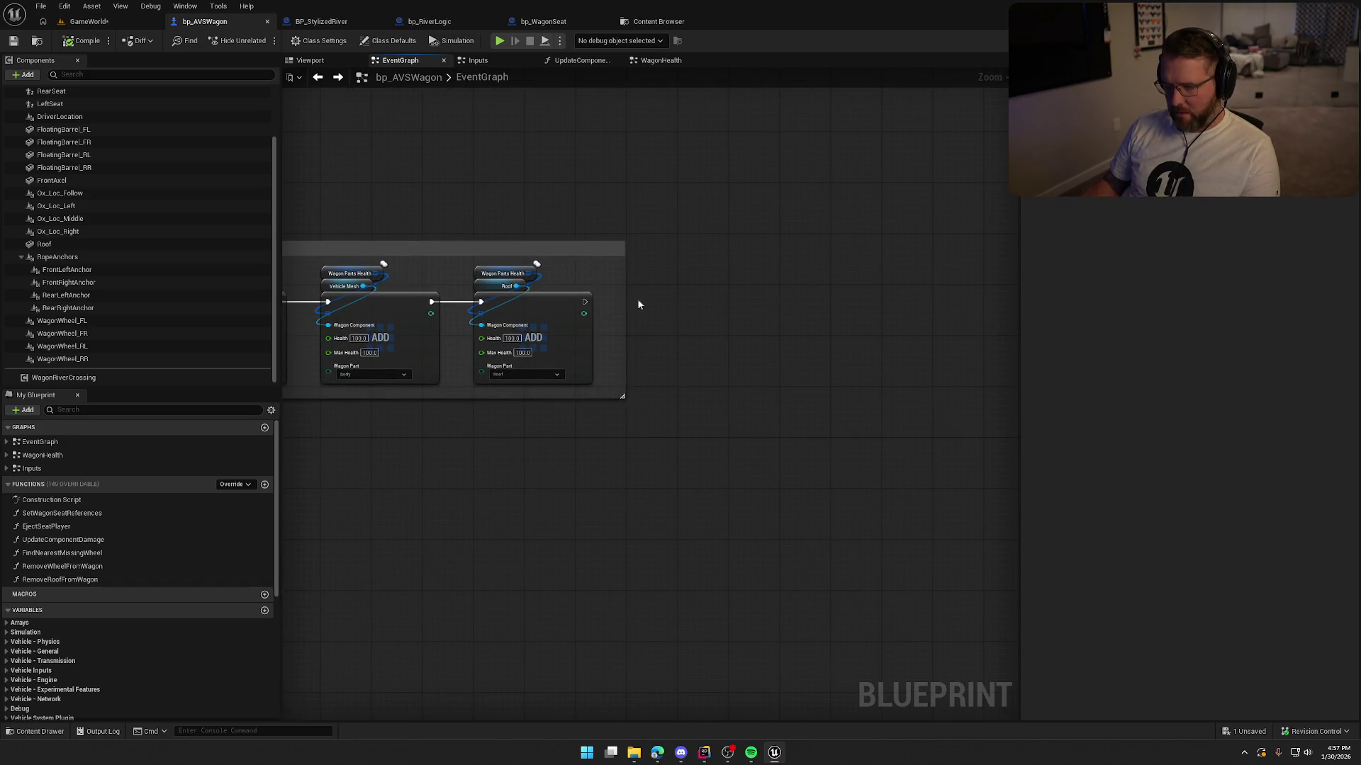
pyautogui.scroll(2, 685, 309)
# Step: Add a 5-second Delay after the part health setup, paste the damage nodes after it, and compile
pyautogui.click(645, 308)
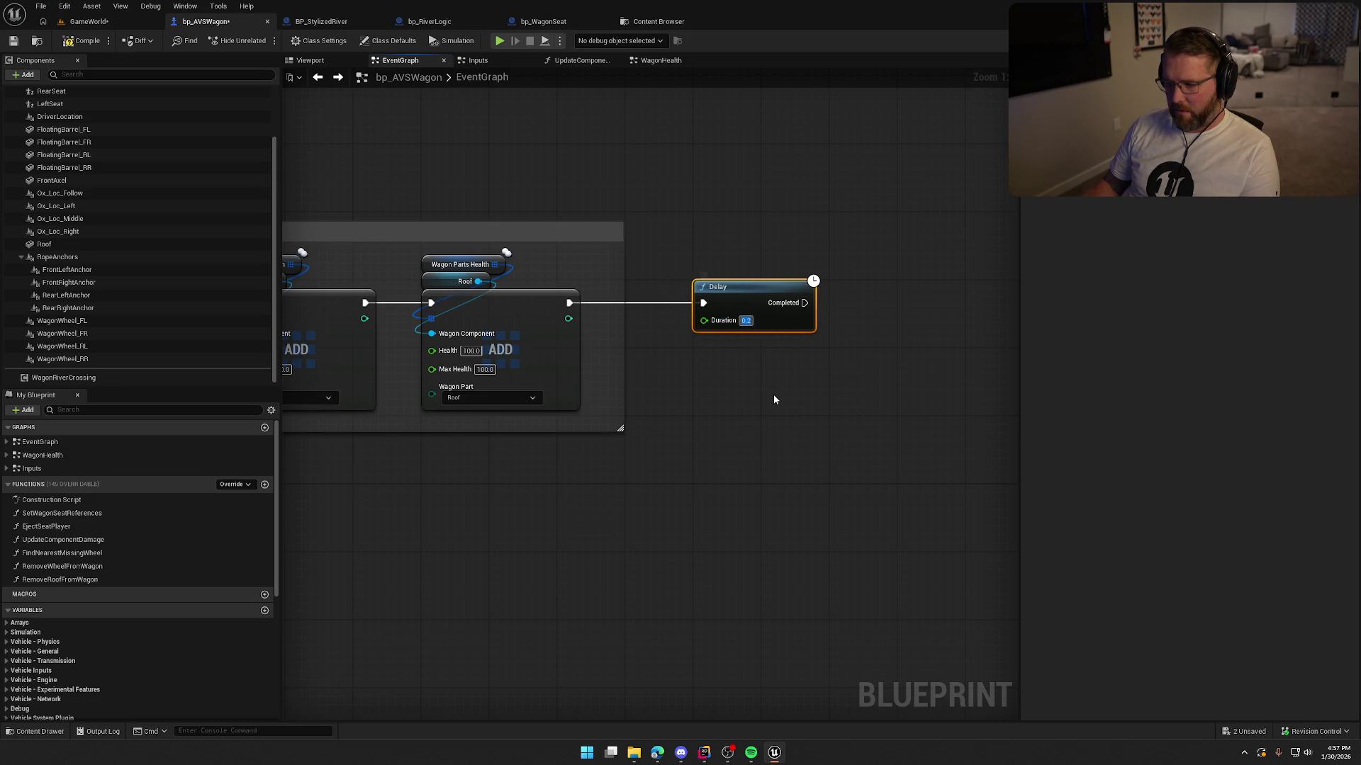
pyautogui.write('5')
pyautogui.press('Return')
pyautogui.click(793, 384)
pyautogui.hotkey('ctrl', 'v')
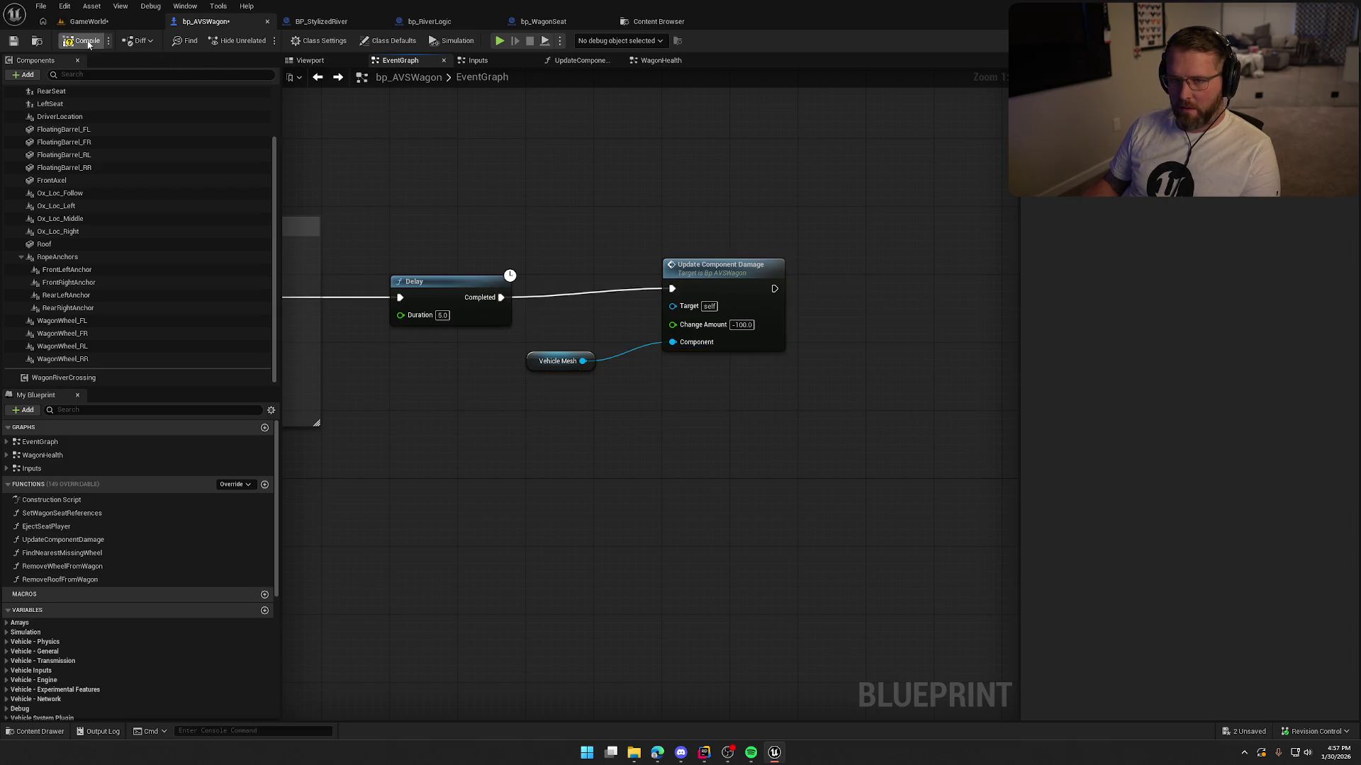
pyautogui.click(100, 19)
pyautogui.click(261, 44)
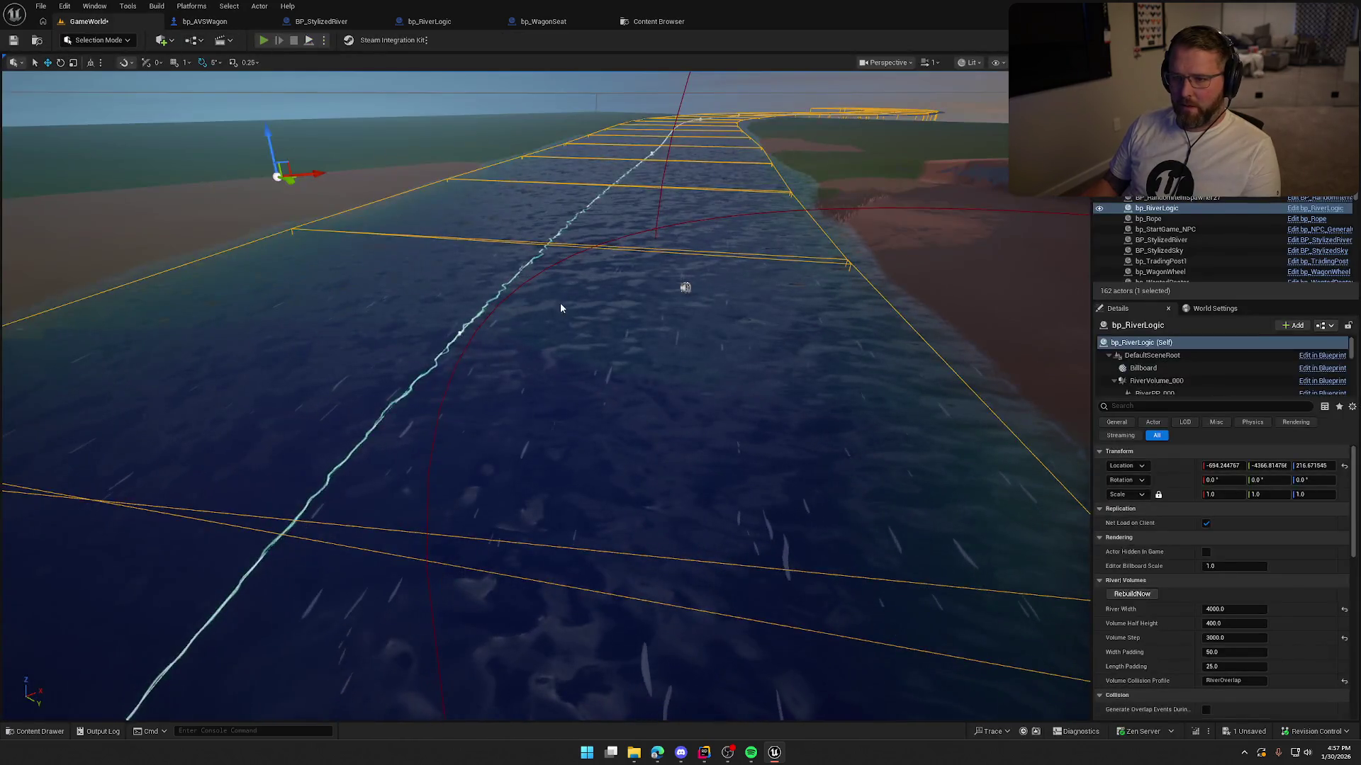
# Step: Walk to the wagon, watch it collapse and scatter its wheels, then stop and open bp_WagonSeat
pyautogui.press('w')
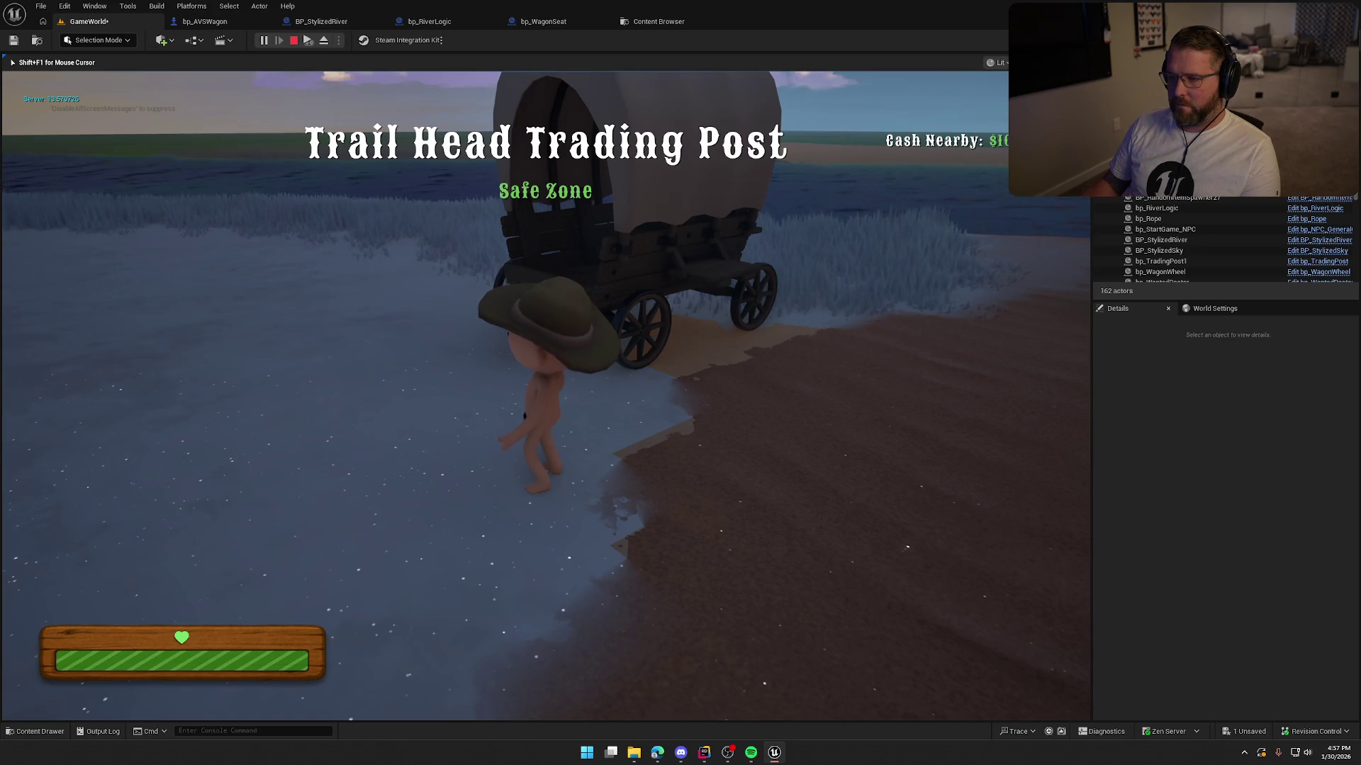
pyautogui.press('w')
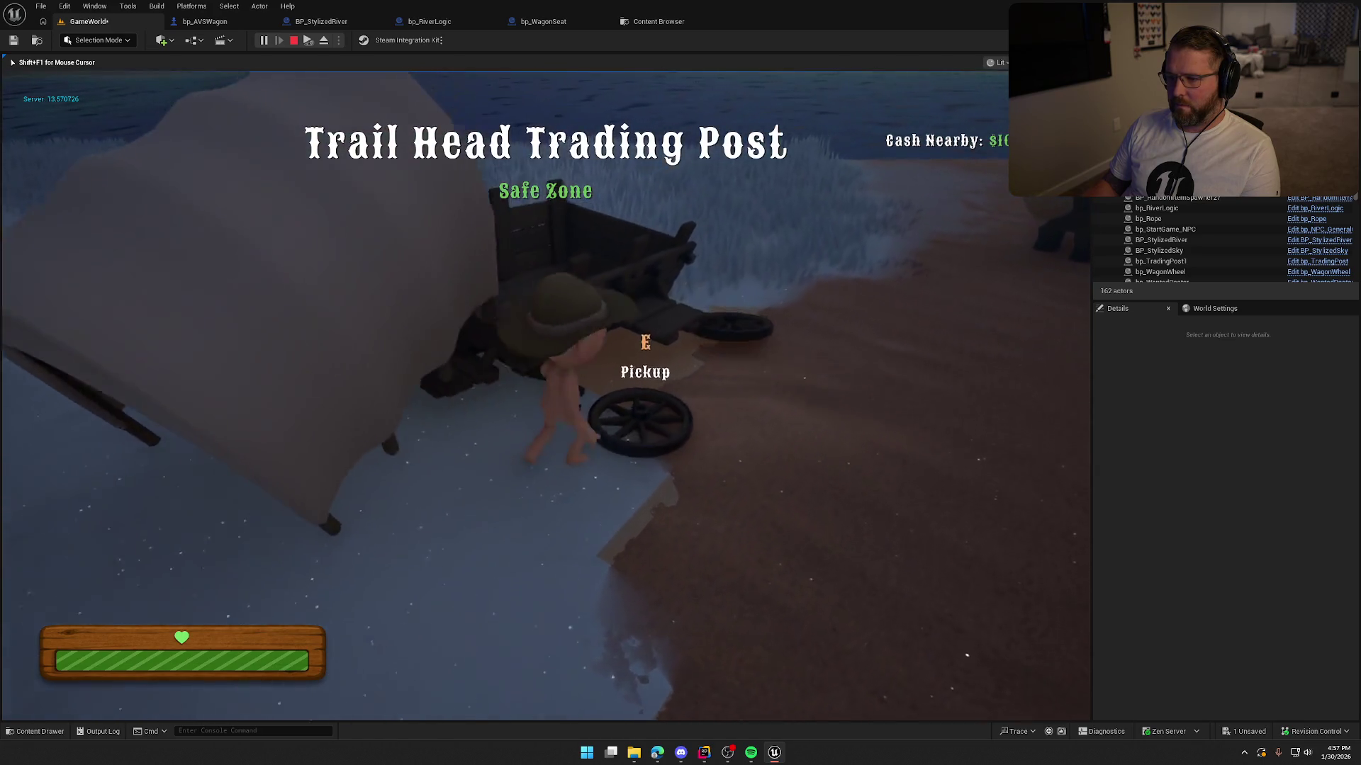
pyautogui.press('e')
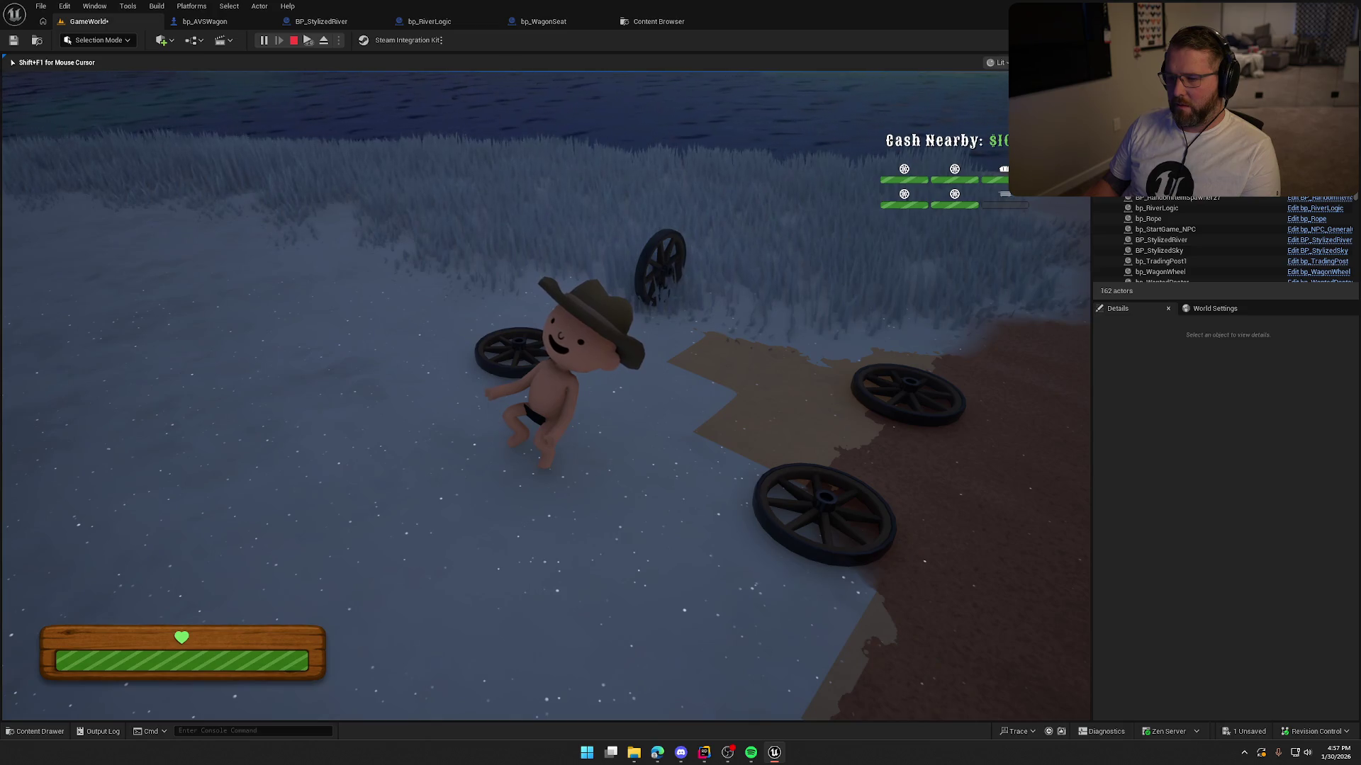
pyautogui.press('Escape')
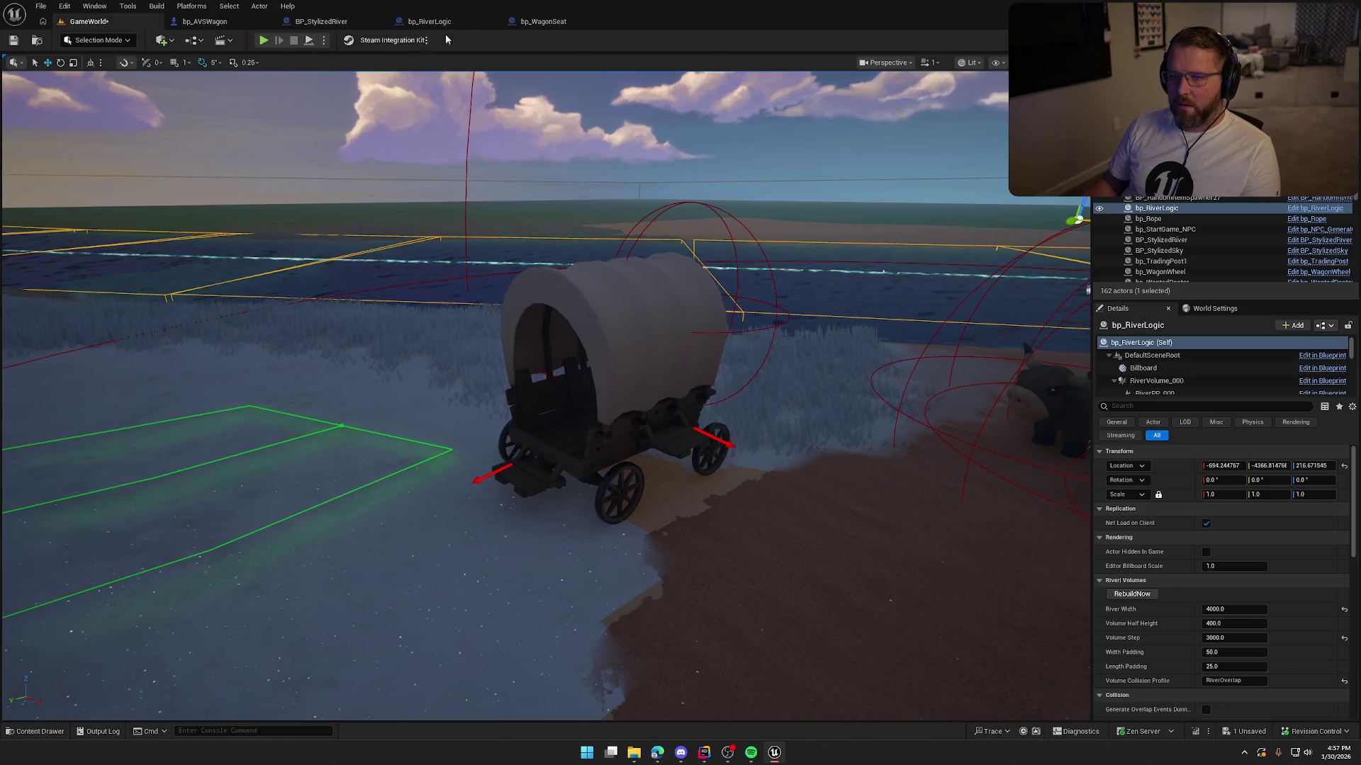
pyautogui.click(550, 23)
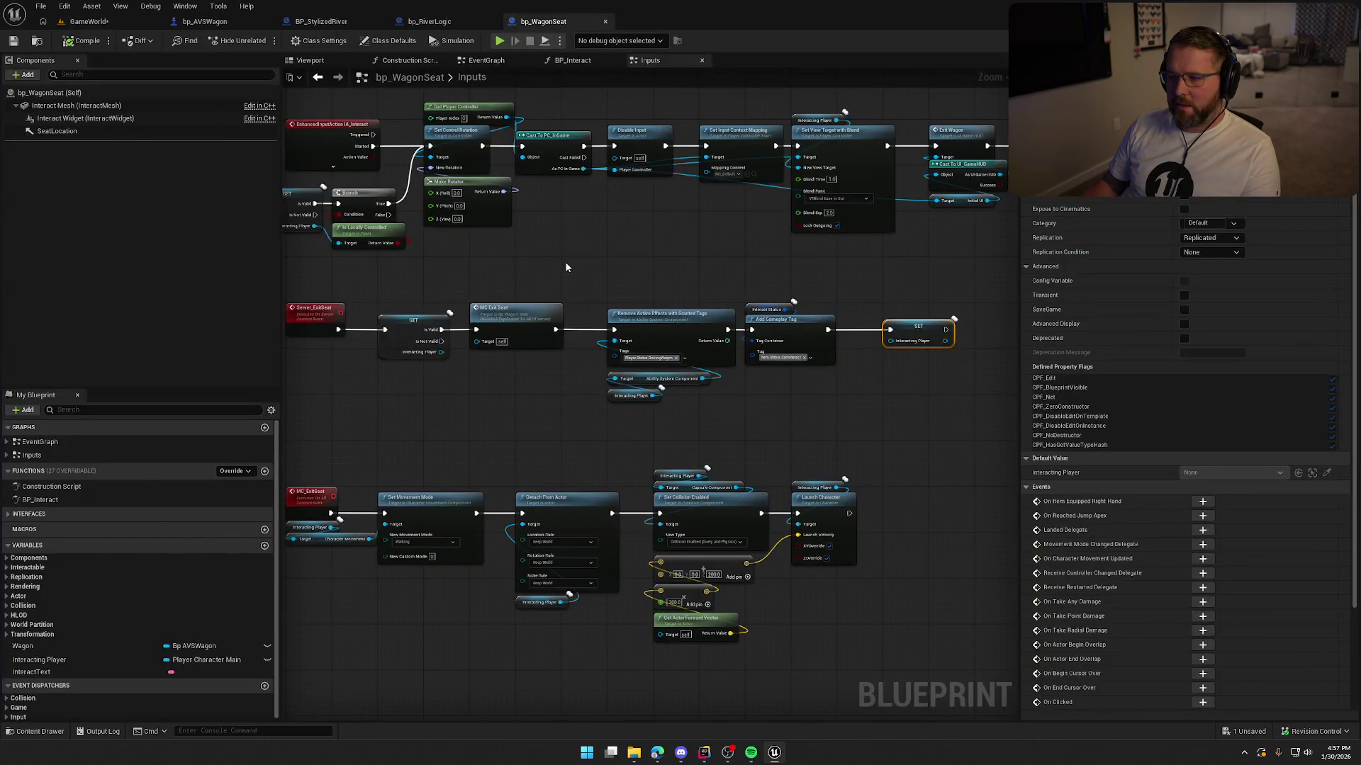
# Step: Pan through bp_WagonSeat's EjectPlayer, Branch, input-disabling and view-target nodes
pyautogui.click(564, 261)
pyautogui.moveTo(564, 262)
pyautogui.mouseDown()
pyautogui.moveTo(700, 261)
pyautogui.moveTo(633, 266)
pyautogui.moveTo(627, 444)
pyautogui.mouseUp()
pyautogui.scroll(3, 445, 341)
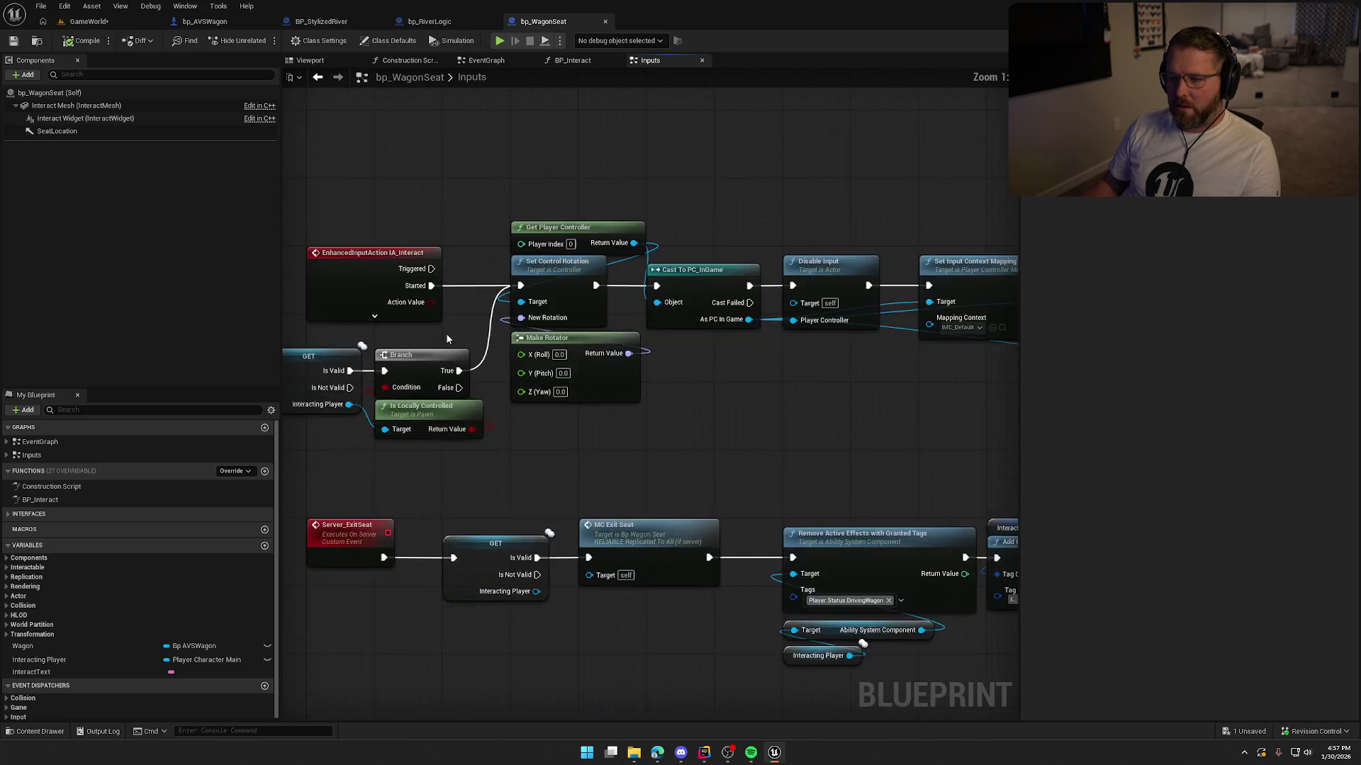
pyautogui.moveTo(445, 333); pyautogui.dragTo(631, 292)
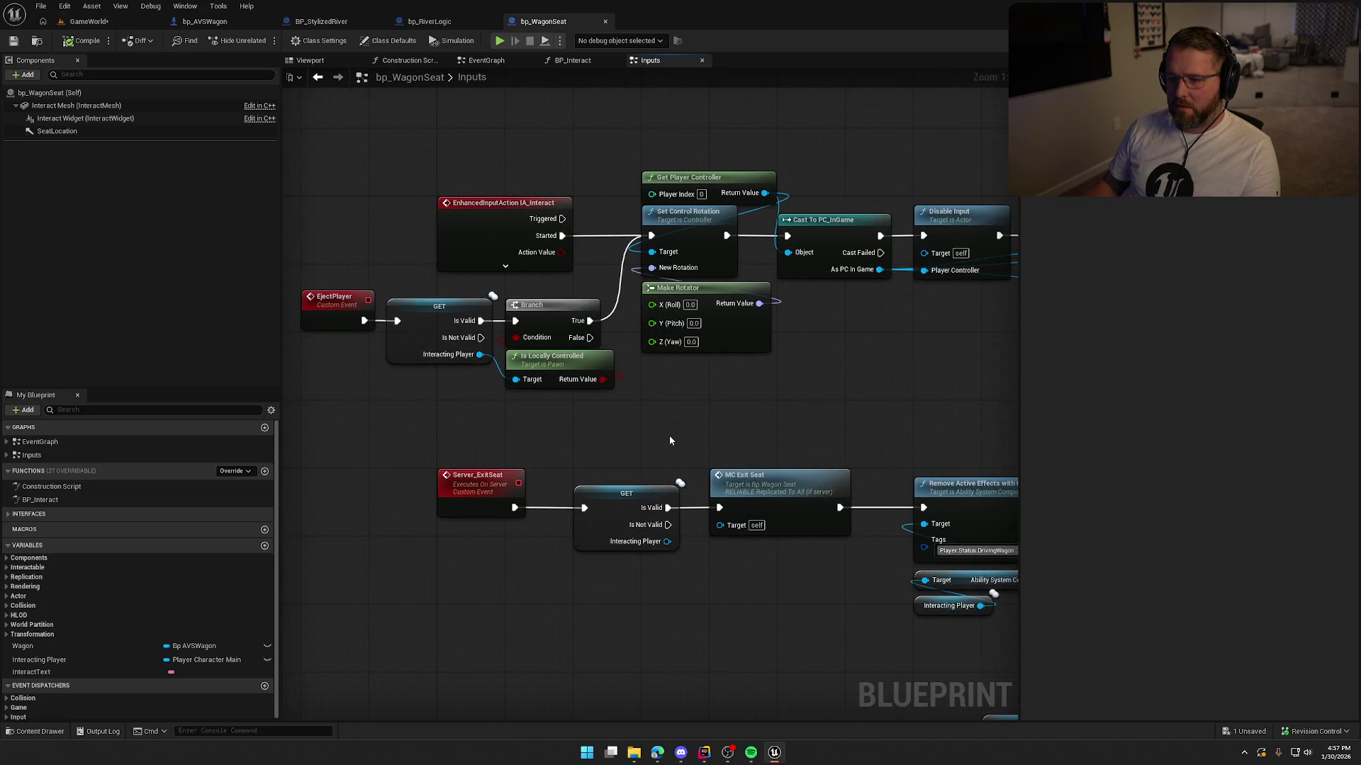
pyautogui.moveTo(669, 439); pyautogui.dragTo(623, 459)
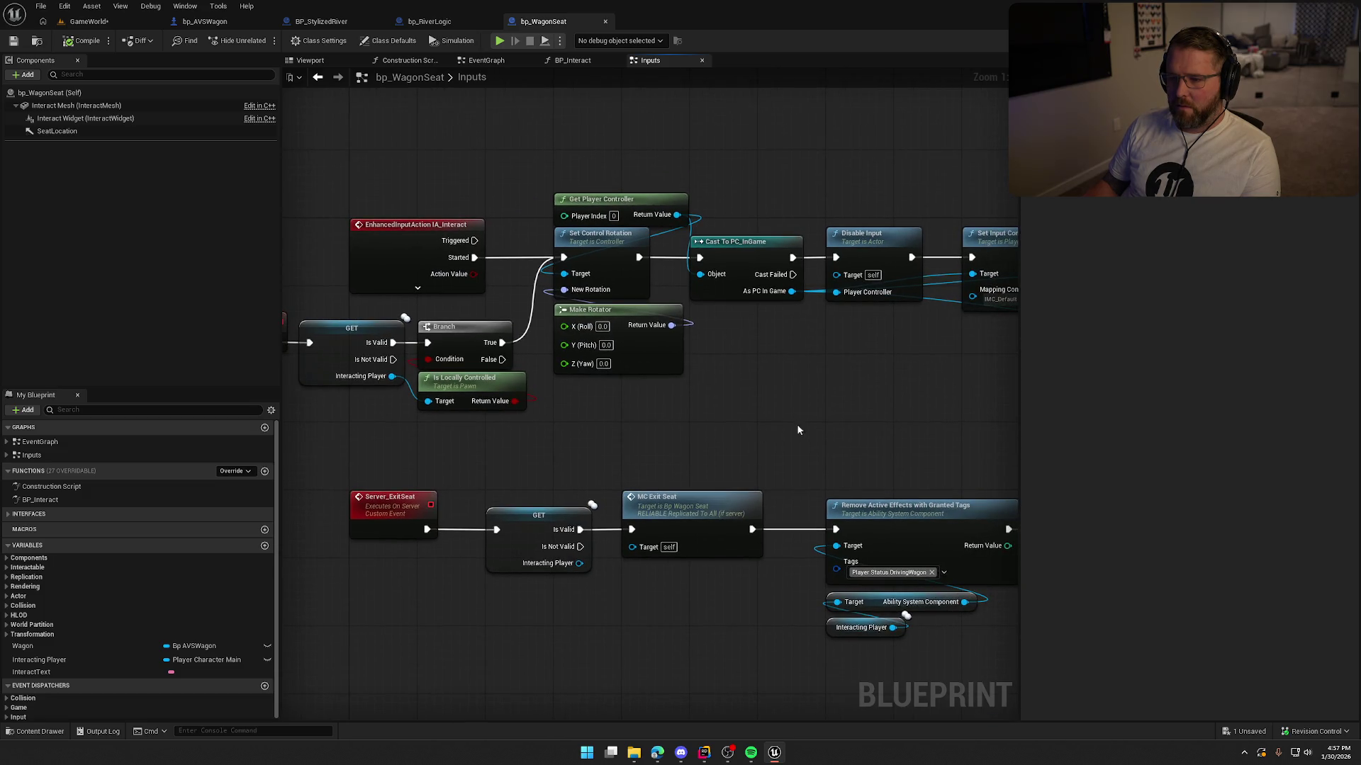
pyautogui.moveTo(841, 411); pyautogui.dragTo(646, 404)
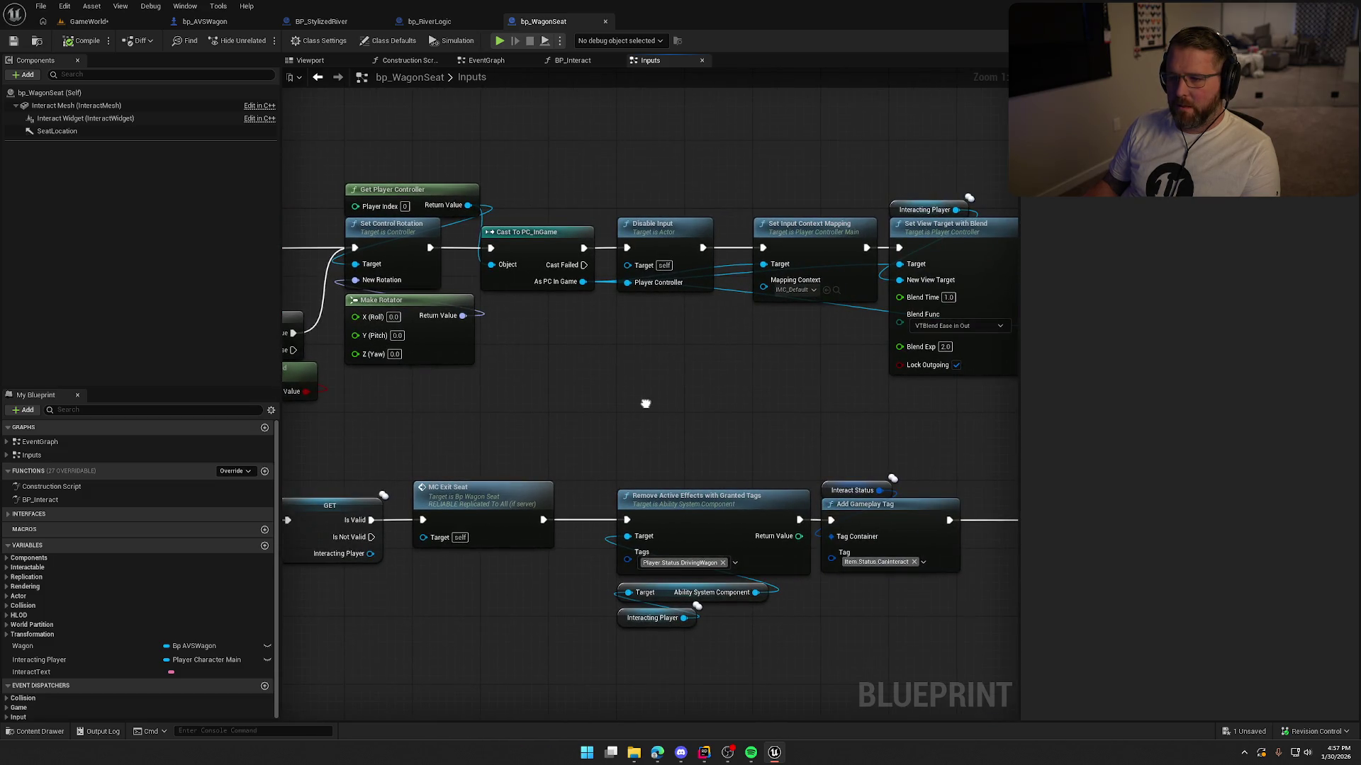
# Step: Follow the Exit Wagon and Server Exit Seat chain, then bring up the BP_Interact graph
pyautogui.moveTo(646, 404)
pyautogui.mouseDown()
pyautogui.moveTo(511, 367)
pyautogui.moveTo(287, 362)
pyautogui.mouseUp()
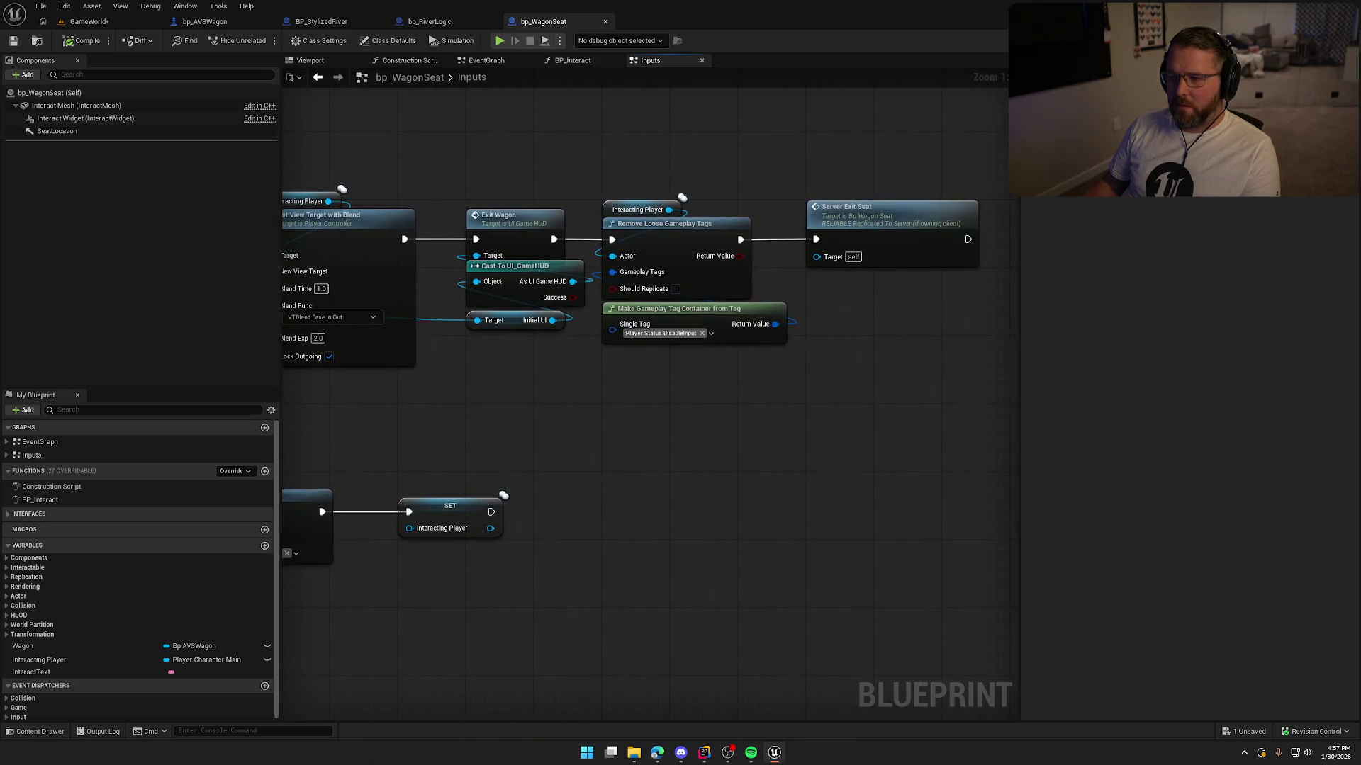
pyautogui.scroll(-3, 351, 366)
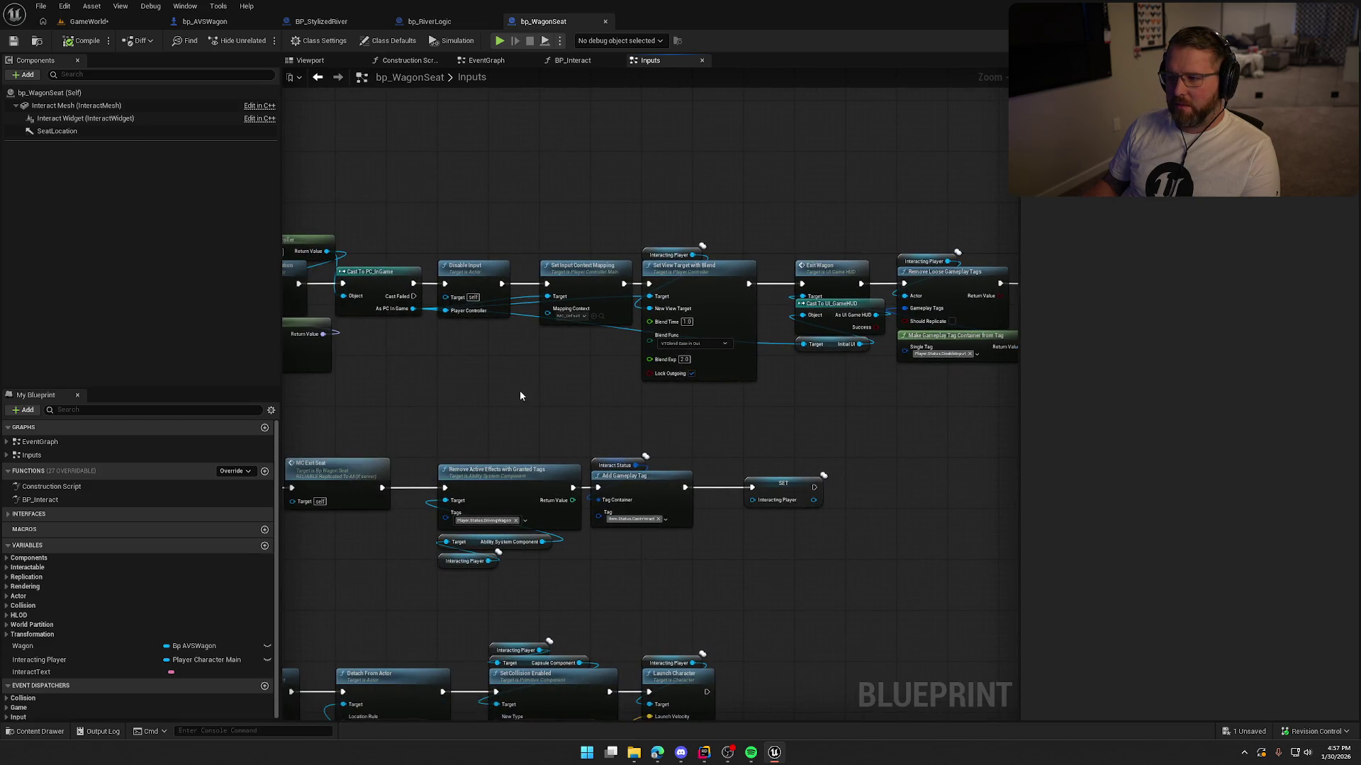
pyautogui.scroll(2, 395, 407)
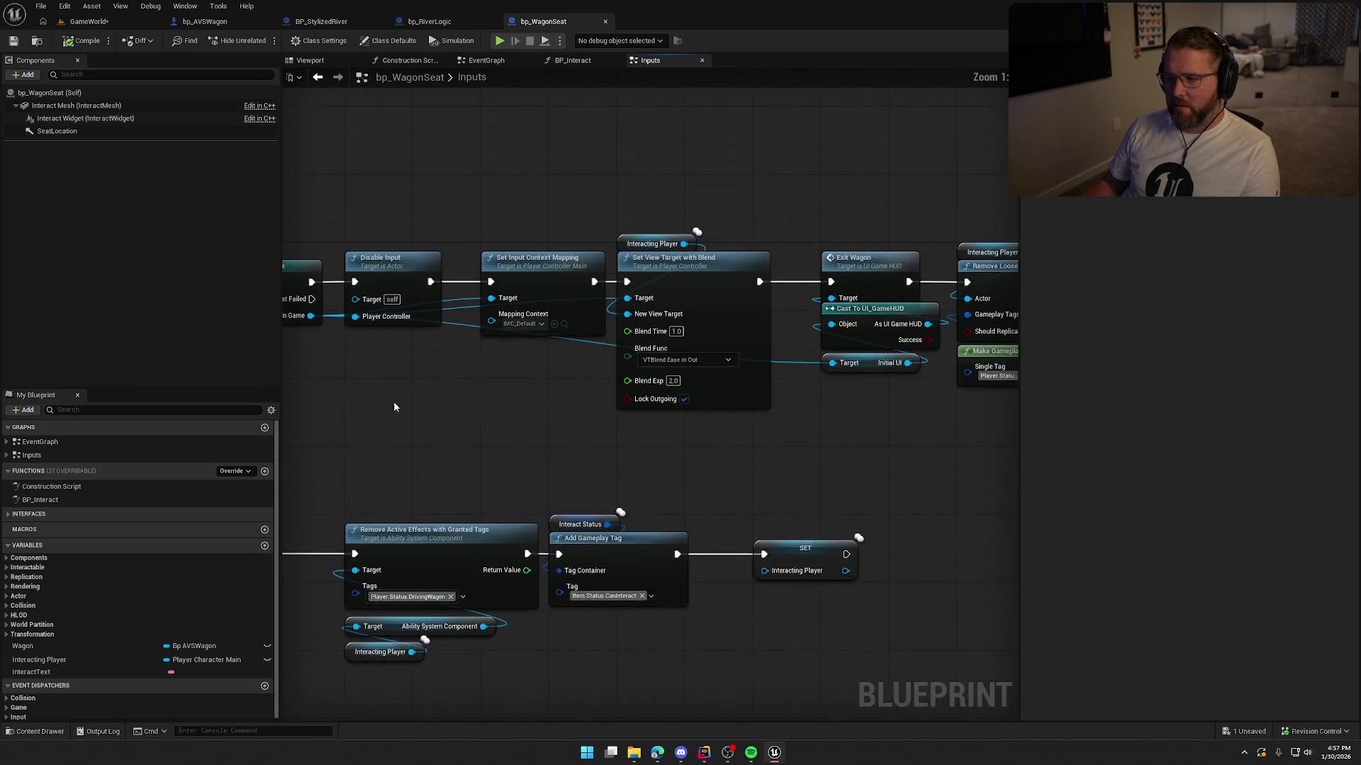
pyautogui.moveTo(395, 407)
pyautogui.mouseDown()
pyautogui.moveTo(378, 401)
pyautogui.moveTo(838, 398)
pyautogui.moveTo(841, 488)
pyautogui.mouseUp()
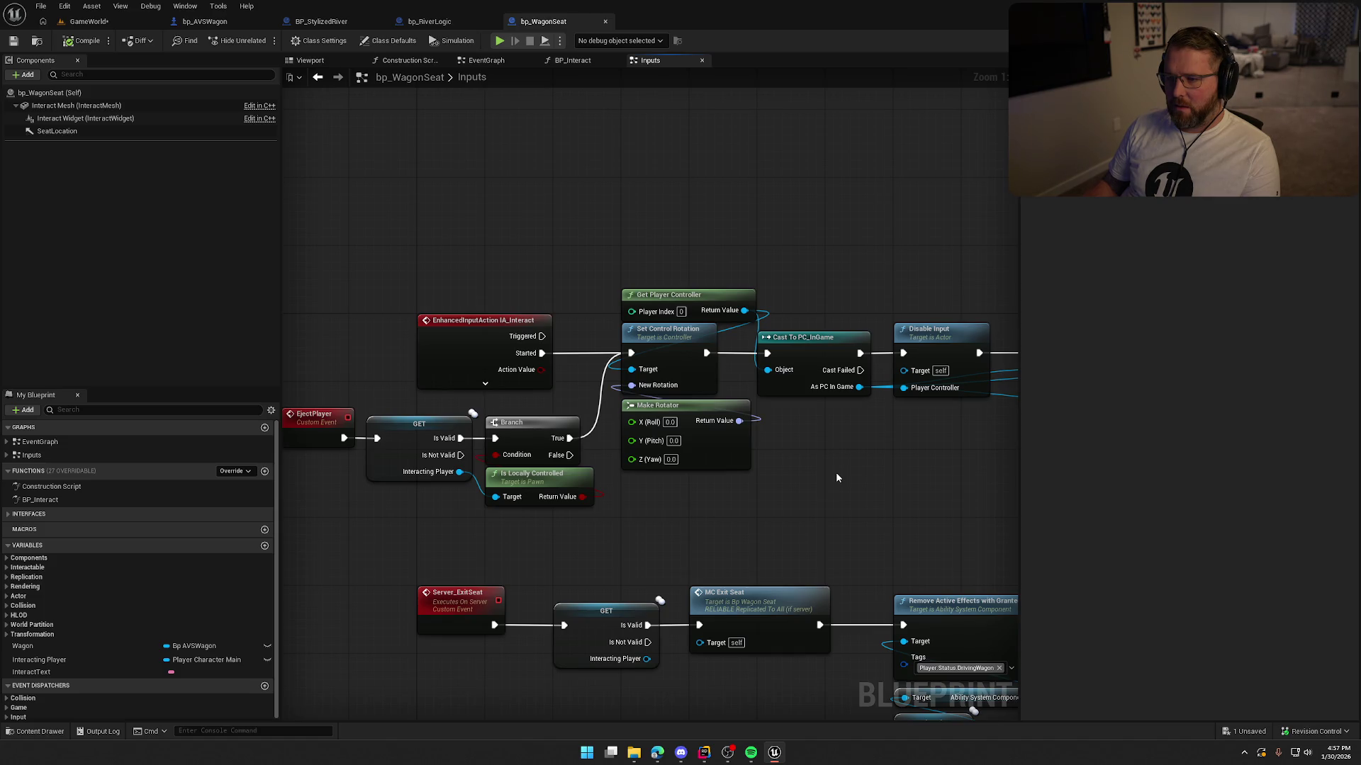
pyautogui.moveTo(854, 468)
pyautogui.mouseDown()
pyautogui.moveTo(514, 457)
pyautogui.moveTo(270, 358)
pyautogui.mouseUp()
pyautogui.moveTo(573, 418); pyautogui.dragTo(377, 420)
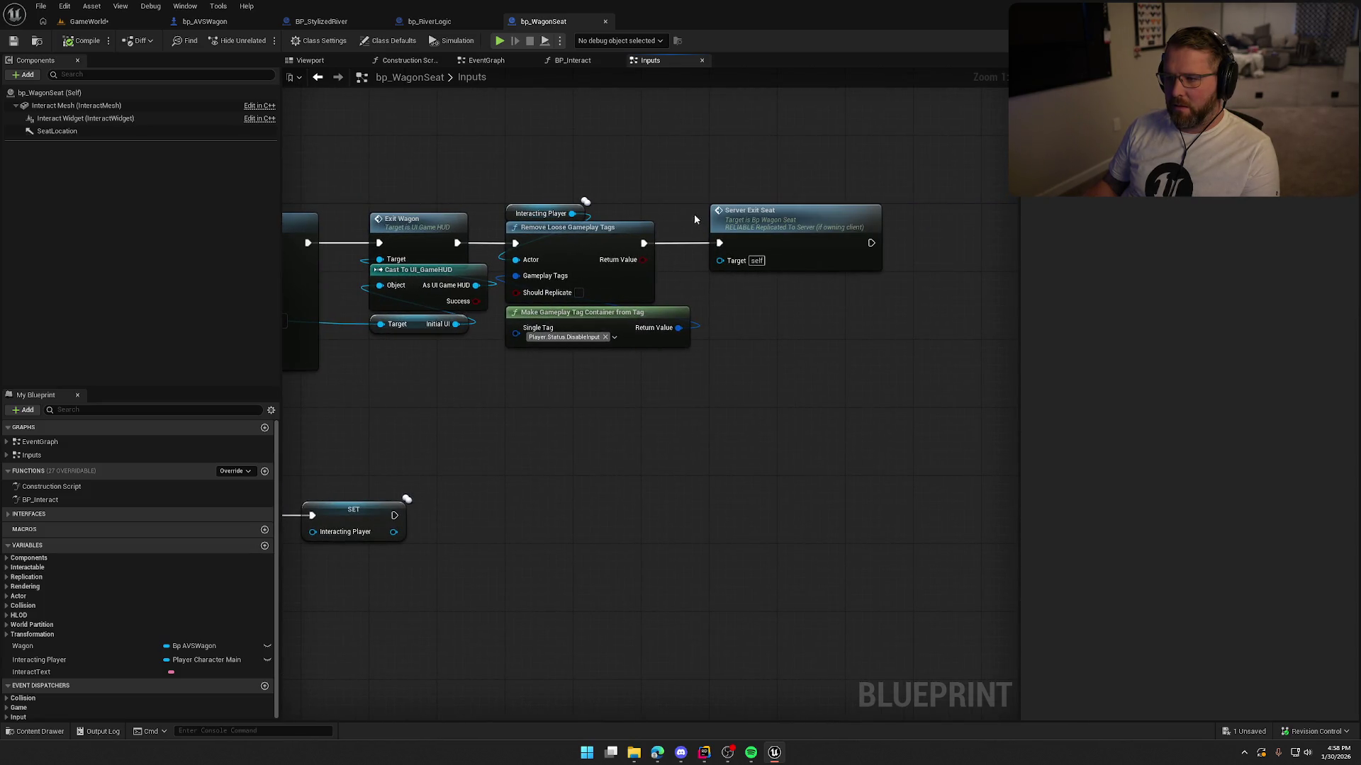
pyautogui.click(573, 61)
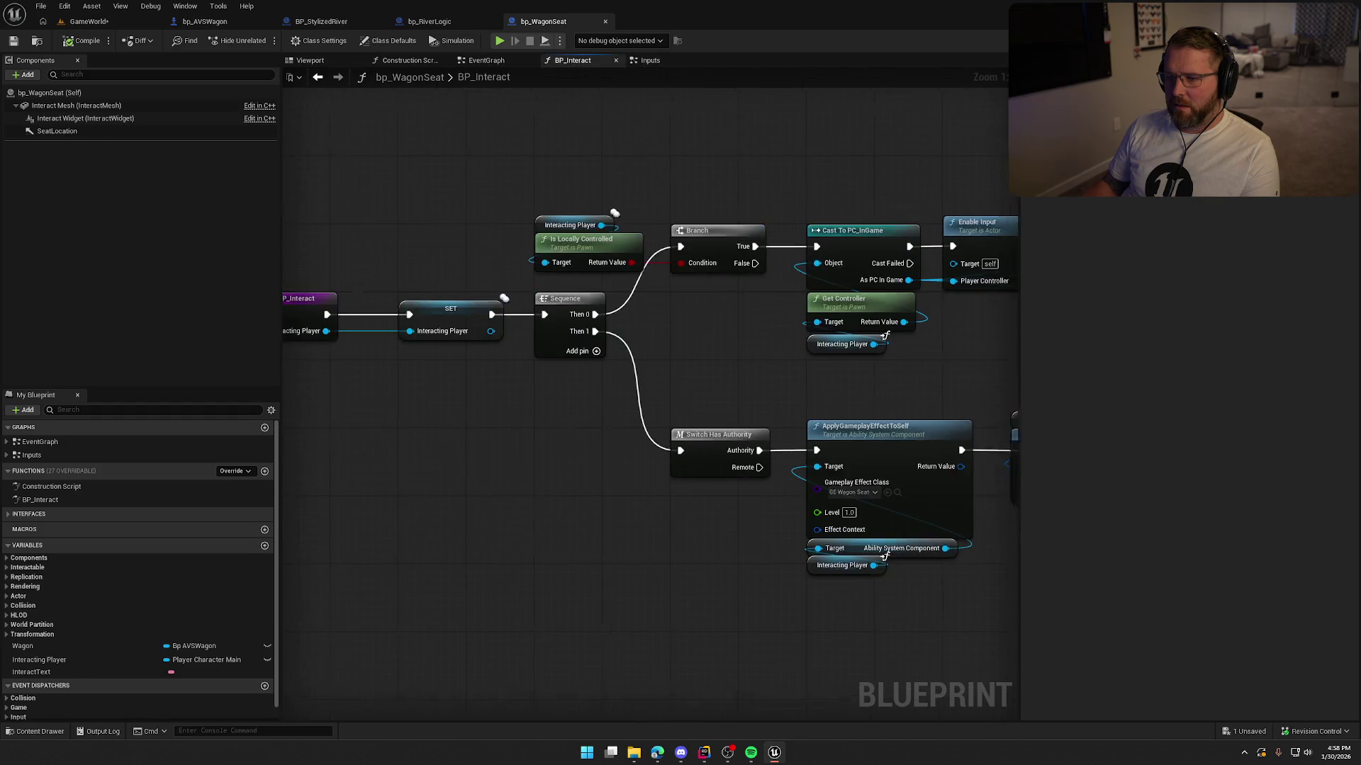
# Step: Remove the leftover Wagon getter from BP_Interact and save bp_WagonSeat
pyautogui.moveTo(614, 452)
pyautogui.mouseDown()
pyautogui.moveTo(644, 422)
pyautogui.moveTo(459, 435)
pyautogui.moveTo(513, 592)
pyautogui.moveTo(805, 565)
pyautogui.moveTo(563, 506)
pyautogui.mouseUp()
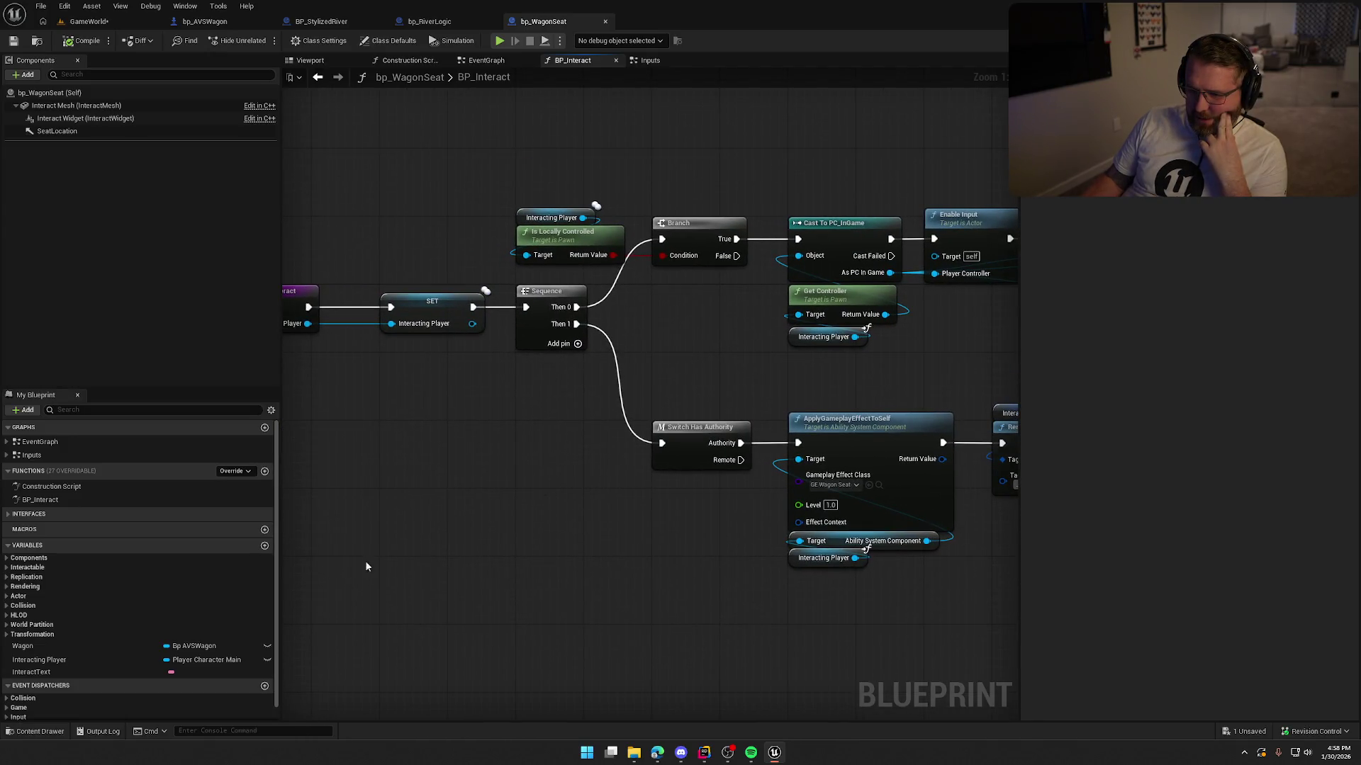
pyautogui.moveTo(53, 645)
pyautogui.mouseDown()
pyautogui.moveTo(269, 605)
pyautogui.moveTo(375, 463)
pyautogui.moveTo(449, 511)
pyautogui.moveTo(452, 466)
pyautogui.mouseUp()
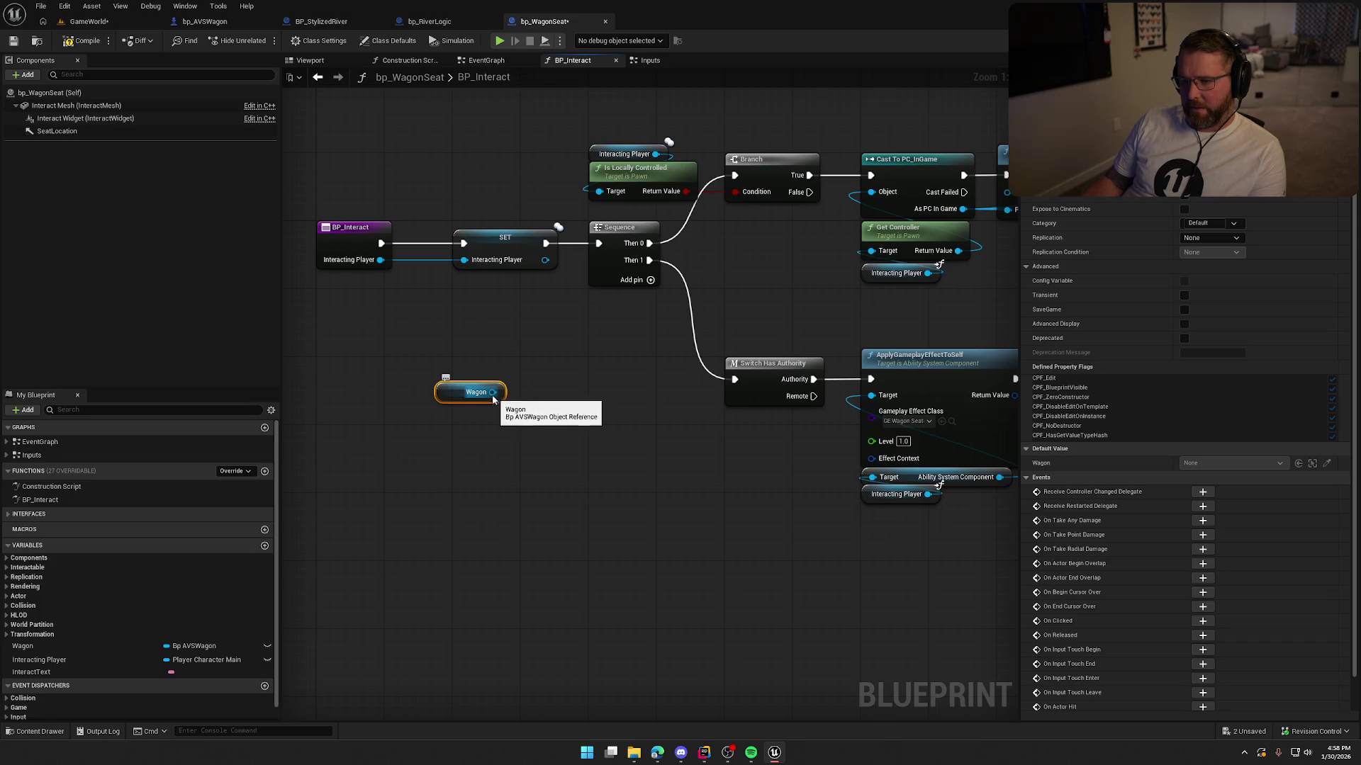
pyautogui.hotkey('ctrl', 'z')
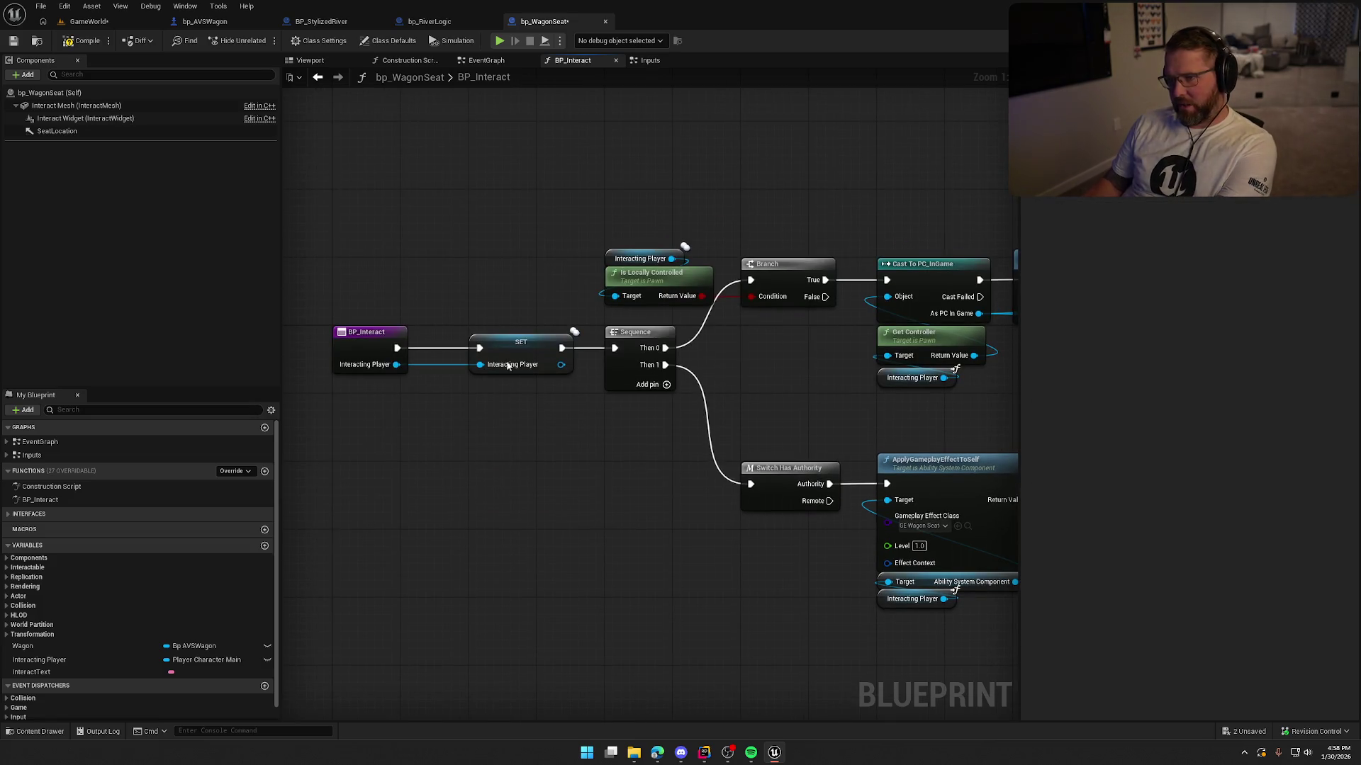
pyautogui.hotkey('ctrl', 's')
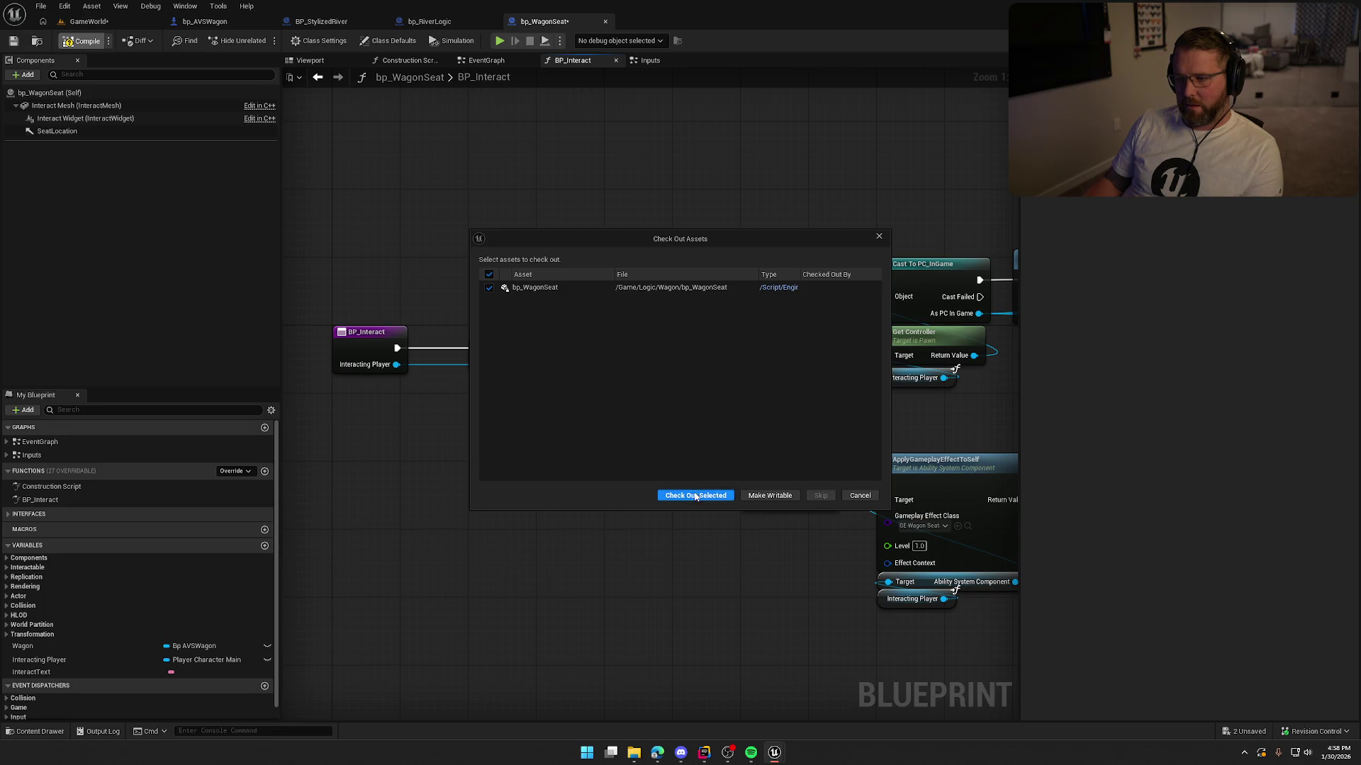
# Step: Check out bp_WagonSeat to finish saving, then pan bp_AVSWagon's EventGraph to Update Component Damage
pyautogui.click(695, 496)
pyautogui.click(204, 21)
pyautogui.scroll(-3, 688, 293)
pyautogui.scroll(2, 681, 353)
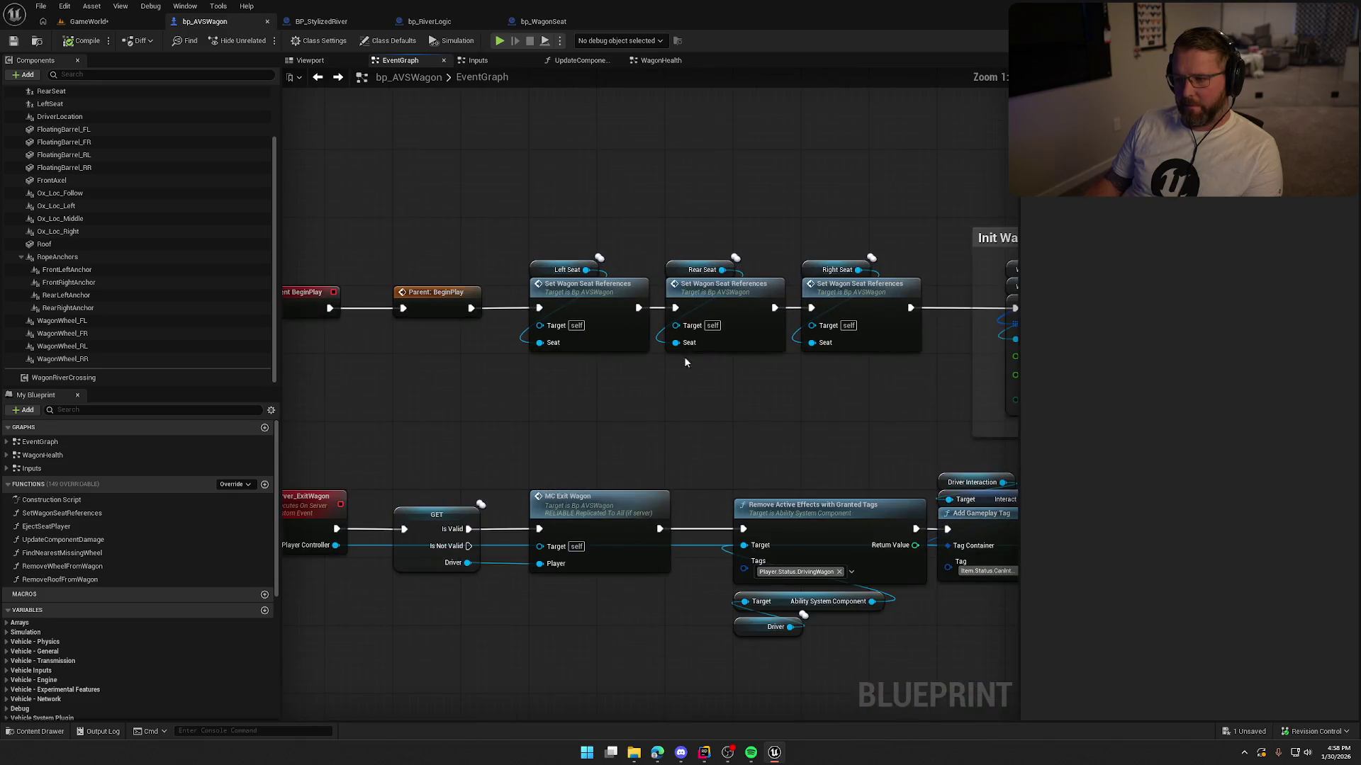
pyautogui.moveTo(689, 406); pyautogui.dragTo(591, 395)
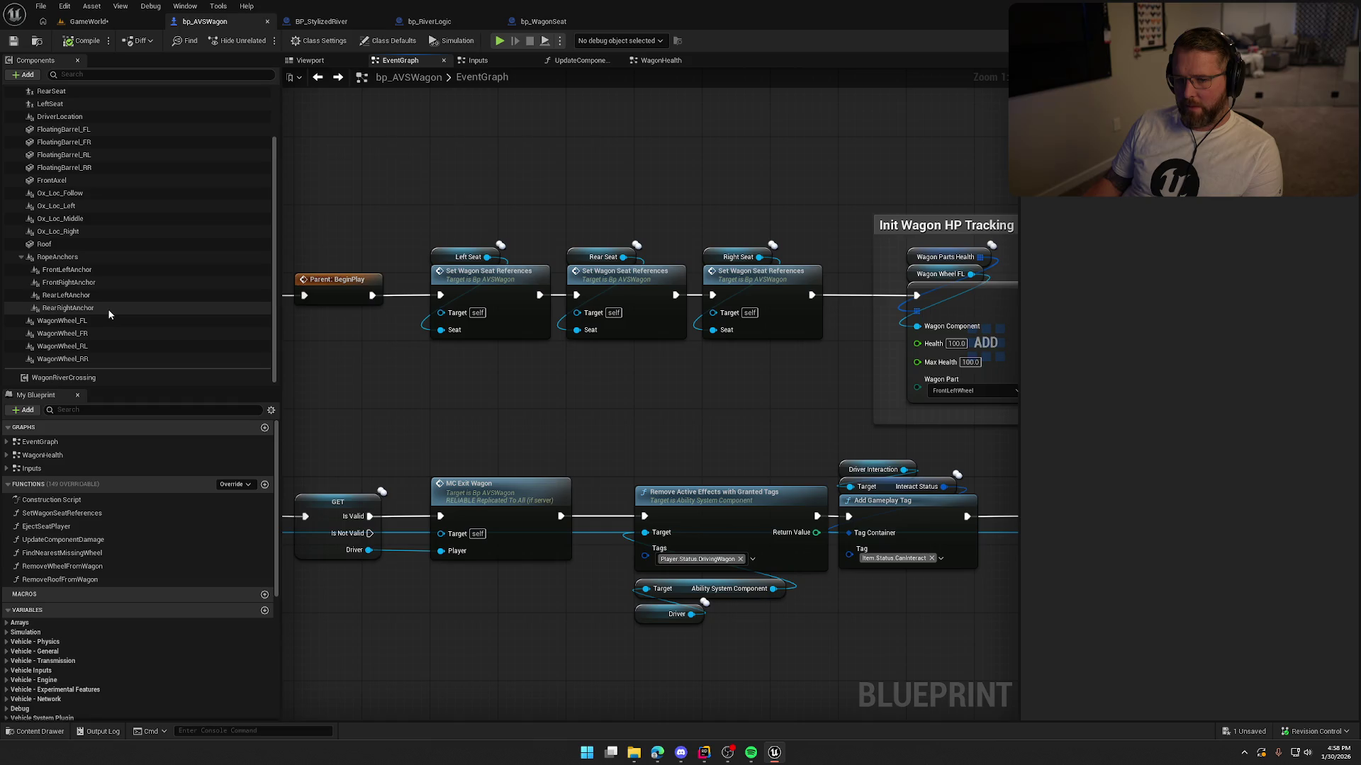
pyautogui.moveTo(432, 386); pyautogui.dragTo(607, 363)
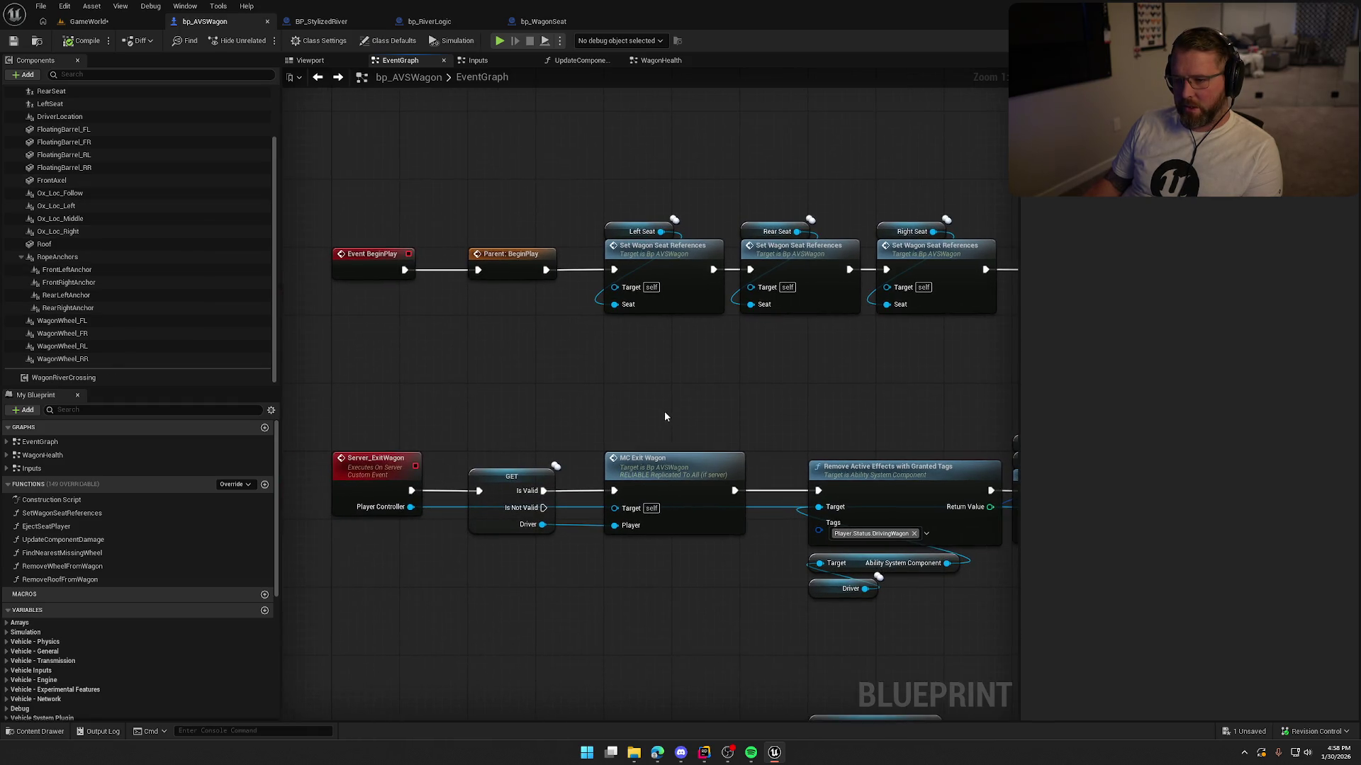
pyautogui.moveTo(665, 417); pyautogui.dragTo(604, 304)
pyautogui.moveTo(626, 455)
pyautogui.mouseDown()
pyautogui.moveTo(865, 418)
pyautogui.moveTo(574, 495)
pyautogui.moveTo(487, 457)
pyautogui.mouseUp()
# Step: Follow Update Component Damage to WagonHealth's MC_BreakComponent Delay and Spawn nodes
pyautogui.doubleClick(679, 237)
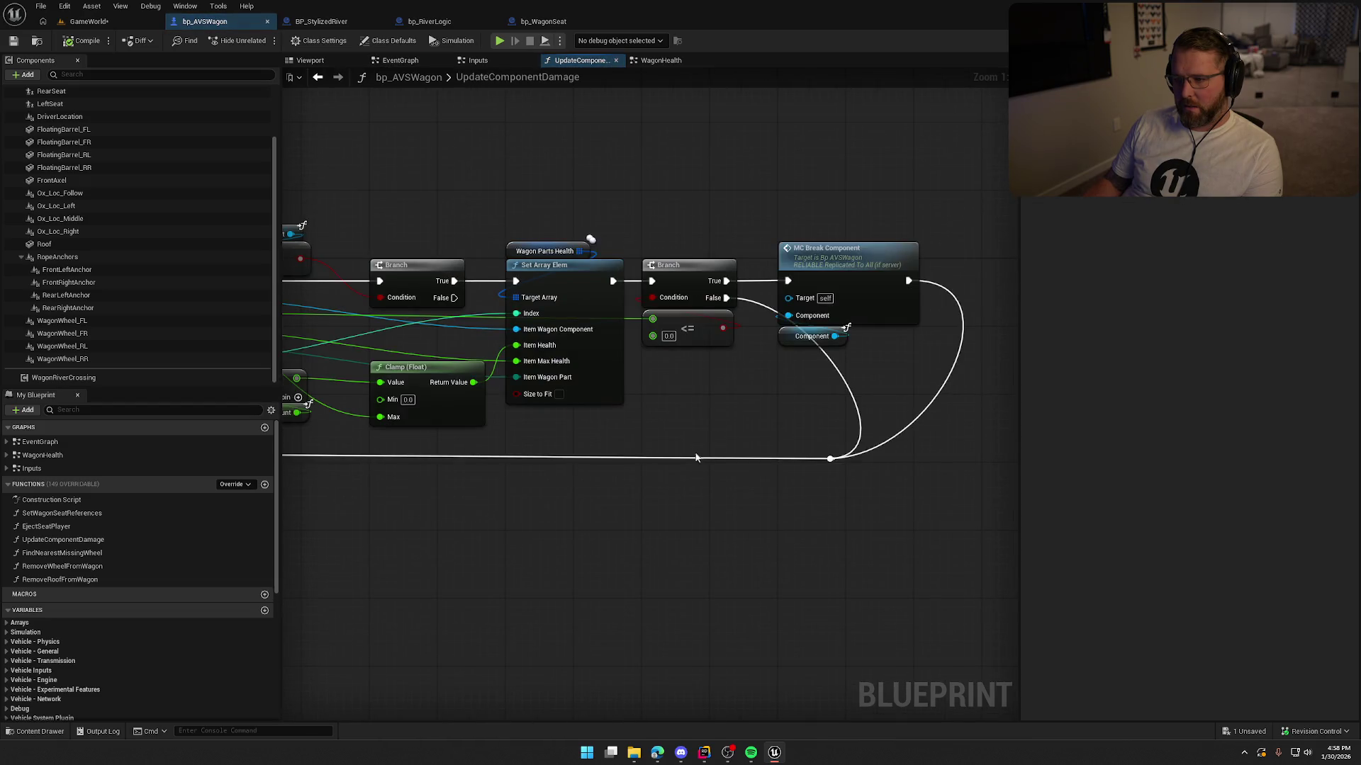
pyautogui.doubleClick(834, 228)
pyautogui.moveTo(832, 539)
pyautogui.mouseDown()
pyautogui.moveTo(690, 227)
pyautogui.moveTo(734, 274)
pyautogui.mouseUp()
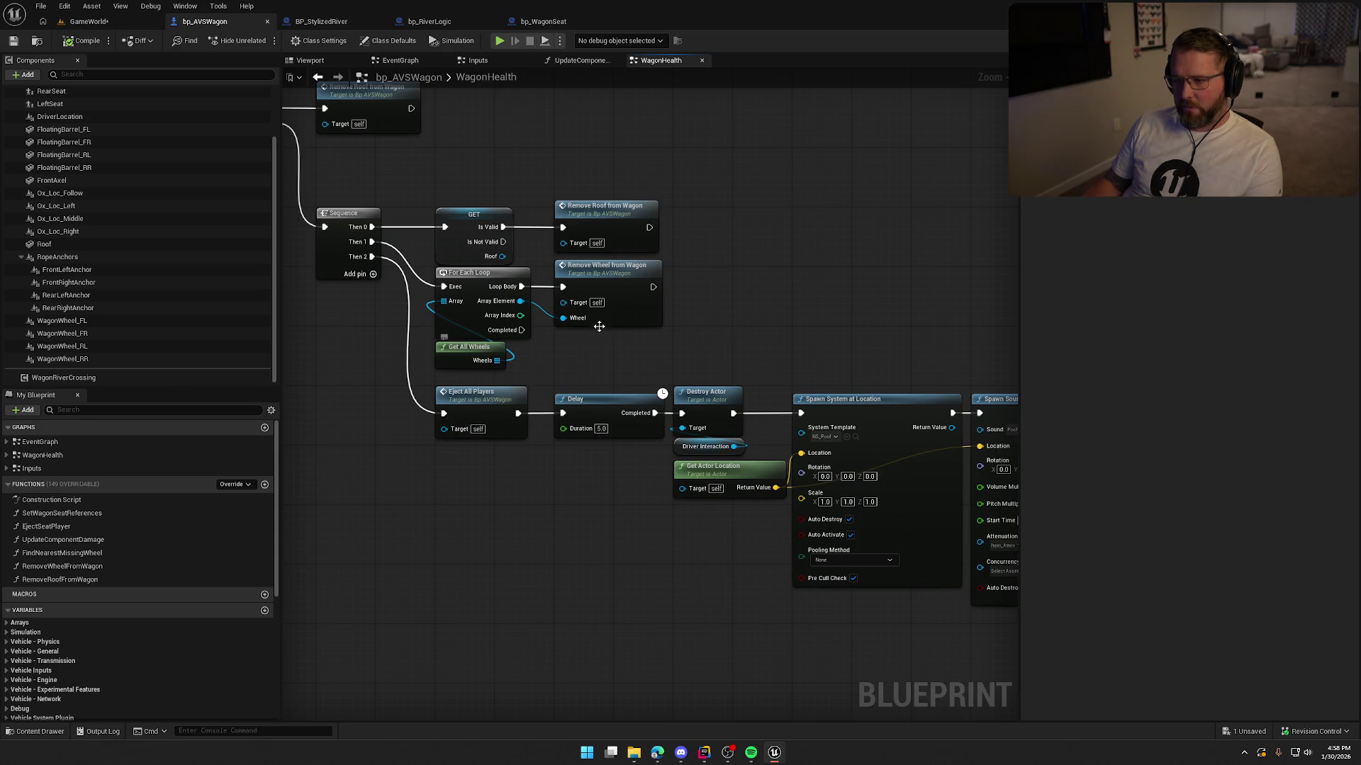
pyautogui.moveTo(529, 503)
pyautogui.mouseDown()
pyautogui.moveTo(522, 547)
pyautogui.moveTo(418, 560)
pyautogui.moveTo(878, 188)
pyautogui.moveTo(863, 258)
pyautogui.moveTo(875, 278)
pyautogui.mouseUp()
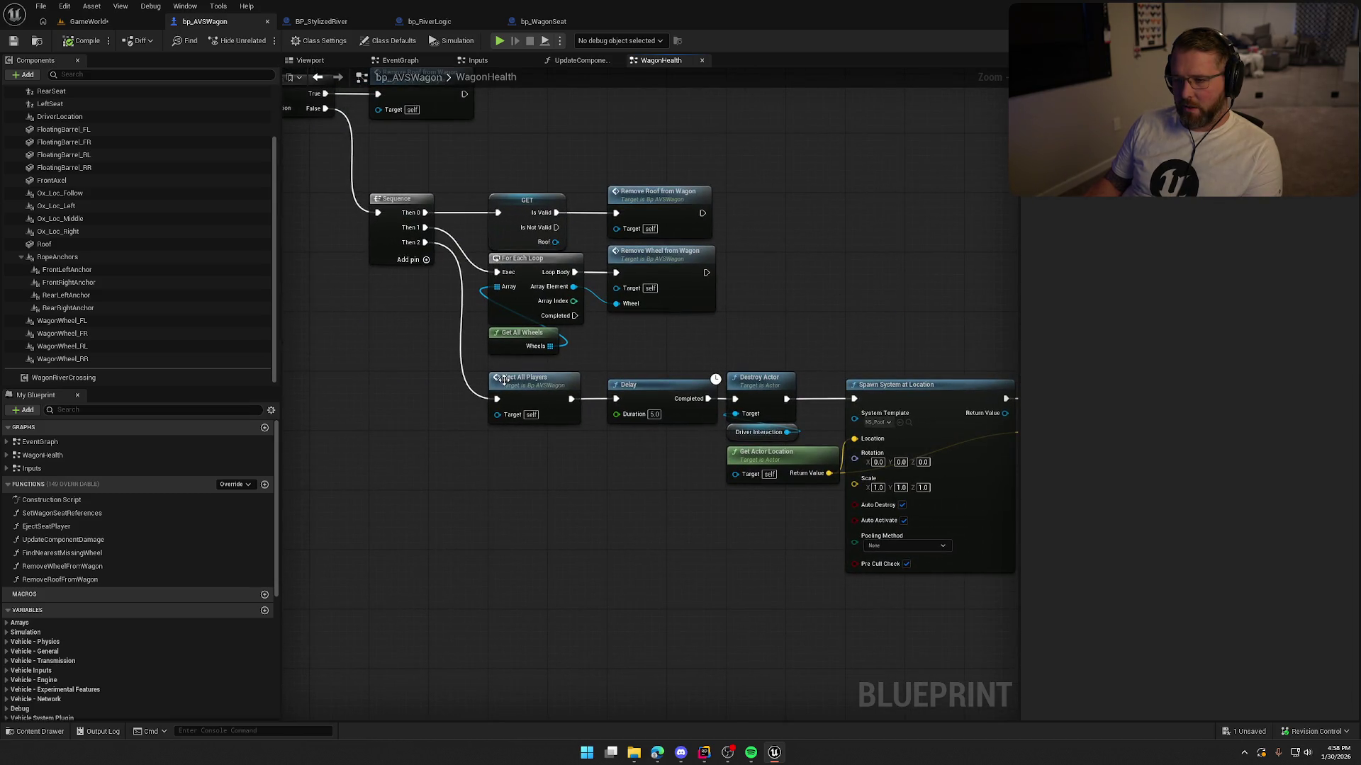
pyautogui.moveTo(503, 380); pyautogui.dragTo(505, 546)
pyautogui.scroll(1, 580, 305)
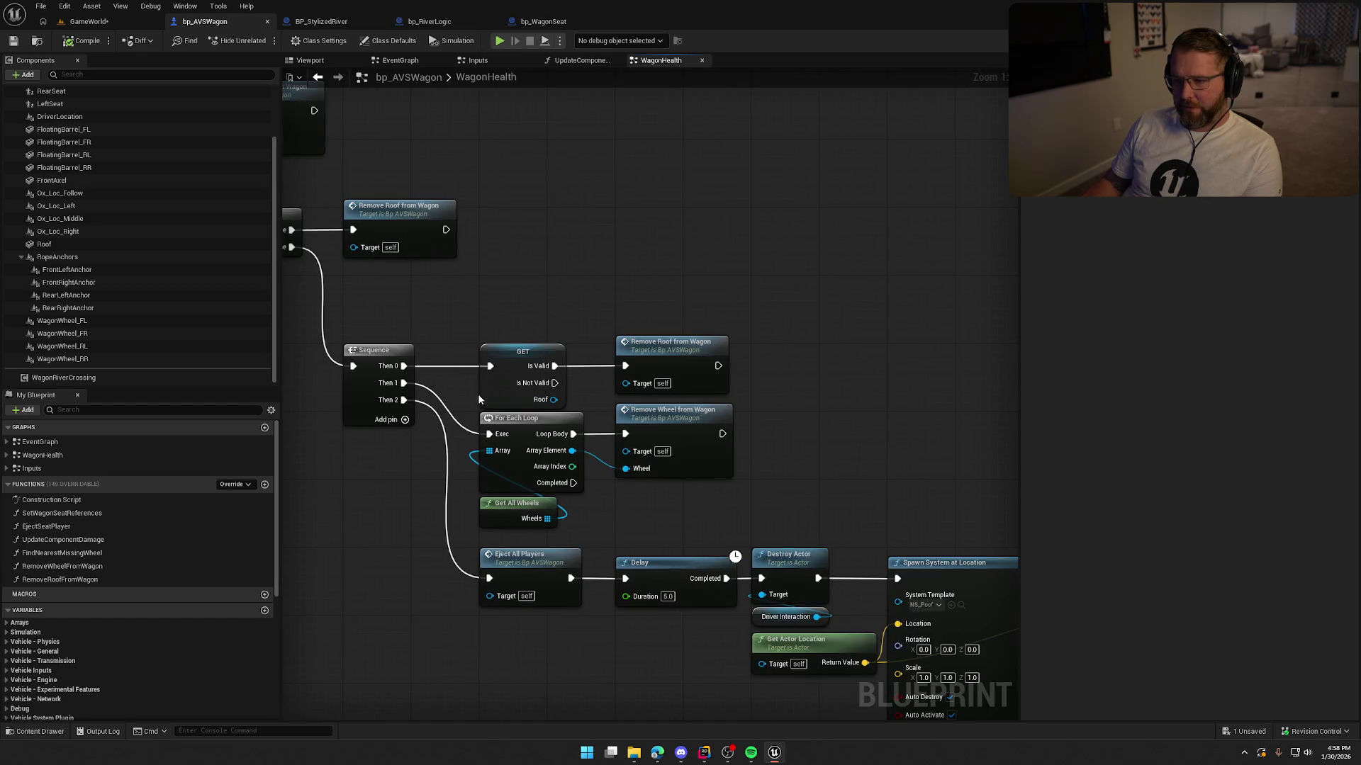
pyautogui.moveTo(626, 511)
pyautogui.mouseDown()
pyautogui.moveTo(687, 397)
pyautogui.moveTo(640, 464)
pyautogui.moveTo(536, 470)
pyautogui.mouseUp()
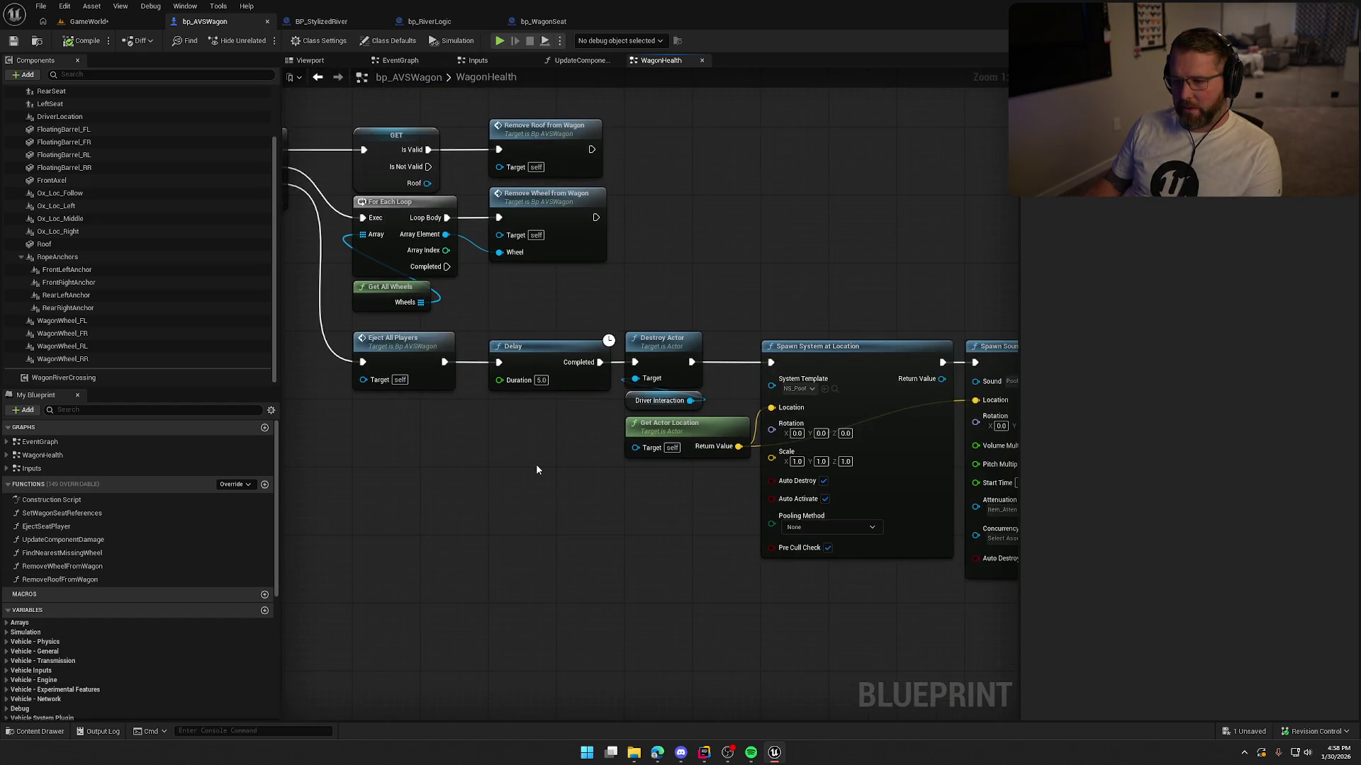
# Step: Shift the Delay through Spawn Sound chain right, leaving room after Eject All Players
pyautogui.moveTo(523, 406)
pyautogui.mouseDown()
pyautogui.moveTo(1233, 565)
pyautogui.moveTo(784, 614)
pyautogui.moveTo(480, 481)
pyautogui.mouseUp()
pyautogui.moveTo(486, 333); pyautogui.dragTo(764, 326)
pyautogui.click(459, 457)
pyautogui.moveTo(459, 456)
pyautogui.mouseDown()
pyautogui.moveTo(500, 462)
pyautogui.moveTo(545, 410)
pyautogui.mouseUp()
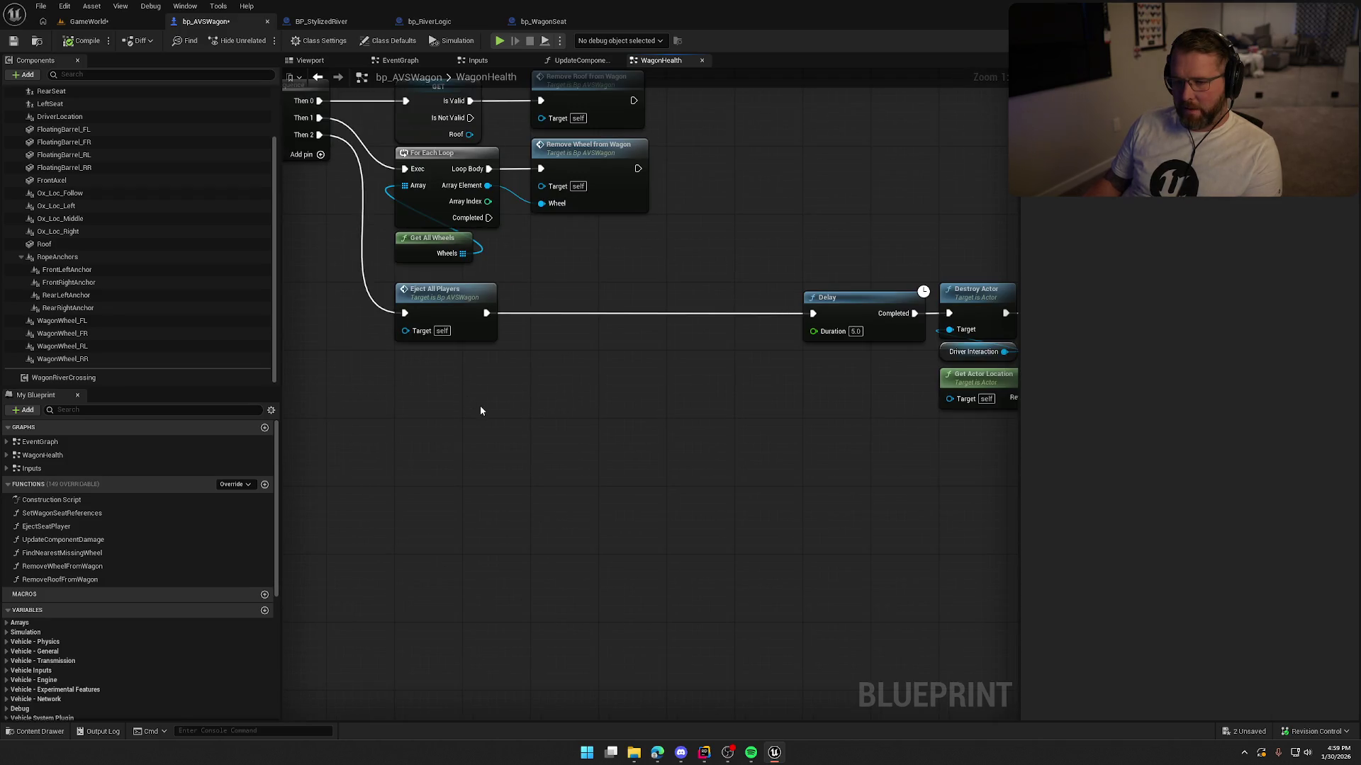
pyautogui.scroll(3, 138, 298)
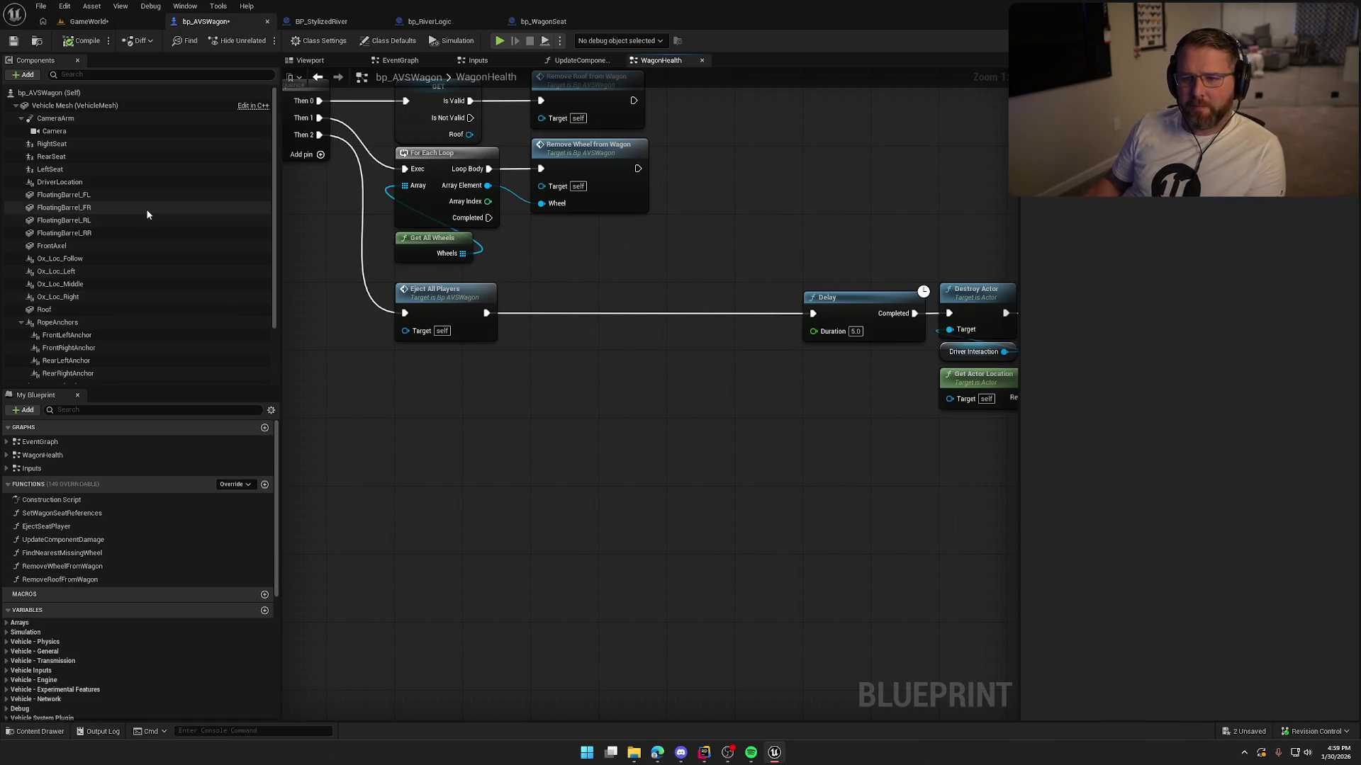
# Step: Inspect the RightSeat component's settings
pyautogui.click(65, 143)
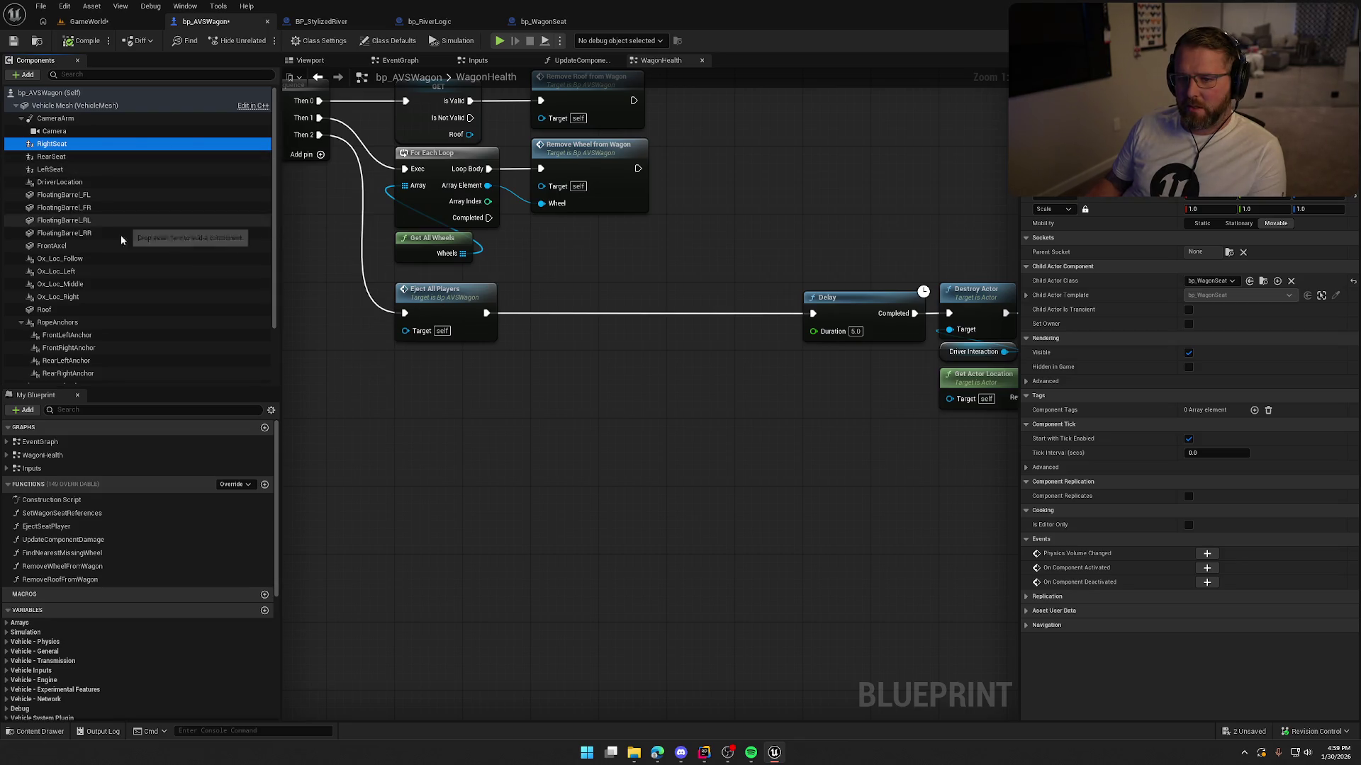
pyautogui.scroll(-3, 135, 360)
pyautogui.scroll(3, 109, 362)
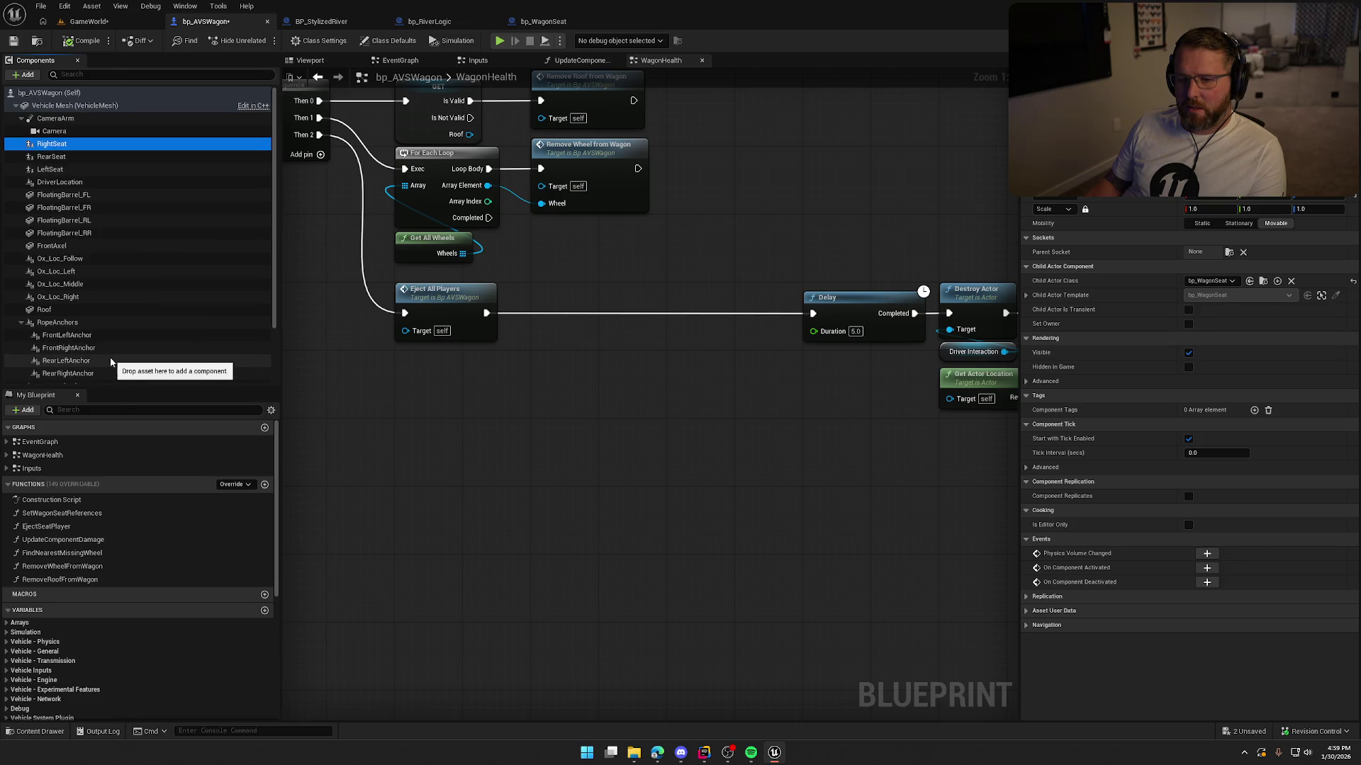
pyautogui.scroll(-10, 172, 604)
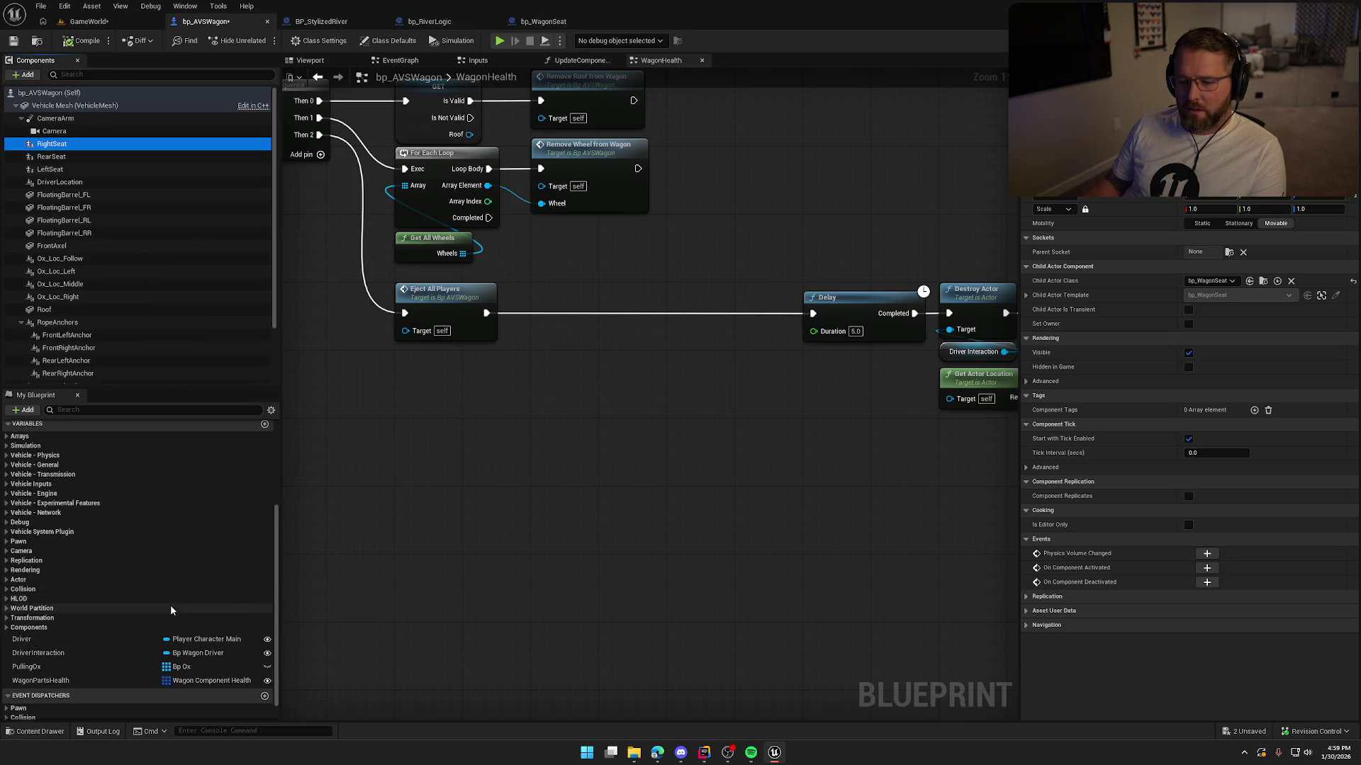
# Step: Add a DriverInteraction getter feeding Get Interact Status into a Remove Gameplay Tag node
pyautogui.moveTo(44, 631)
pyautogui.mouseDown()
pyautogui.moveTo(535, 265)
pyautogui.moveTo(614, 294)
pyautogui.mouseUp()
pyautogui.click(568, 288)
pyautogui.write('get intera')
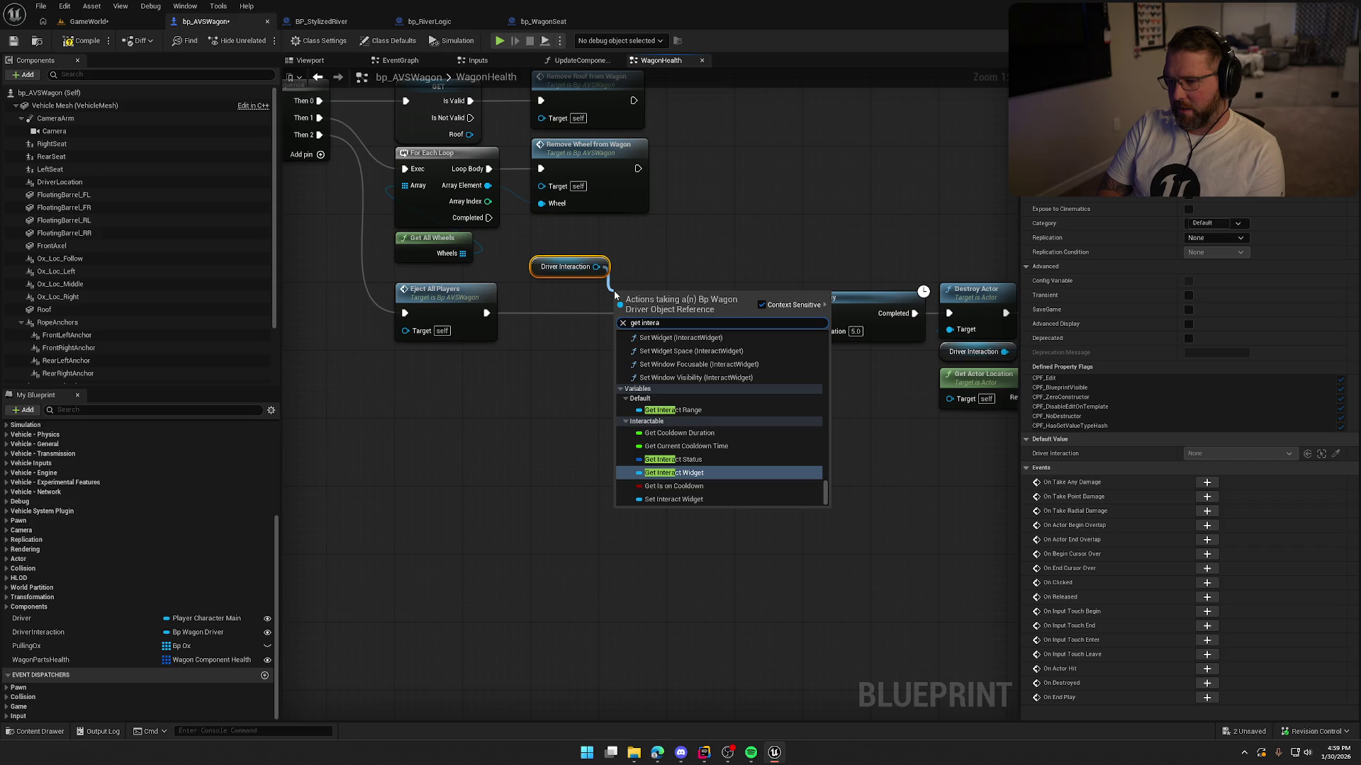
pyautogui.click(702, 459)
pyautogui.moveTo(721, 292); pyautogui.dragTo(681, 346)
pyautogui.write('renm')
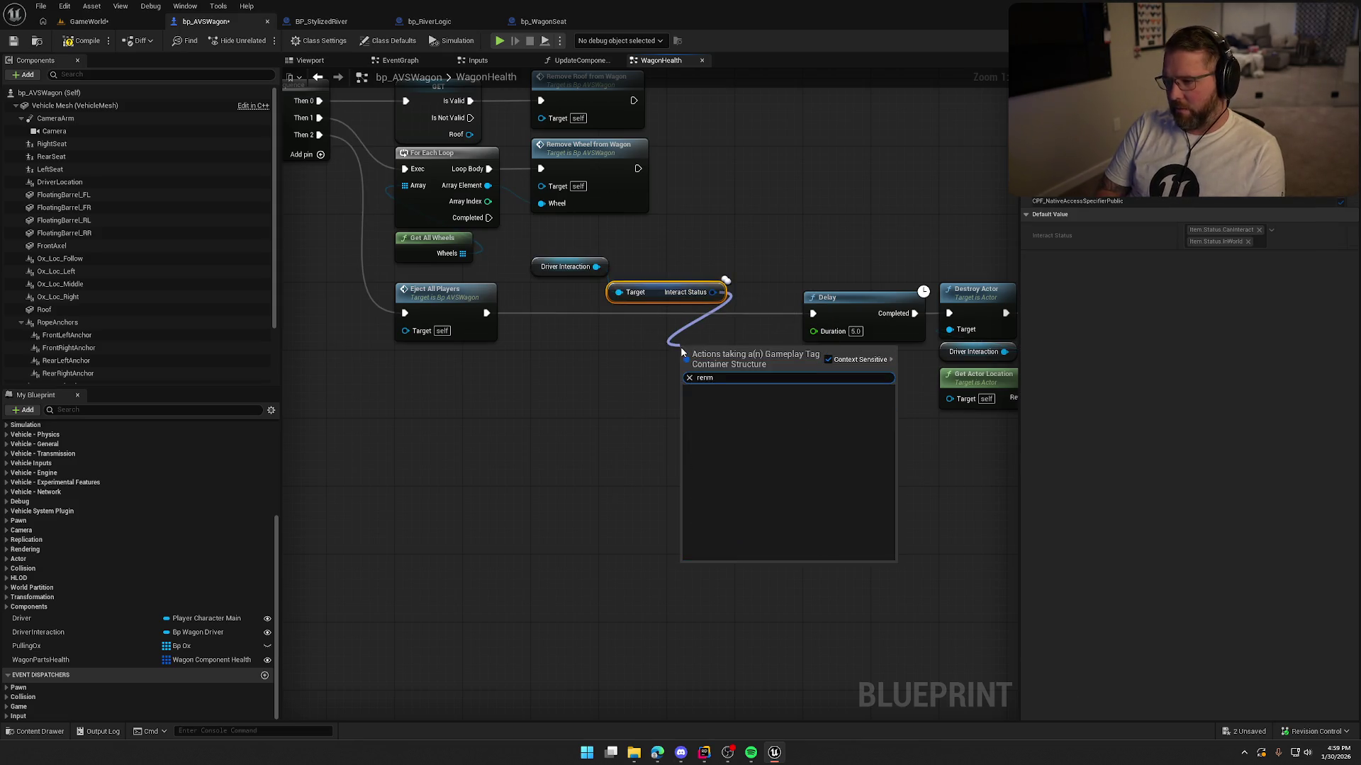
pyautogui.press('BackSpace')
pyautogui.press('BackSpace')
pyautogui.press('Return')
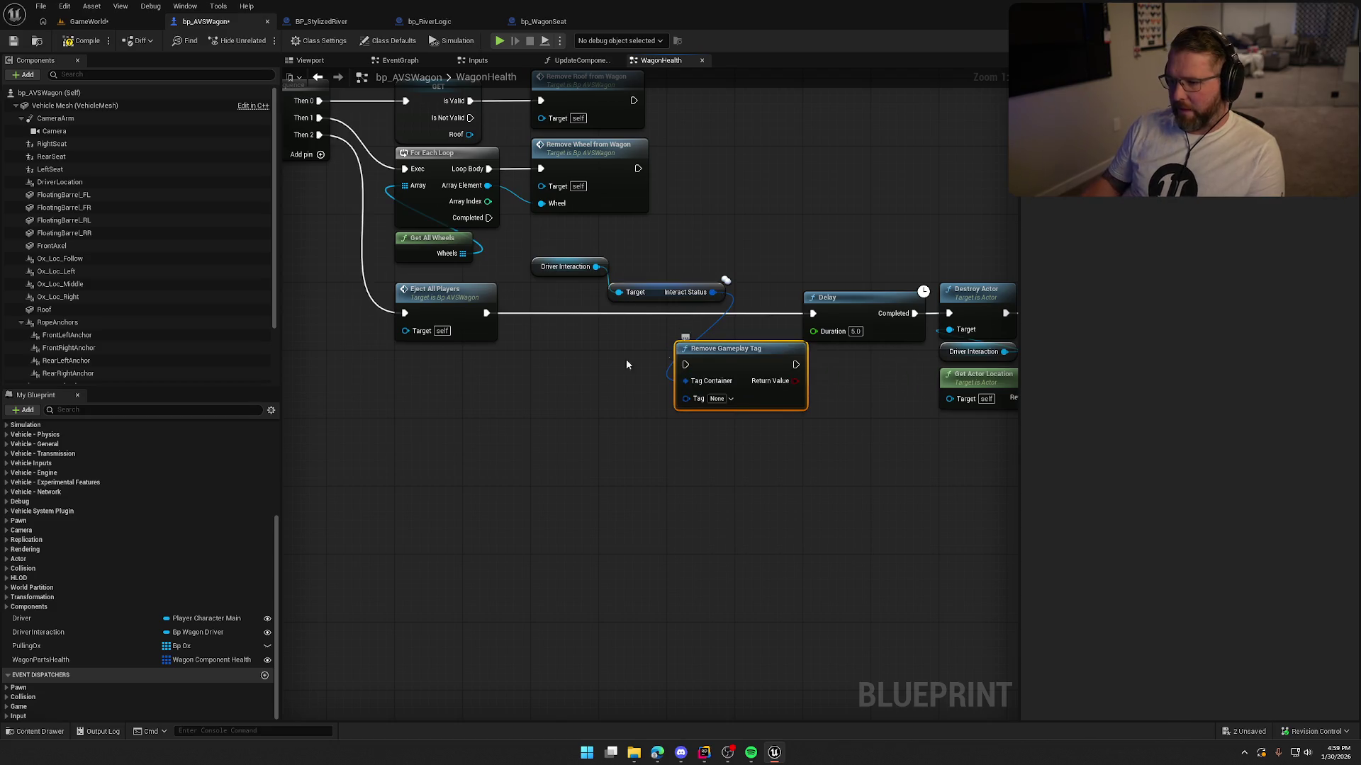
# Step: Set the removed tag to Item.Status.CanInteract and run it right after Eject All Players
pyautogui.click(724, 400)
pyautogui.write('canin')
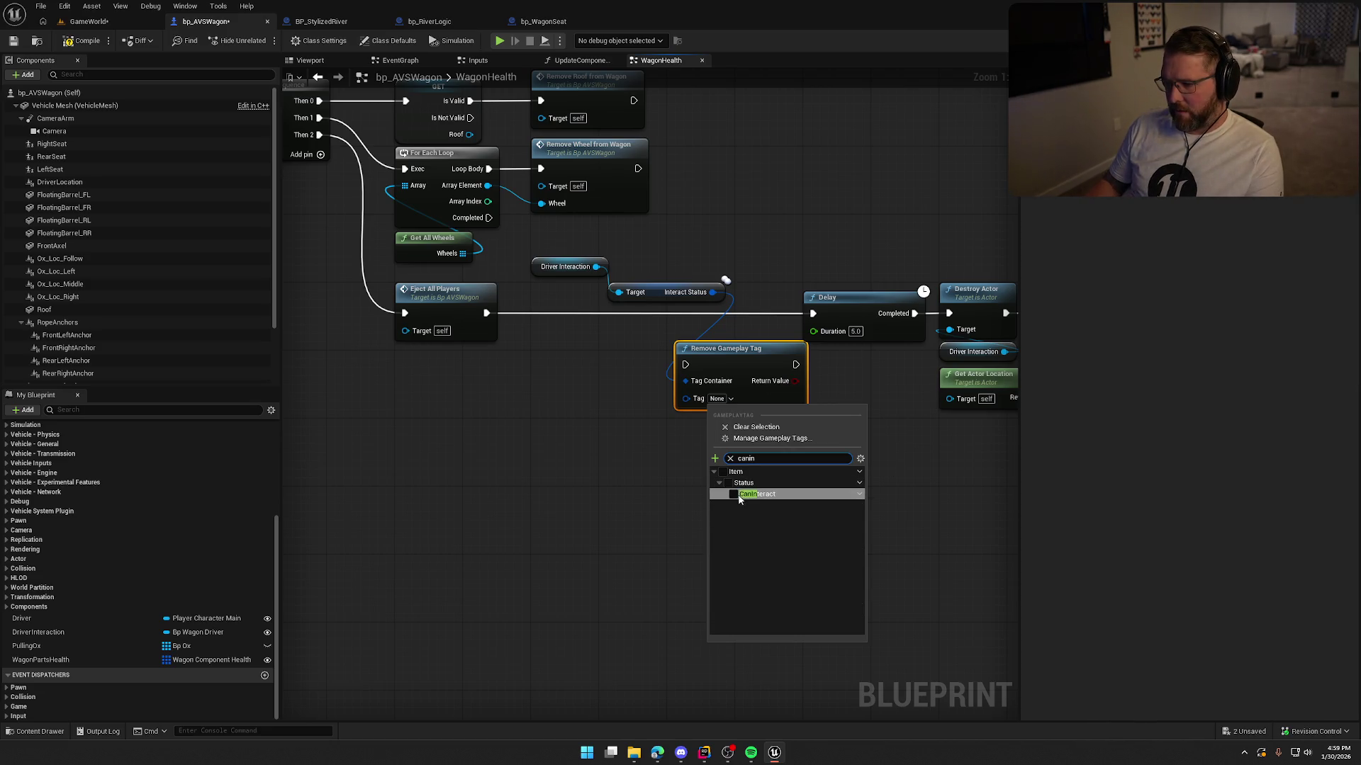
pyautogui.click(742, 494)
pyautogui.moveTo(684, 364); pyautogui.dragTo(488, 313)
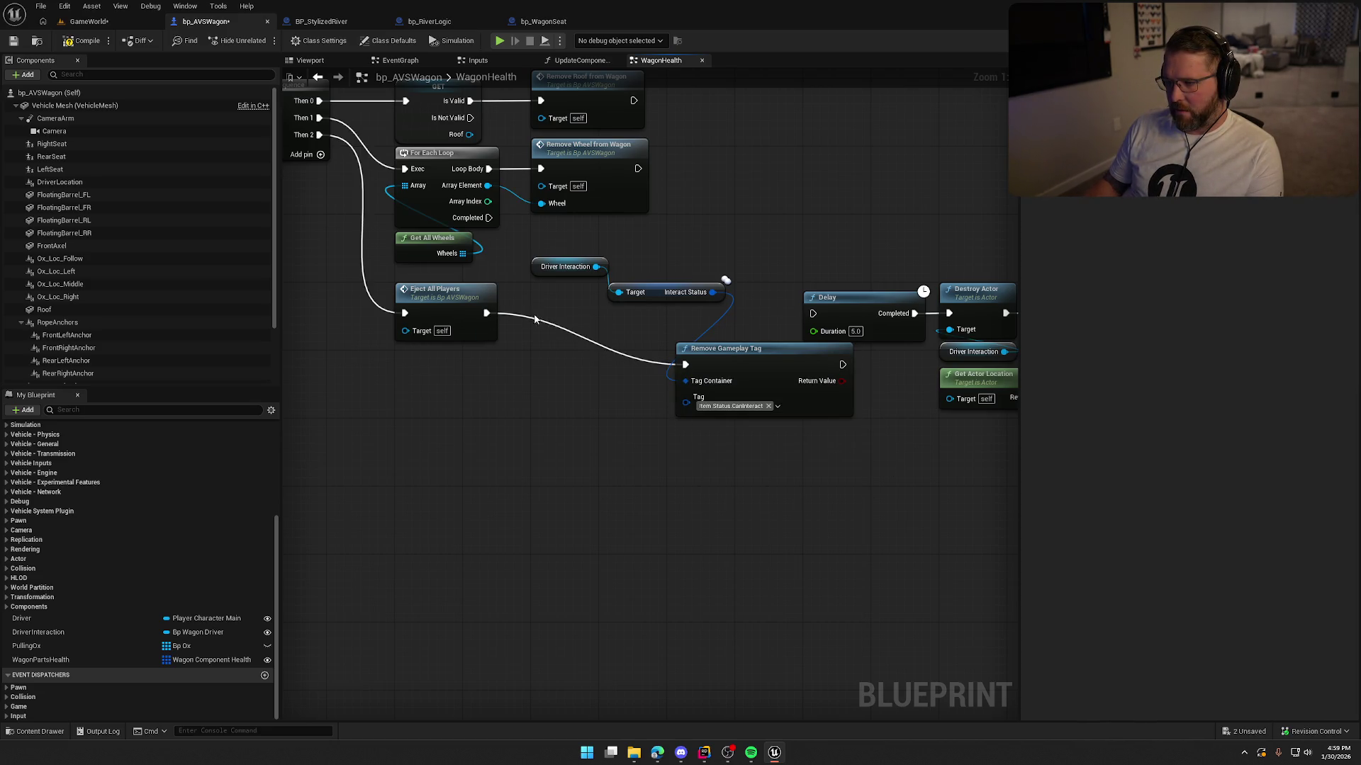
pyautogui.moveTo(541, 273)
pyautogui.mouseDown()
pyautogui.moveTo(617, 281)
pyautogui.moveTo(727, 335)
pyautogui.moveTo(602, 325)
pyautogui.mouseUp()
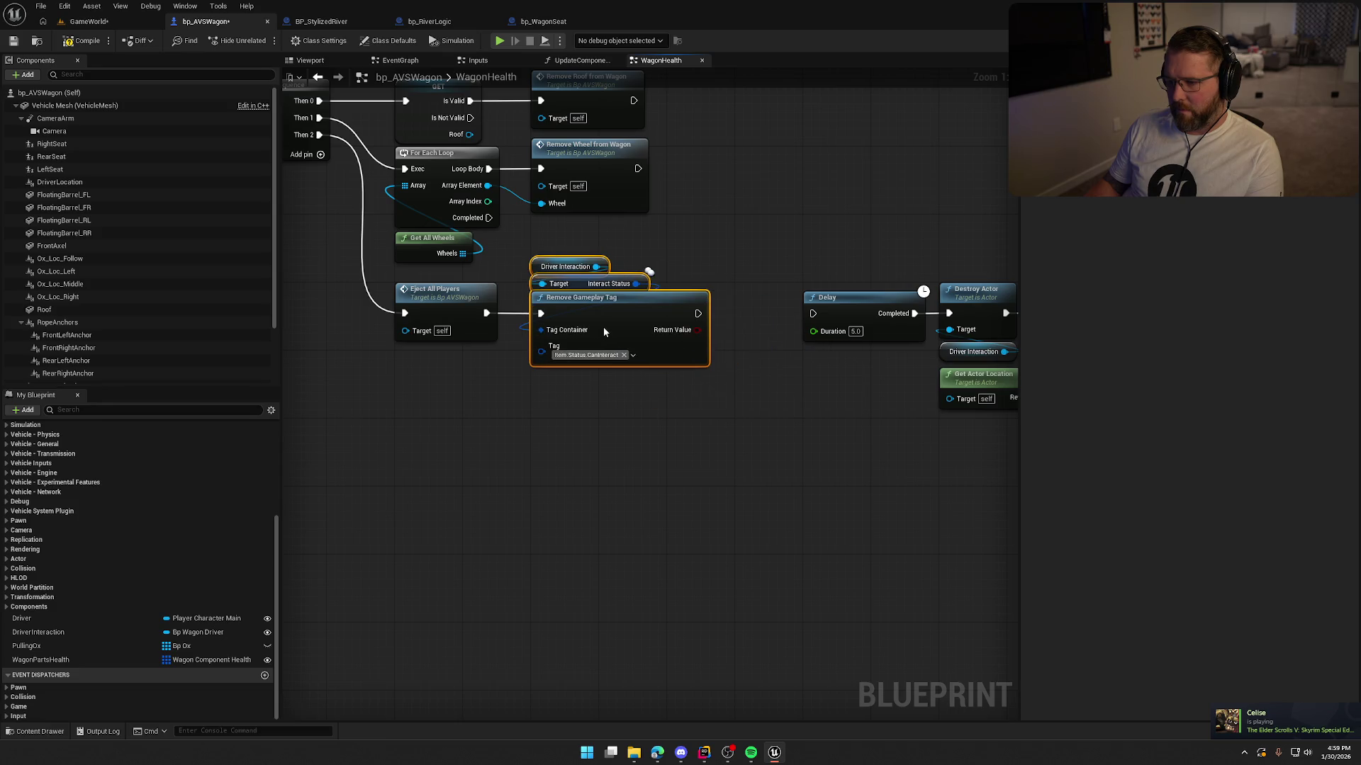
pyautogui.moveTo(647, 534); pyautogui.dragTo(557, 512)
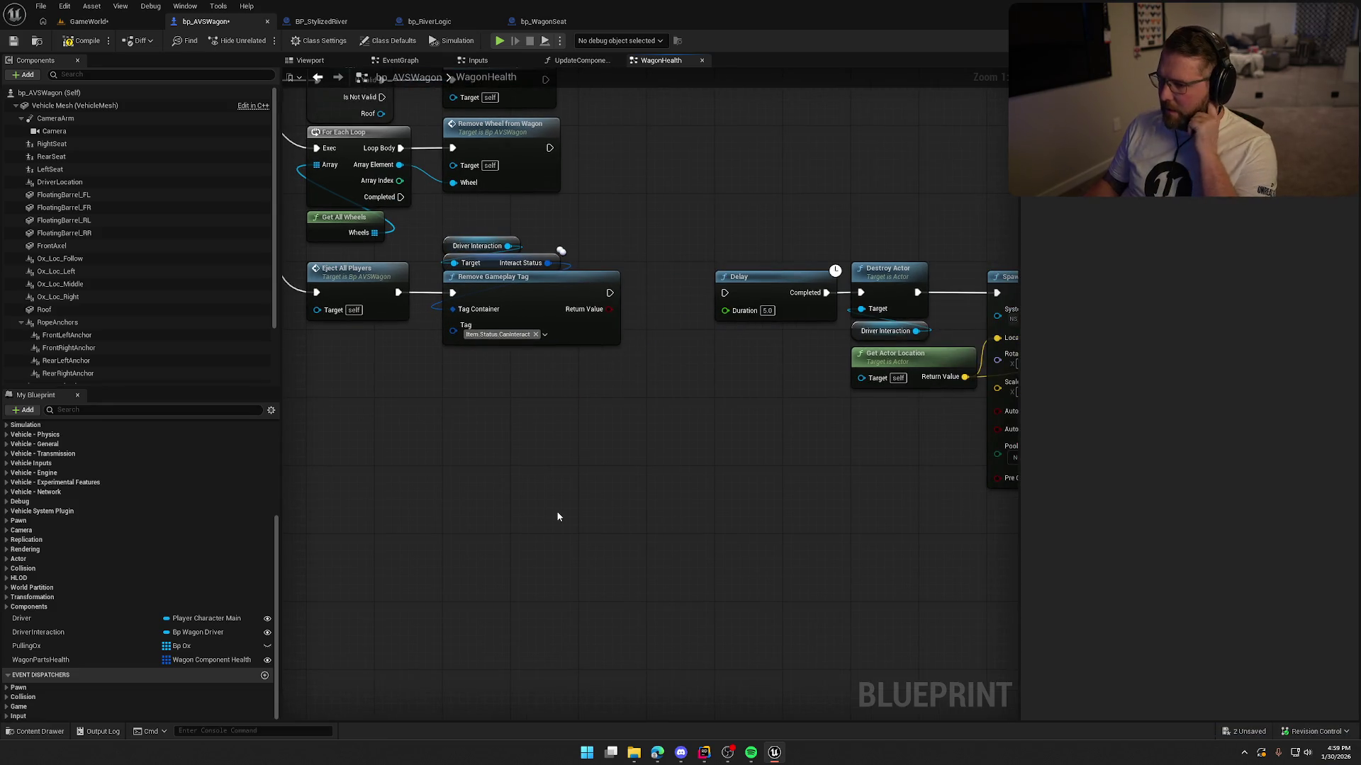
pyautogui.scroll(-2, 567, 418)
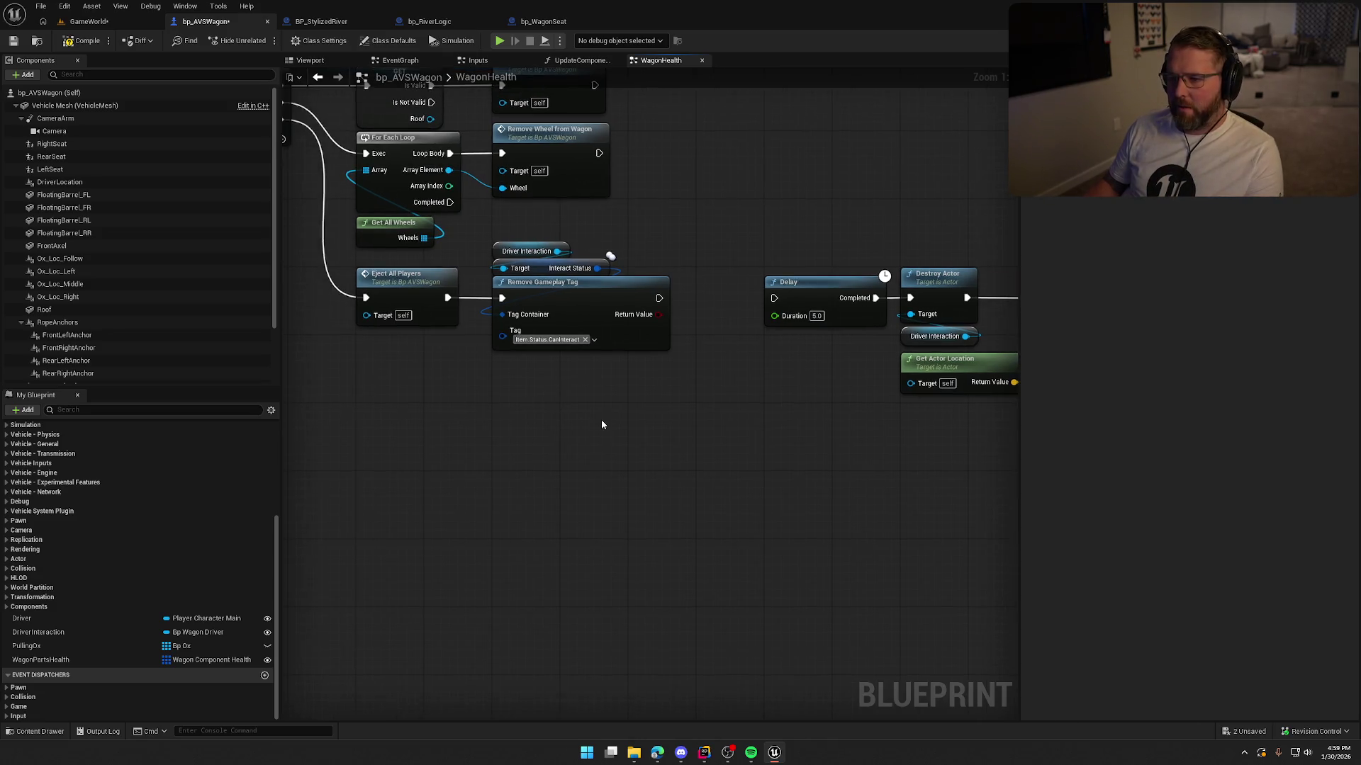
pyautogui.moveTo(600, 420); pyautogui.dragTo(617, 476)
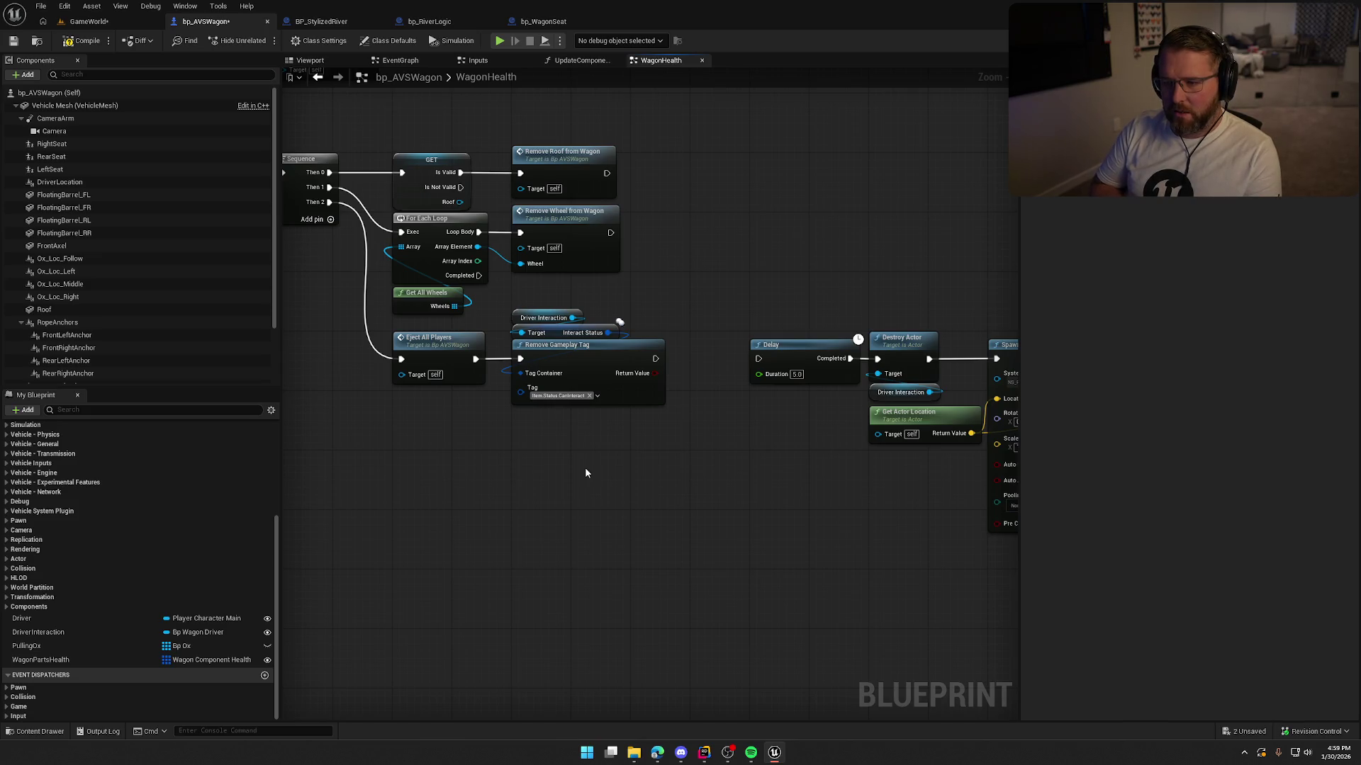
# Step: Add Right Seat, Rear Seat and Left Seat getters all targeting one Destroy Component node
pyautogui.moveTo(441, 288); pyautogui.dragTo(974, 517)
pyautogui.scroll(3, 539, 418)
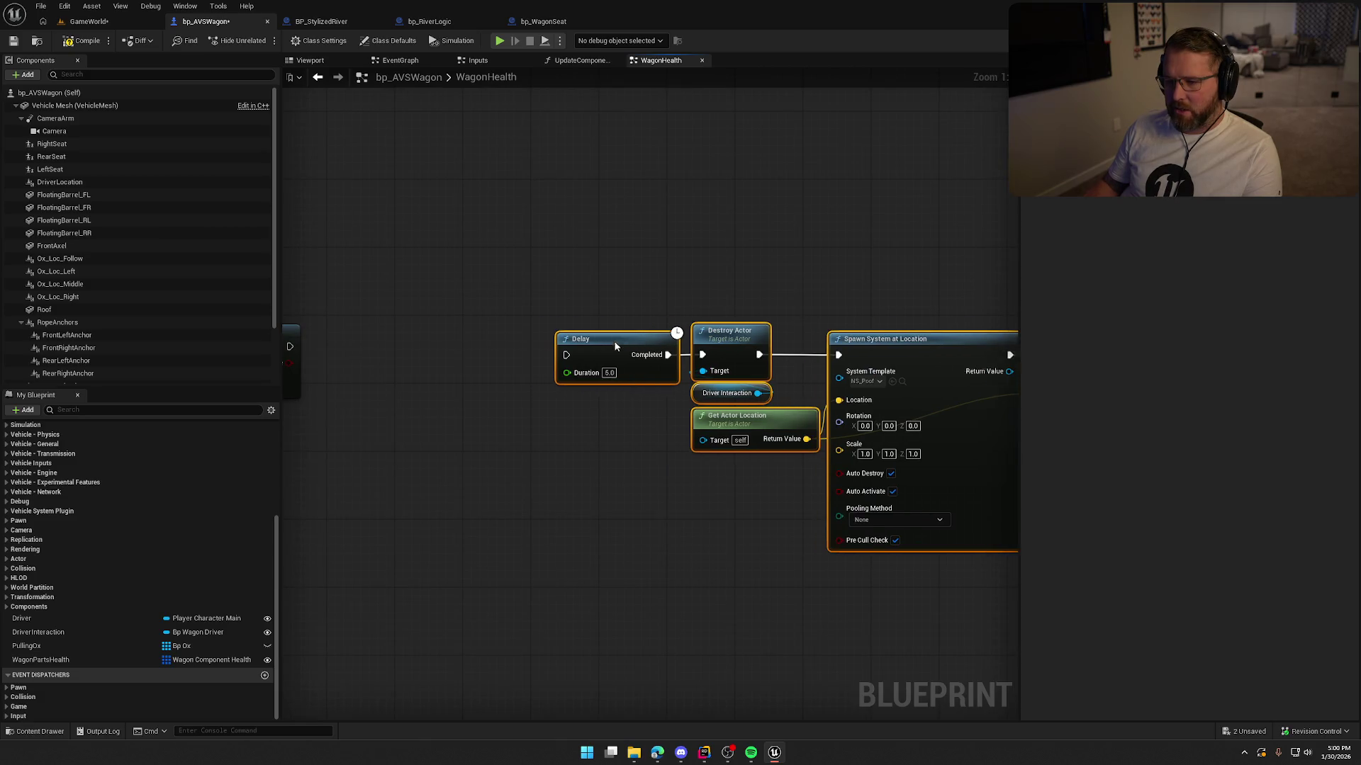
pyautogui.click(642, 350)
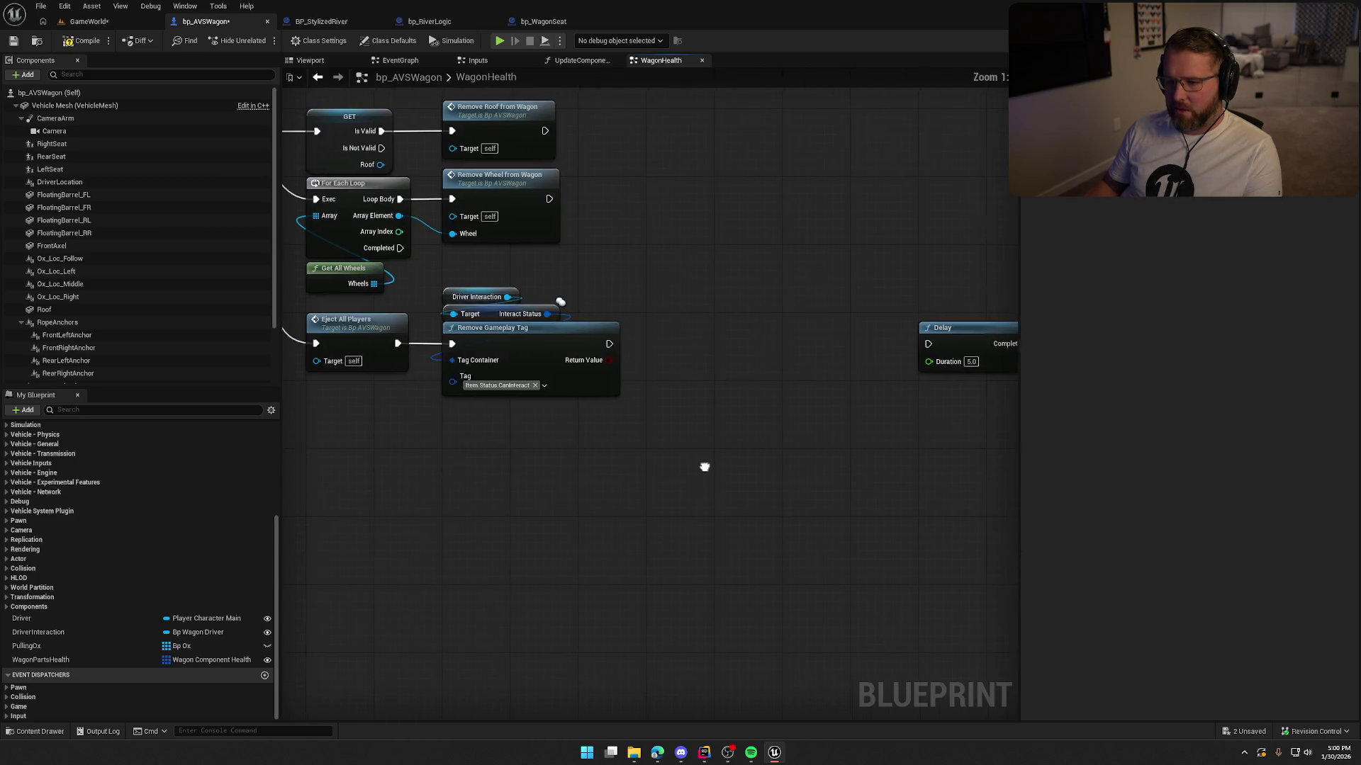
pyautogui.moveTo(49, 145); pyautogui.dragTo(577, 273)
pyautogui.moveTo(53, 157)
pyautogui.mouseDown()
pyautogui.moveTo(522, 309)
pyautogui.moveTo(602, 306)
pyautogui.mouseUp()
pyautogui.moveTo(71, 170)
pyautogui.mouseDown()
pyautogui.moveTo(566, 325)
pyautogui.moveTo(696, 383)
pyautogui.mouseUp()
pyautogui.write('destr')
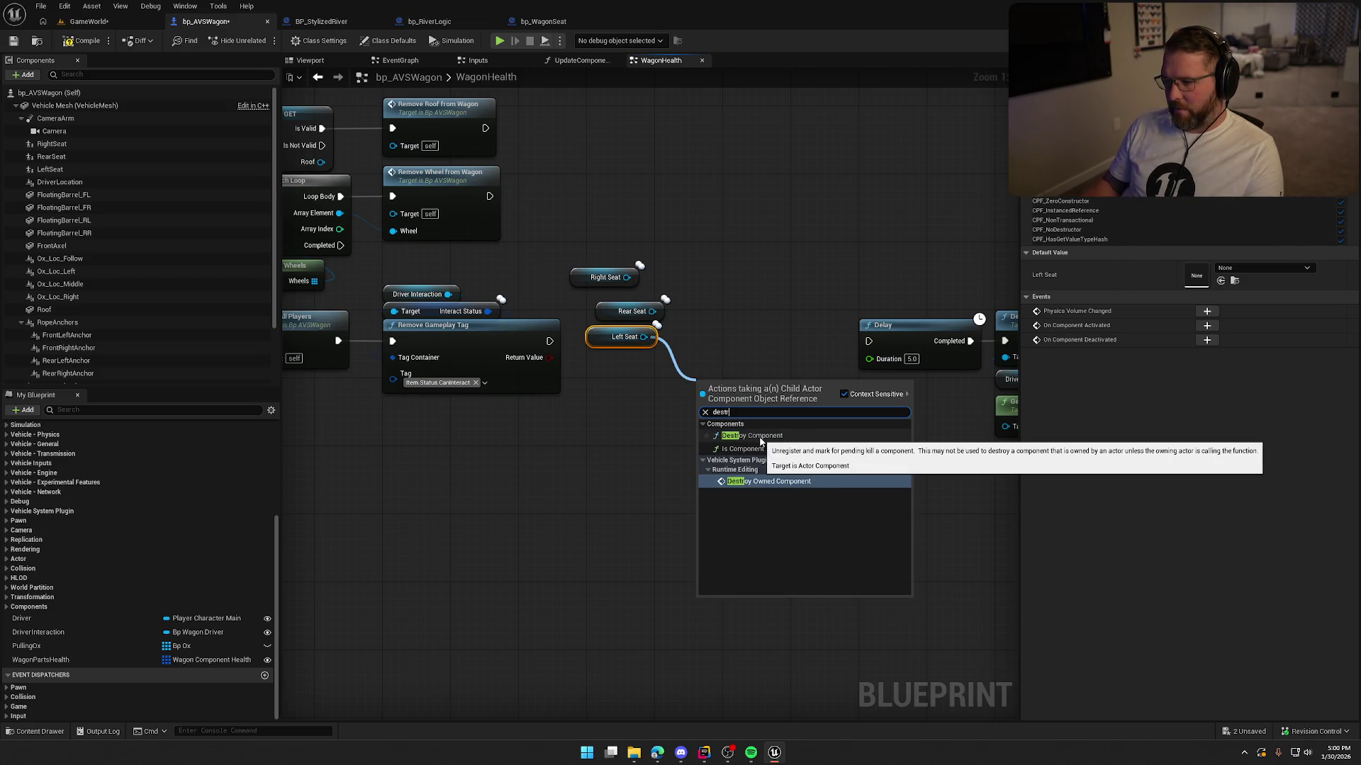
pyautogui.click(760, 439)
pyautogui.moveTo(650, 311); pyautogui.dragTo(699, 425)
pyautogui.moveTo(626, 277); pyautogui.dragTo(699, 426)
# Step: Run Destroy Component between Remove Gameplay Tag and Delay, lining up the nodes neatly
pyautogui.moveTo(601, 340)
pyautogui.mouseDown()
pyautogui.moveTo(599, 312)
pyautogui.moveTo(579, 303)
pyautogui.moveTo(587, 324)
pyautogui.moveTo(498, 409)
pyautogui.mouseUp()
pyautogui.moveTo(700, 409); pyautogui.dragTo(550, 340)
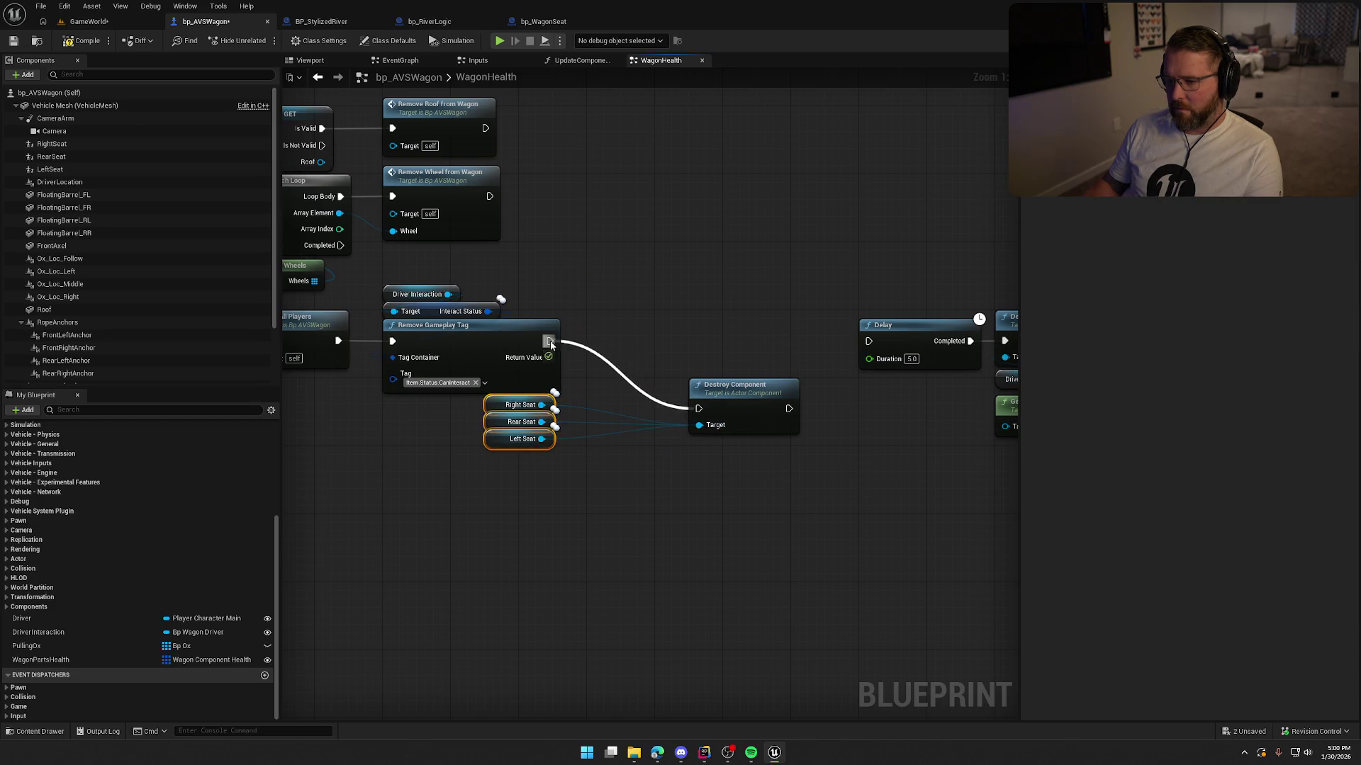
pyautogui.moveTo(746, 404)
pyautogui.mouseDown()
pyautogui.moveTo(643, 335)
pyautogui.moveTo(869, 341)
pyautogui.mouseUp()
pyautogui.scroll(-5, 741, 550)
pyautogui.scroll(5, 692, 513)
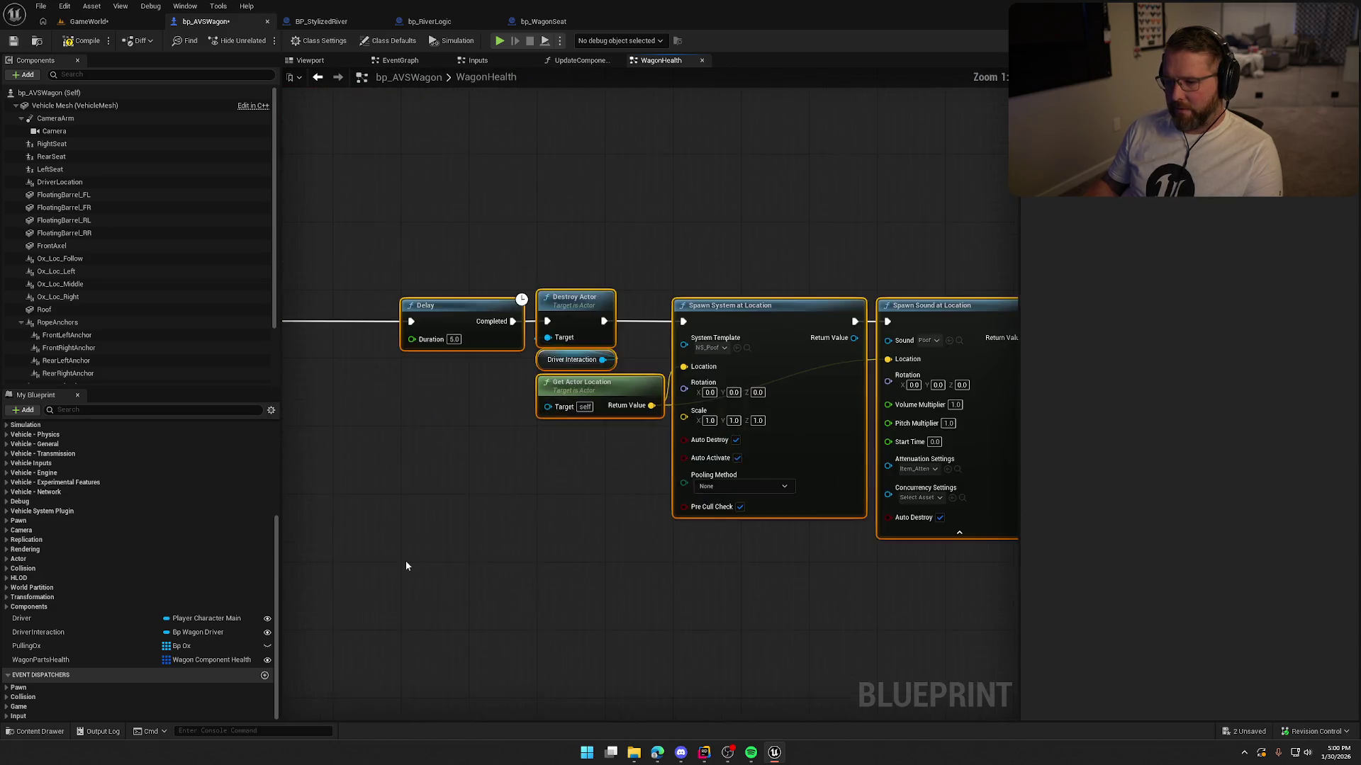
pyautogui.scroll(-1, 815, 298)
pyautogui.moveTo(836, 268); pyautogui.dragTo(690, 268)
pyautogui.click(670, 219)
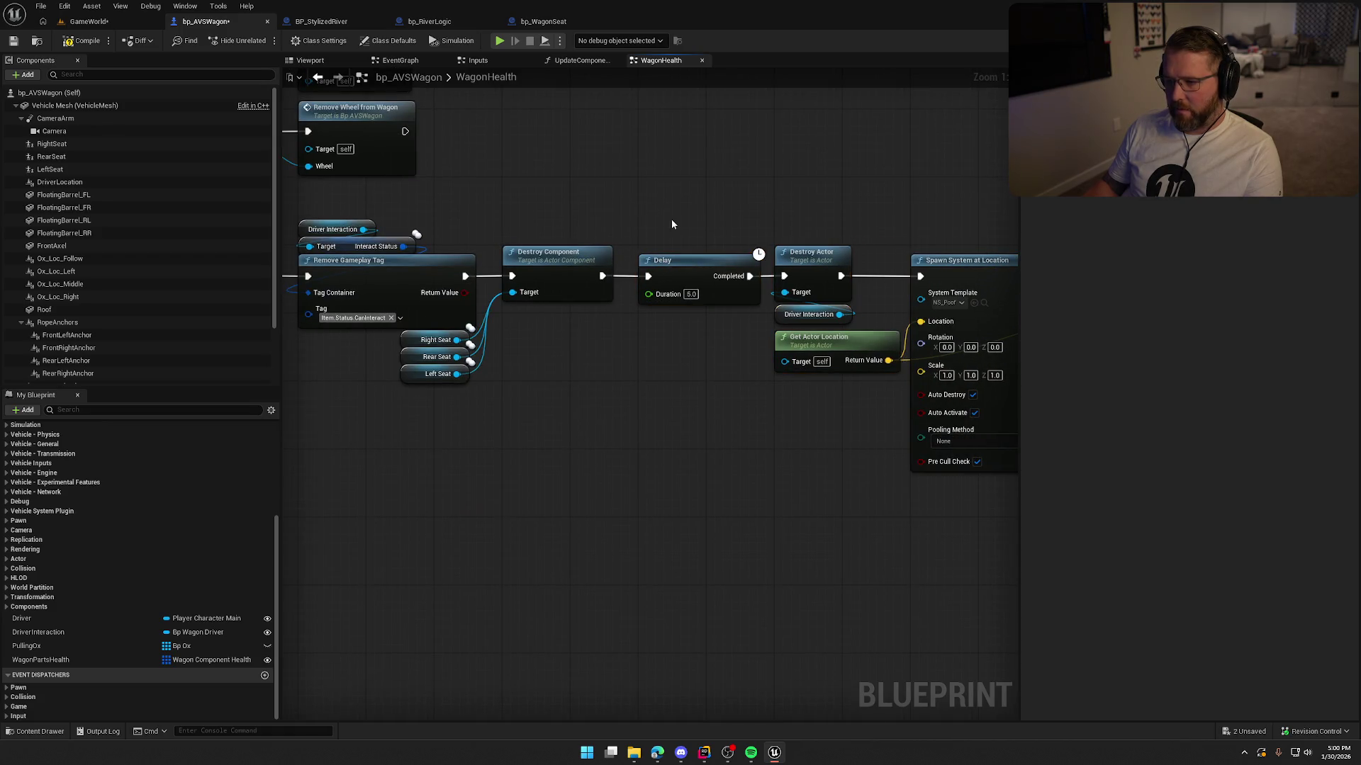
pyautogui.click(83, 22)
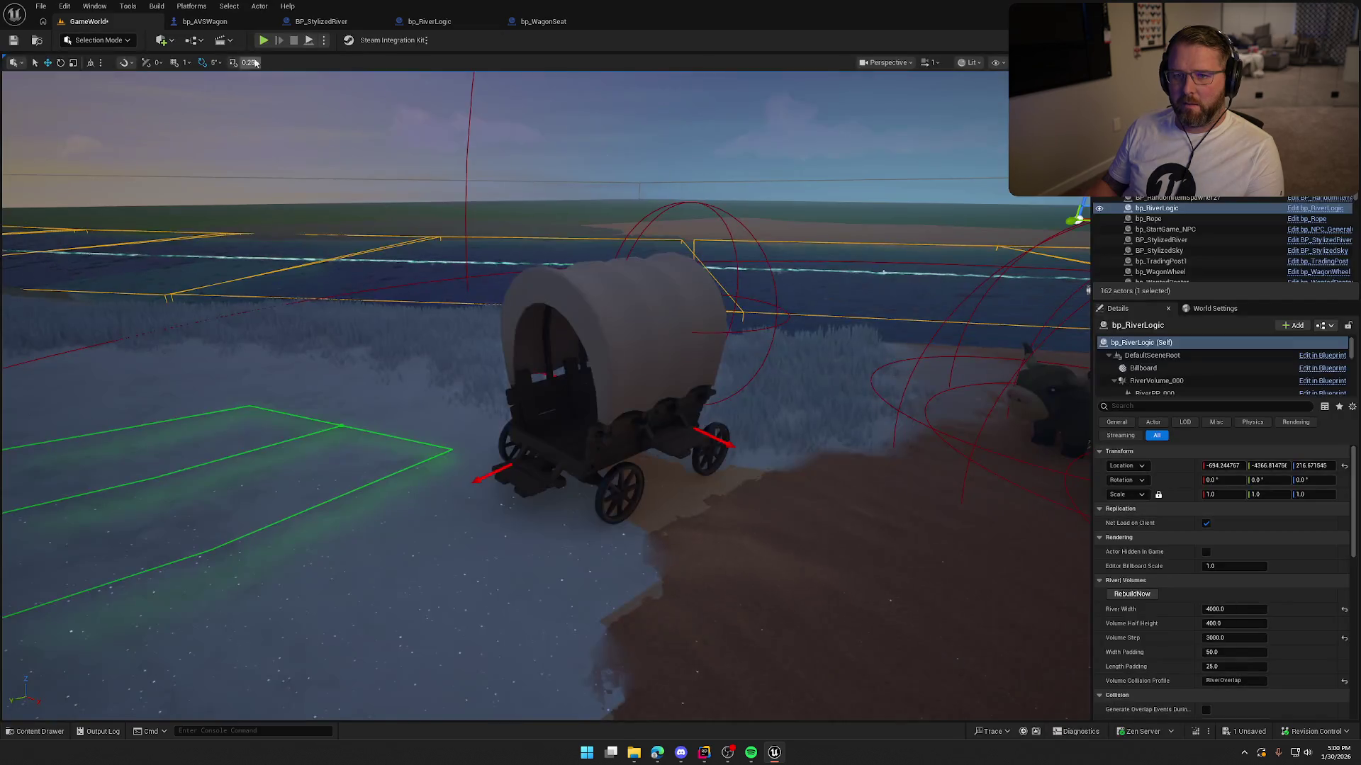
# Step: Play-test twice, walking around the wagon to see its scattered wheels and planks
pyautogui.click(263, 40)
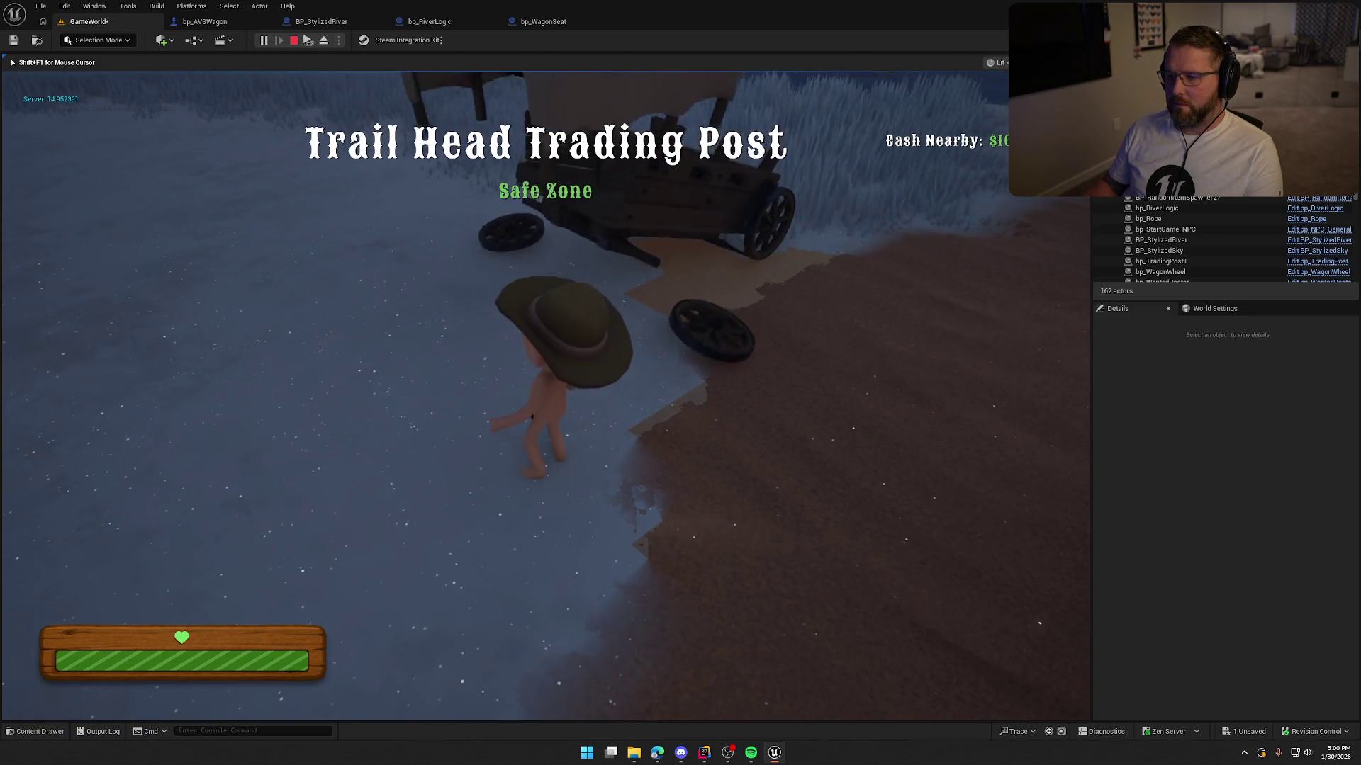
pyautogui.press('w')
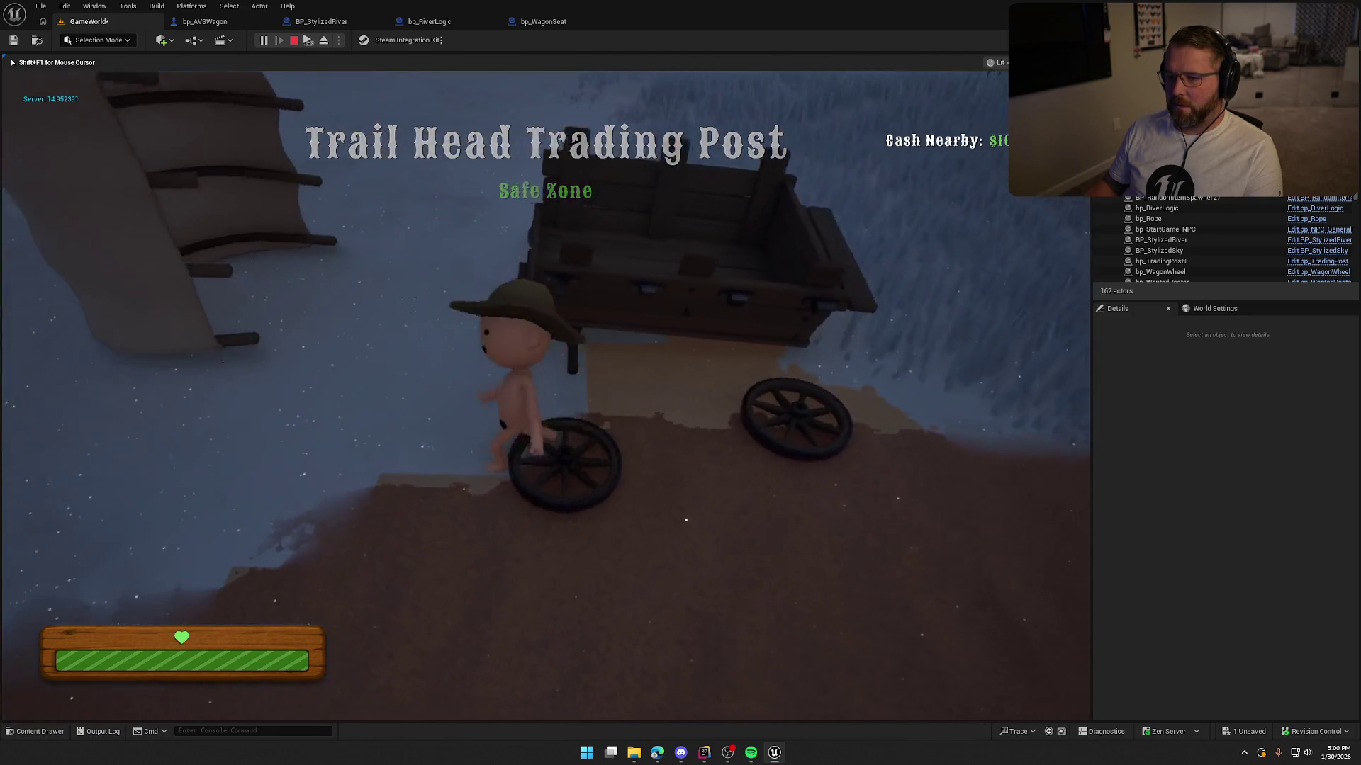
pyautogui.hotkey('shift', 'w')
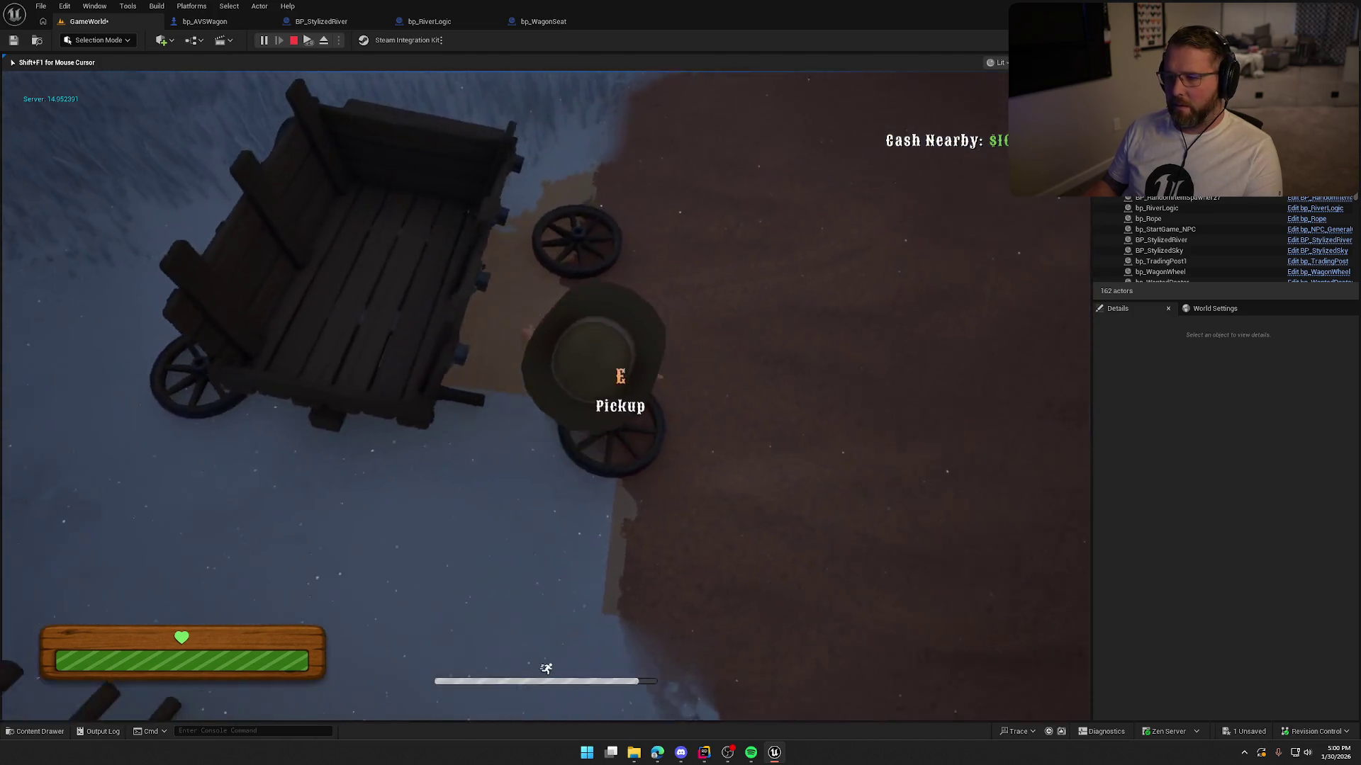
pyautogui.press('Escape')
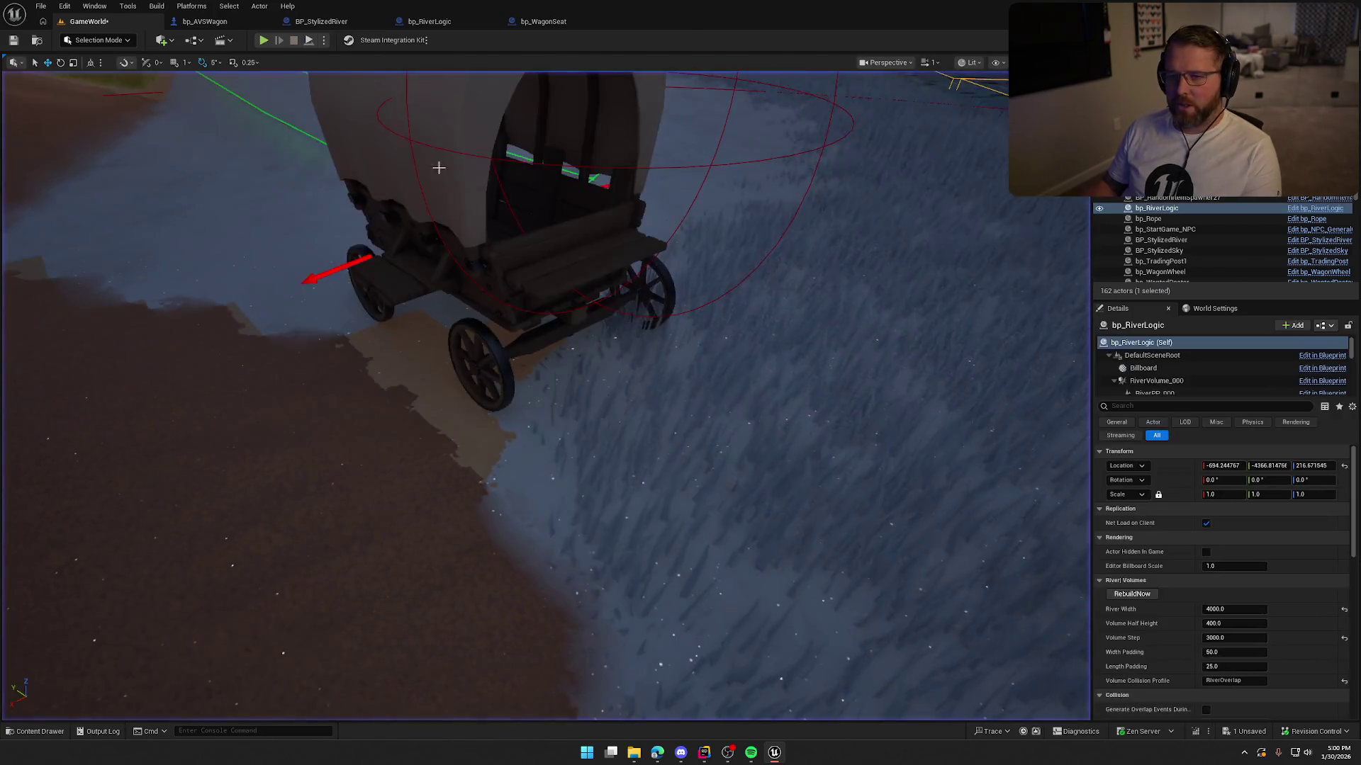
pyautogui.click(262, 41)
pyautogui.hotkey('shift', 'w')
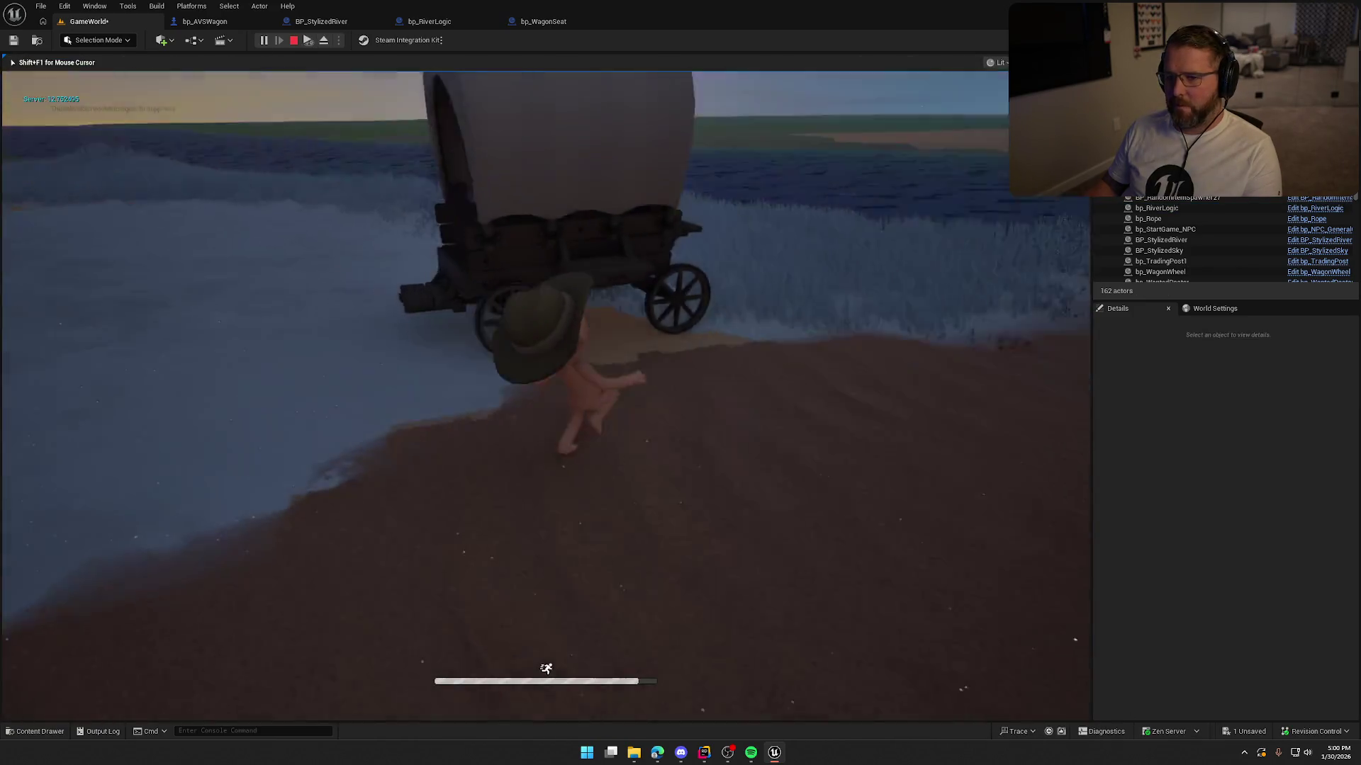
pyautogui.press('w')
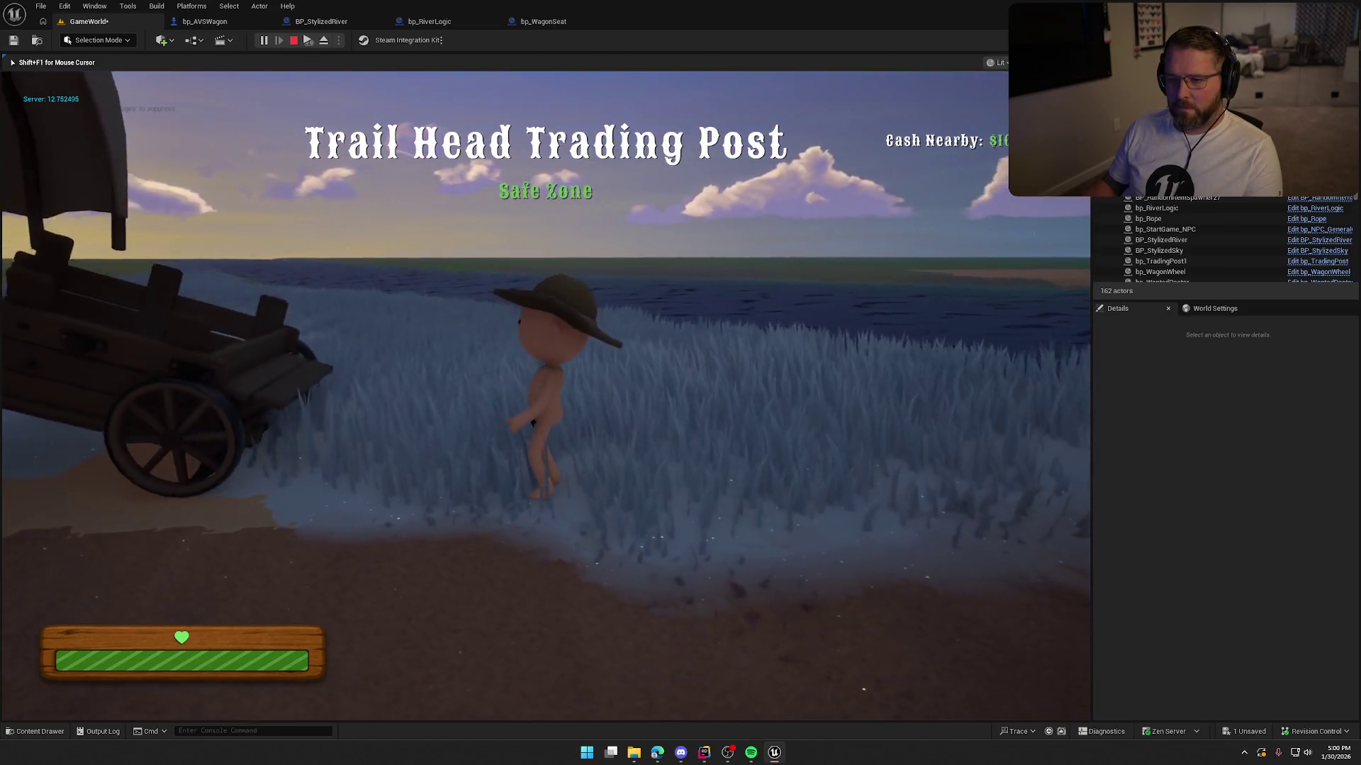
pyautogui.hotkey('shift', 'w')
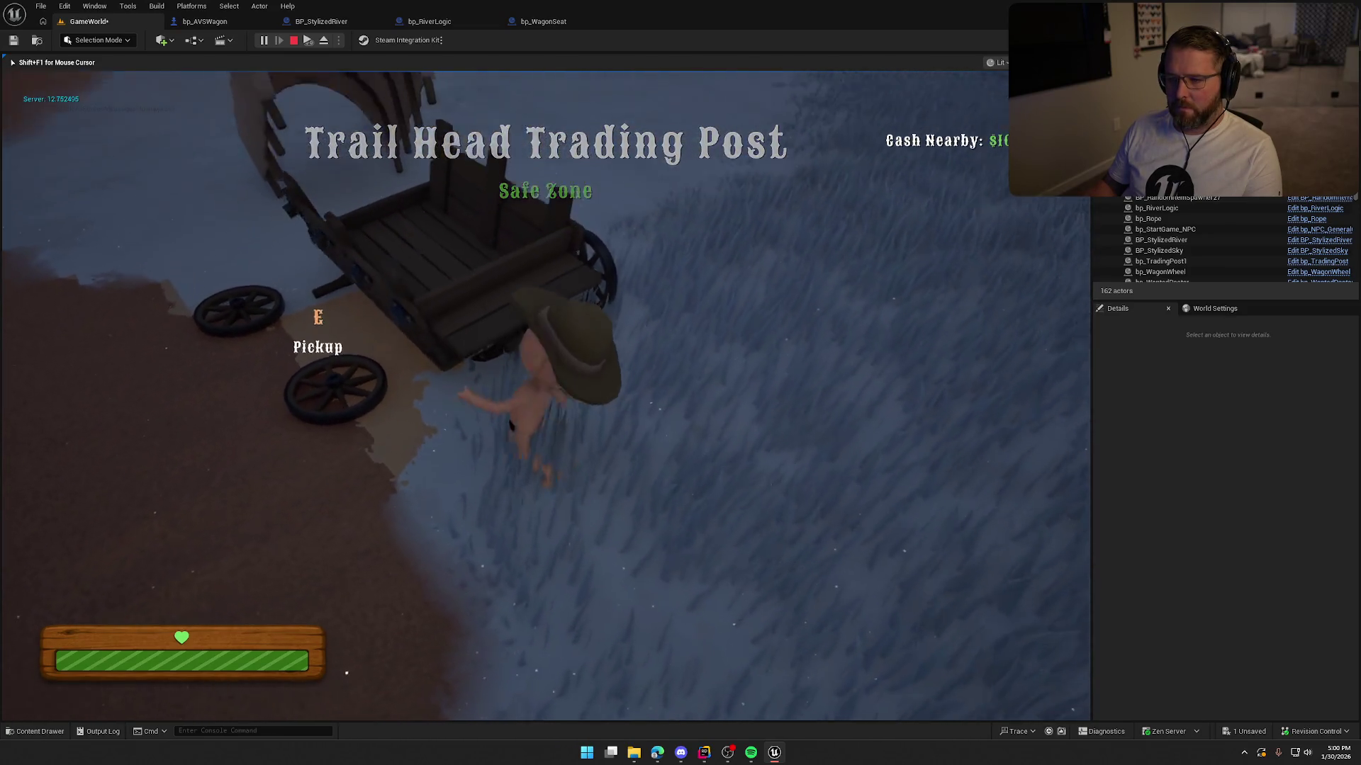
pyautogui.hotkey('shift', 'w')
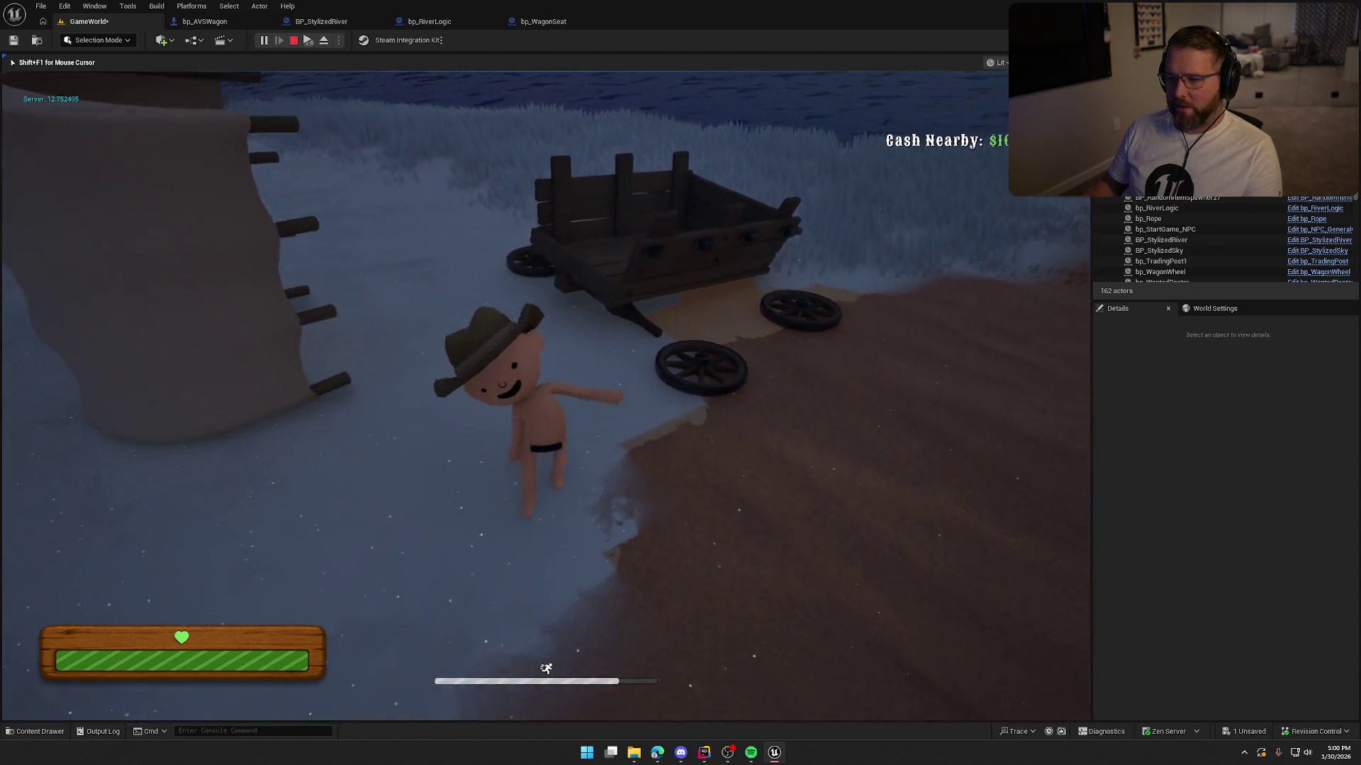
pyautogui.hotkey('shift', 'w')
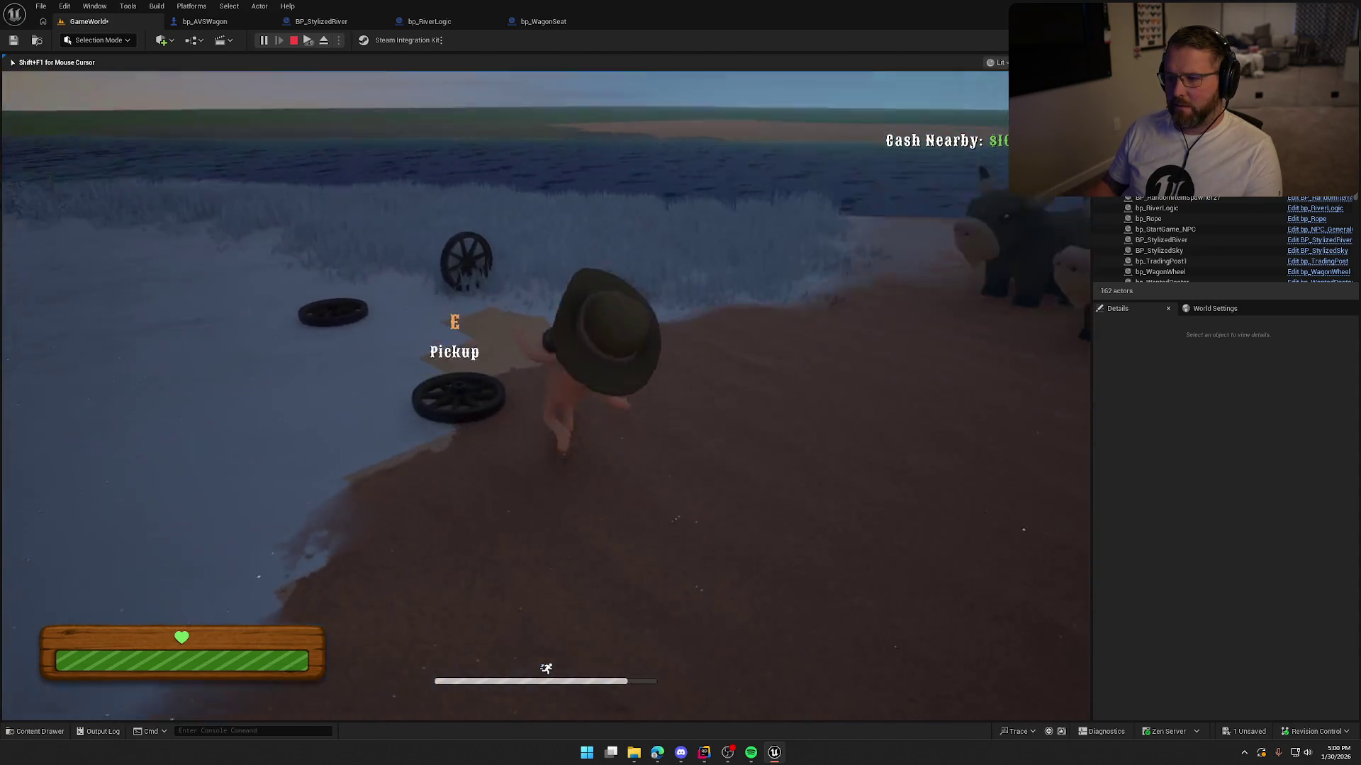
pyautogui.press('Escape')
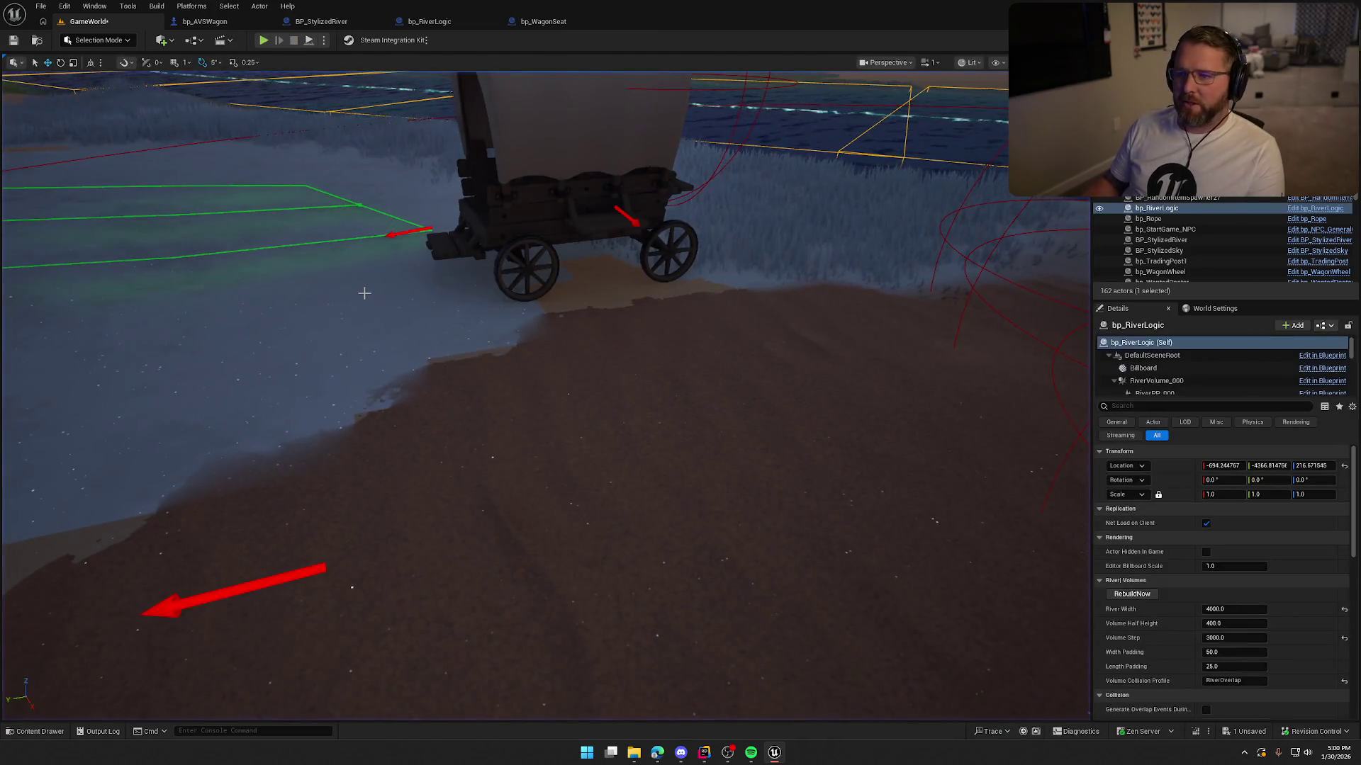
# Step: Save the level with Ctrl+S and run one more play-test
pyautogui.hotkey('ctrl', 's')
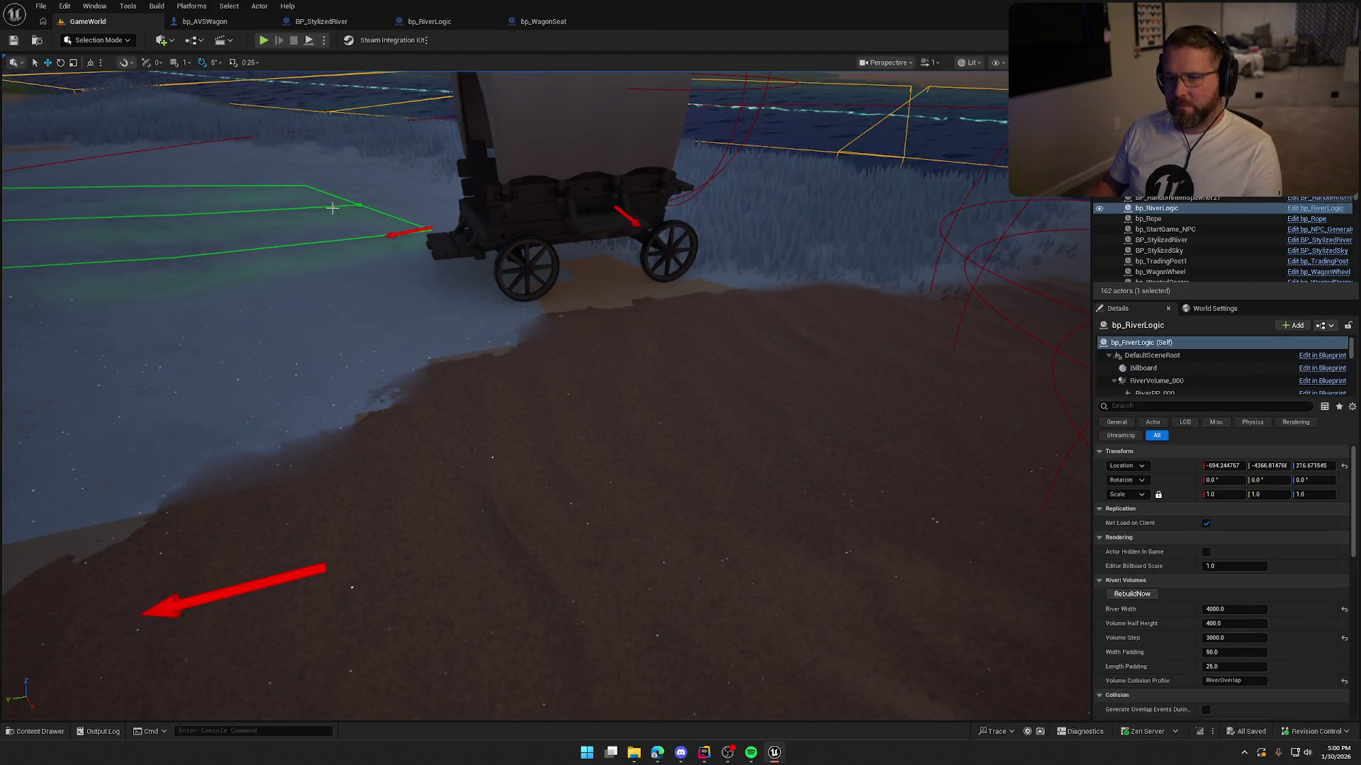
pyautogui.click(263, 39)
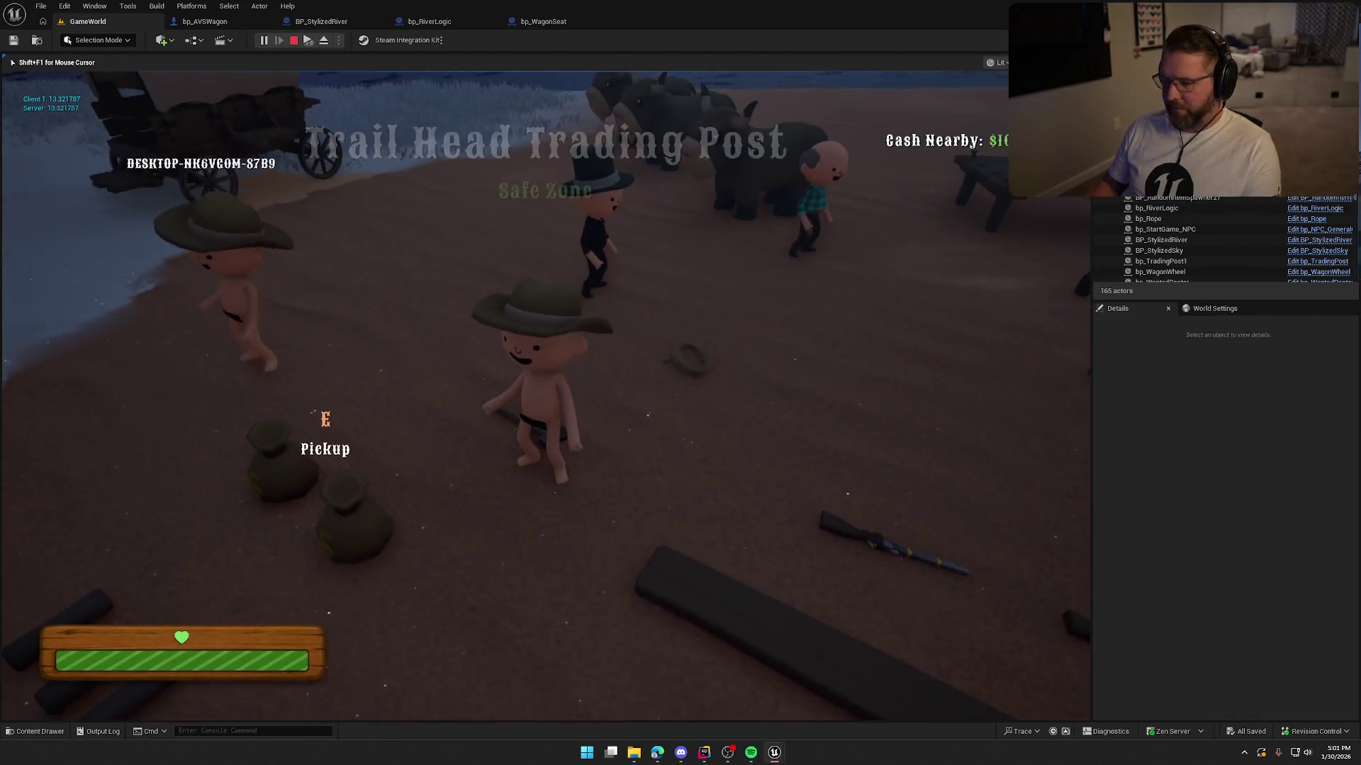
pyautogui.press('super')
pyautogui.press('super')
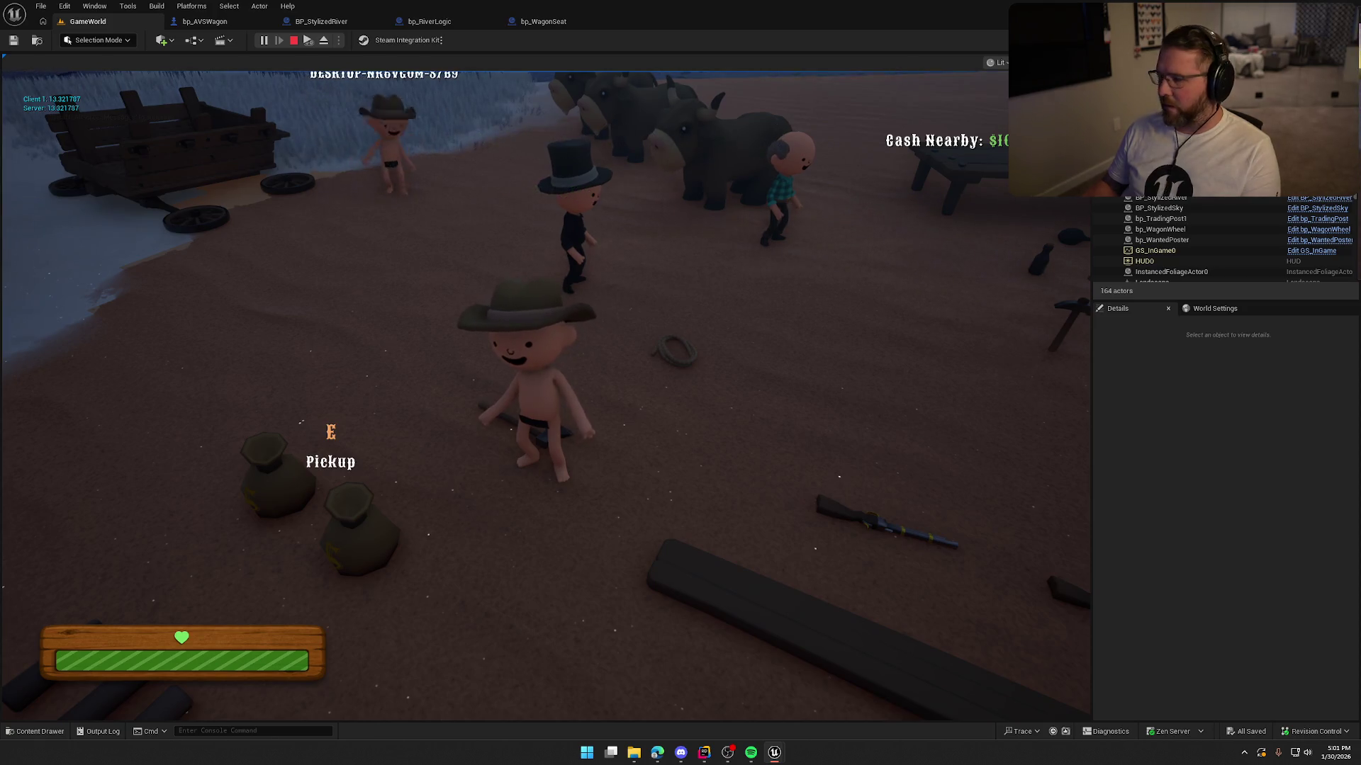
pyautogui.press('Escape')
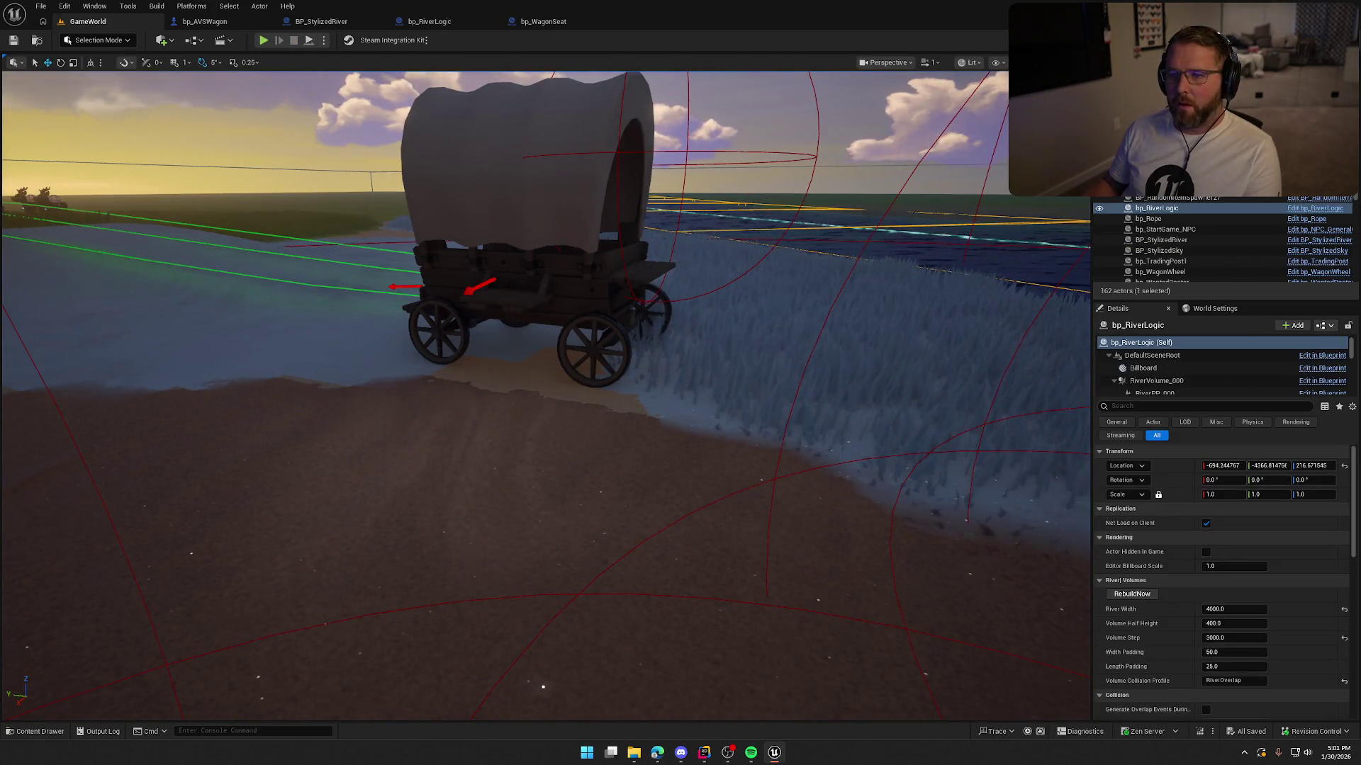
pyautogui.click(205, 21)
# Step: Review bp_AVSWagon's roof part health in WagonHealth, then check its EventGraph
pyautogui.scroll(-5, 660, 317)
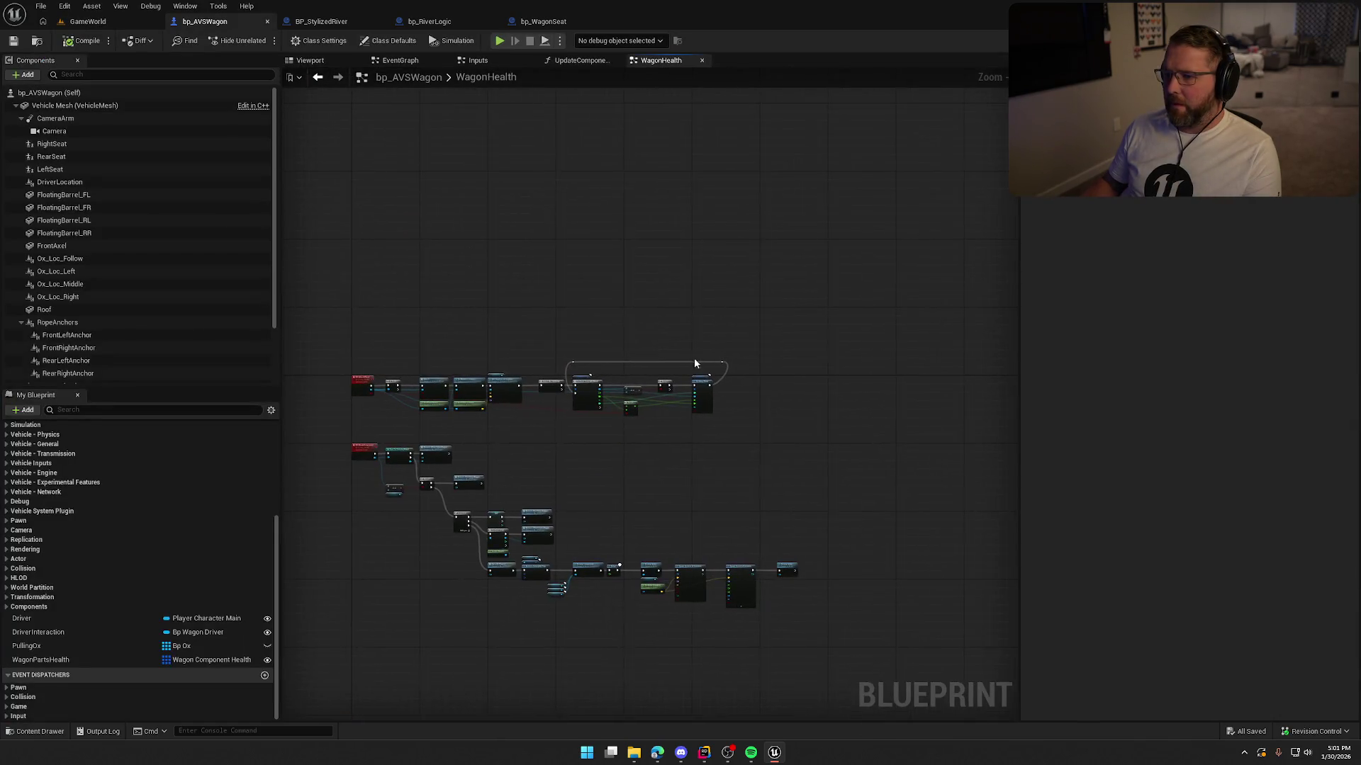
pyautogui.click(400, 60)
pyautogui.hotkey('ctrl', 'a')
pyautogui.hotkey('ctrl', 'z')
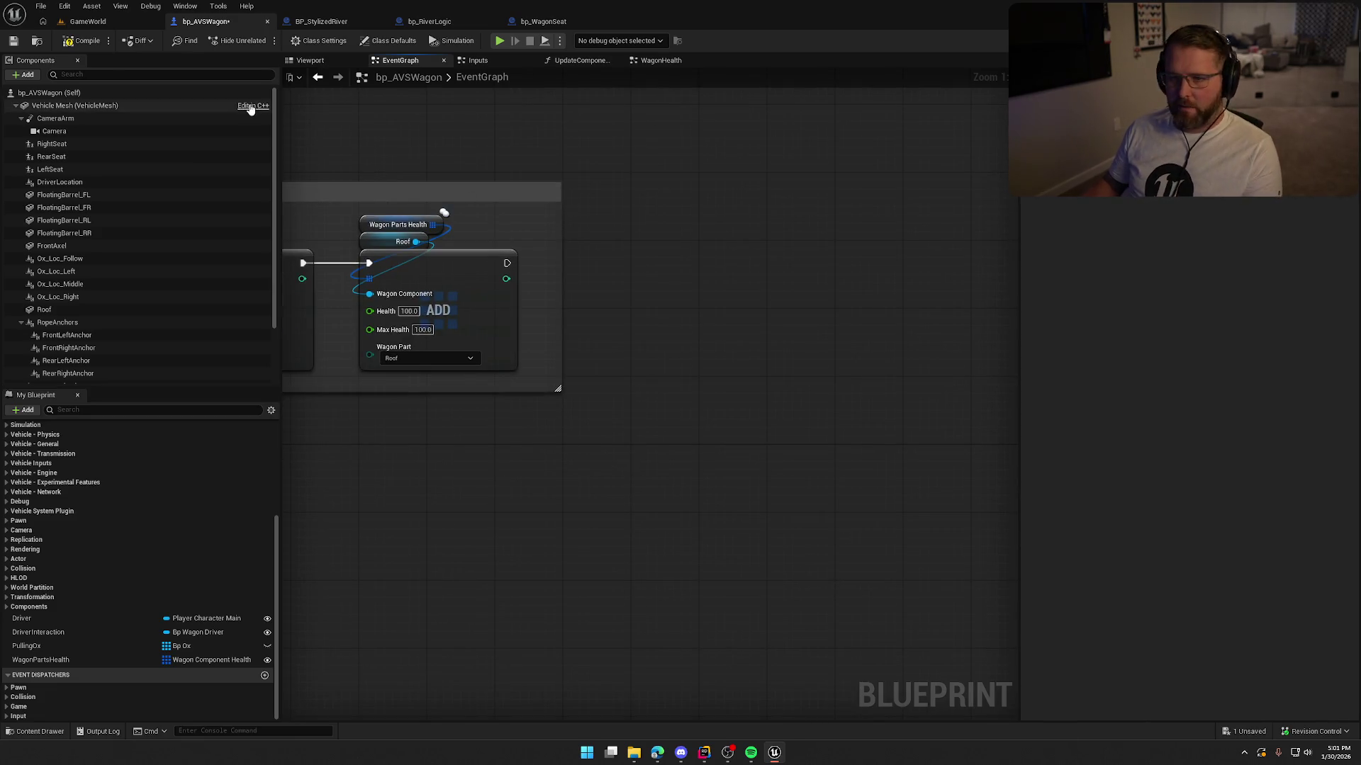
# Step: In the running game, mount the covered wagon and drive it along the river
pyautogui.click(87, 21)
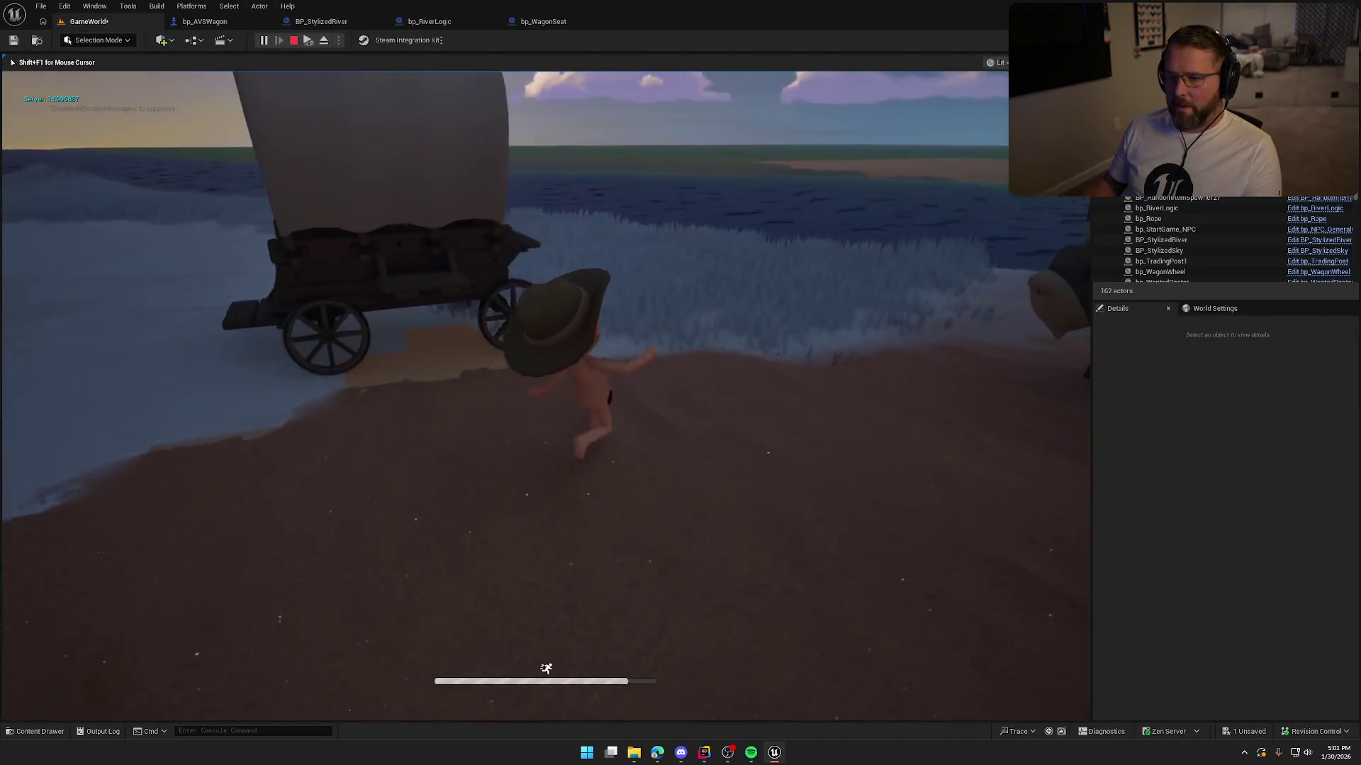
pyautogui.press('e')
pyautogui.press('w')
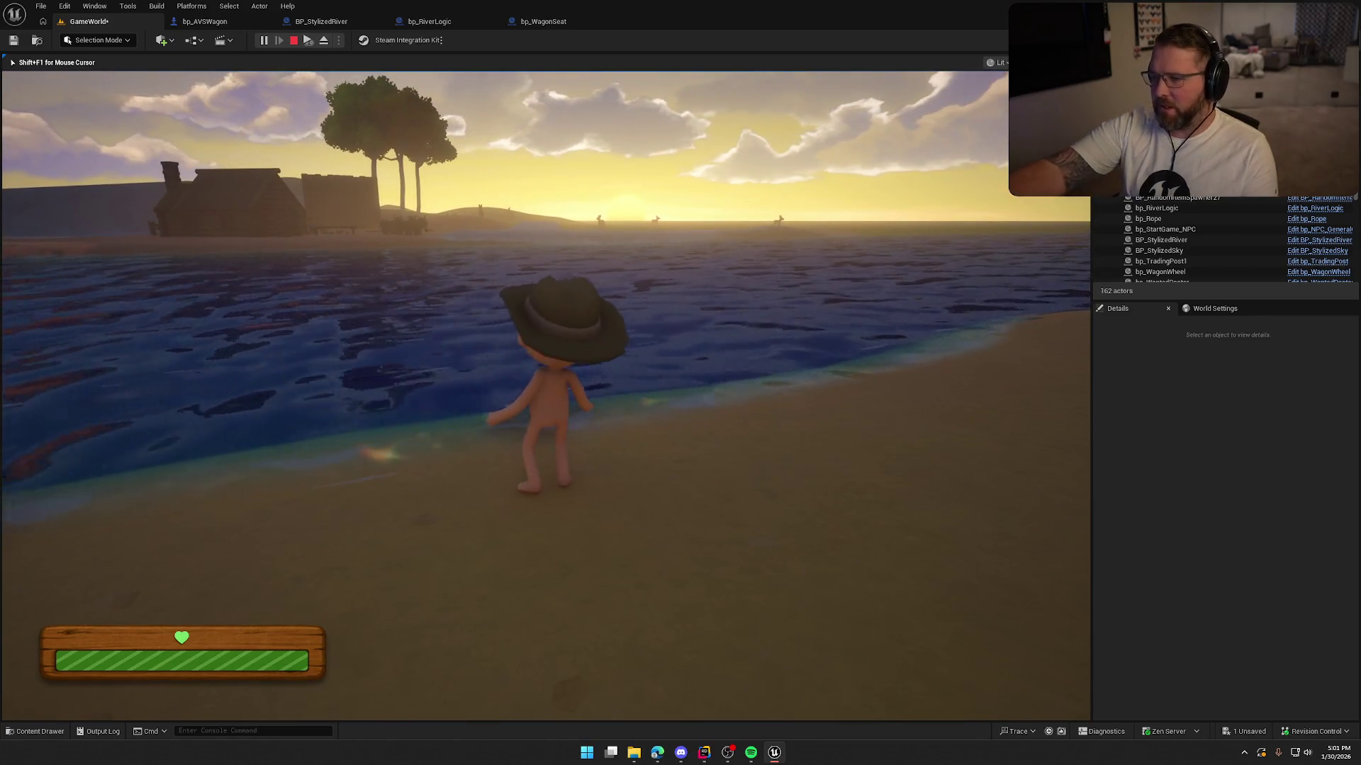
pyautogui.press('Escape')
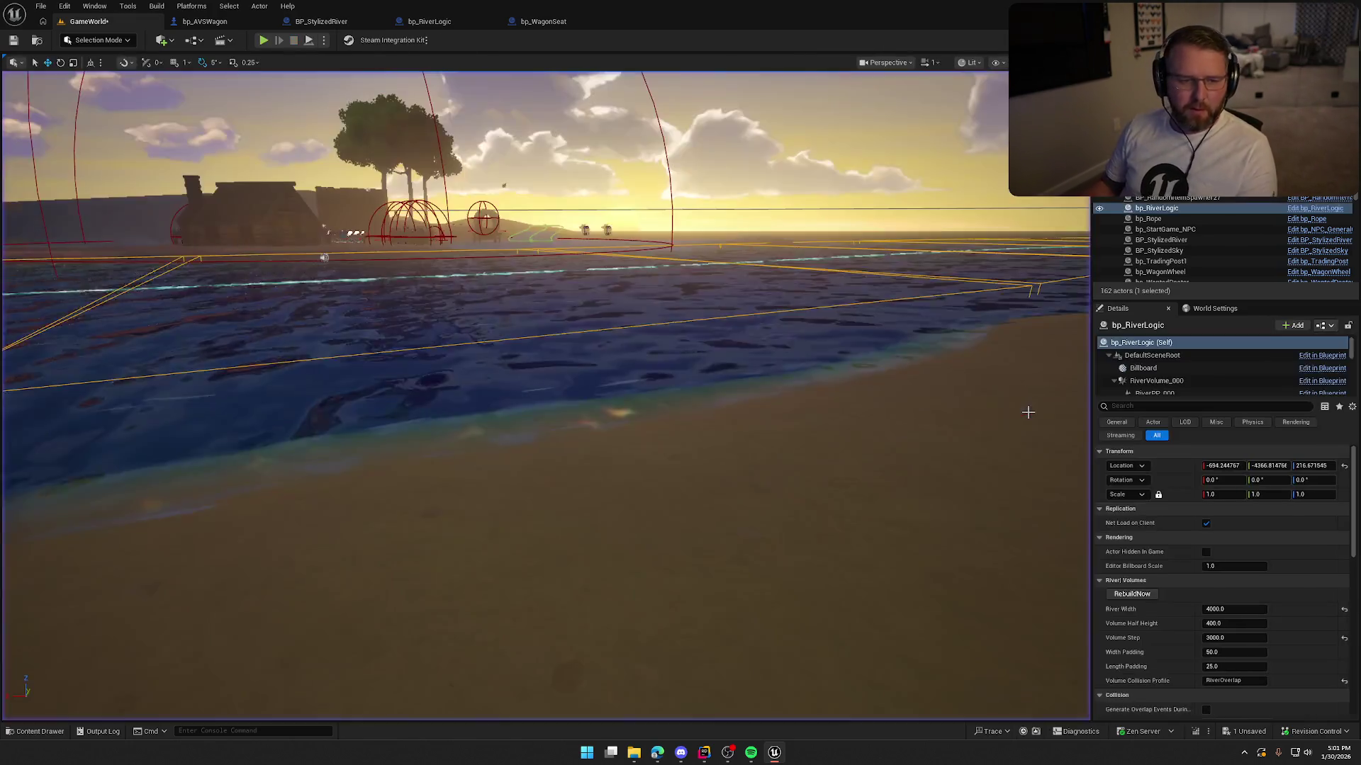
# Step: Save the level and fly back over the river volumes toward the village
pyautogui.hotkey('ctrl', 's')
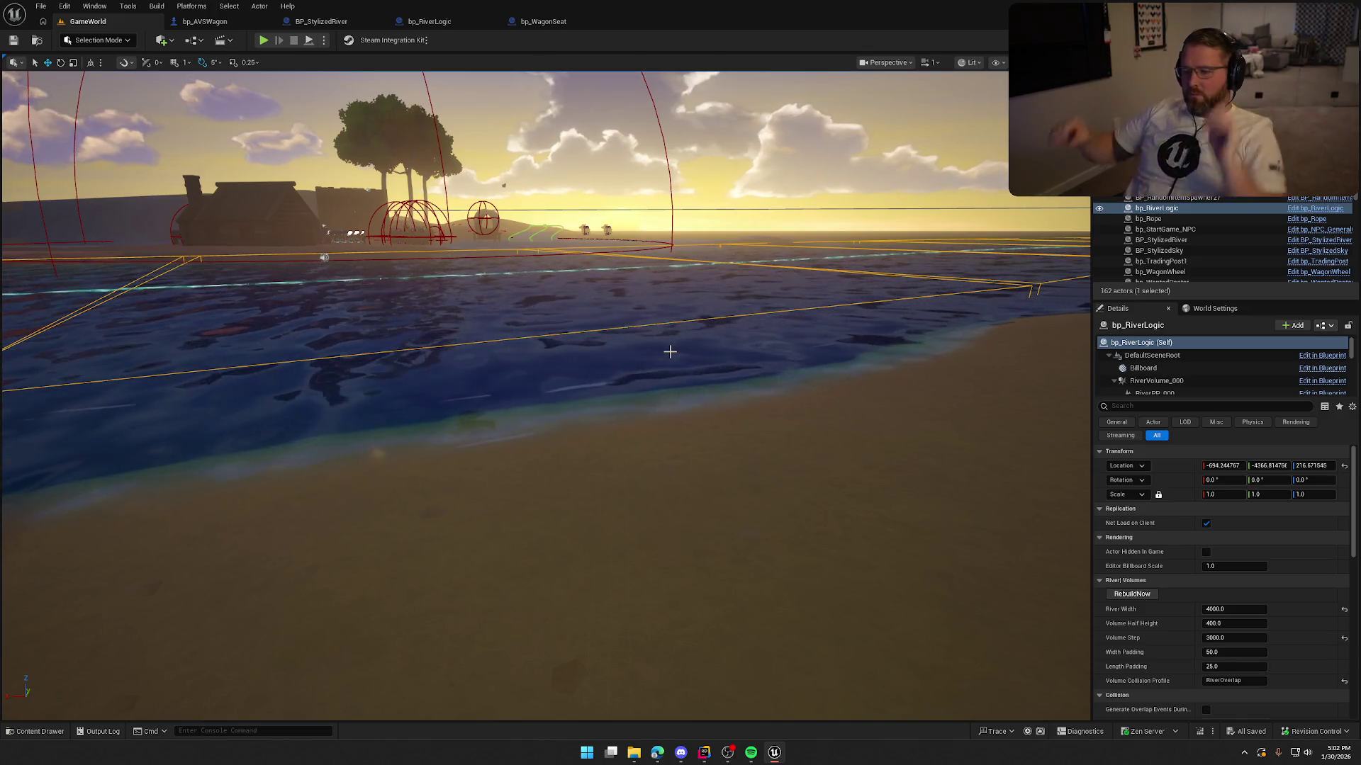
pyautogui.moveTo(546, 350); pyautogui.dragTo(666, 270)
pyautogui.moveTo(596, 298); pyautogui.dragTo(595, 297)
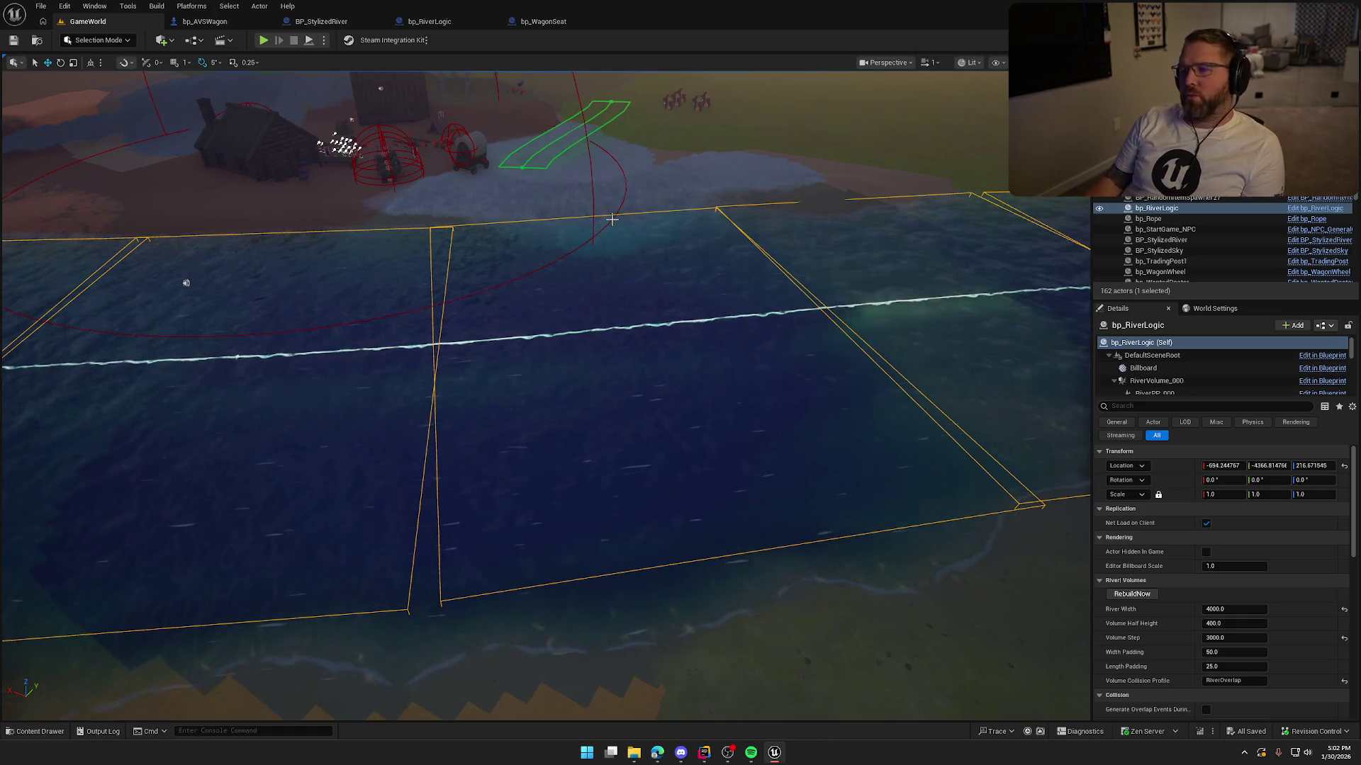
pyautogui.moveTo(610, 256); pyautogui.dragTo(619, 248)
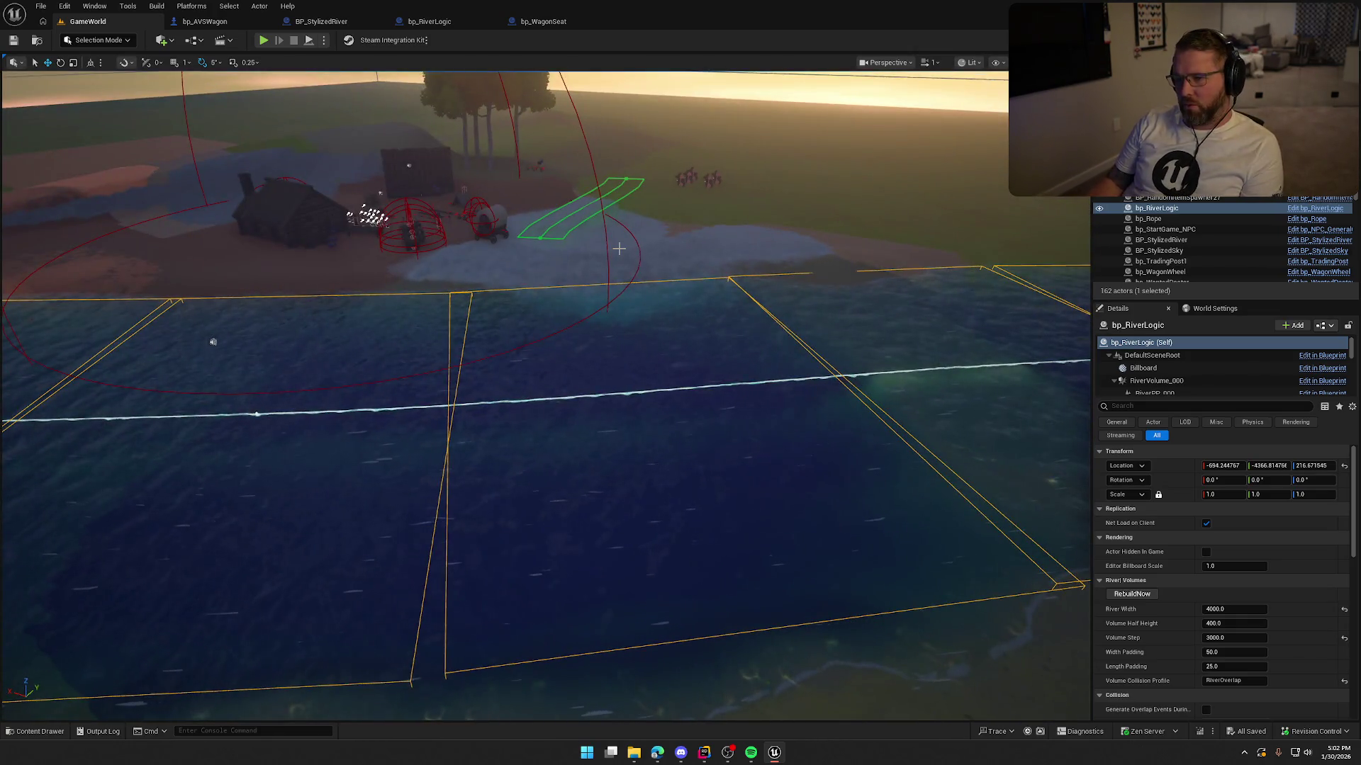
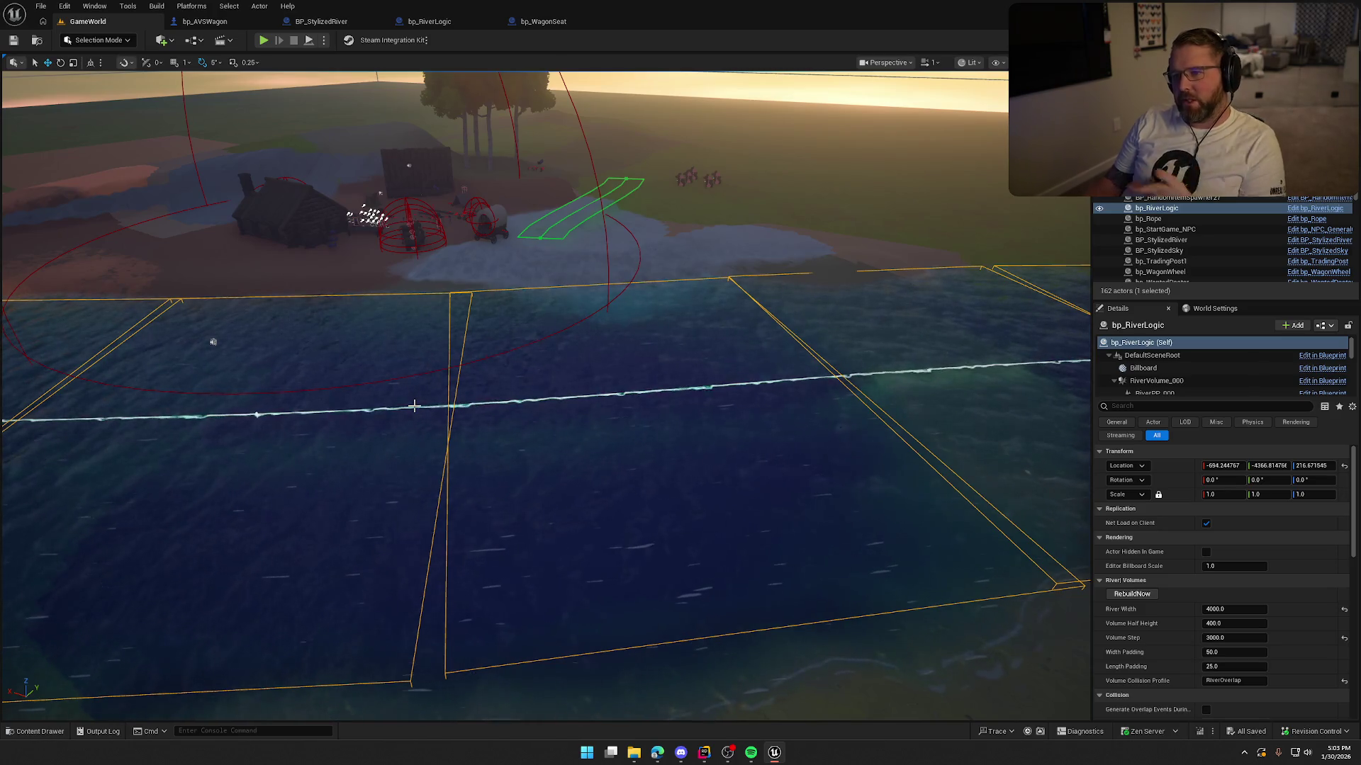
# Step: Open bp_Player from the Content Drawer's Logic > Player folder in the blueprint editor
pyautogui.hotkey('ctrl', 'space')
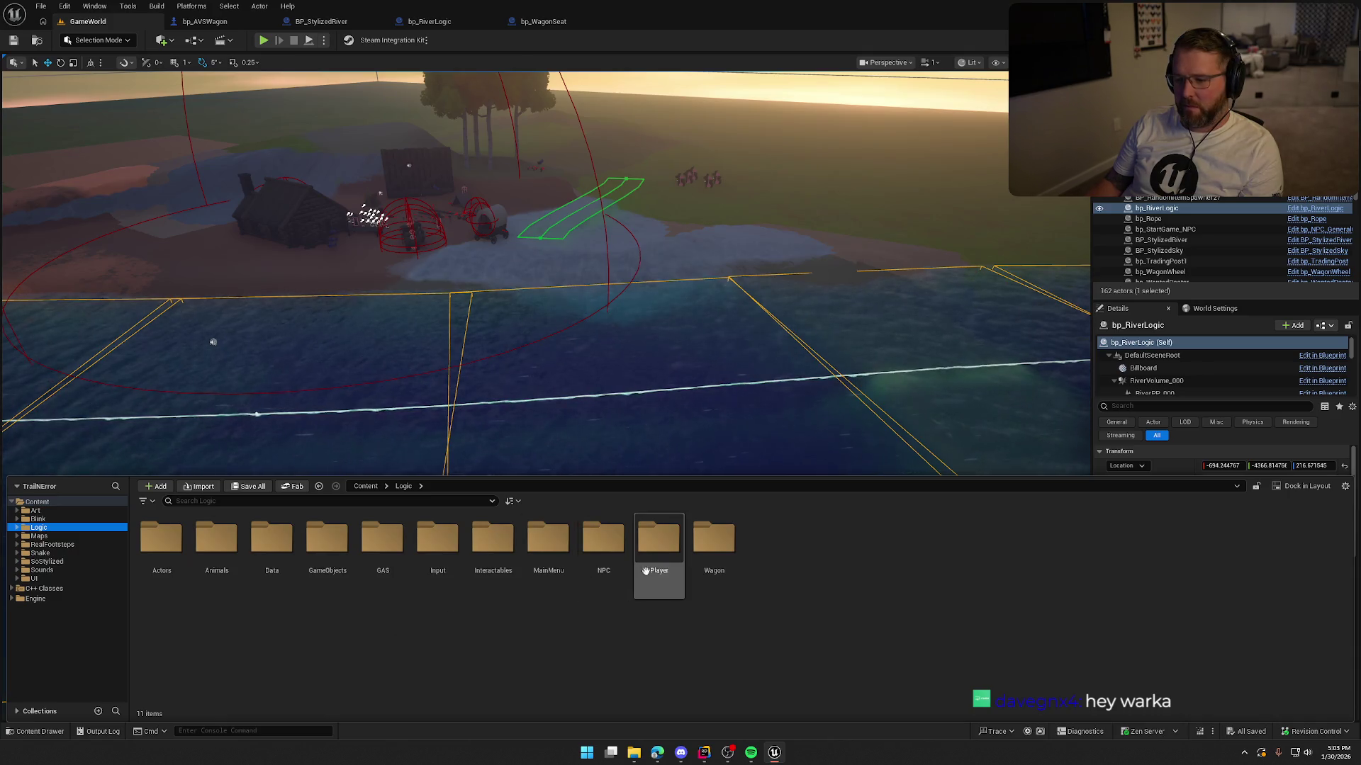
pyautogui.doubleClick(659, 538)
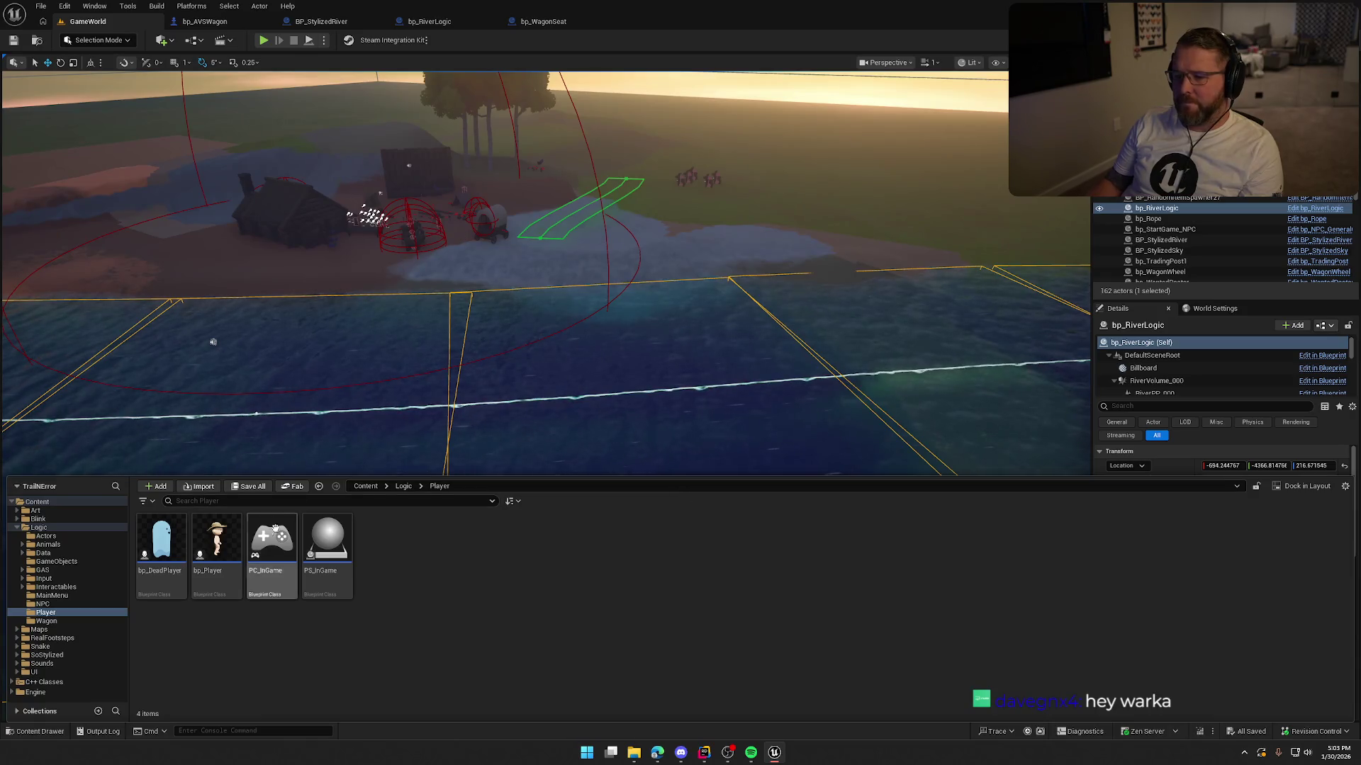
pyautogui.click(228, 541)
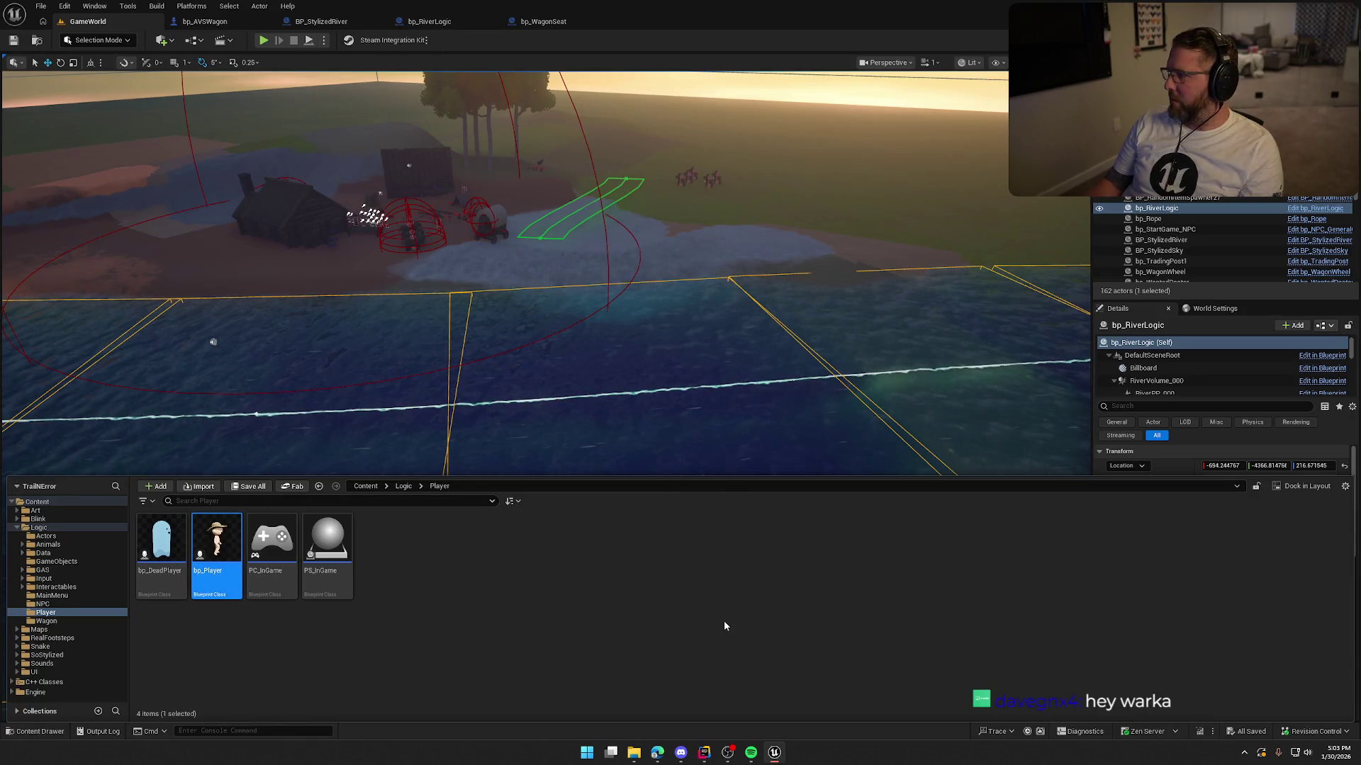
pyautogui.press('Return')
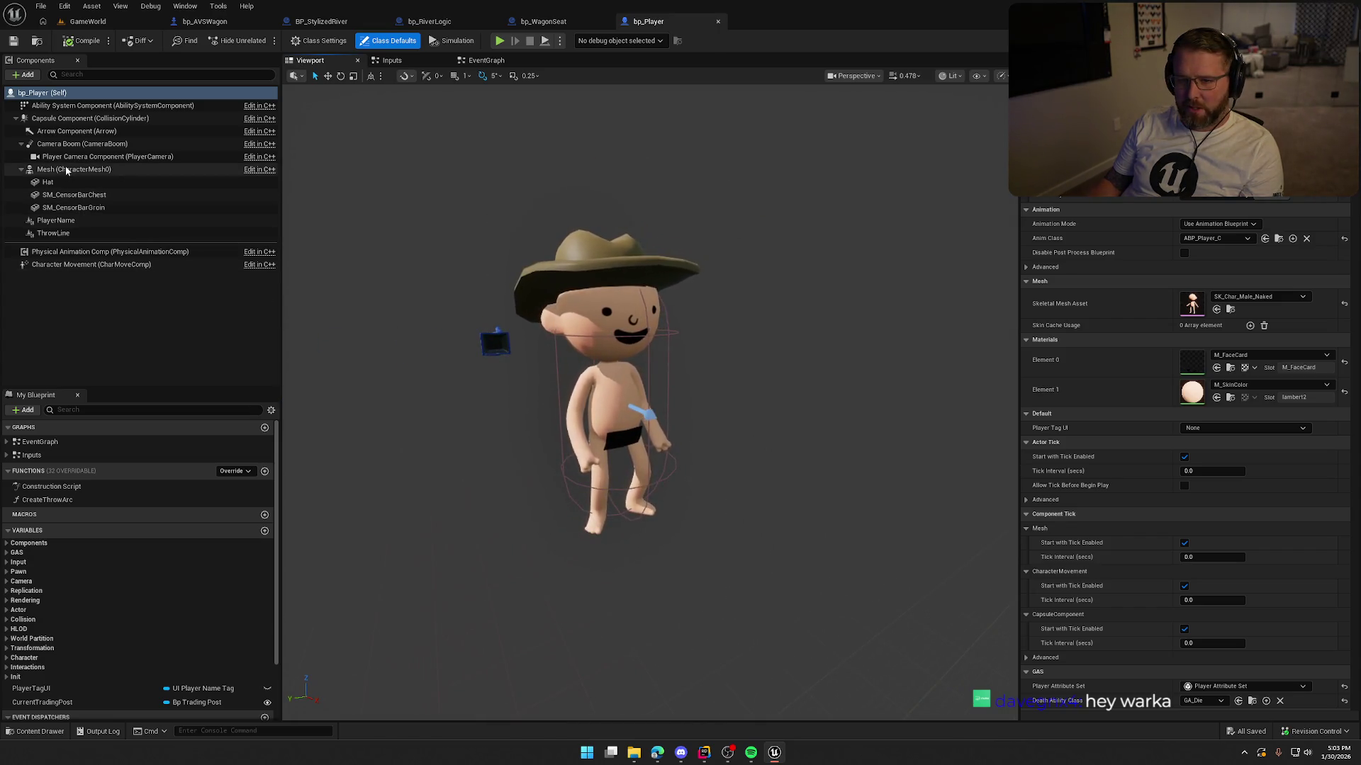
# Step: Add a Box Collision component under the Capsule Component, named WaterKillLevel
pyautogui.click(90, 118)
pyautogui.click(22, 74)
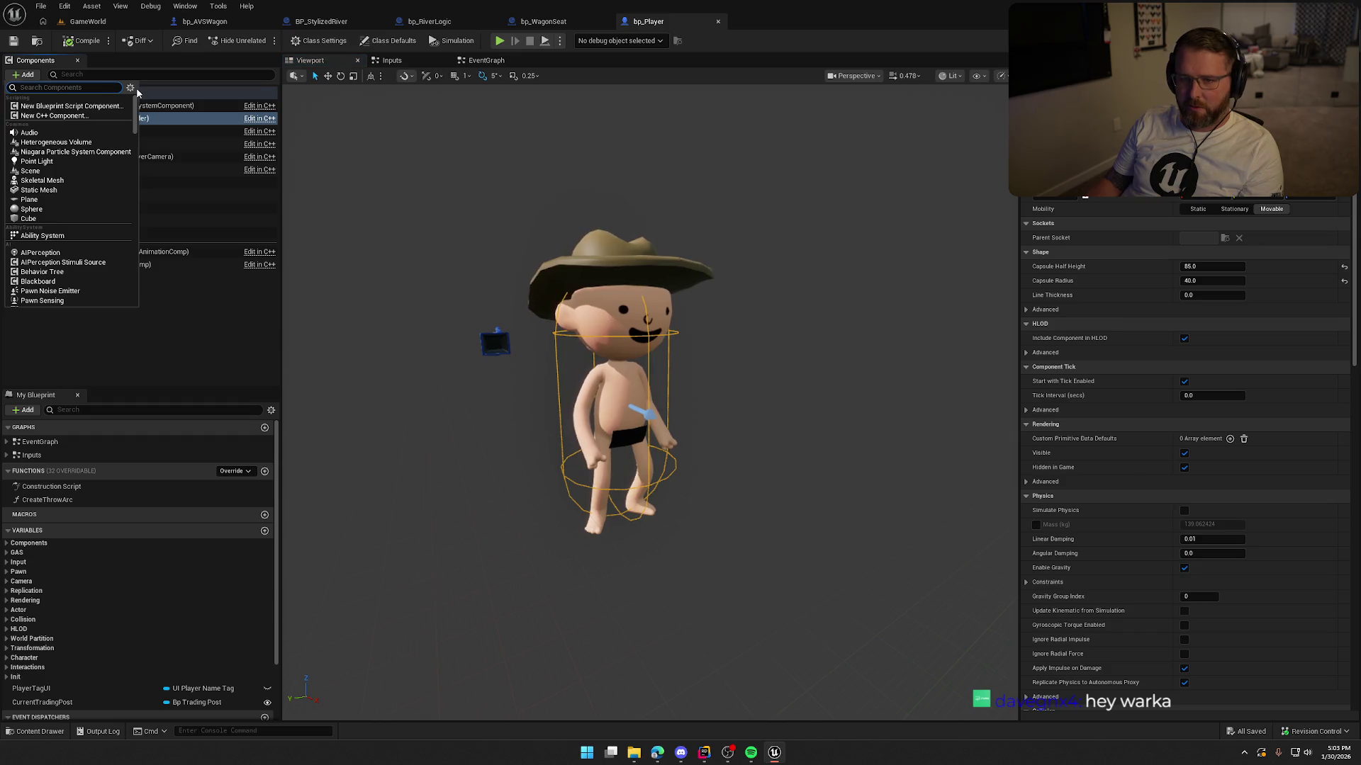
pyautogui.write('box')
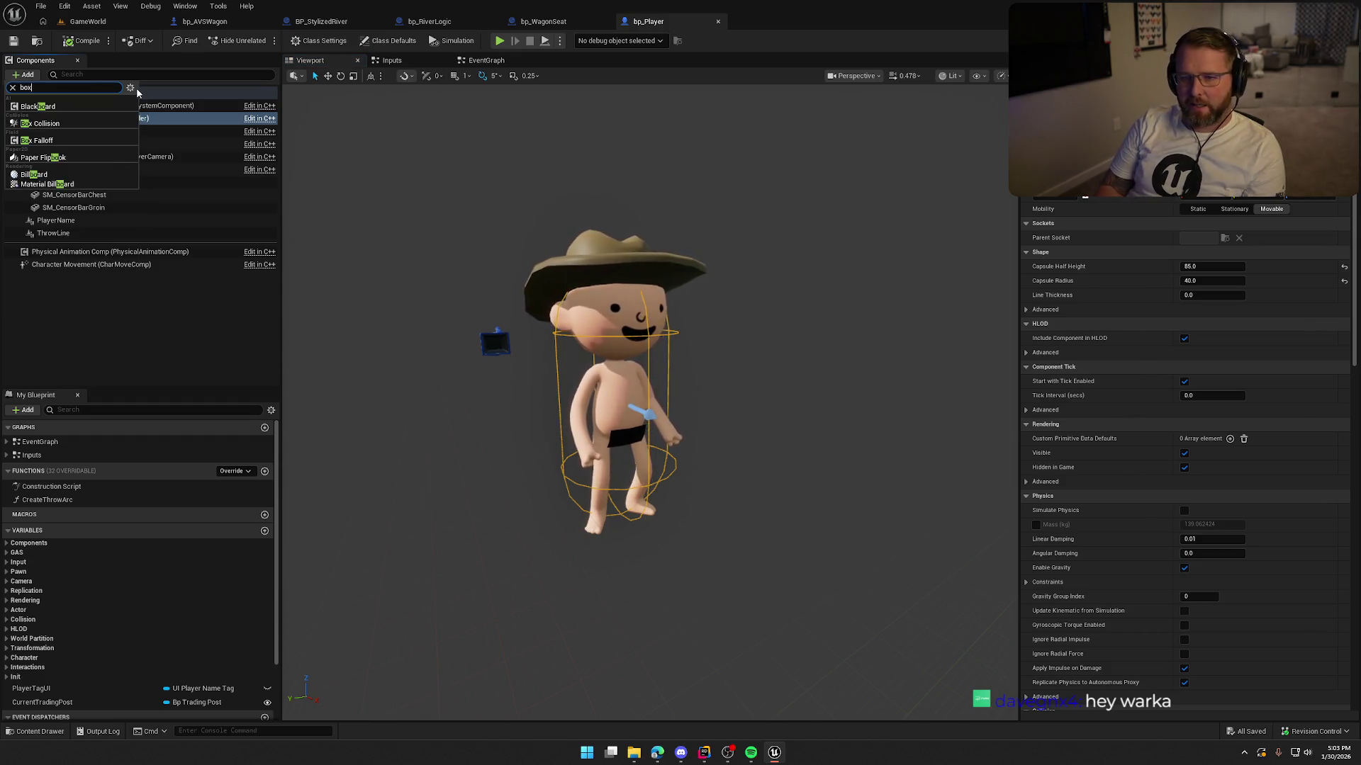
pyautogui.click(66, 107)
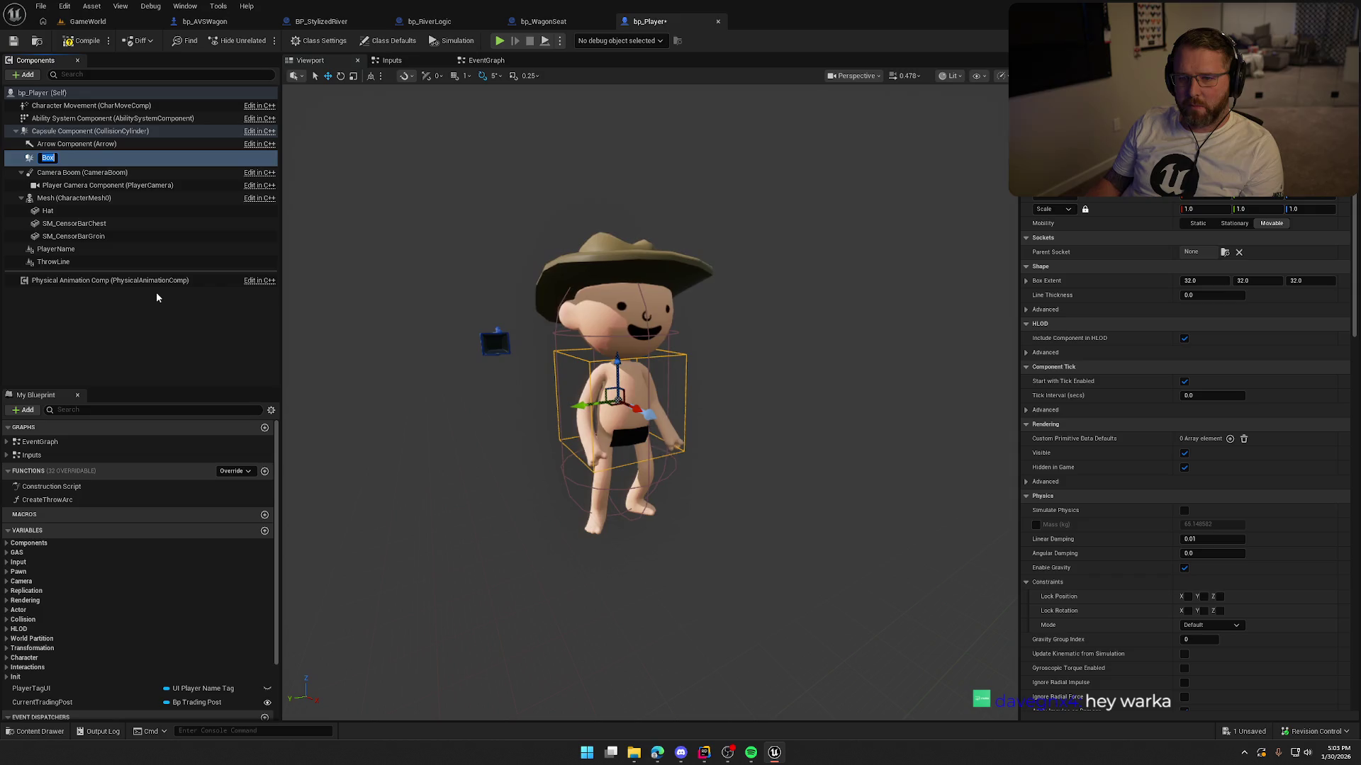
pyautogui.write('Water')
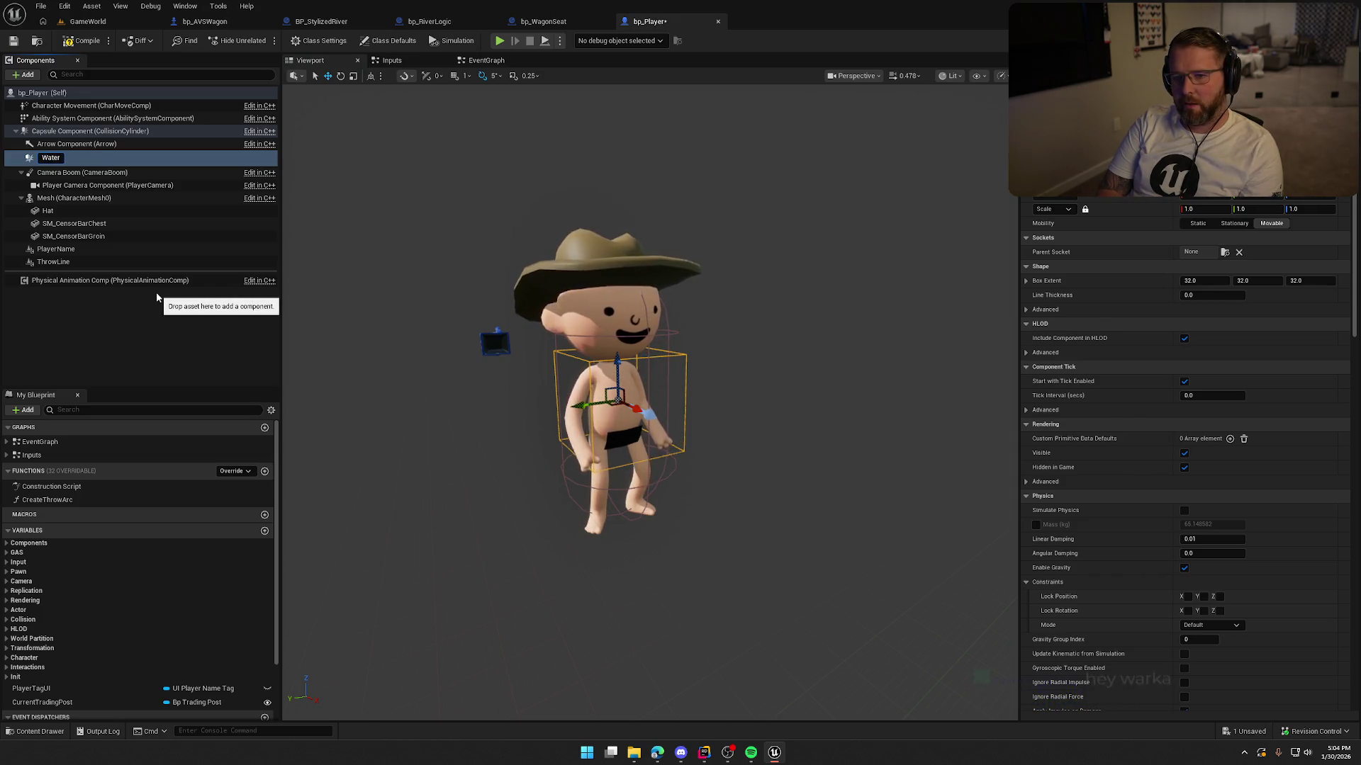
pyautogui.write('KillLevel')
pyautogui.press('Return')
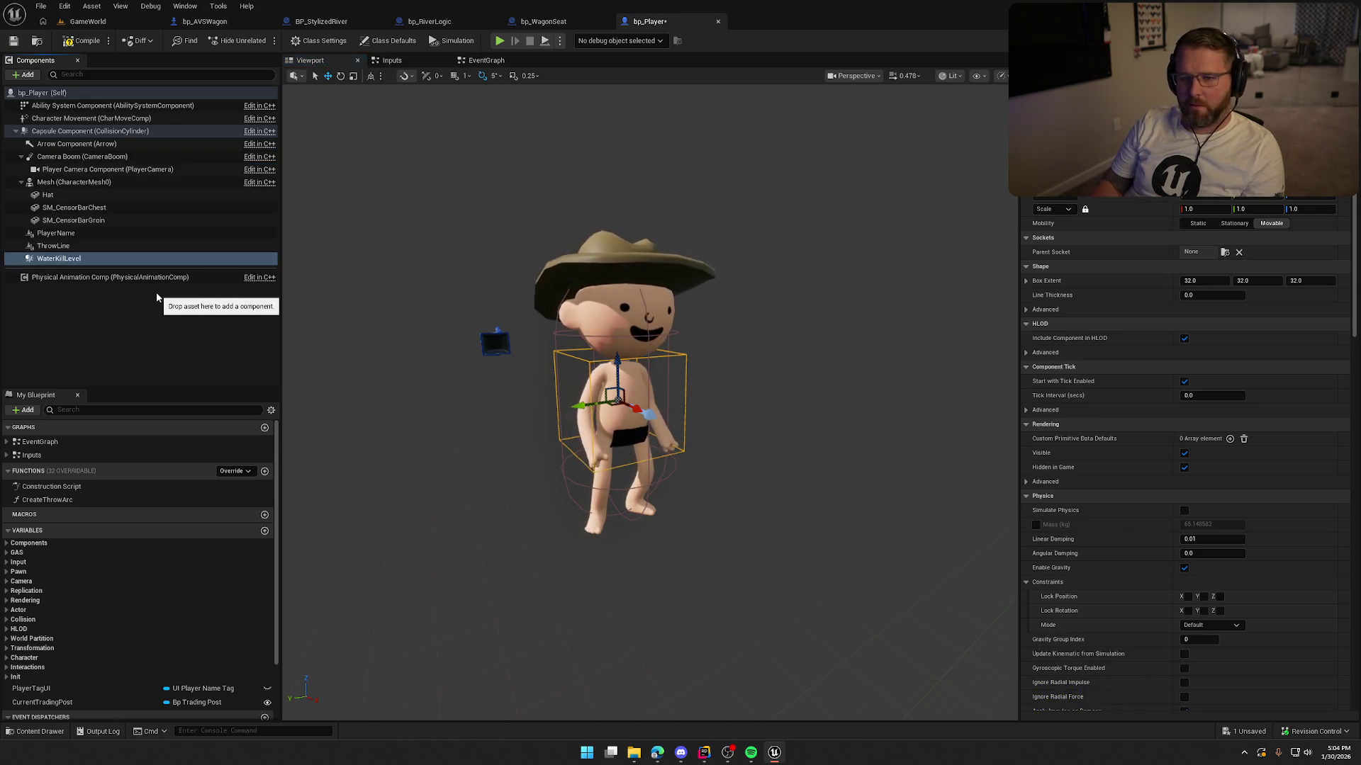
# Step: Set WaterKillLevel's Box Extent Z to 15 and save the blueprint
pyautogui.moveTo(539, 464); pyautogui.dragTo(553, 467)
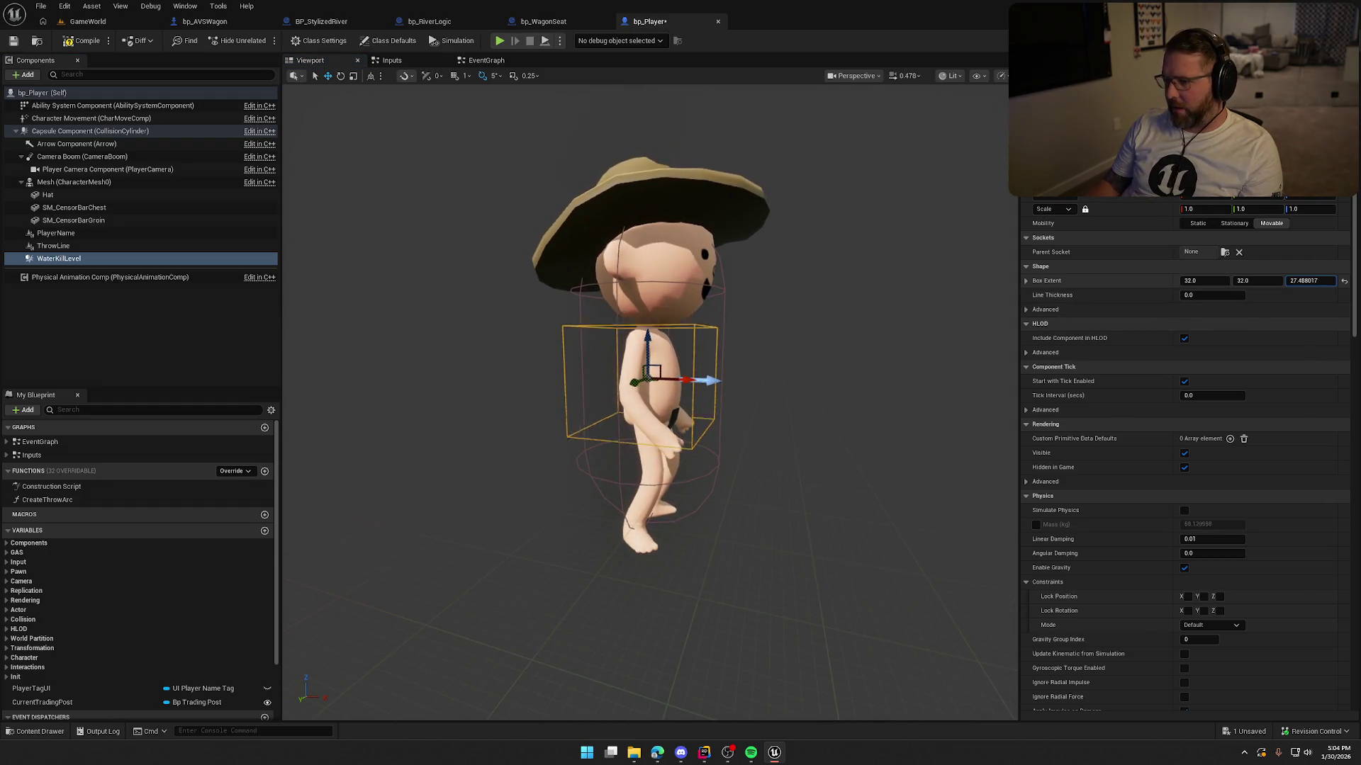
pyautogui.click(1306, 281)
pyautogui.write('15')
pyautogui.press('Return')
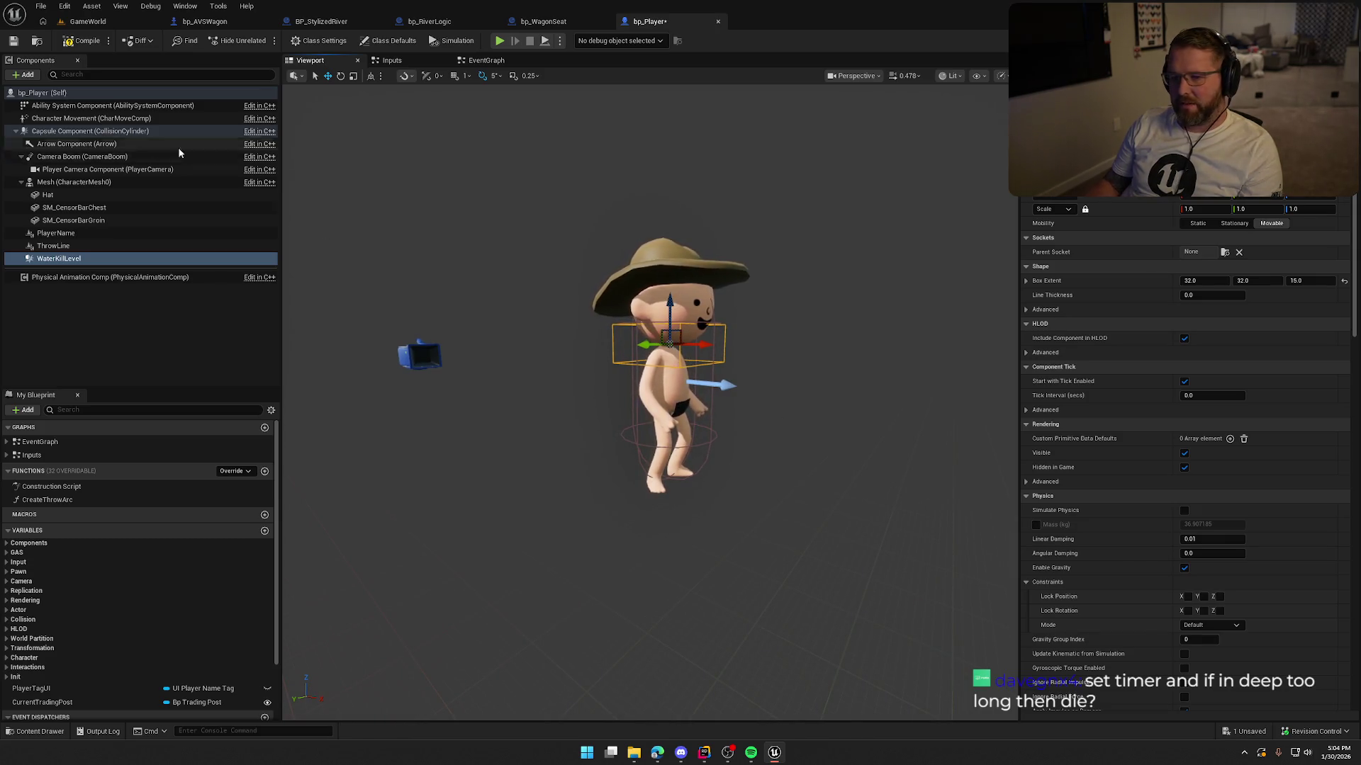
pyautogui.hotkey('ctrl', 's')
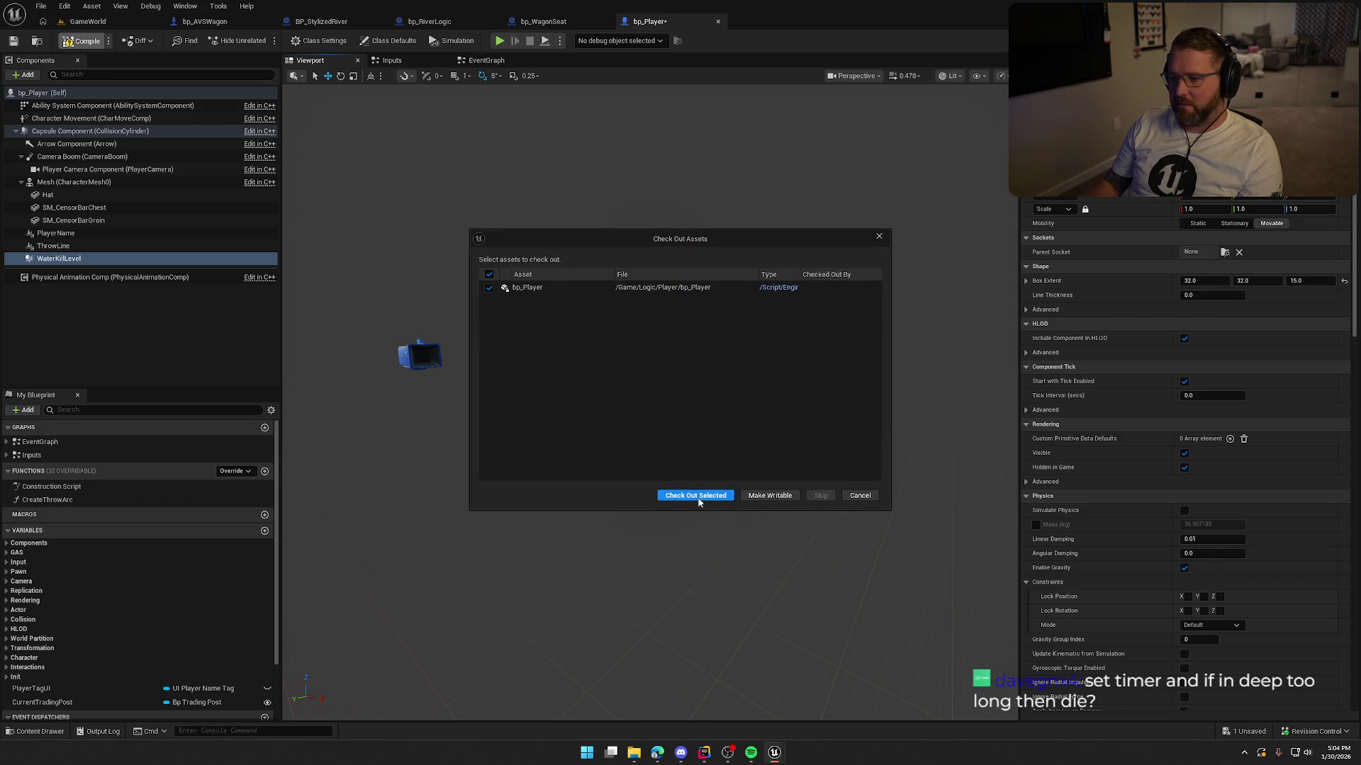
# Step: Check out bp_Player and give WaterKillLevel a Custom collision preset overlapping only River
pyautogui.click(695, 496)
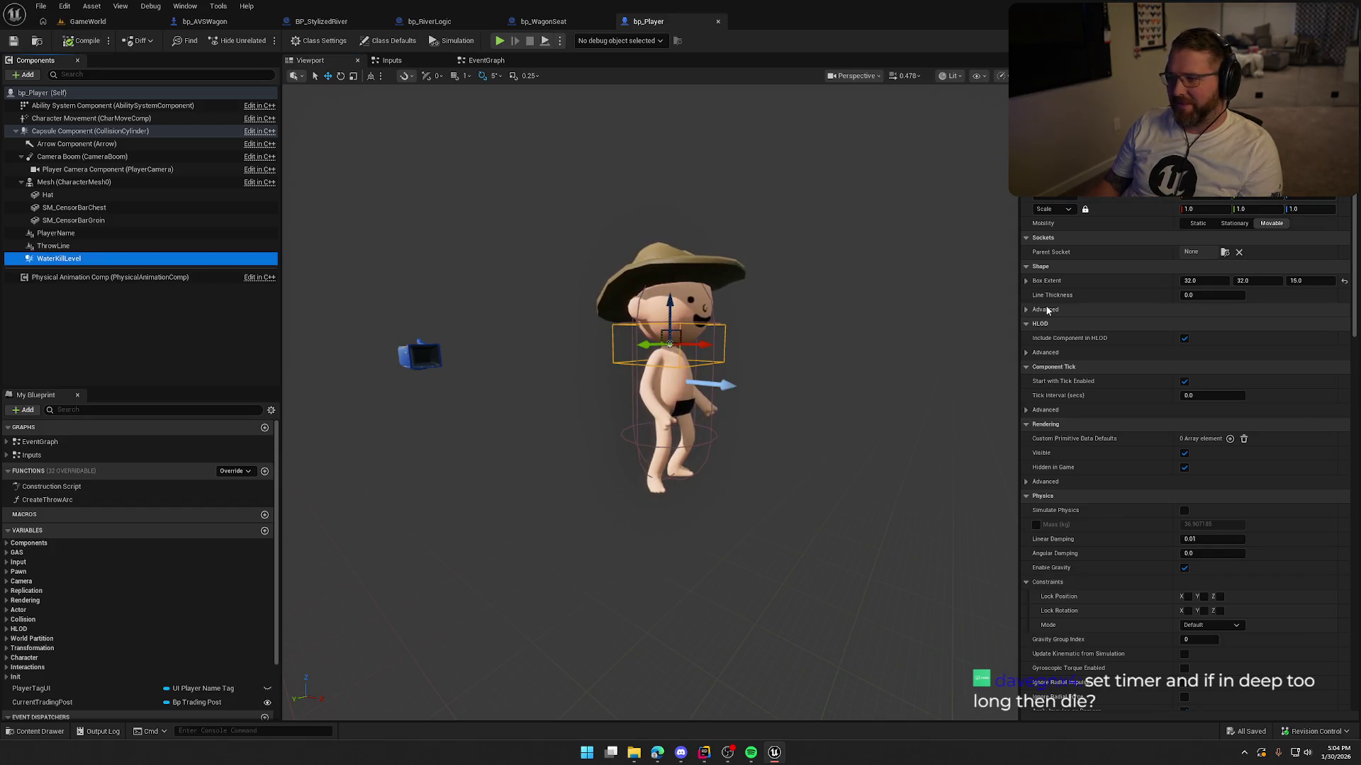
pyautogui.scroll(-10, 1120, 356)
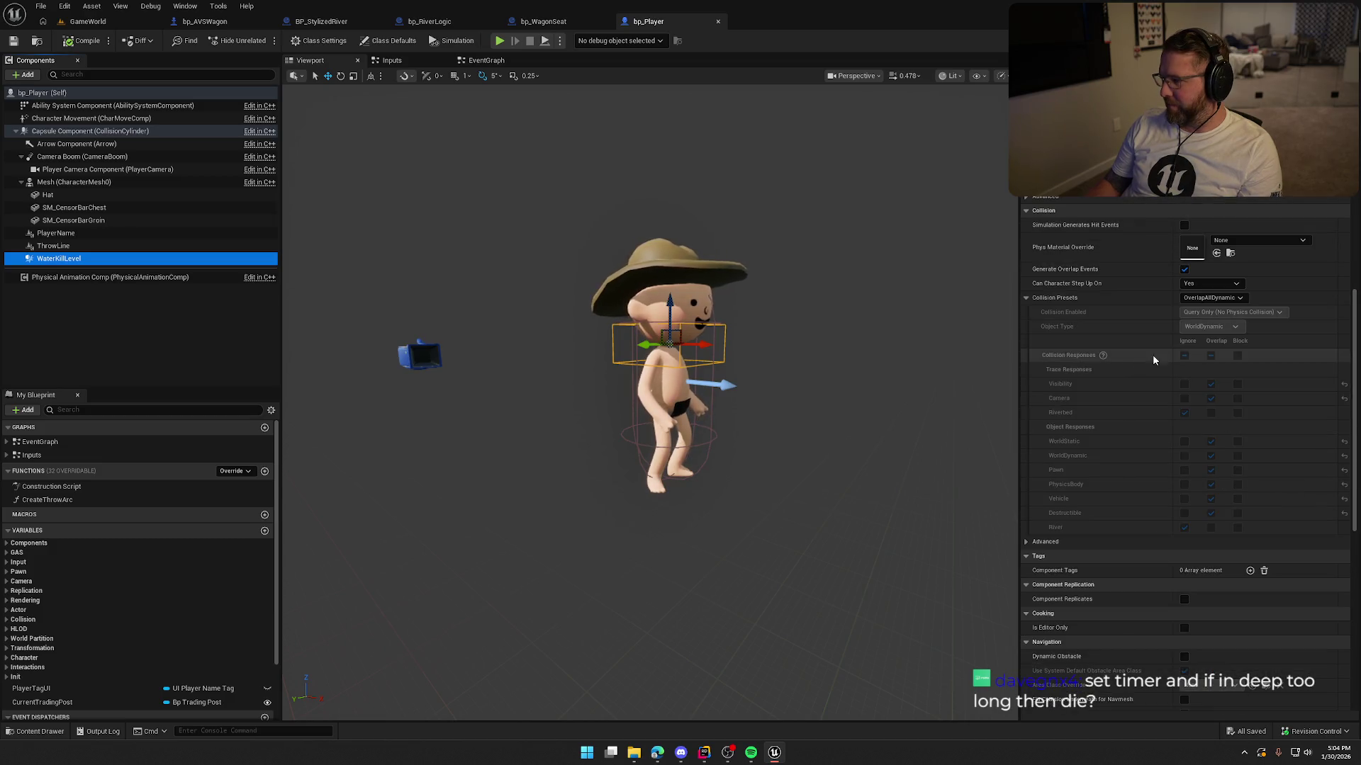
pyautogui.click(1208, 298)
pyautogui.click(1216, 310)
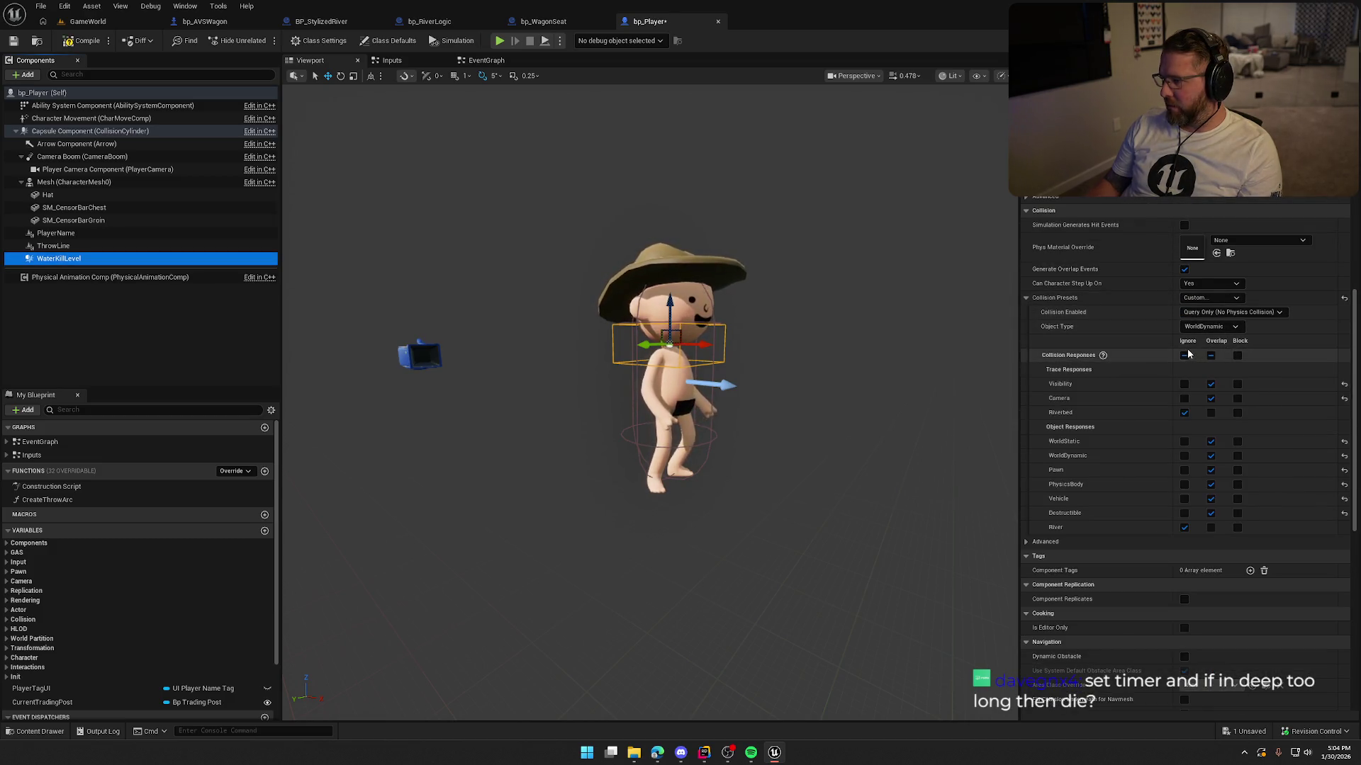
pyautogui.click(1211, 527)
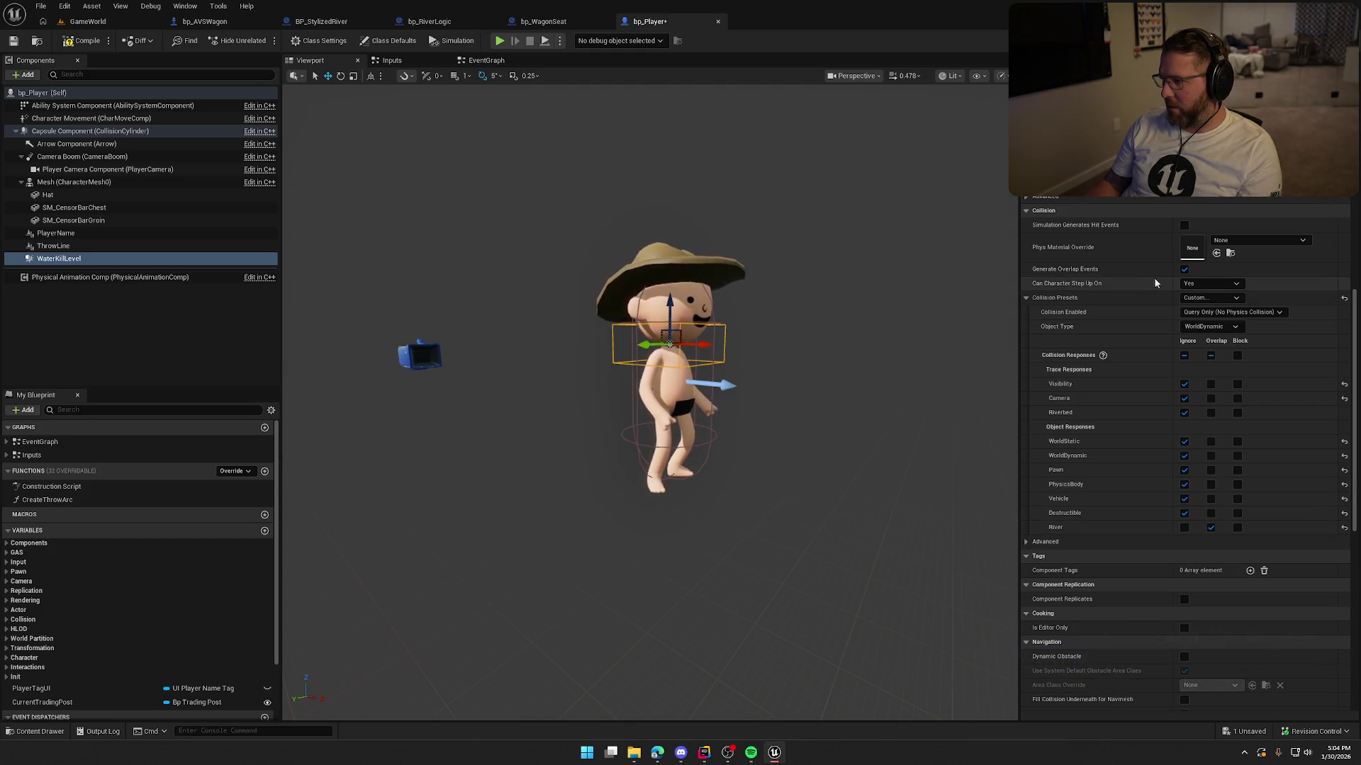
# Step: Set Can Character Step Up On to No, save, and add the On Component Begin Overlap event
pyautogui.click(1201, 295)
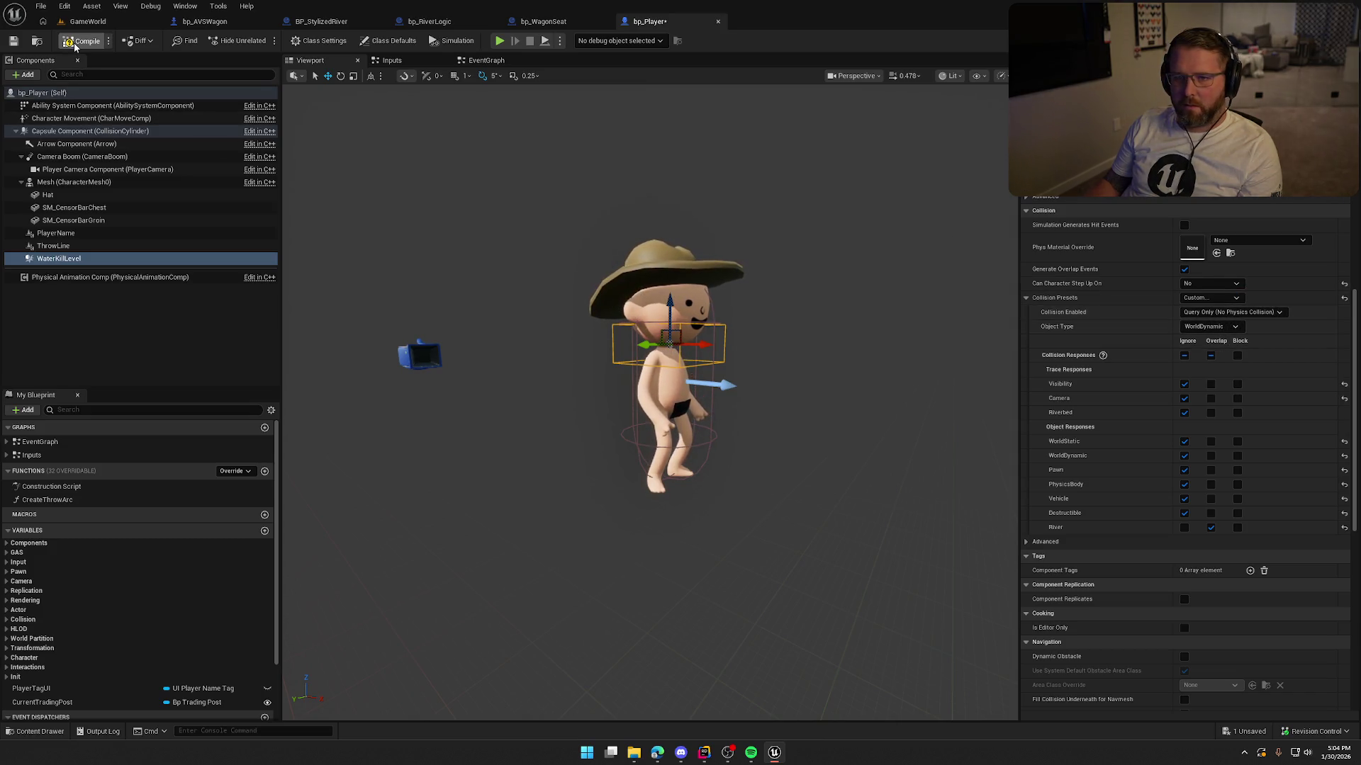
pyautogui.hotkey('ctrl', 's')
pyautogui.scroll(-8, 1081, 520)
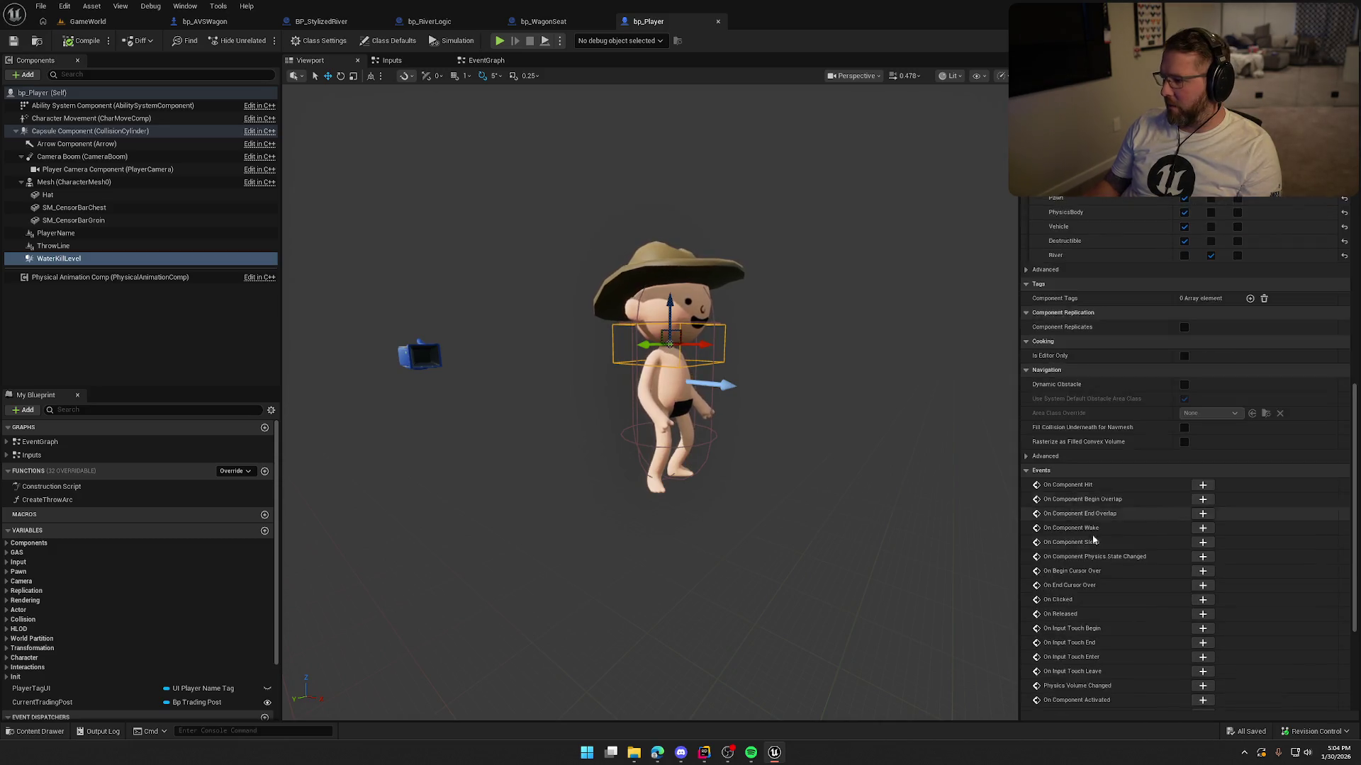
pyautogui.click(1198, 347)
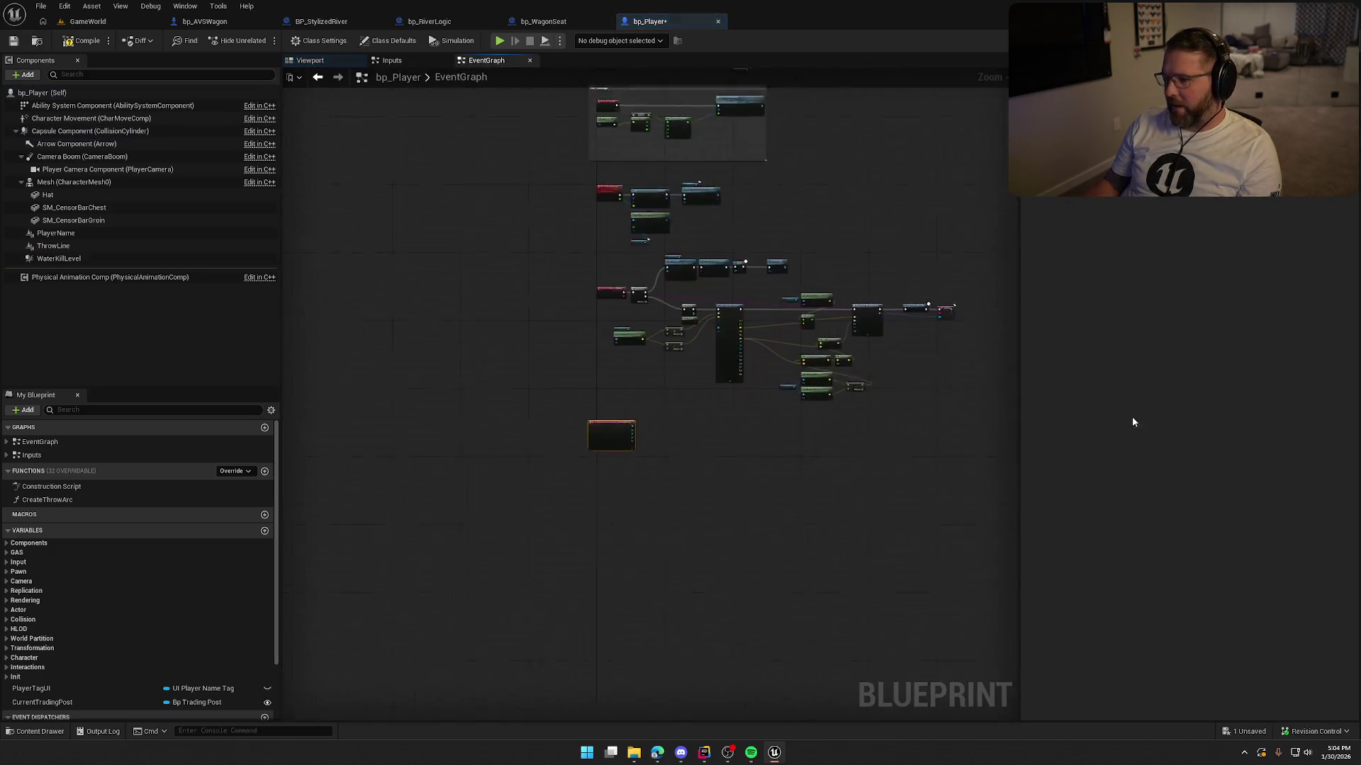
# Step: Connect the overlap event to a Print String of Other Actor, compile, save, and return to GameWorld
pyautogui.click(717, 555)
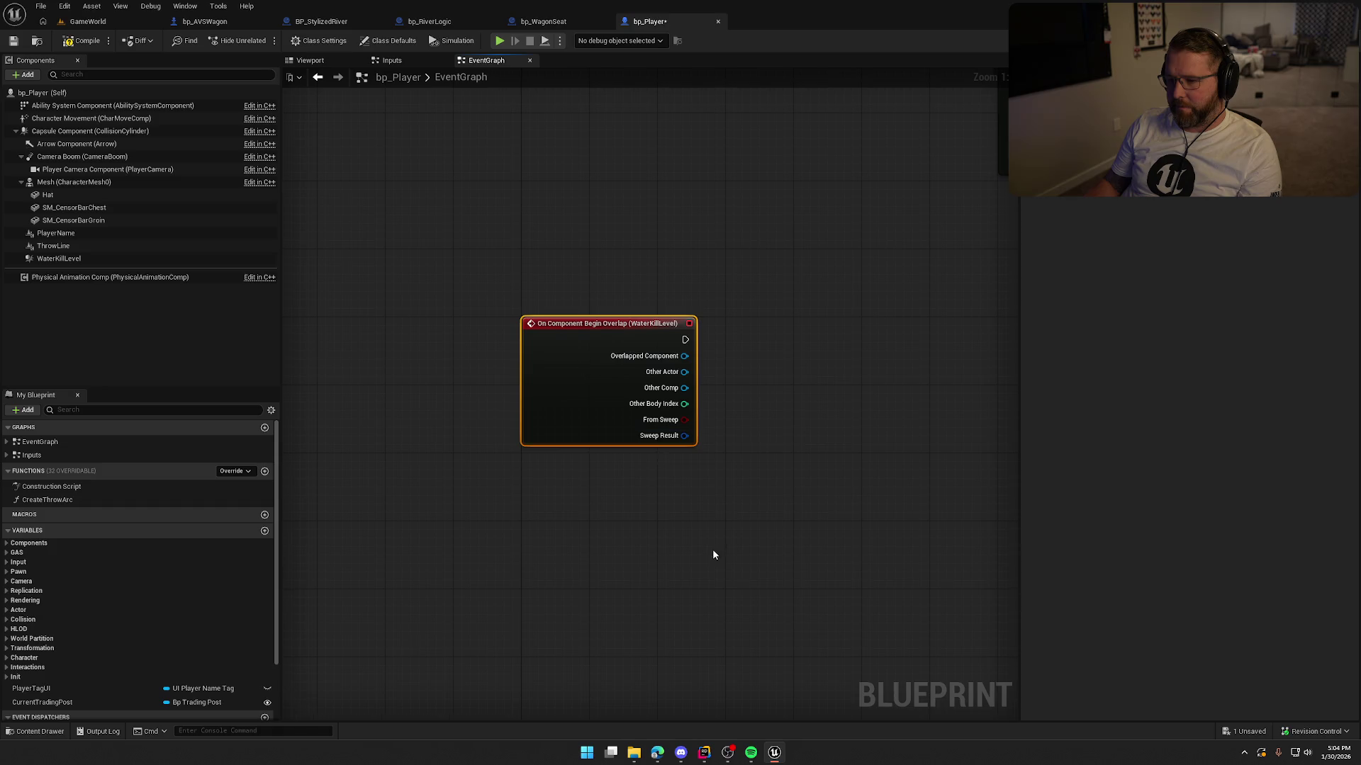
pyautogui.moveTo(717, 556); pyautogui.dragTo(527, 523)
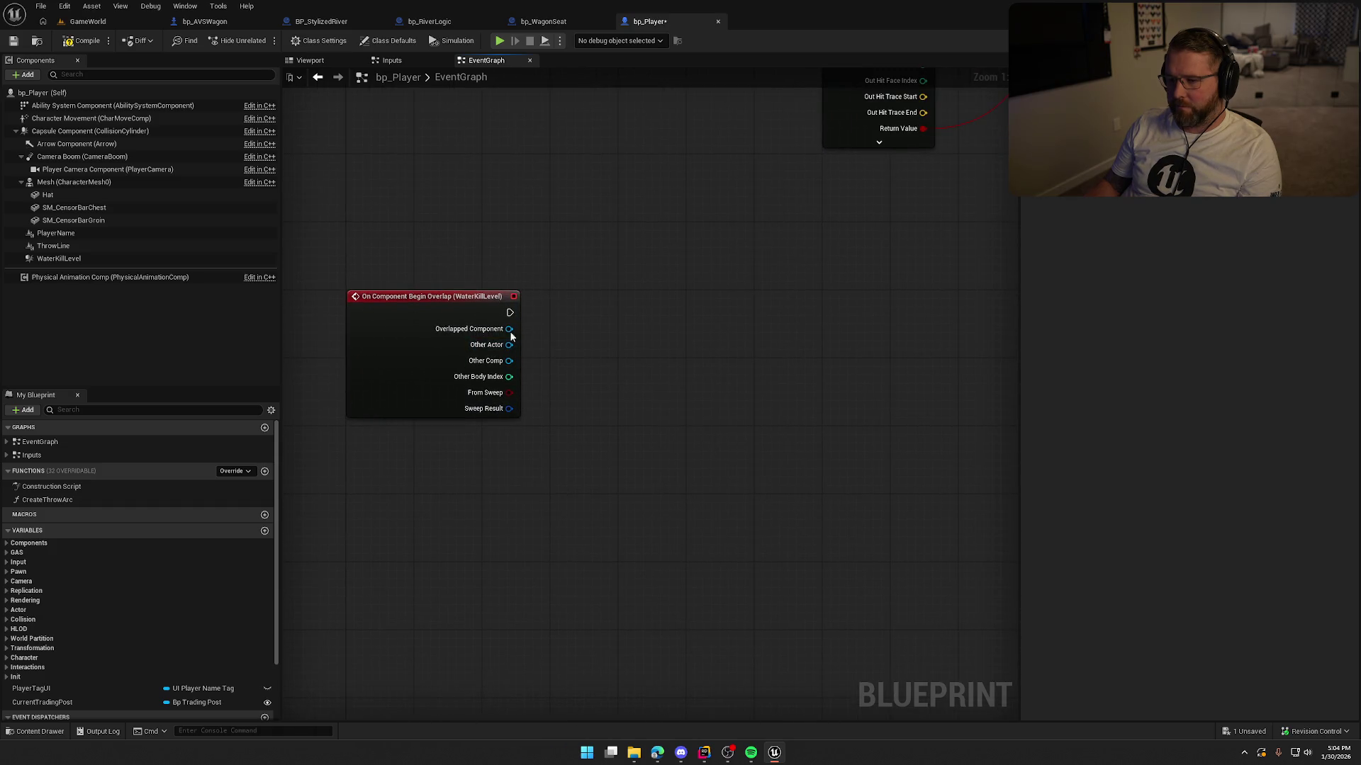
pyautogui.moveTo(587, 305); pyautogui.dragTo(585, 302)
pyautogui.write('print string')
pyautogui.press('Return')
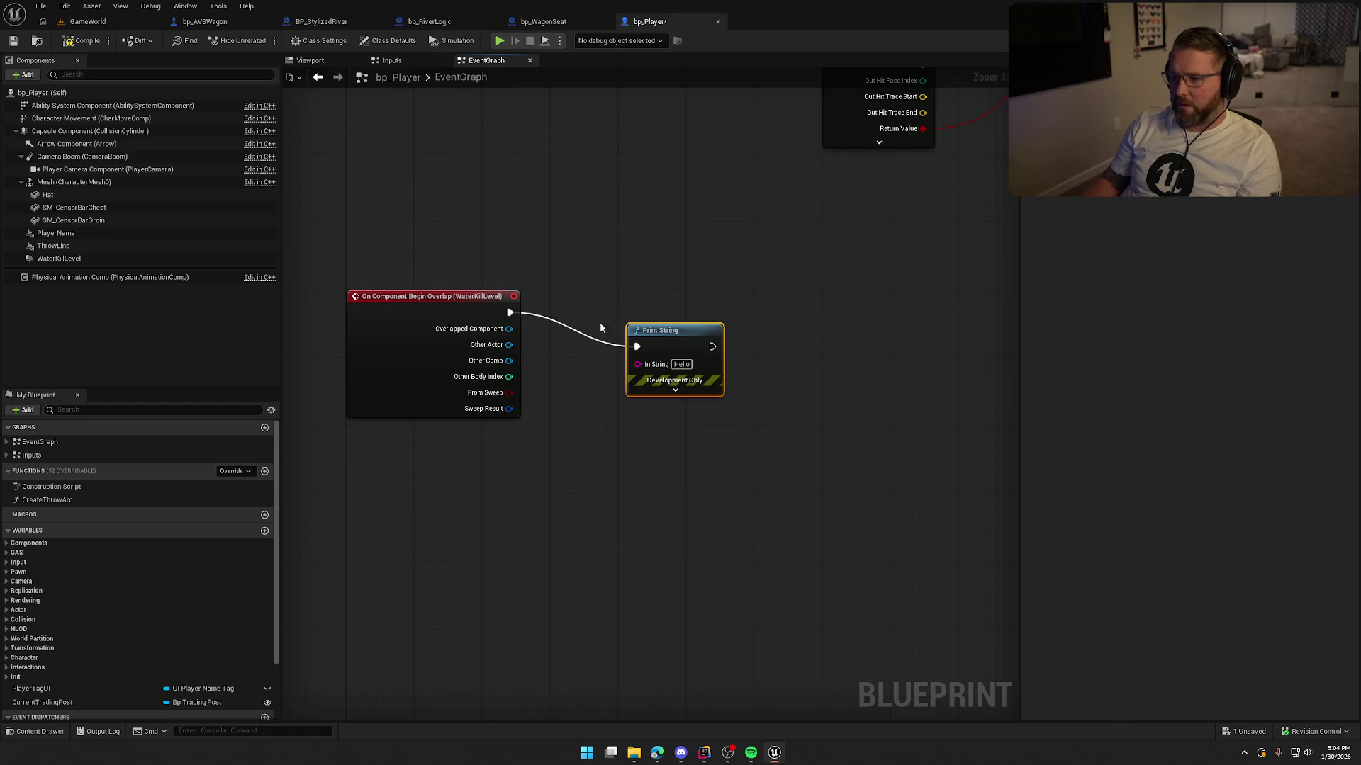
pyautogui.moveTo(660, 333); pyautogui.dragTo(711, 311)
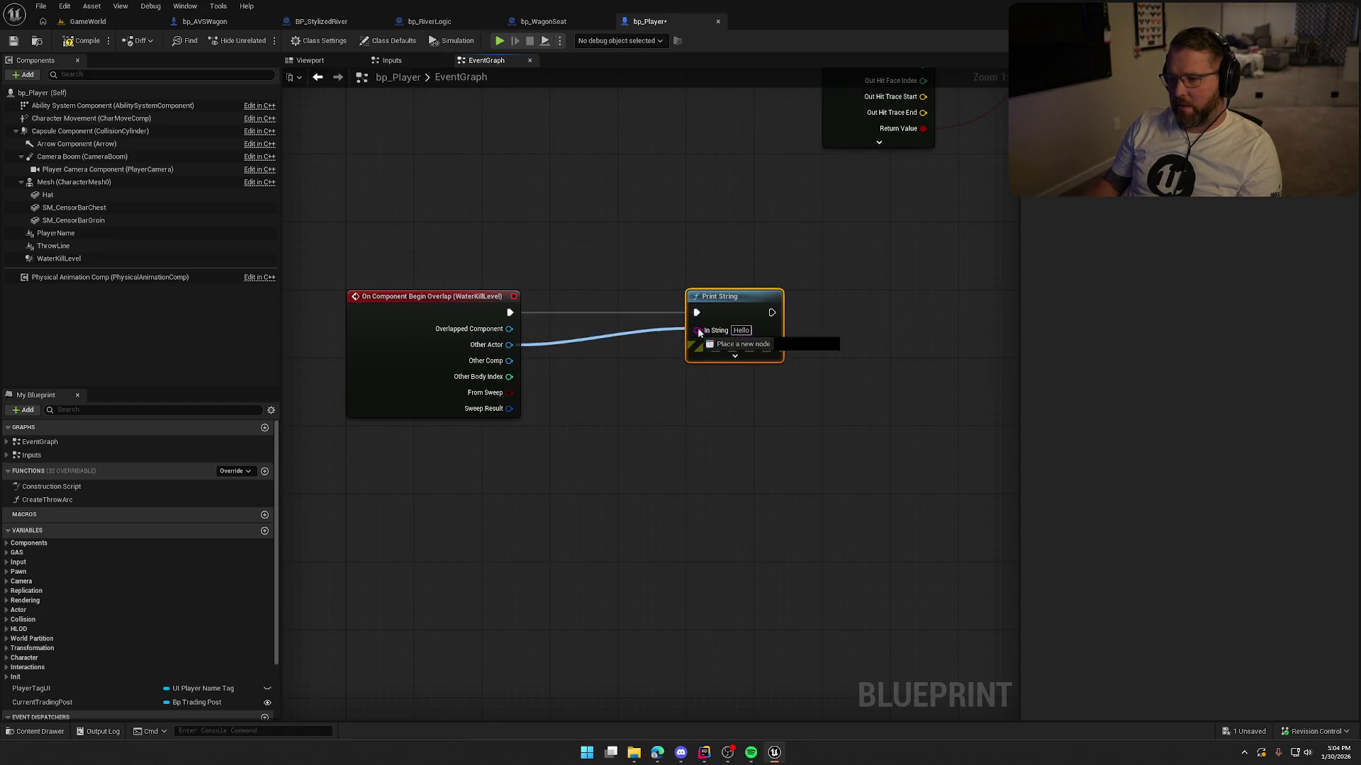
pyautogui.click(86, 43)
pyautogui.click(92, 22)
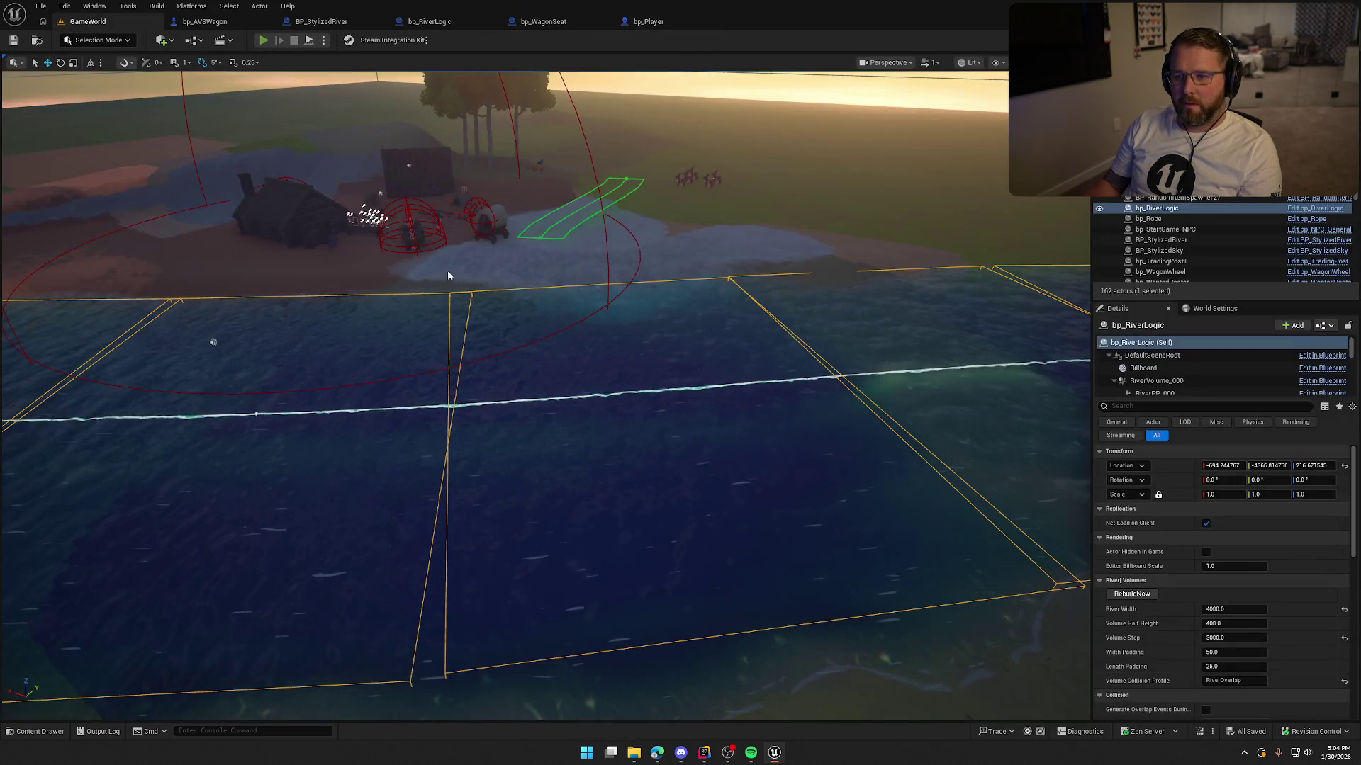
# Step: Start a play test with Alt+P and swim the character across the river, diving underwater
pyautogui.hotkey('alt', 'p')
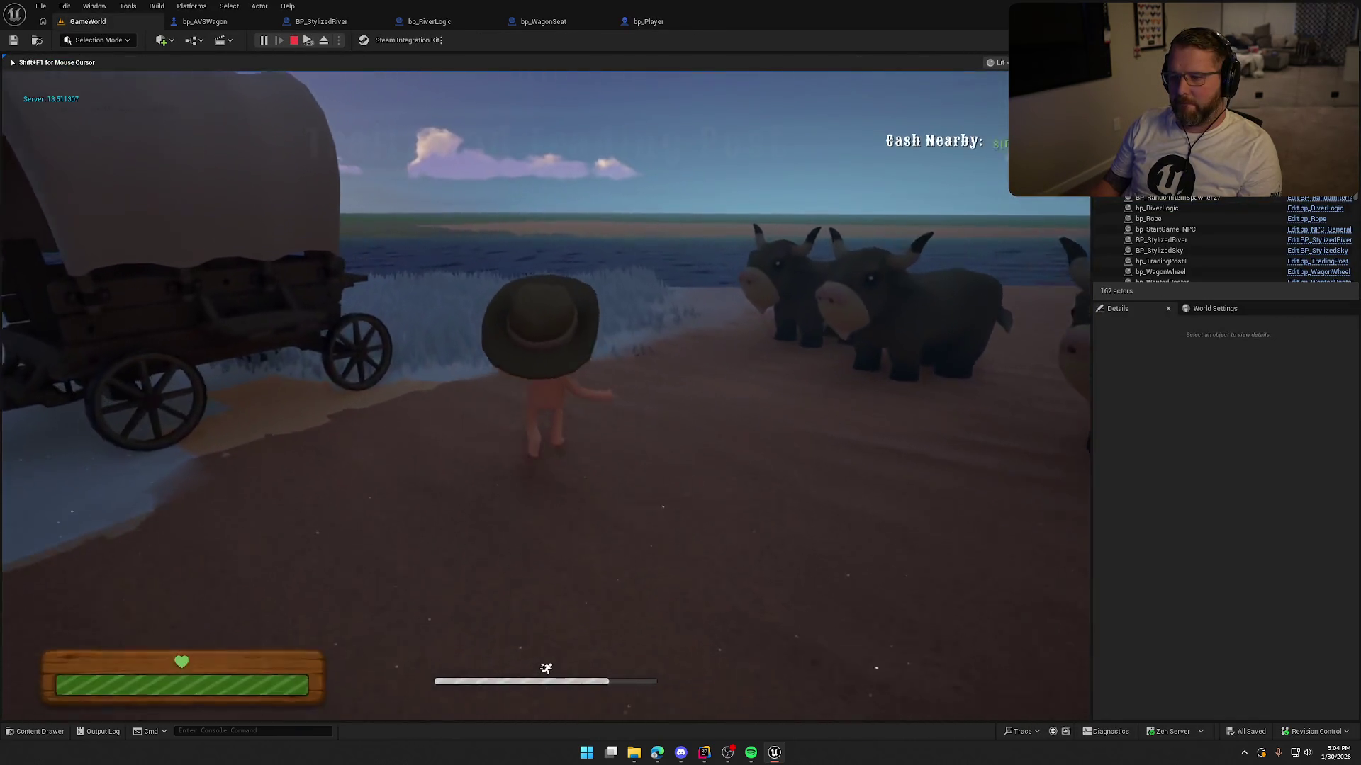
pyautogui.press('w')
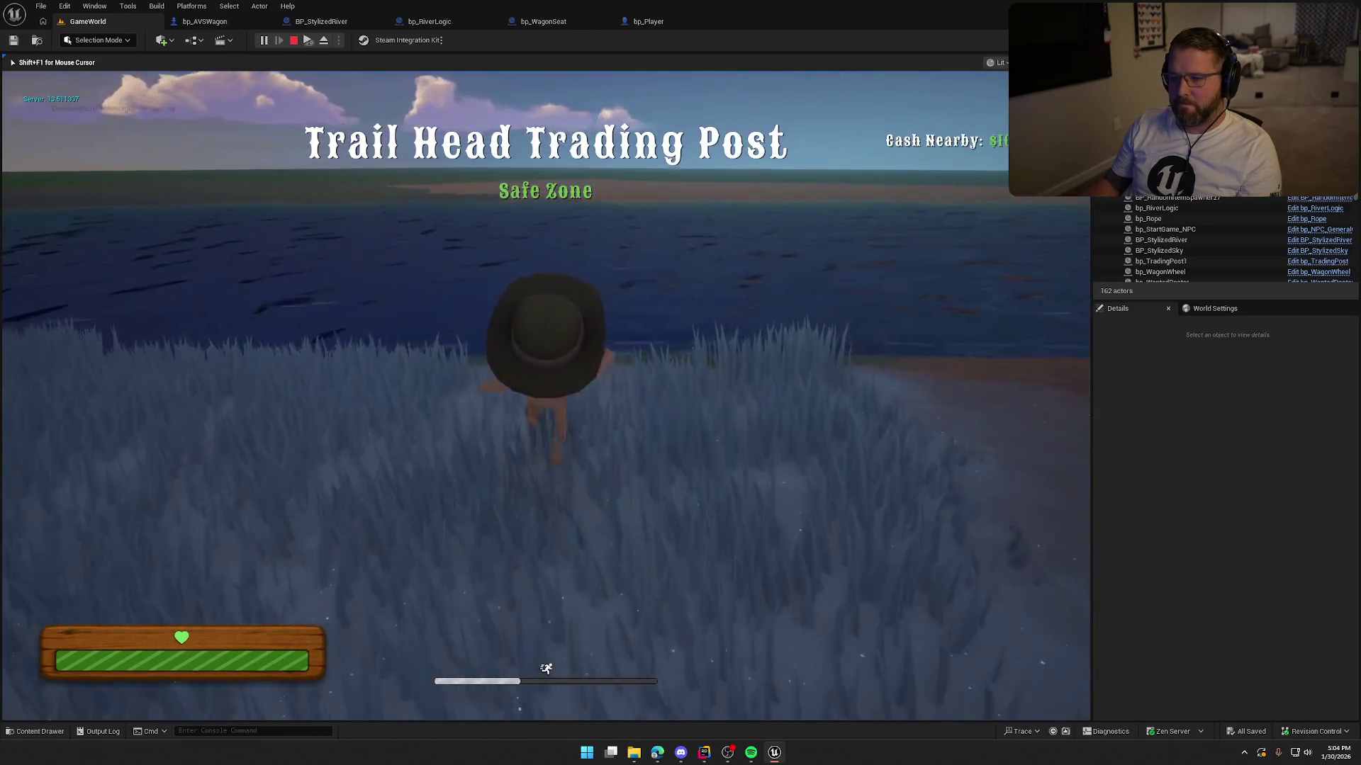
pyautogui.press('w')
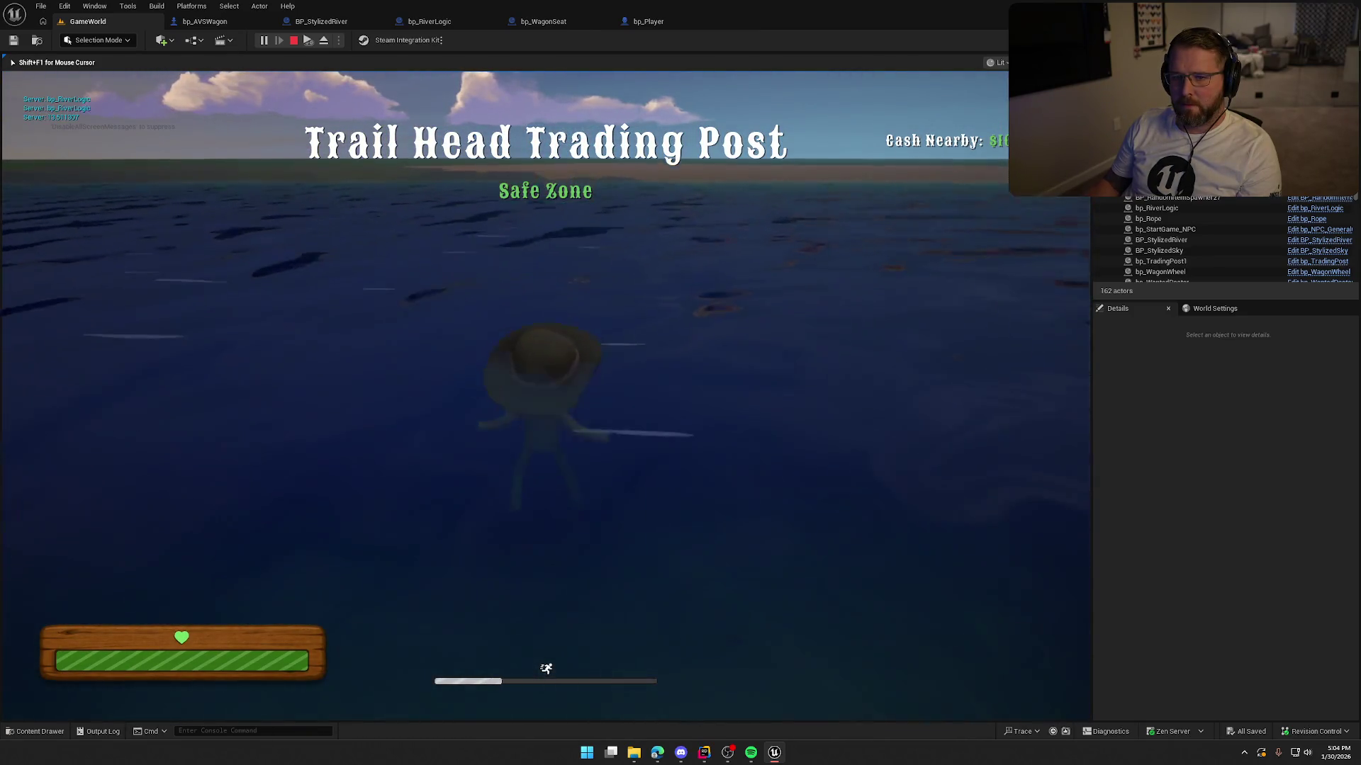
pyautogui.press('w')
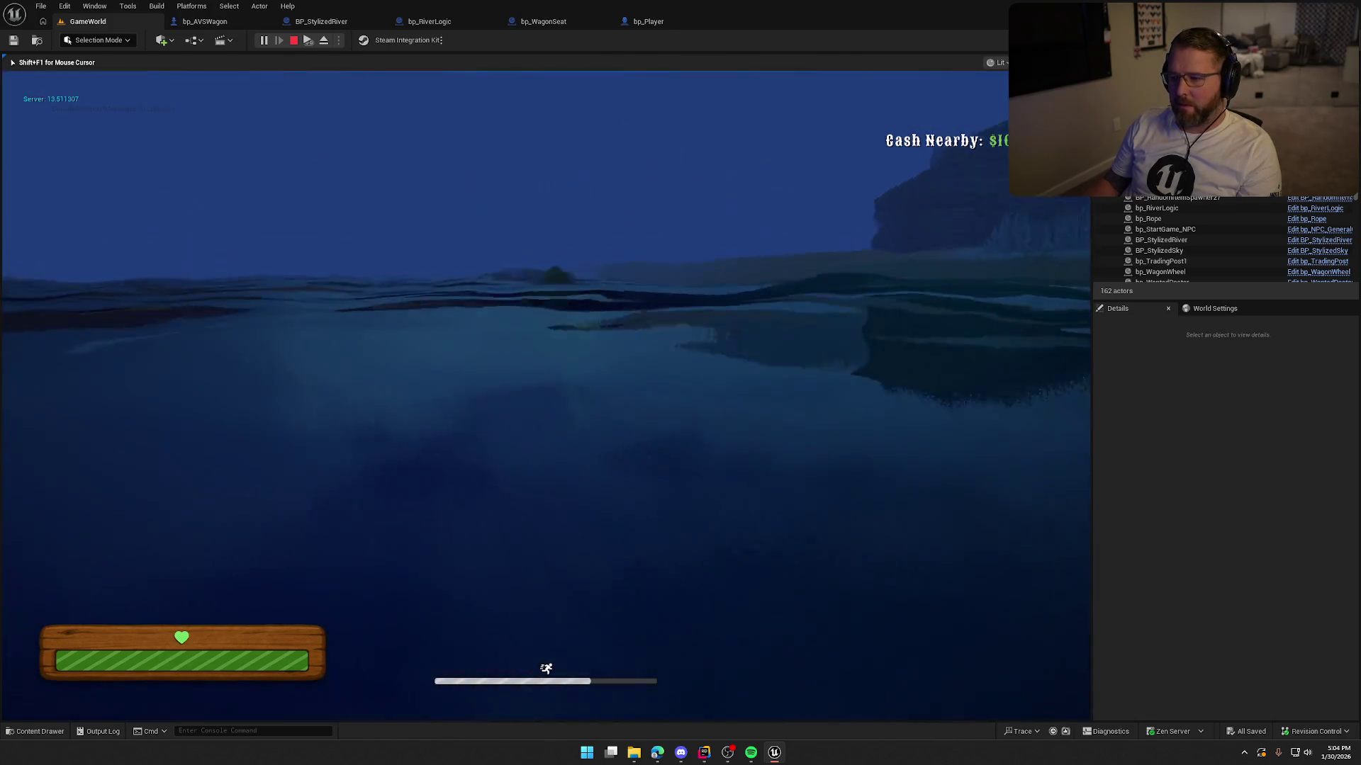
pyautogui.press('w')
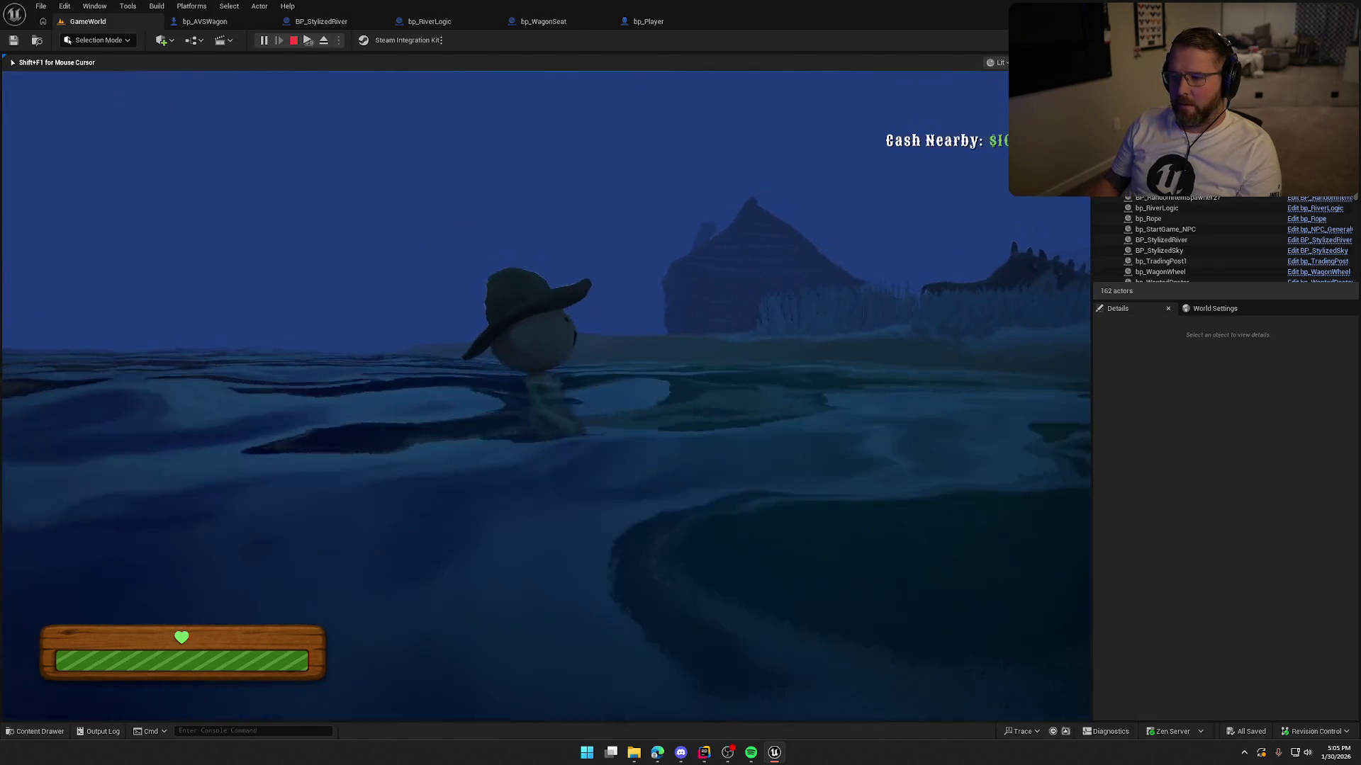
pyautogui.press('w')
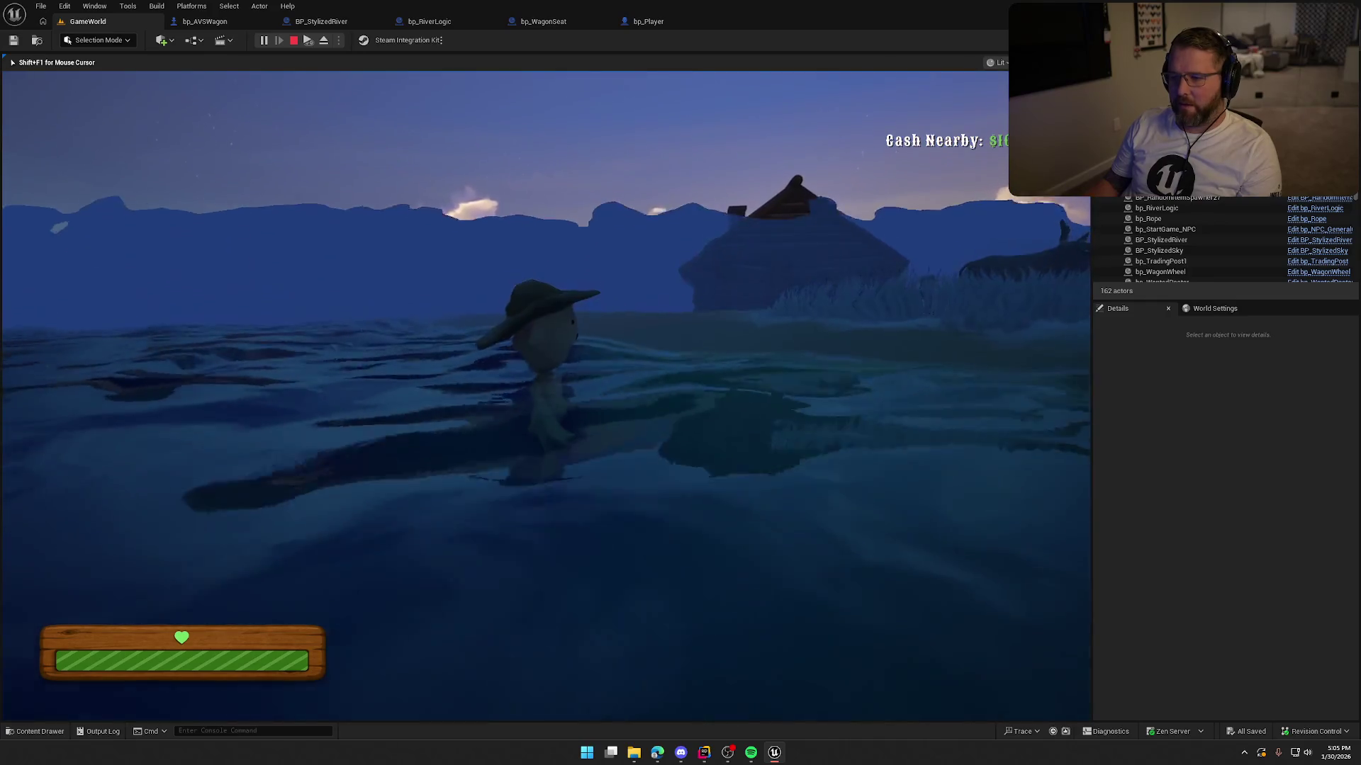
pyautogui.press('w')
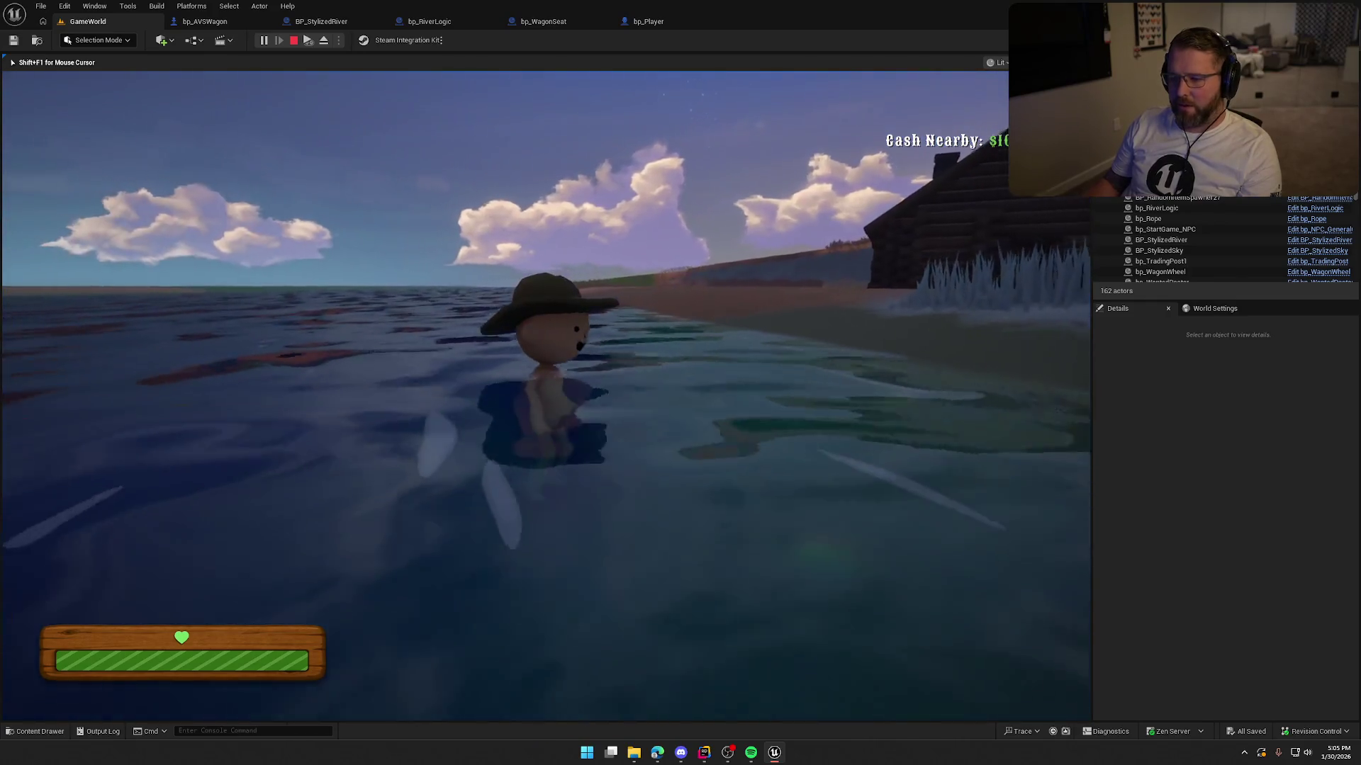
pyautogui.press('w')
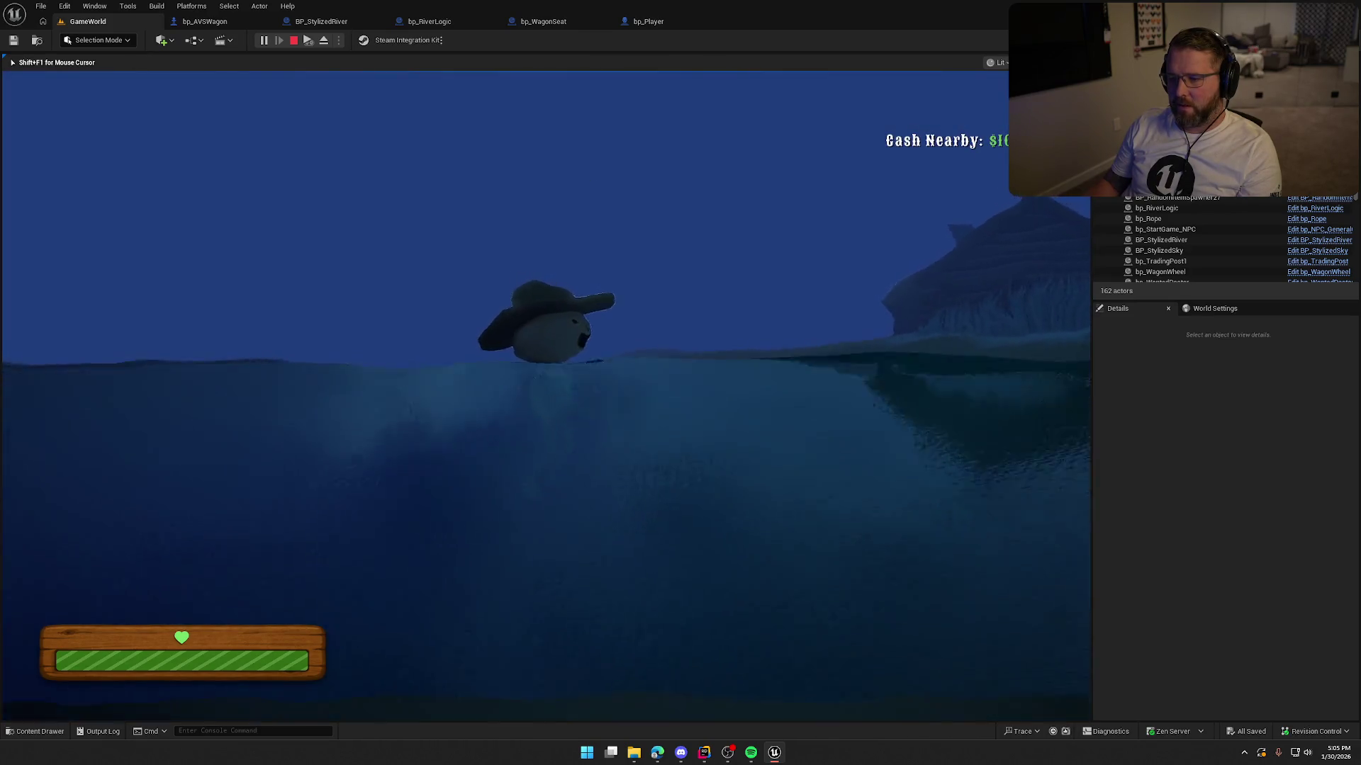
# Step: Wade ashore, run past the cows and cabin at the trading post, then stop the play test
pyautogui.press('w')
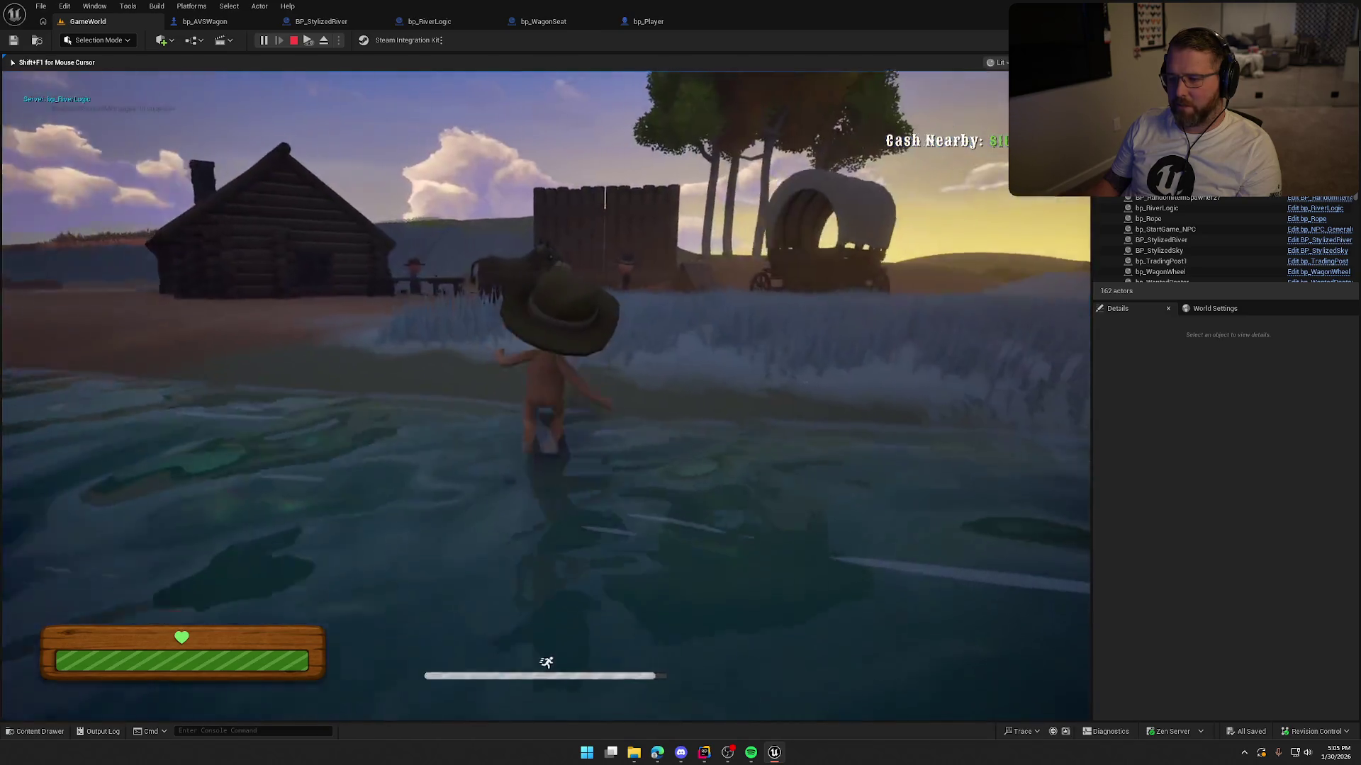
pyautogui.press('w')
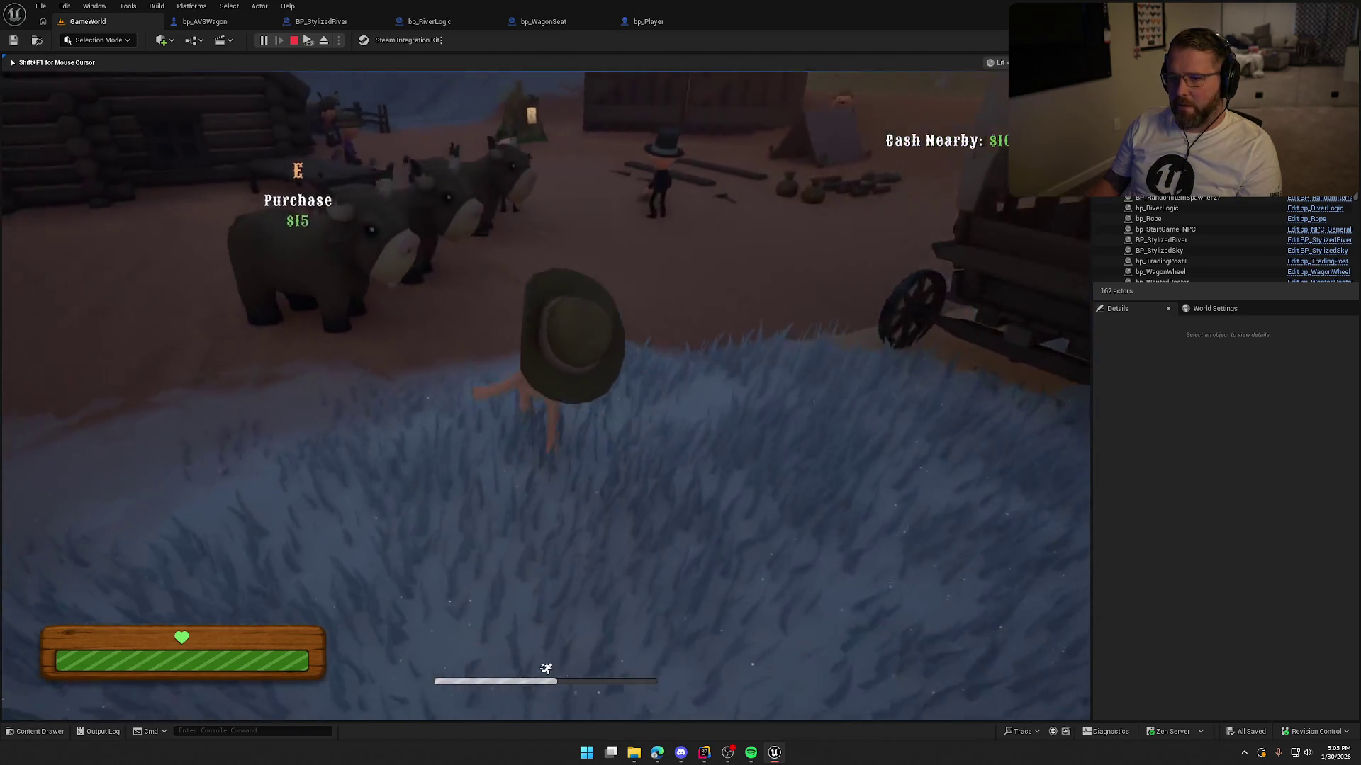
pyautogui.press('w')
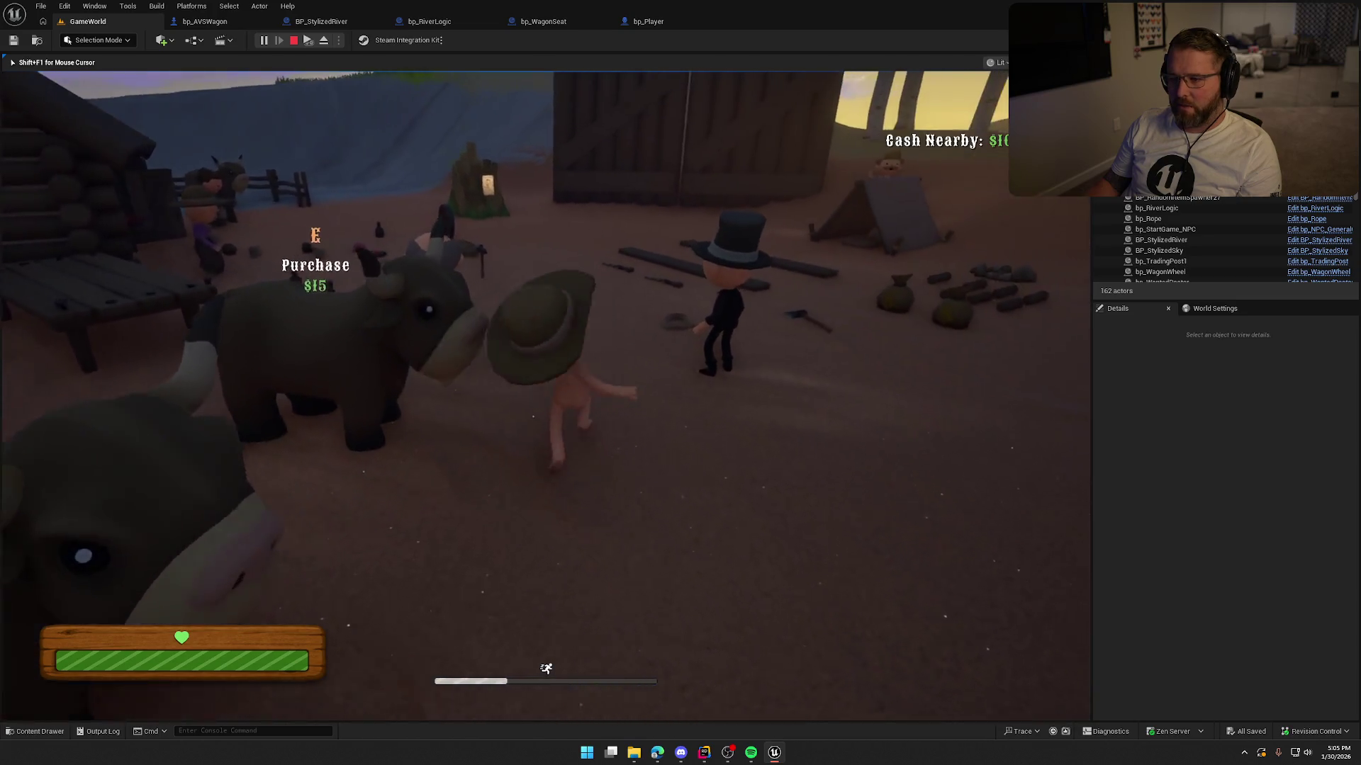
pyautogui.press('w')
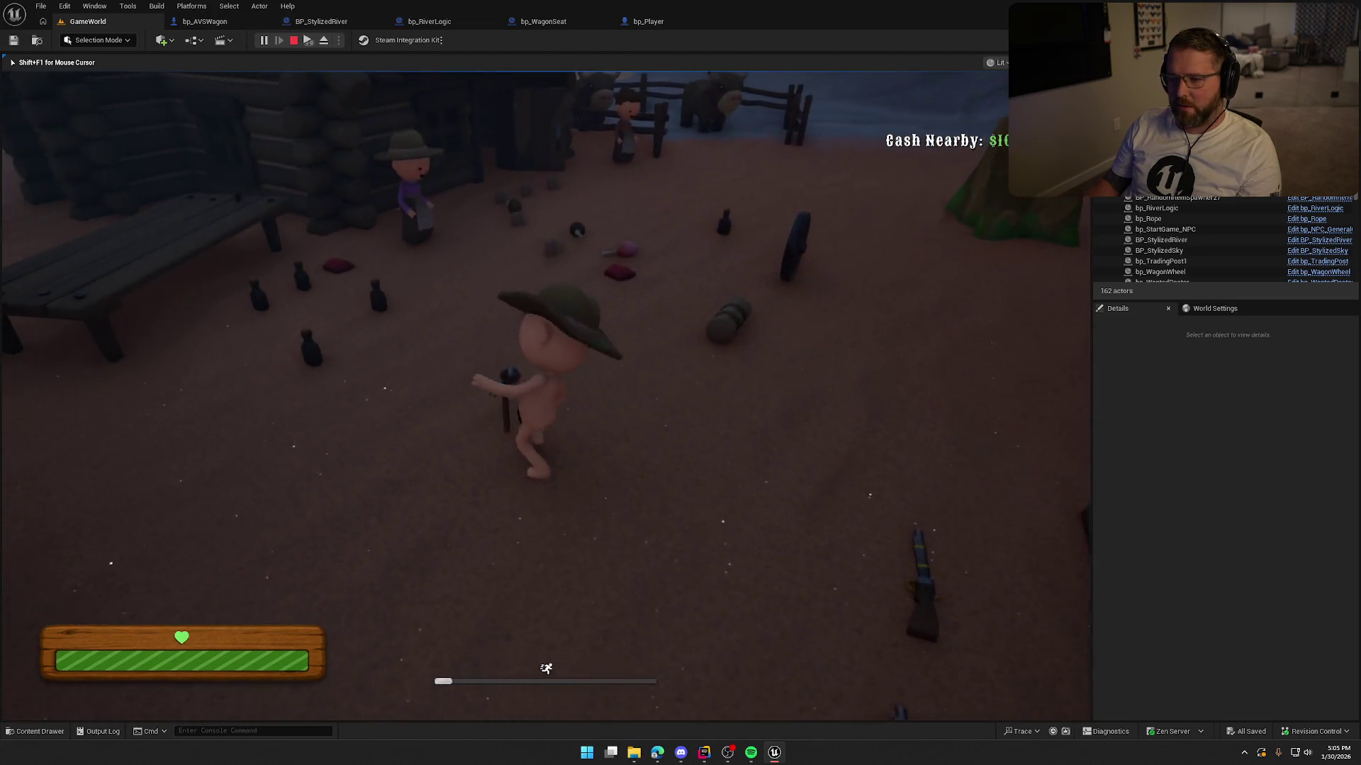
pyautogui.press('w')
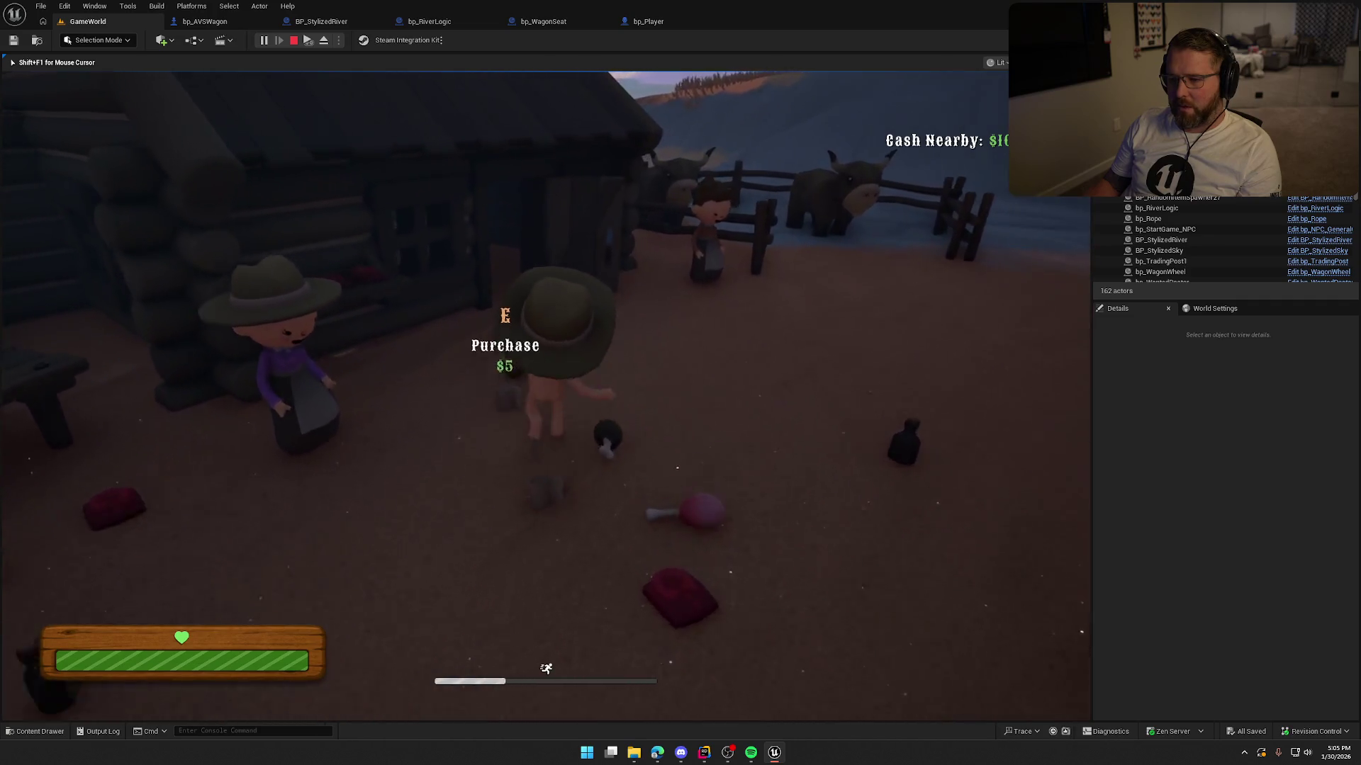
pyautogui.press('w')
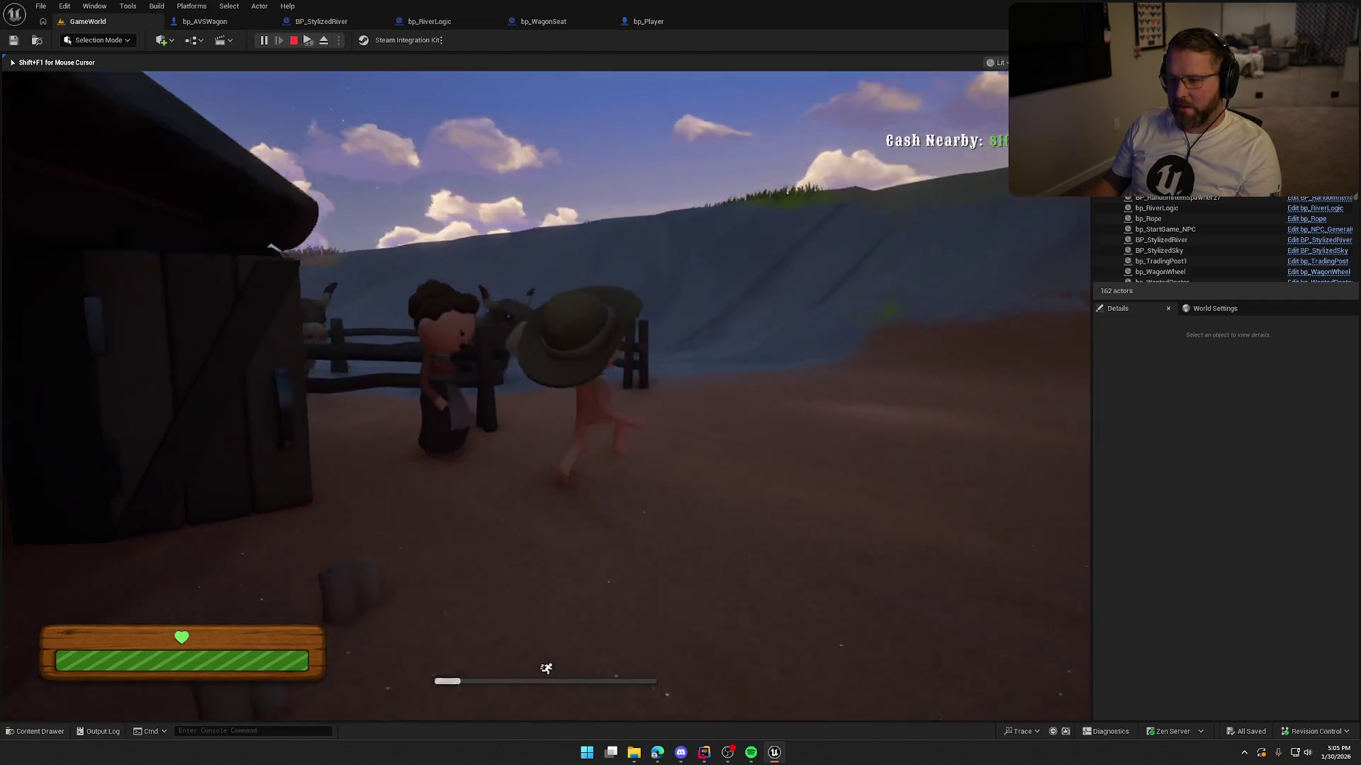
pyautogui.press('w')
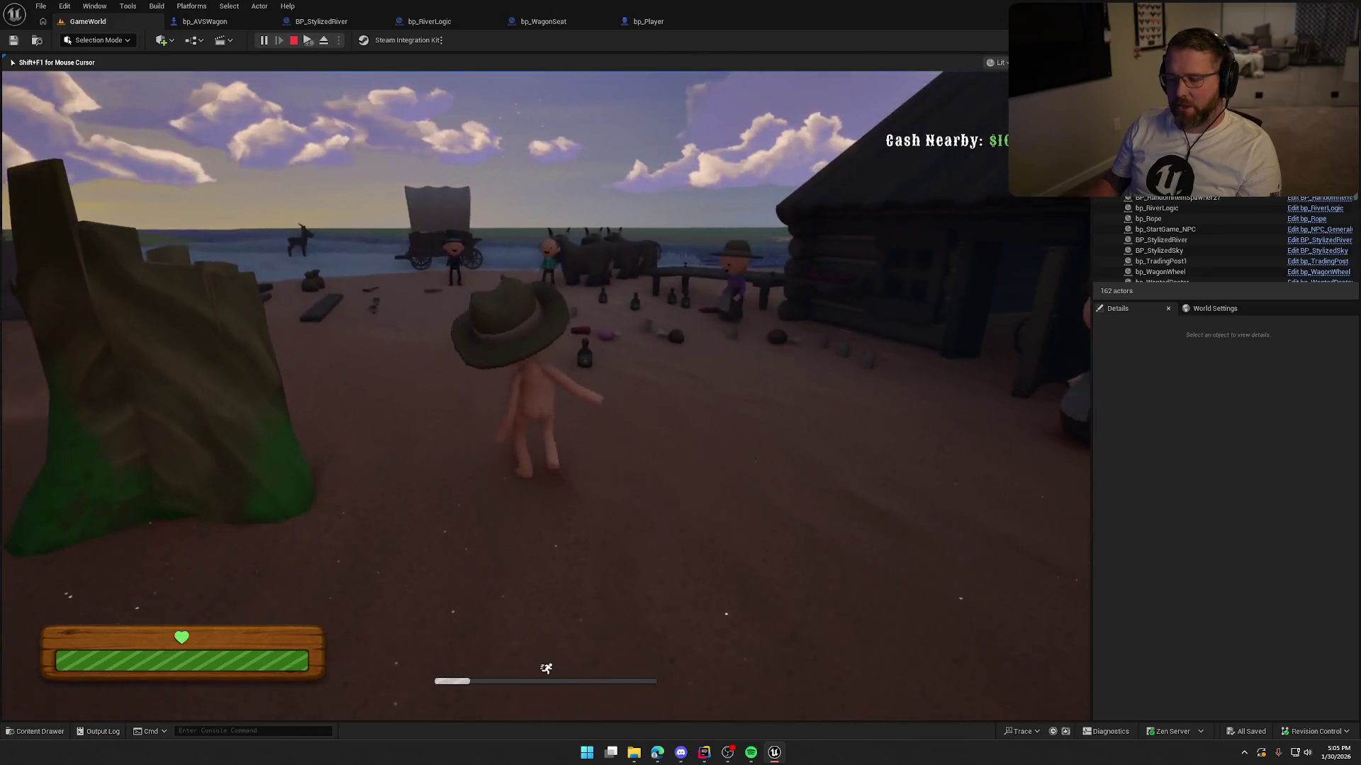
pyautogui.press('Escape')
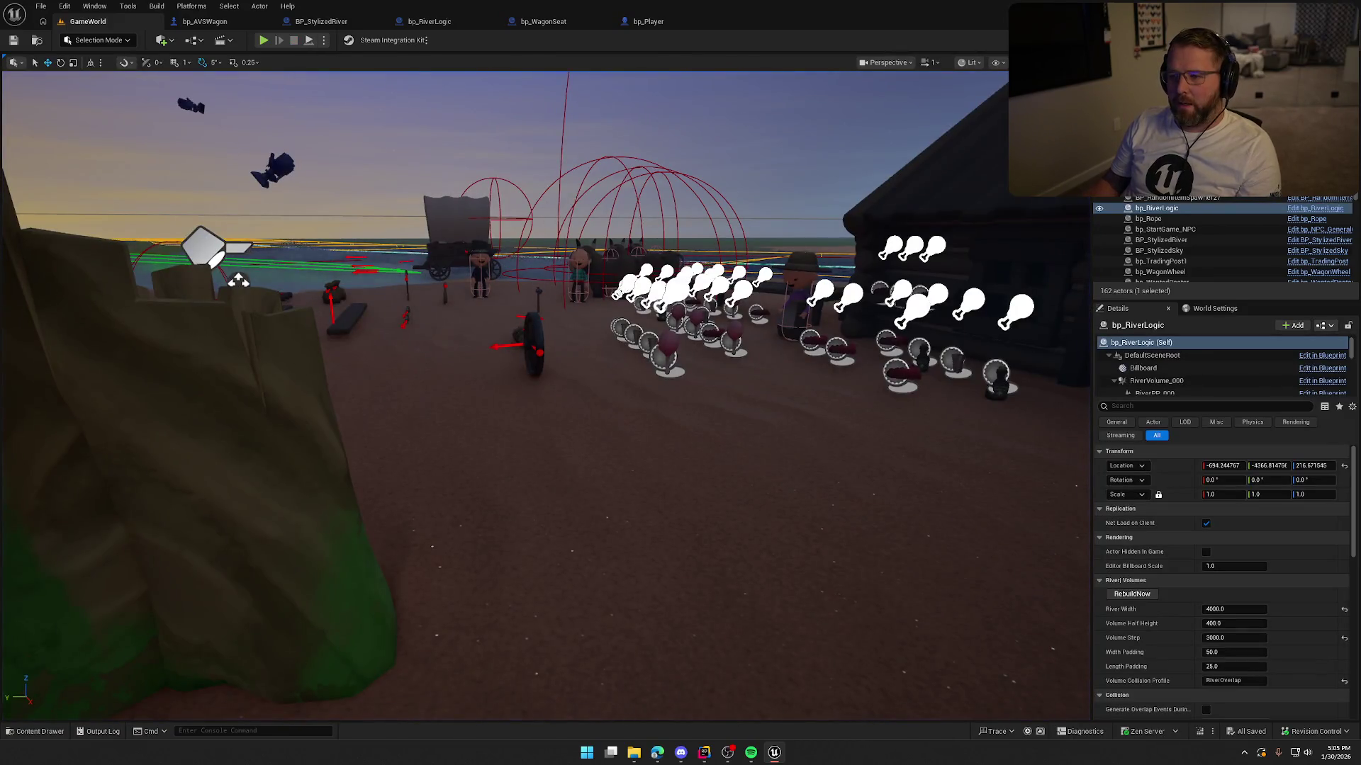
# Step: Remove the '+ 5.f' offset on line 146 of RiverLogicActor.cpp and recompile with Live Coding
pyautogui.click(704, 753)
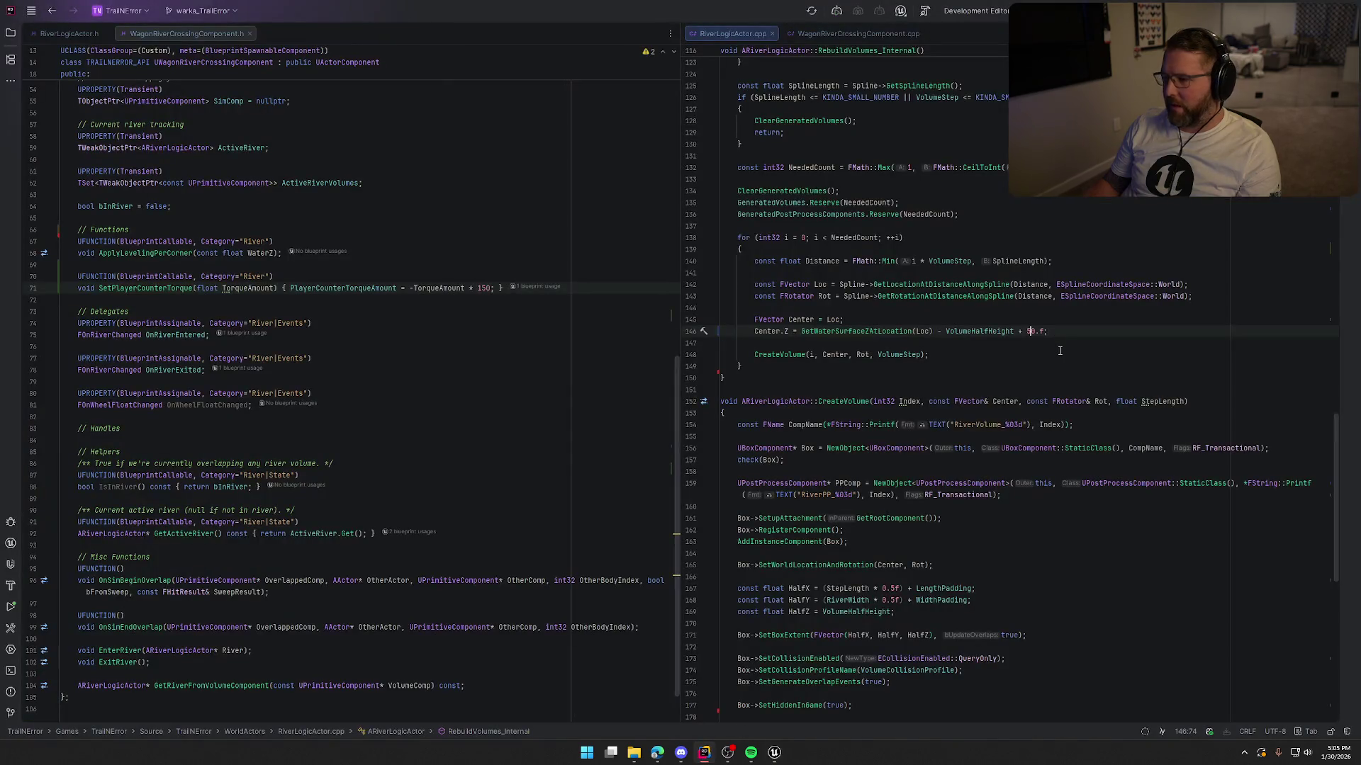
pyautogui.press('Right')
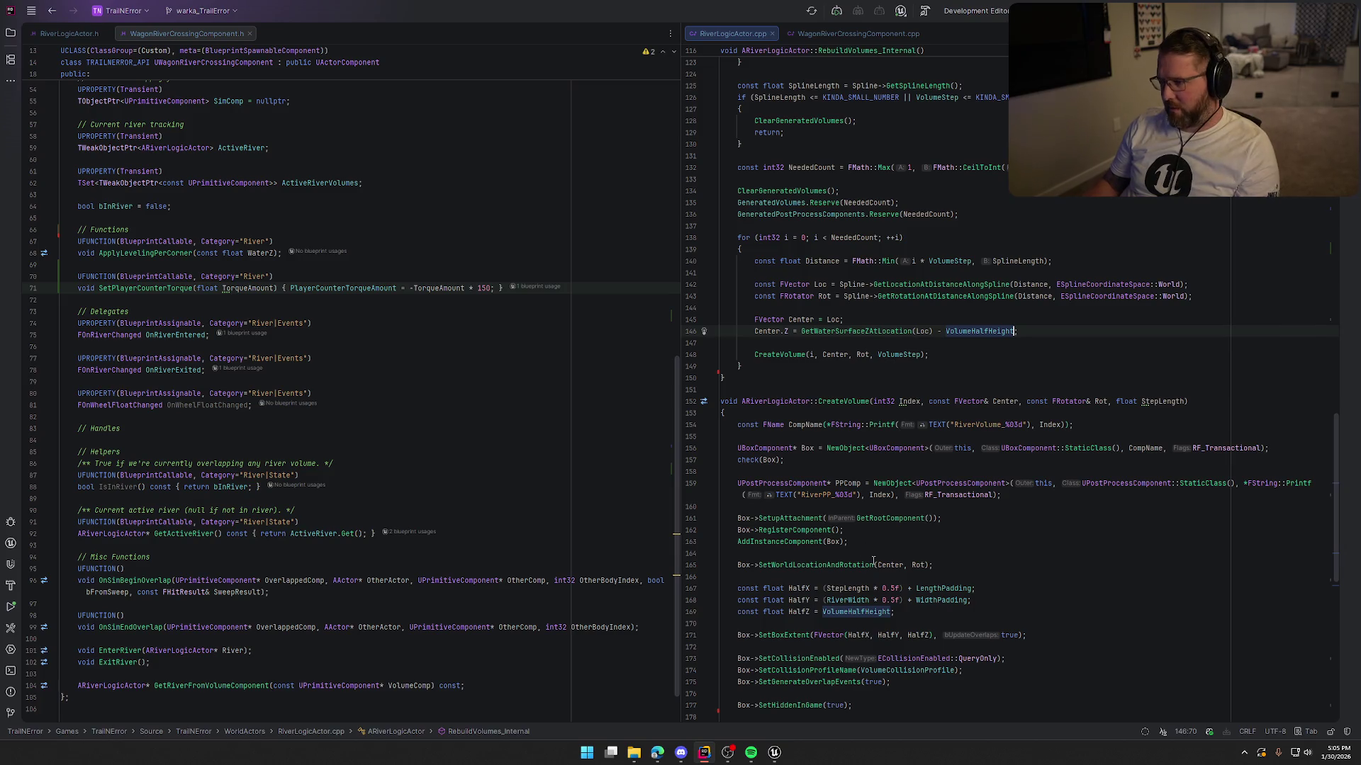
pyautogui.click(772, 752)
pyautogui.click(1198, 732)
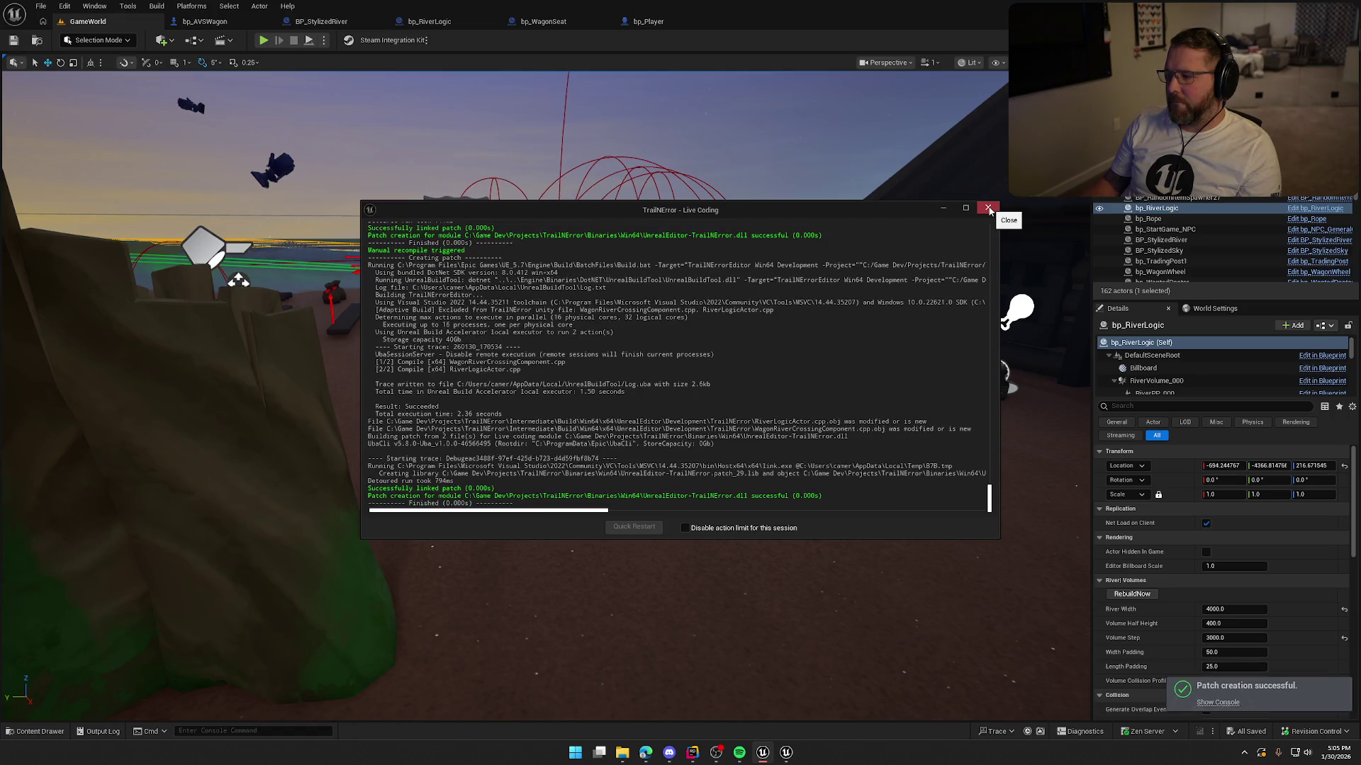
# Step: Rebuild the river volumes, then add '+ 5.0f' with a comment on line 146 and recompile via Live Coding
pyautogui.click(989, 209)
pyautogui.click(1143, 597)
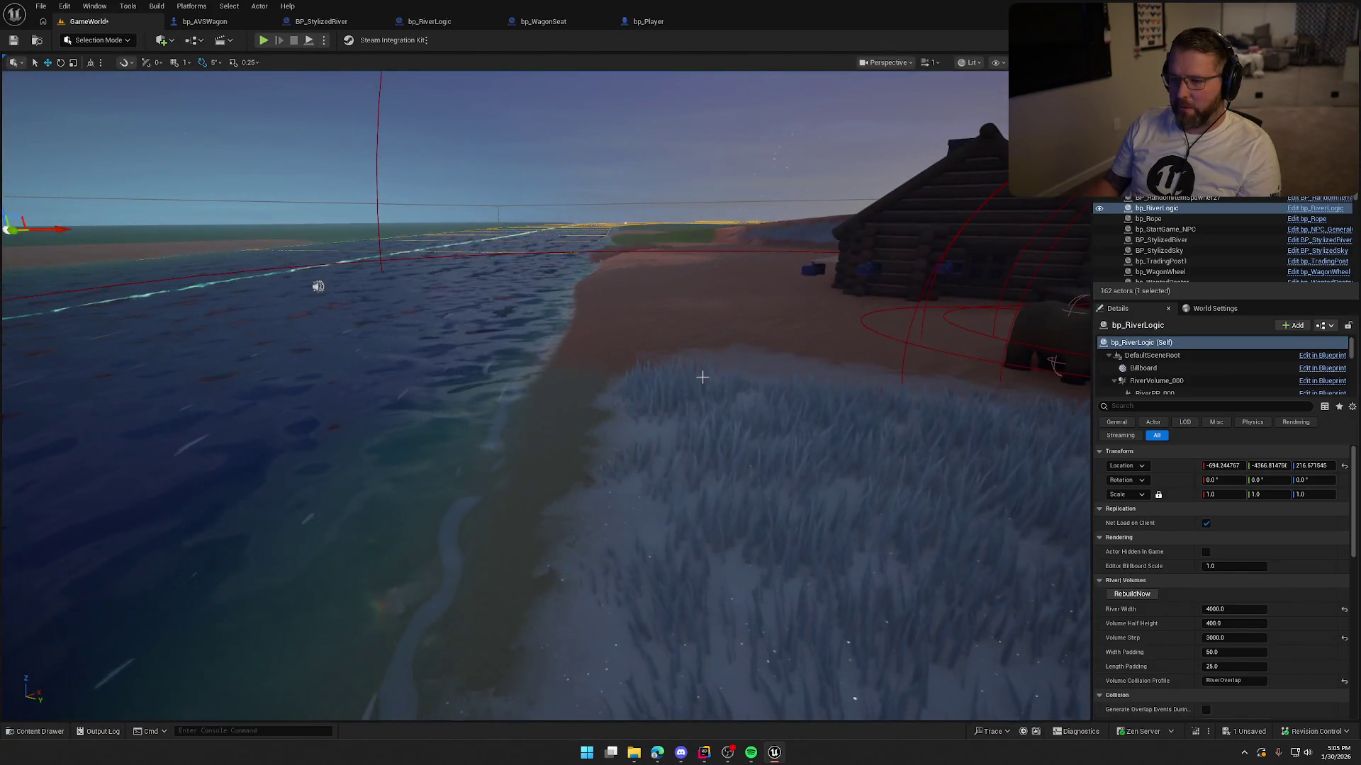
pyautogui.click(707, 752)
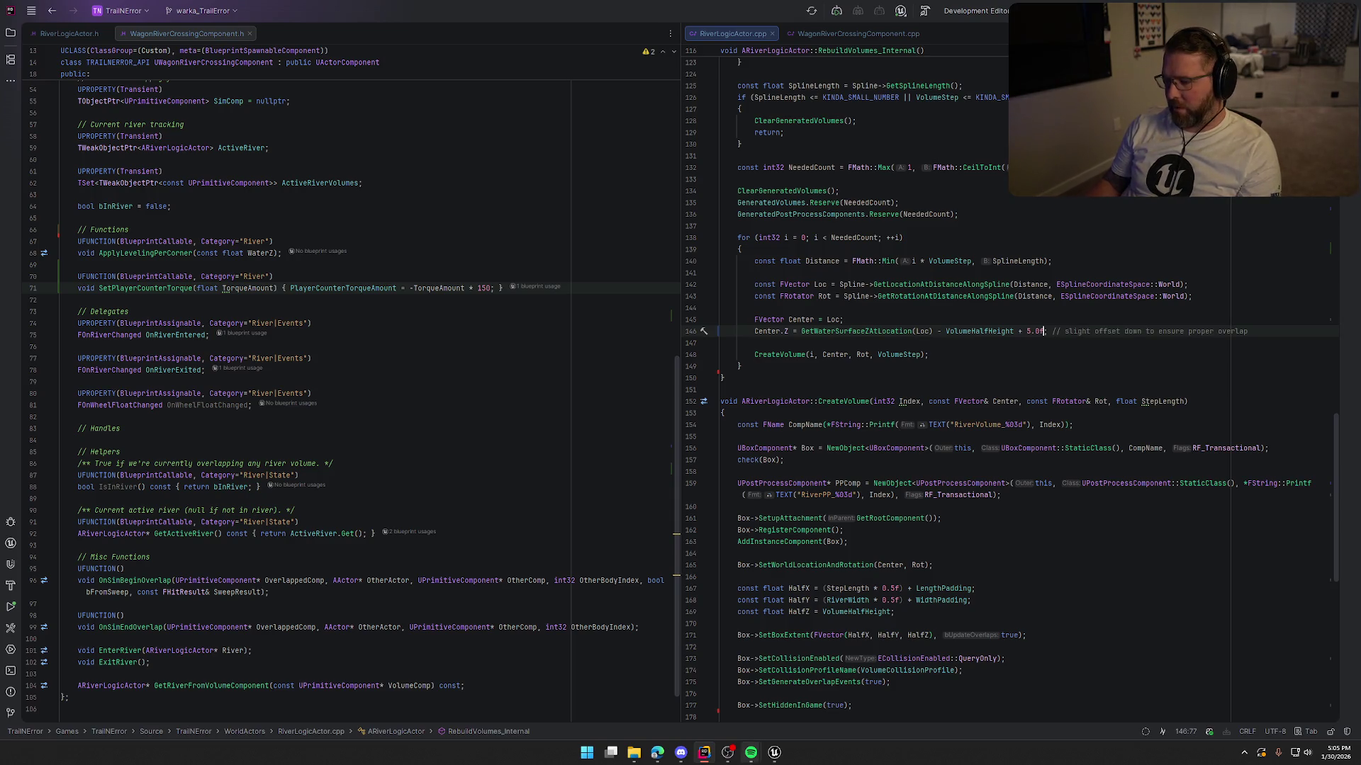
pyautogui.click(774, 752)
pyautogui.click(1196, 737)
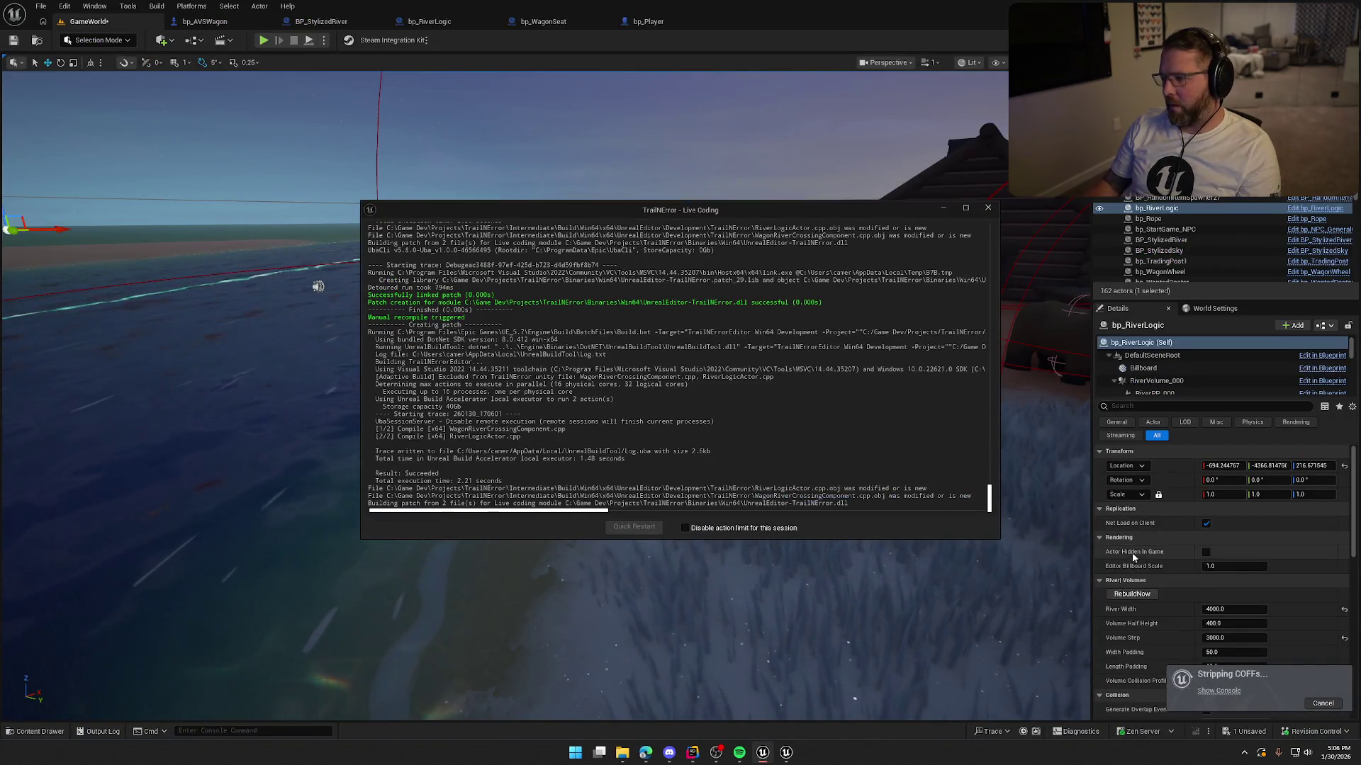
# Step: Fly over the rebuilt river volume outlines along the shore, then start a play test
pyautogui.click(987, 210)
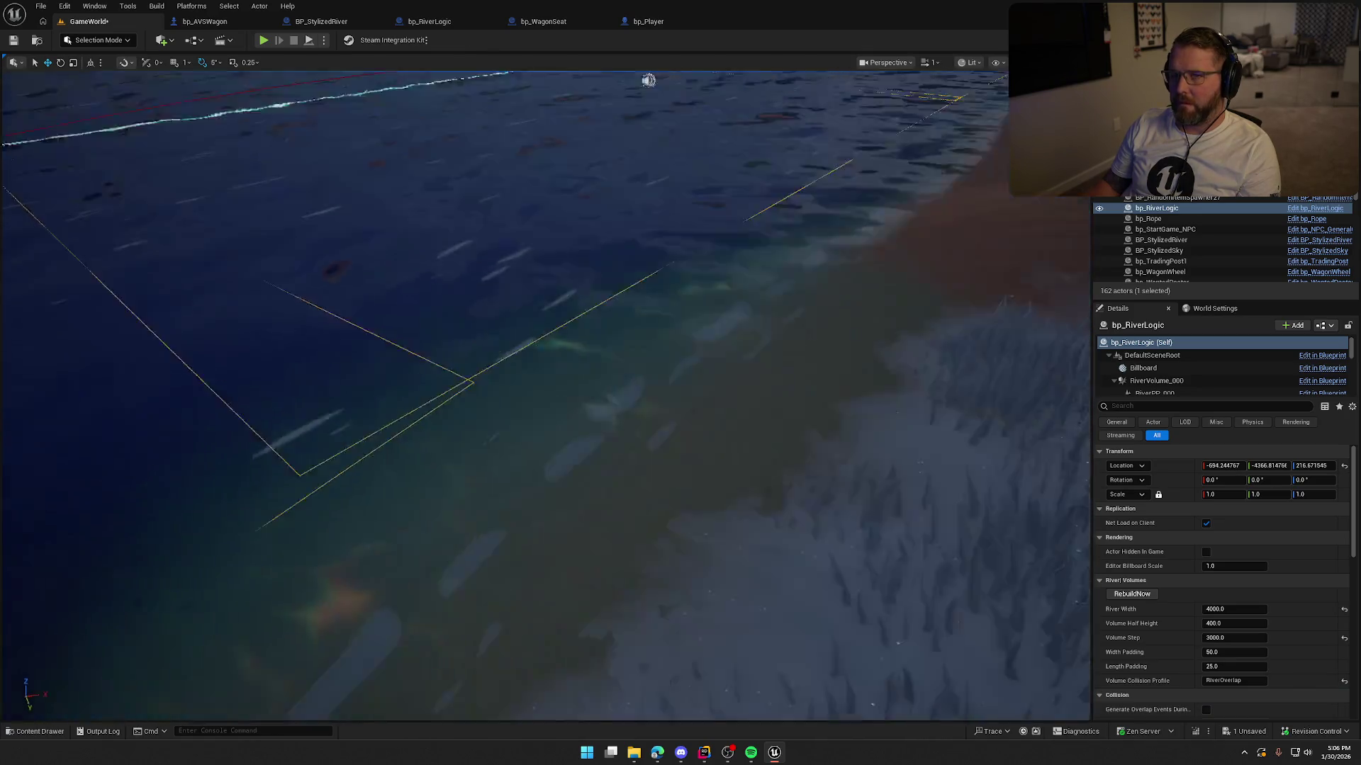
pyautogui.press('Escape')
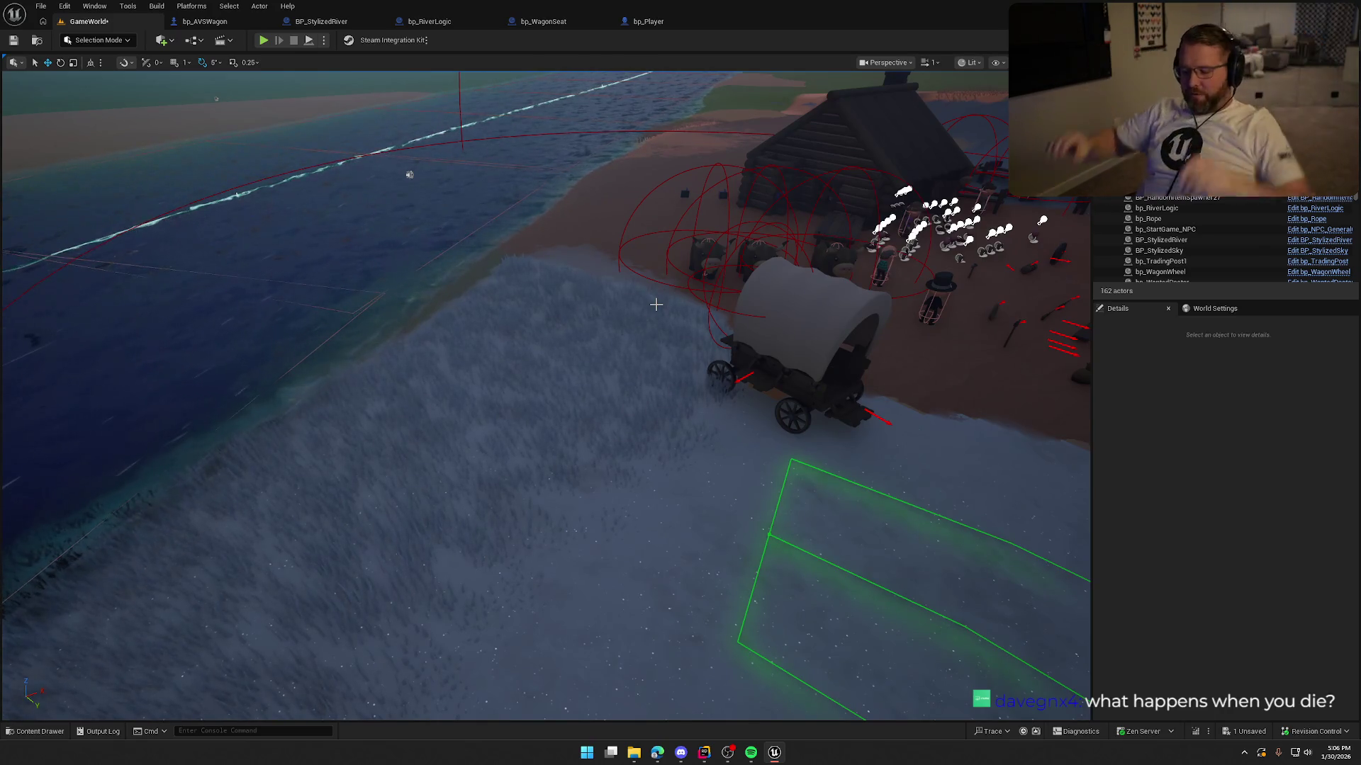
pyautogui.moveTo(655, 305)
pyautogui.mouseDown()
pyautogui.moveTo(673, 359)
pyautogui.moveTo(568, 360)
pyautogui.moveTo(568, 387)
pyautogui.moveTo(567, 347)
pyautogui.moveTo(568, 400)
pyautogui.moveTo(568, 372)
pyautogui.moveTo(740, 361)
pyautogui.mouseUp()
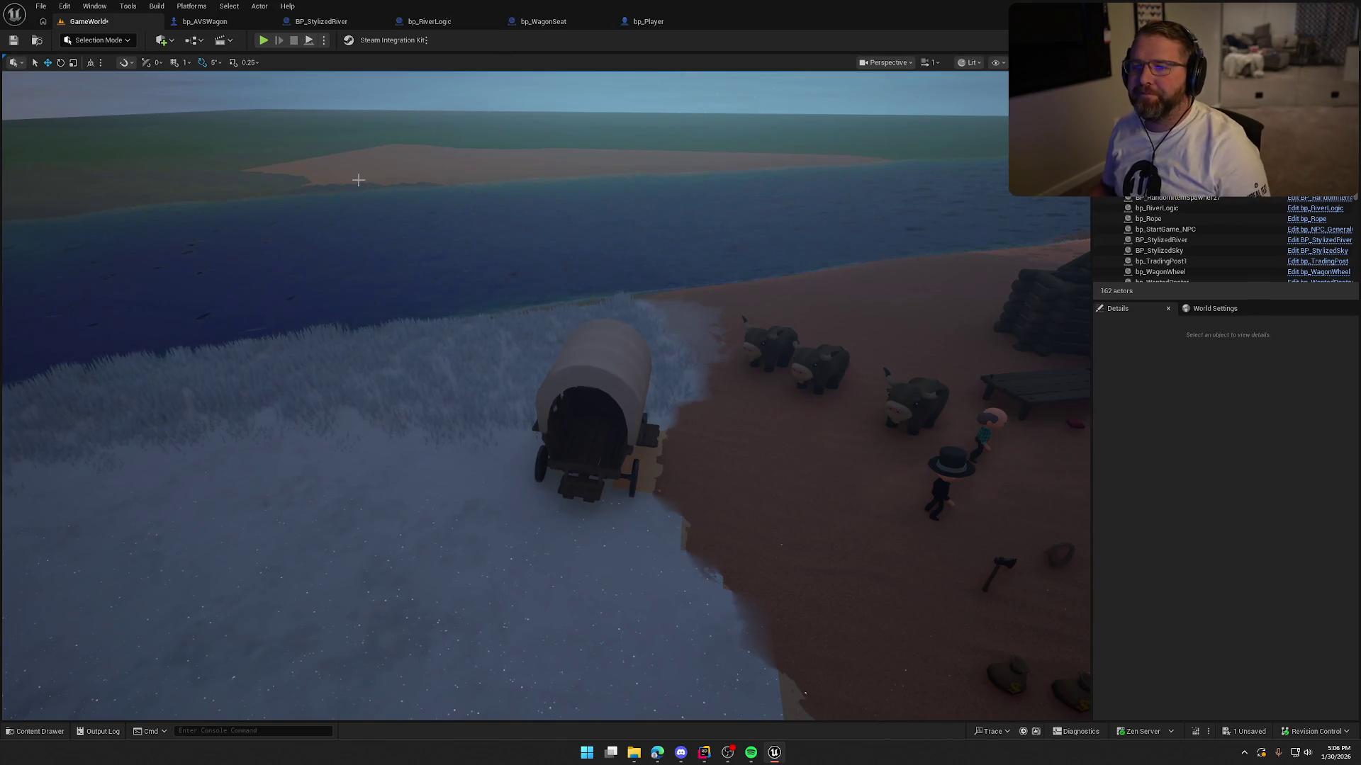
pyautogui.click(262, 41)
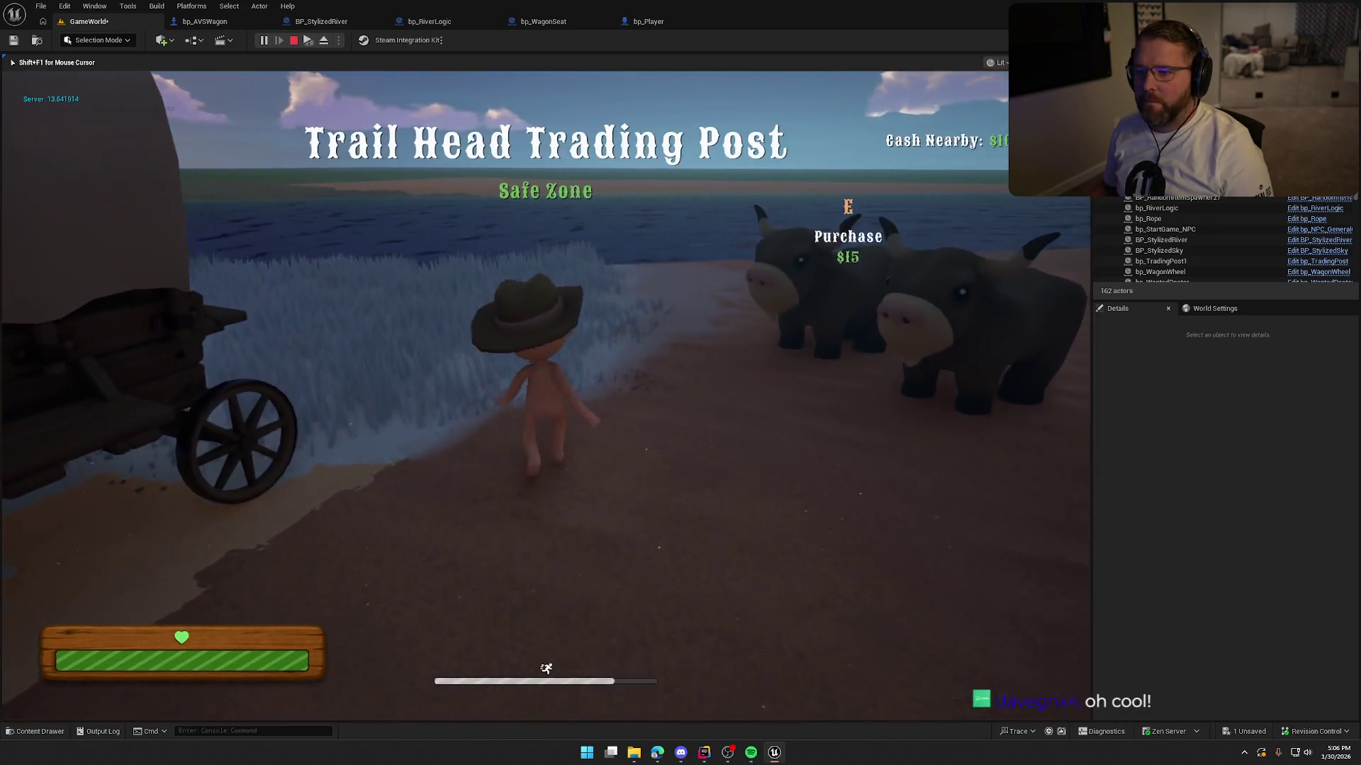
# Step: Wade the character into the deep river, turn back toward the cabin shore, then stop playing
pyautogui.hotkey('shift', 'w')
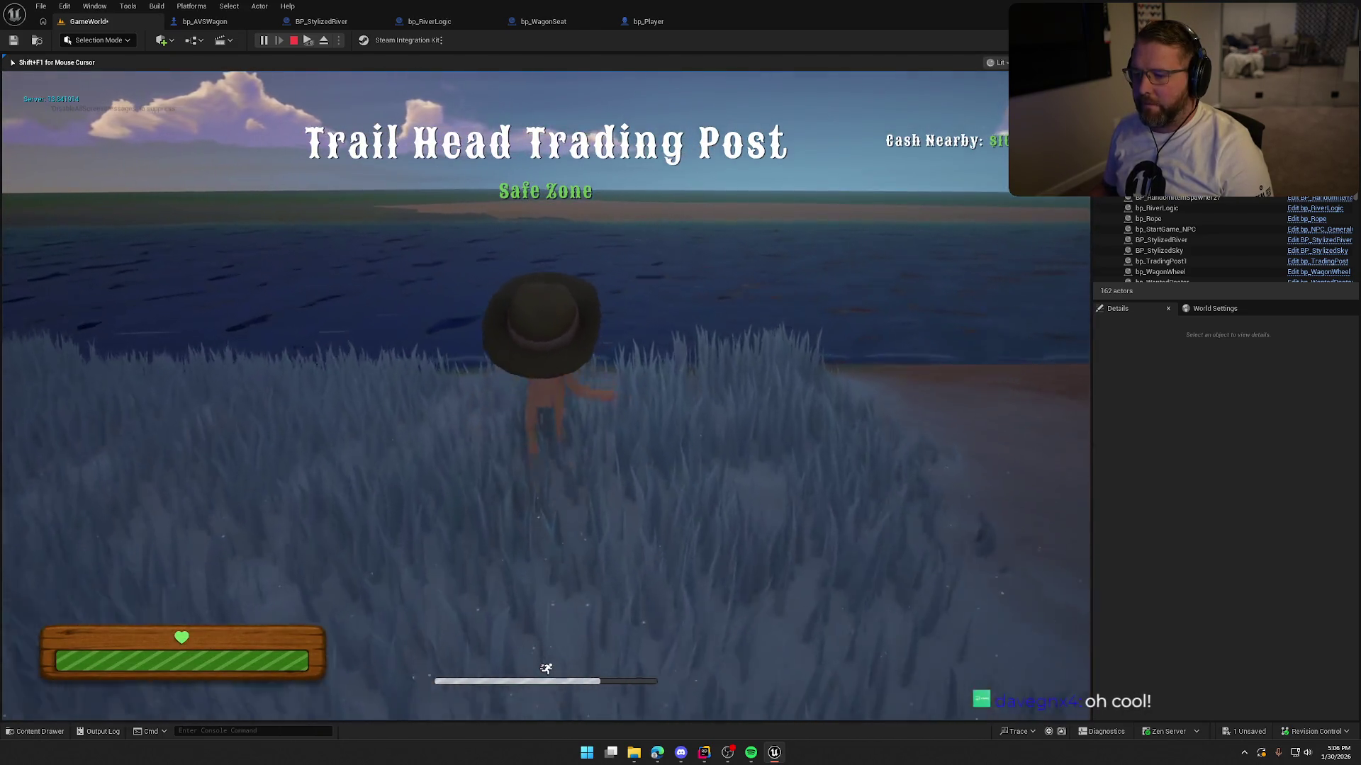
pyautogui.press('w')
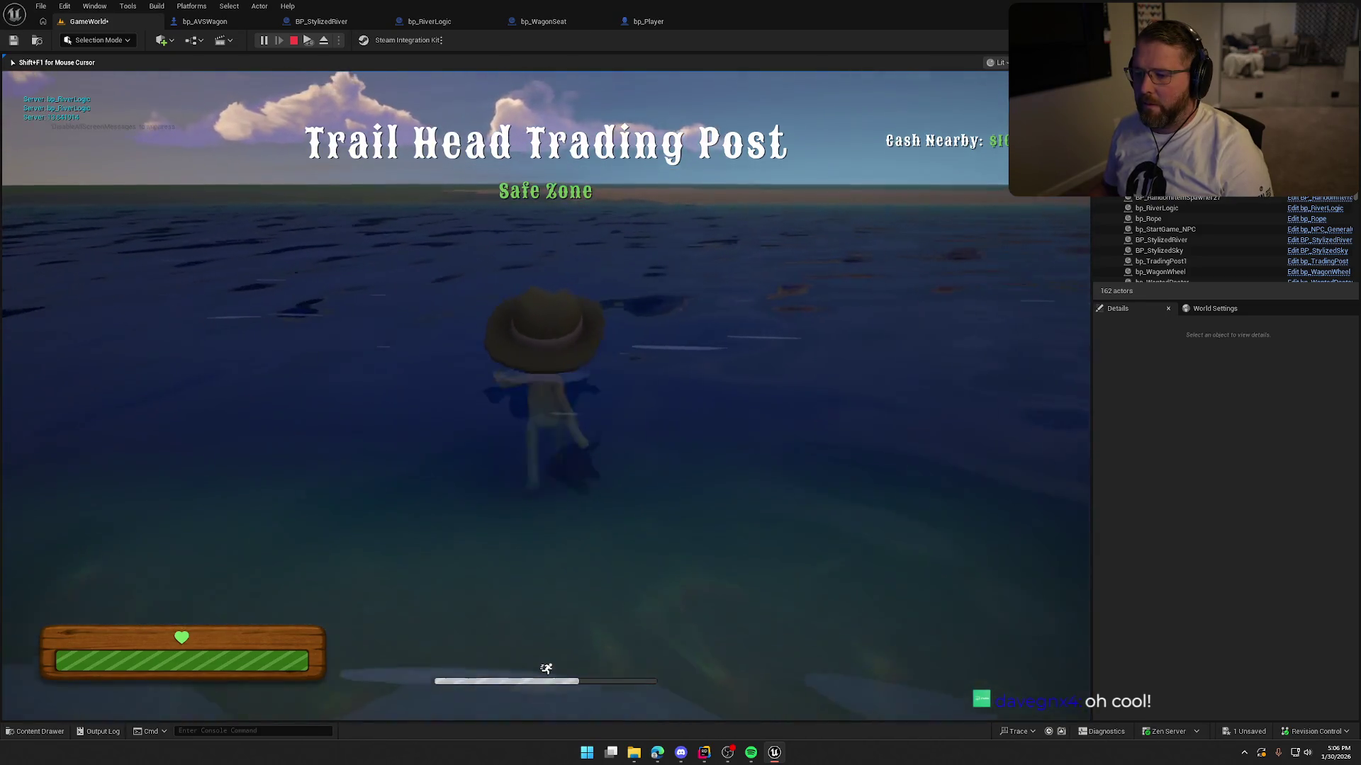
pyautogui.press('s')
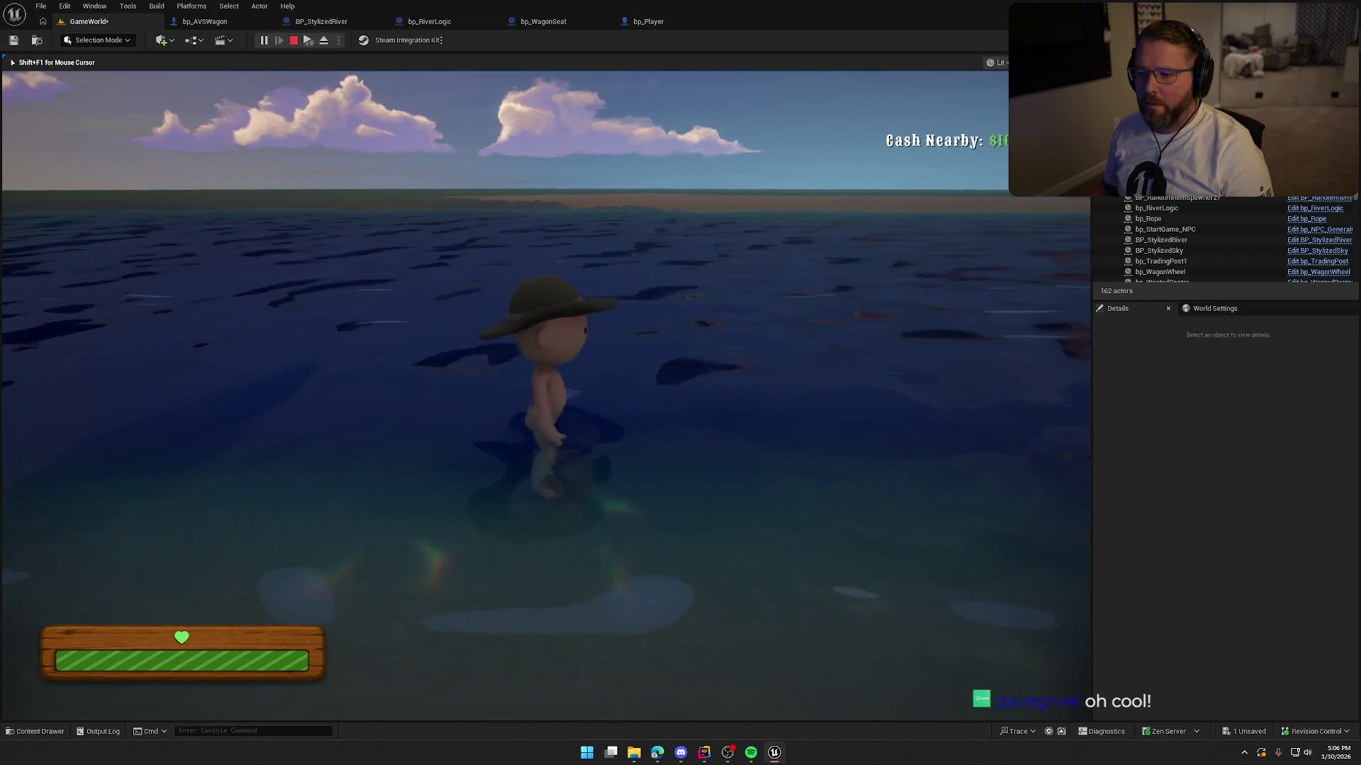
pyautogui.press('w')
pyautogui.press('s')
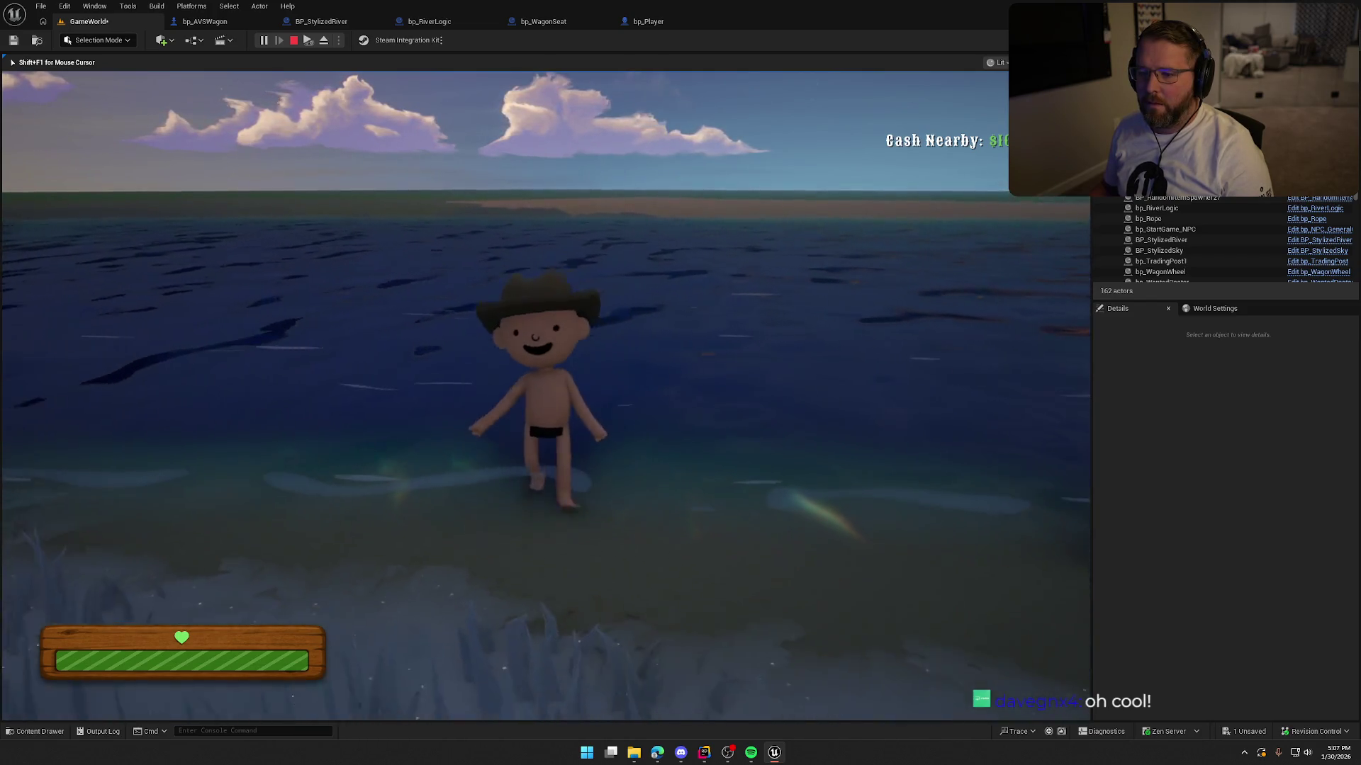
pyautogui.press('w')
pyautogui.press('w')
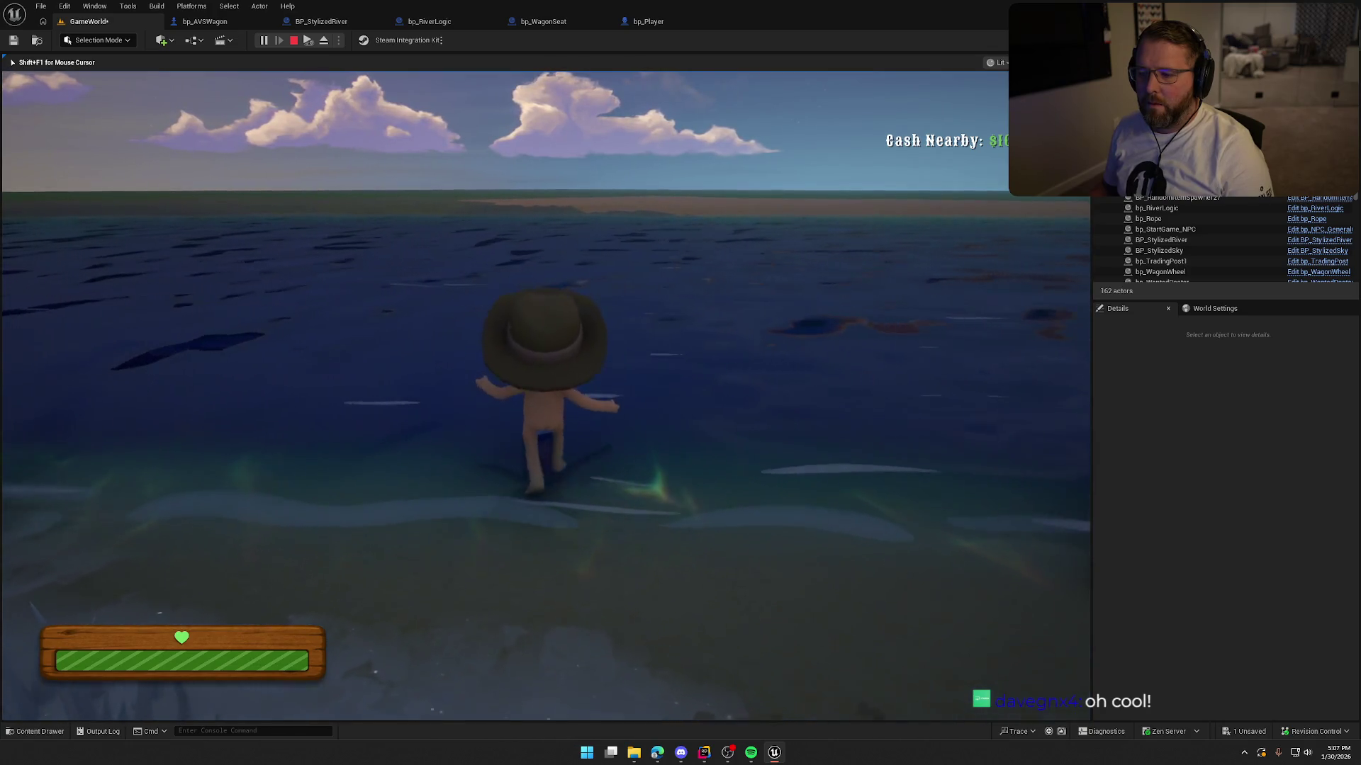
pyautogui.press('w')
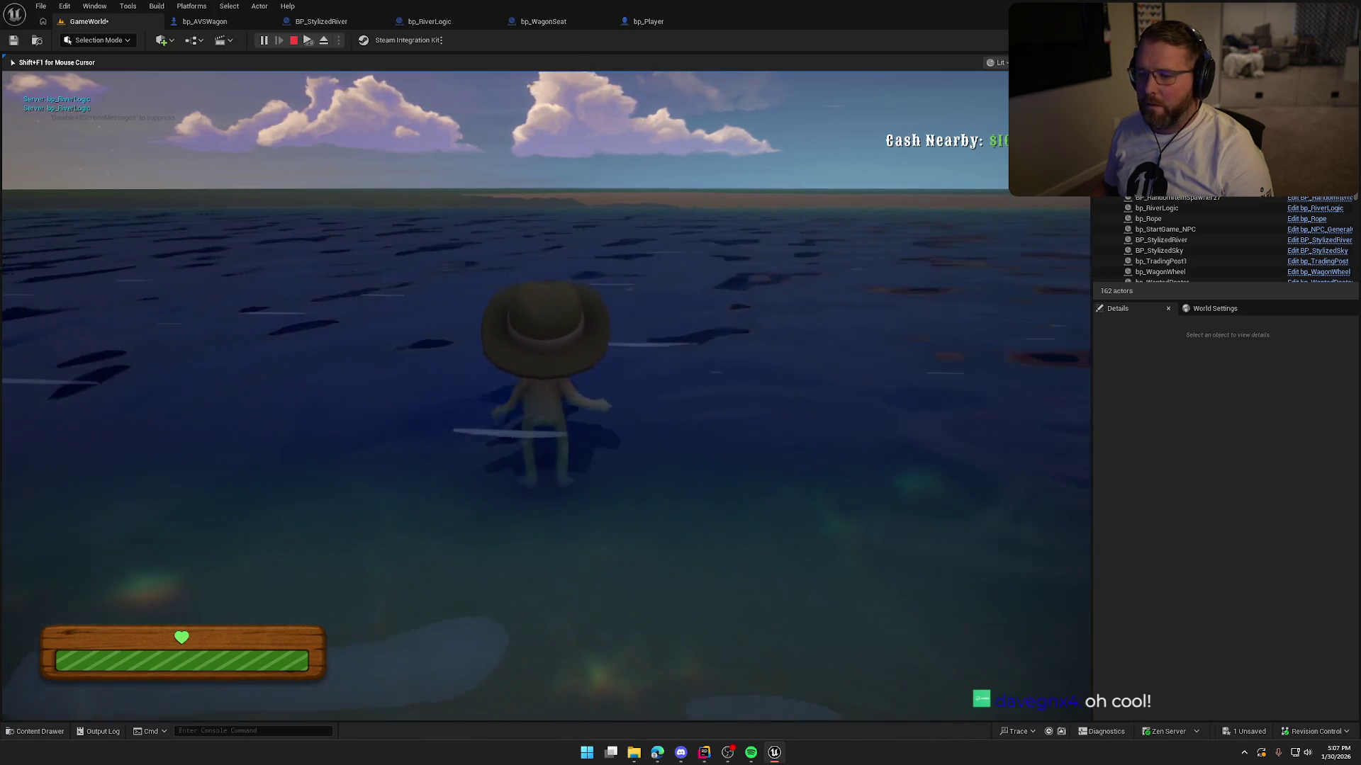
pyautogui.press('s')
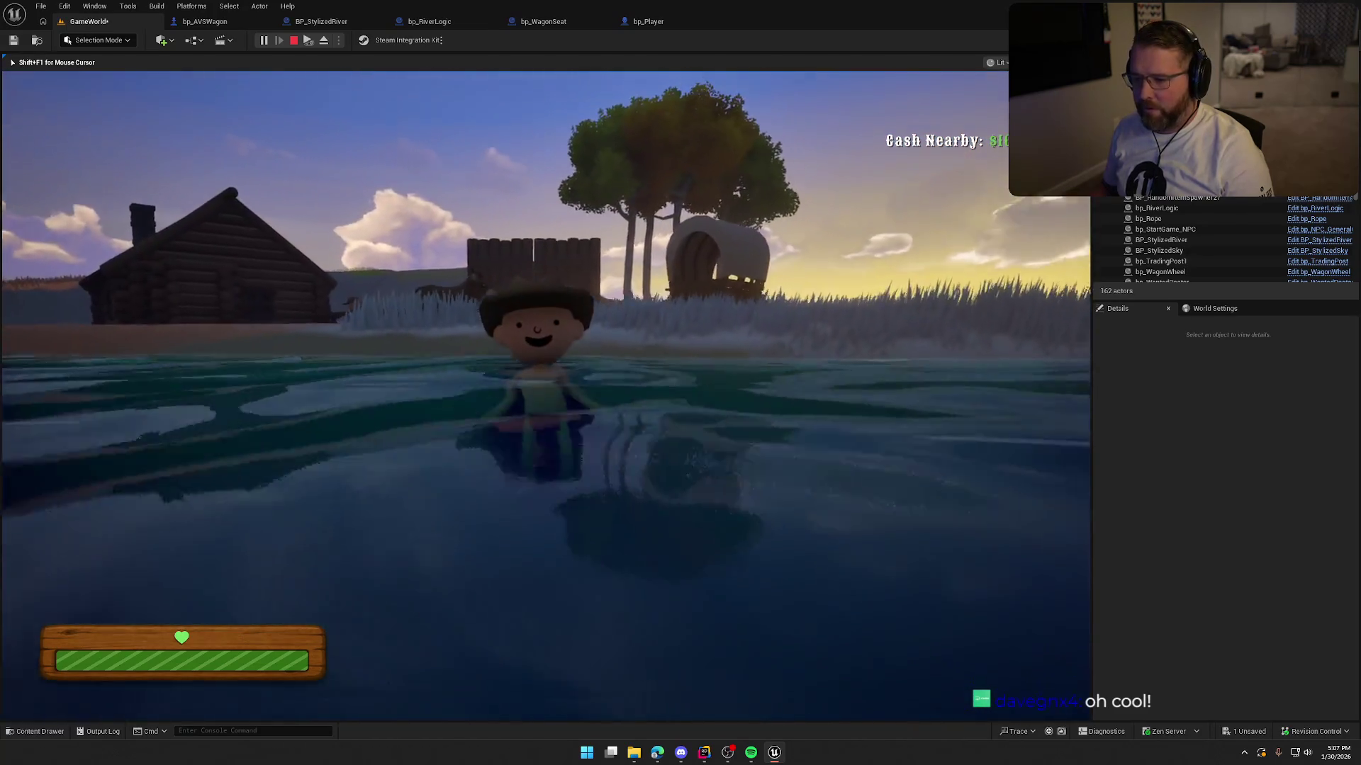
pyautogui.press('s')
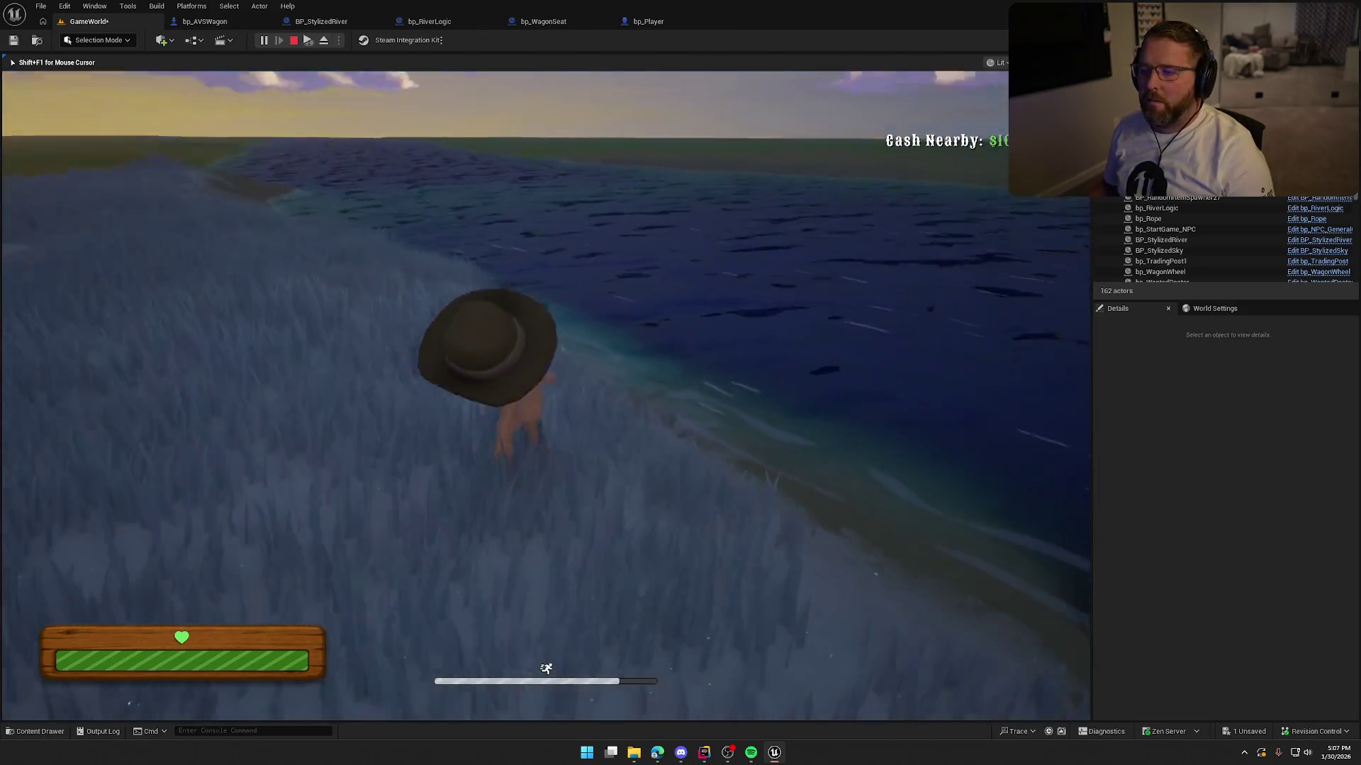
pyautogui.press('Escape')
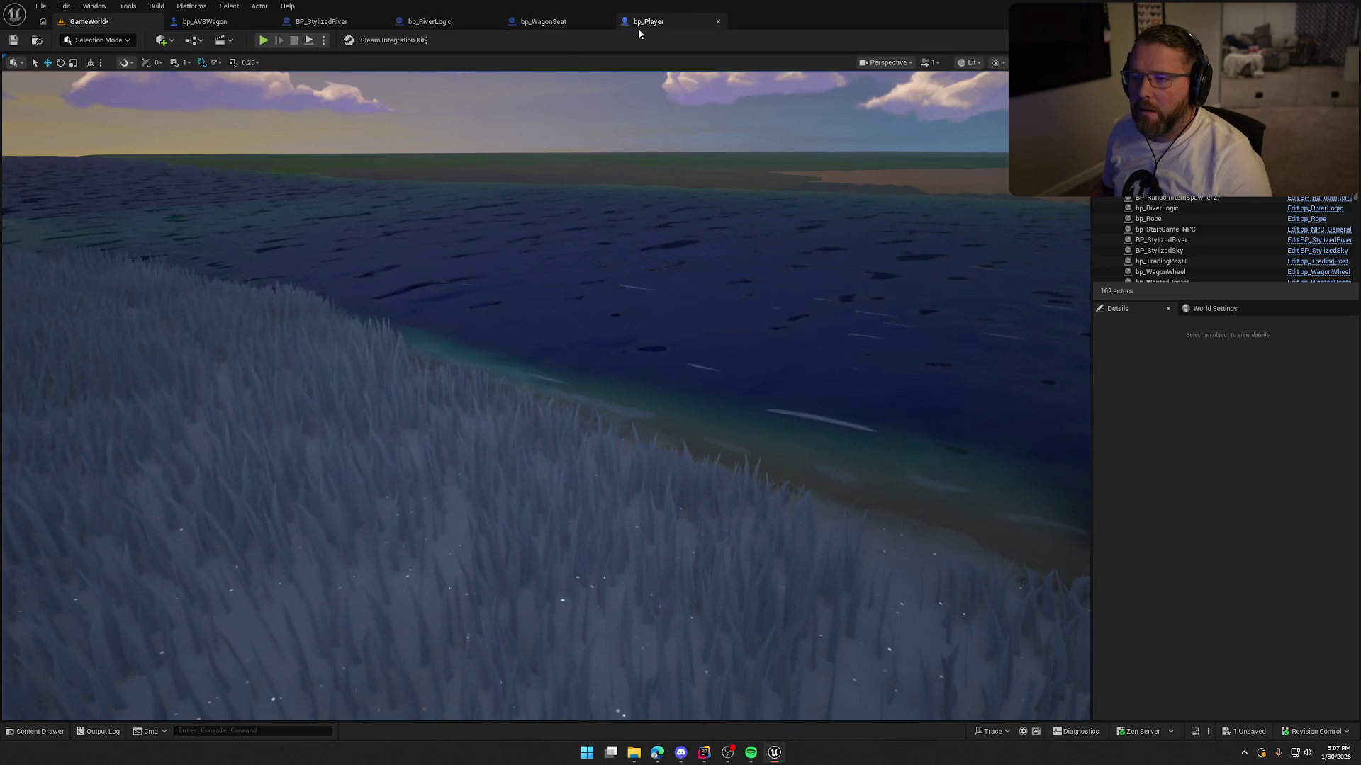
# Step: In bp_Player's event graph, add an Is Server node
pyautogui.click(638, 25)
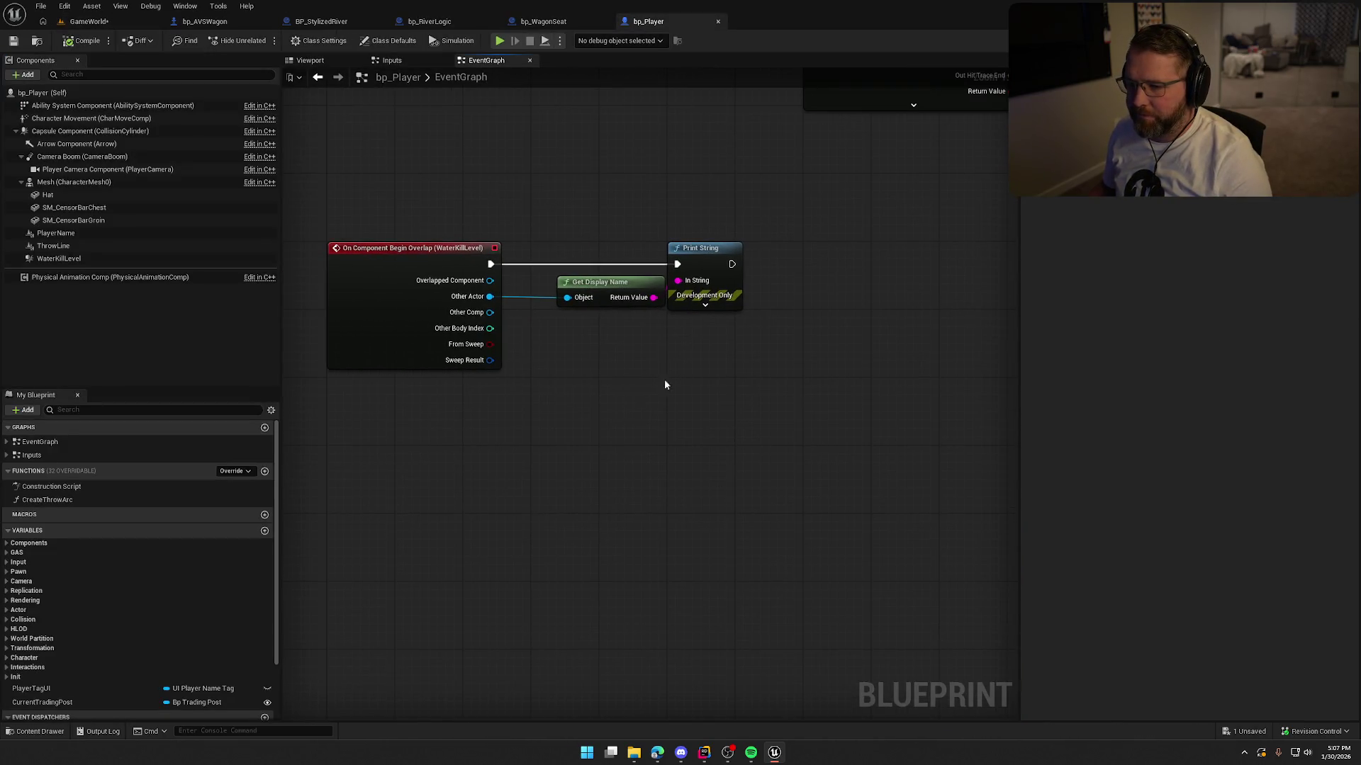
pyautogui.moveTo(489, 264); pyautogui.dragTo(600, 367)
pyautogui.click(604, 346)
pyautogui.moveTo(489, 265); pyautogui.dragTo(584, 333)
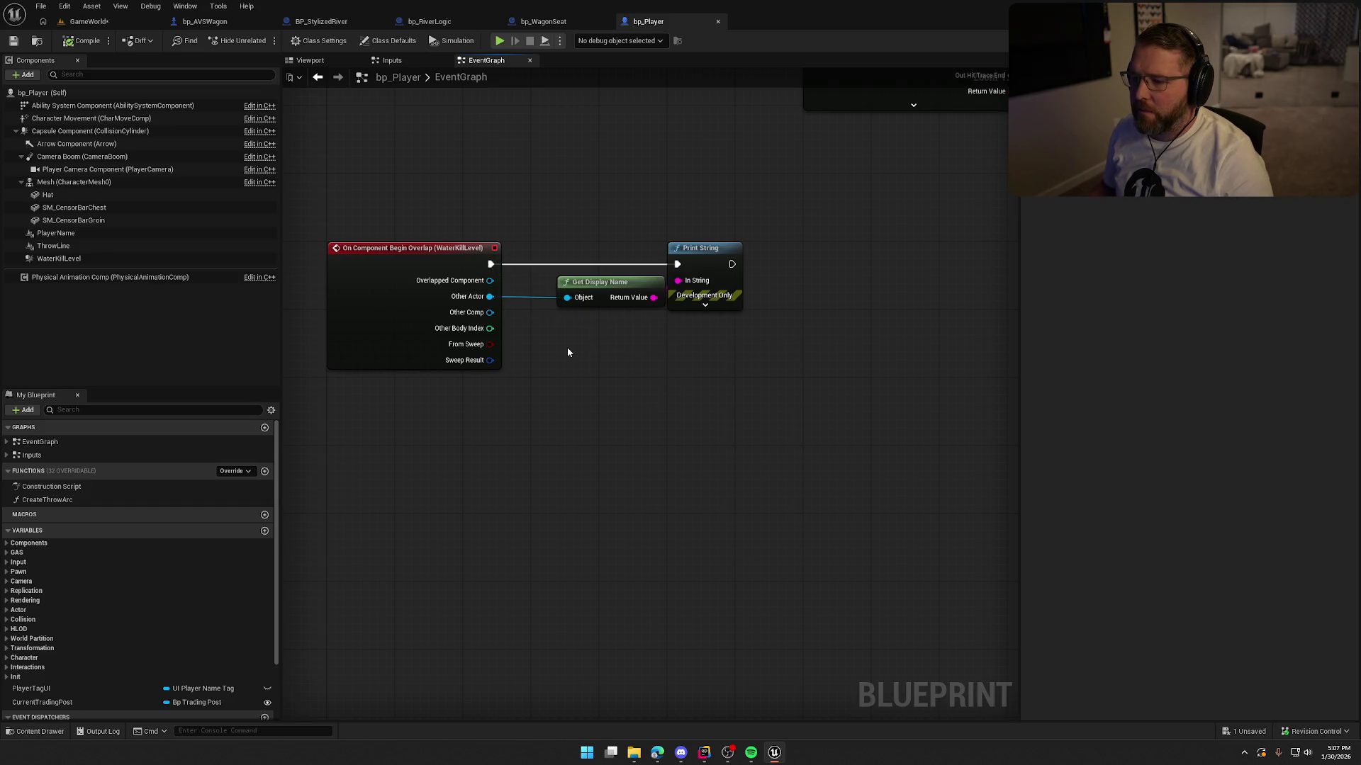
pyautogui.rightClick(568, 352)
pyautogui.write('is sever')
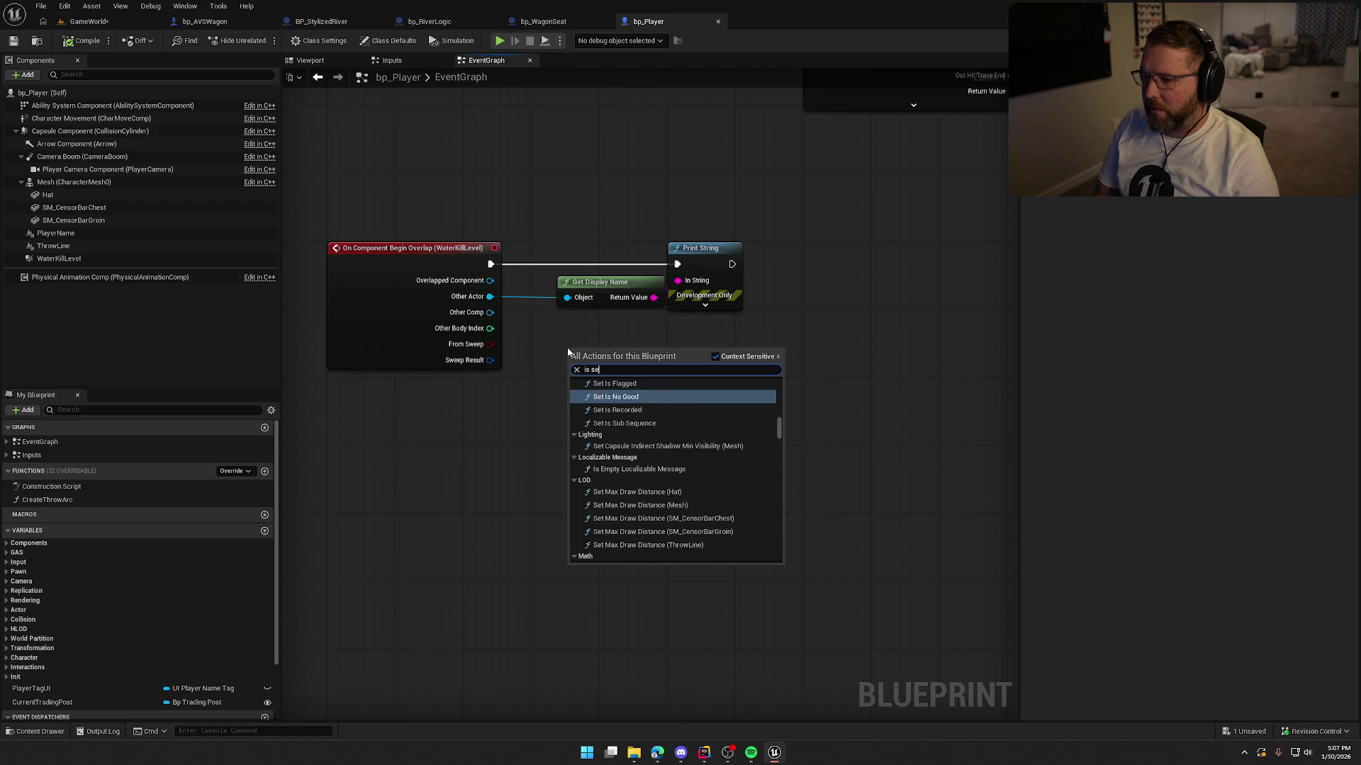
pyautogui.press('BackSpace')
pyautogui.press('BackSpace')
pyautogui.press('BackSpace')
pyautogui.write('rver')
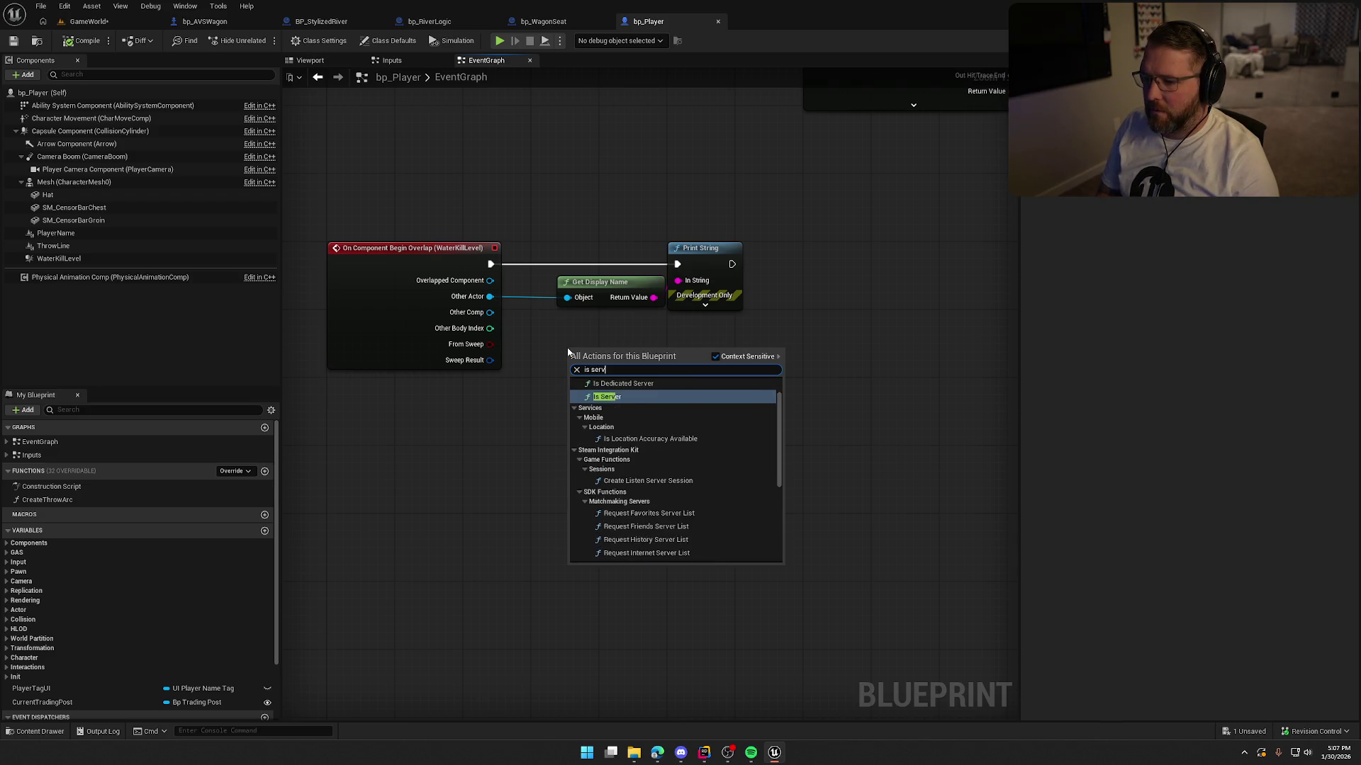
pyautogui.press('Return')
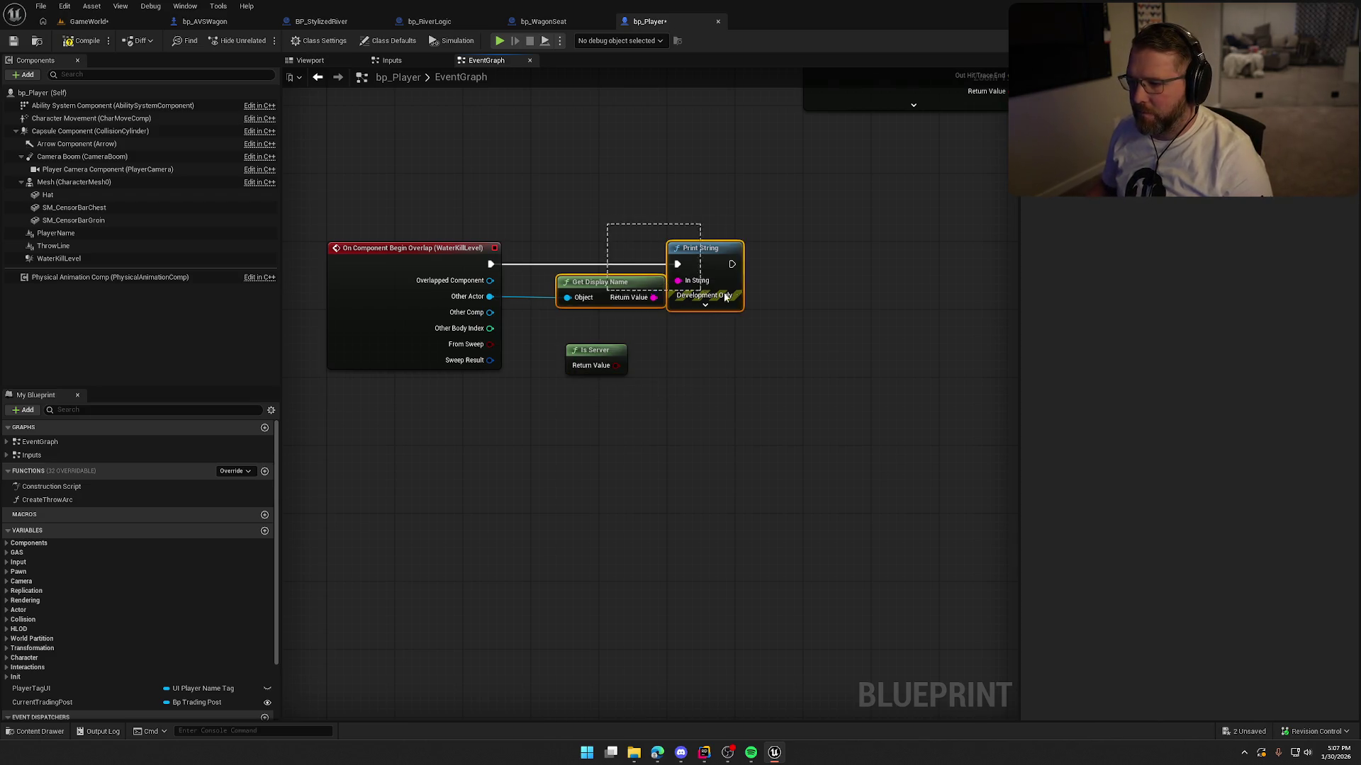
# Step: Replace Get Display Name and Print String with a Branch fed by the overlap event, Is Server beneath
pyautogui.press('Delete')
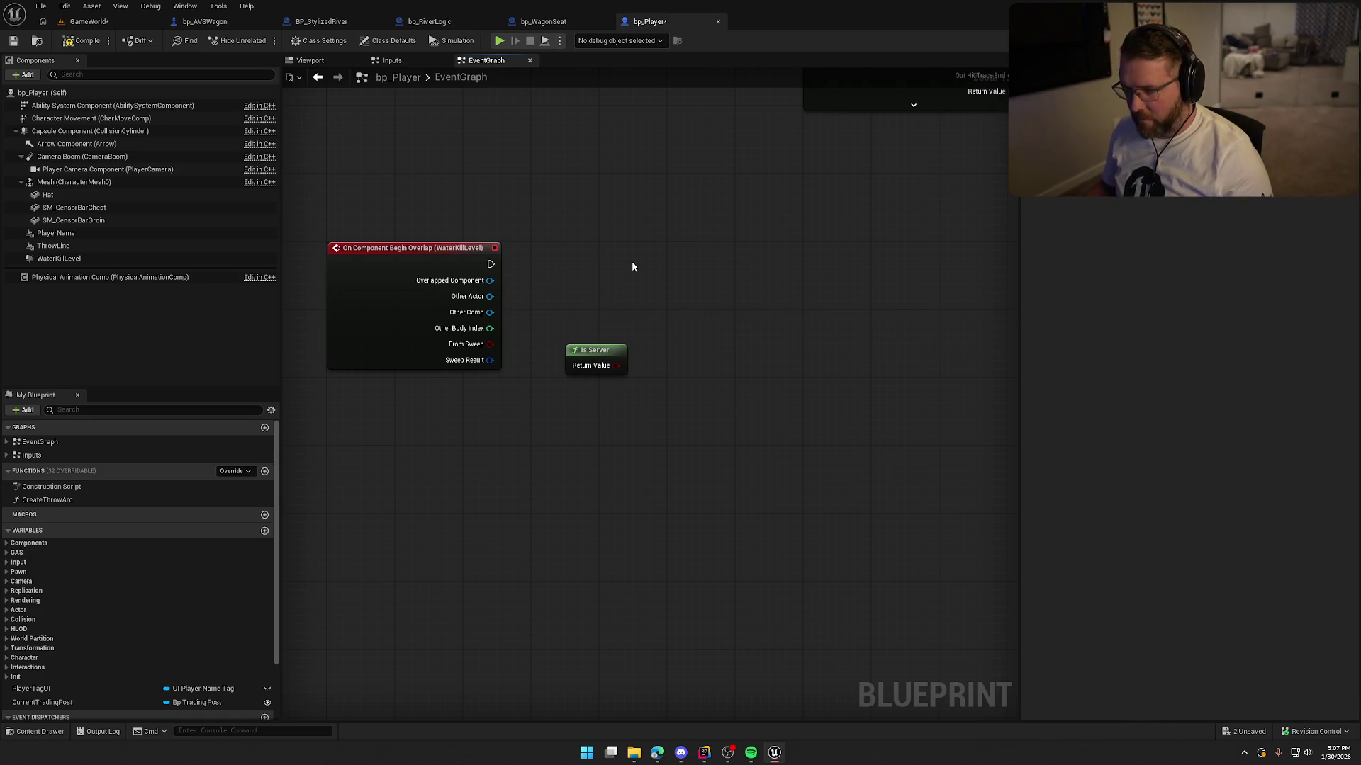
pyautogui.click(631, 260)
pyautogui.moveTo(616, 365); pyautogui.dragTo(645, 323)
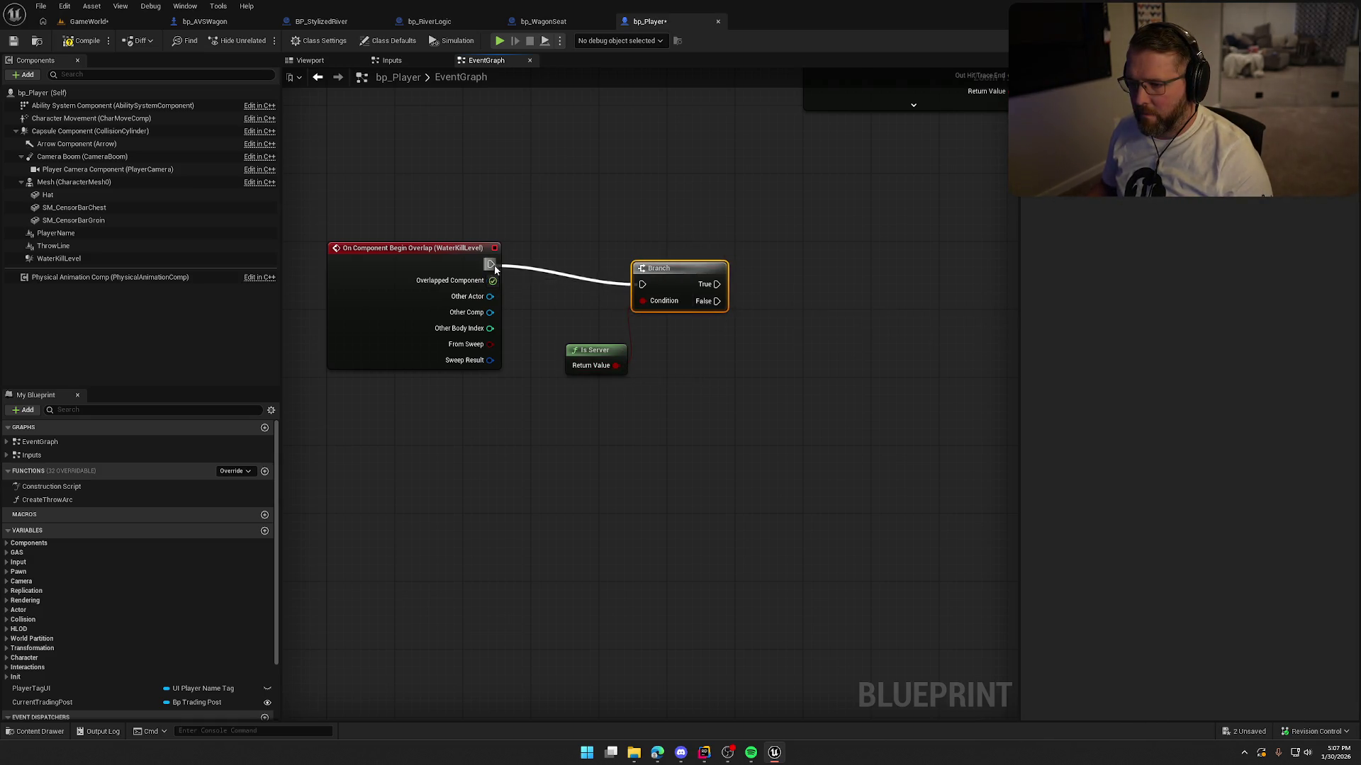
pyautogui.moveTo(666, 276); pyautogui.dragTo(634, 257)
pyautogui.moveTo(592, 354)
pyautogui.mouseDown()
pyautogui.moveTo(626, 312)
pyautogui.moveTo(587, 345)
pyautogui.mouseUp()
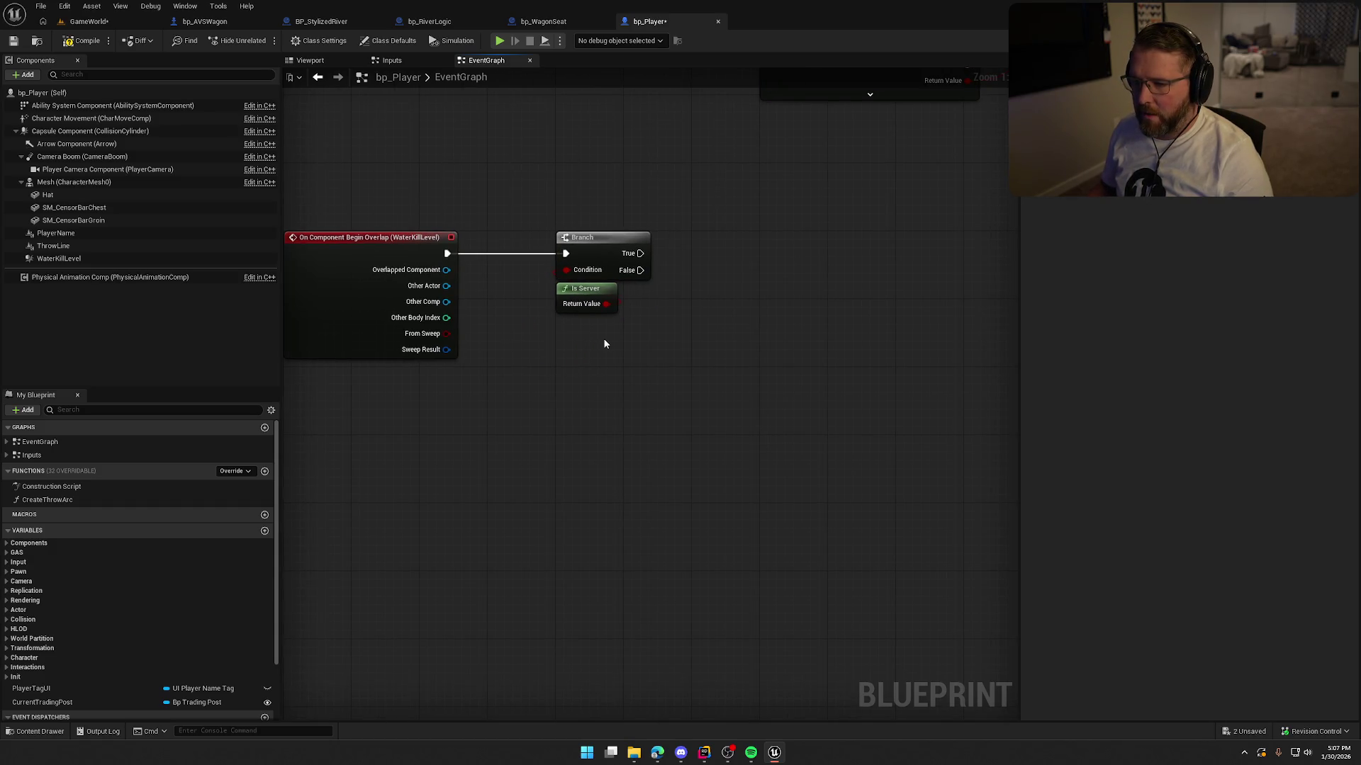
# Step: Pull an action from the Branch's True output and search for a damage node
pyautogui.moveTo(72, 105)
pyautogui.mouseDown()
pyautogui.moveTo(636, 214)
pyautogui.moveTo(670, 207)
pyautogui.mouseUp()
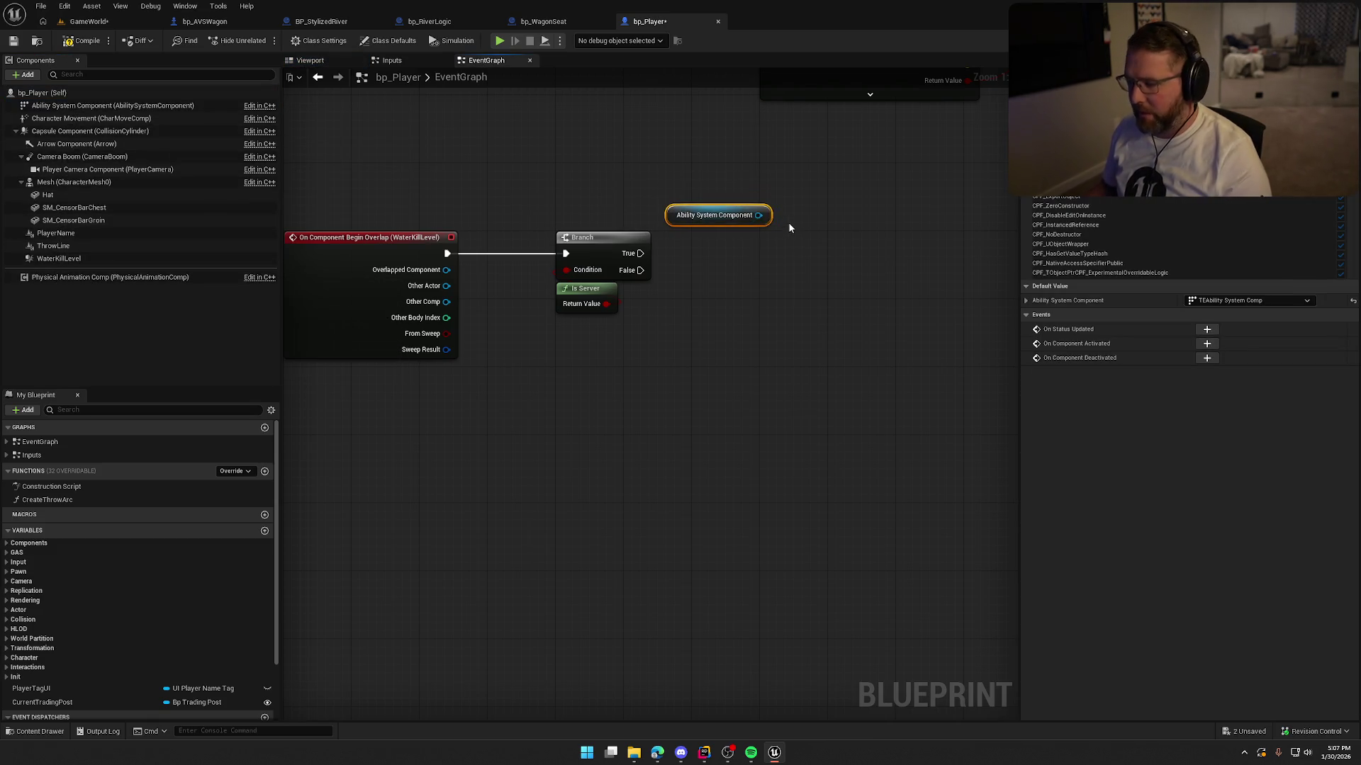
pyautogui.press('Delete')
pyautogui.moveTo(639, 253); pyautogui.dragTo(755, 269)
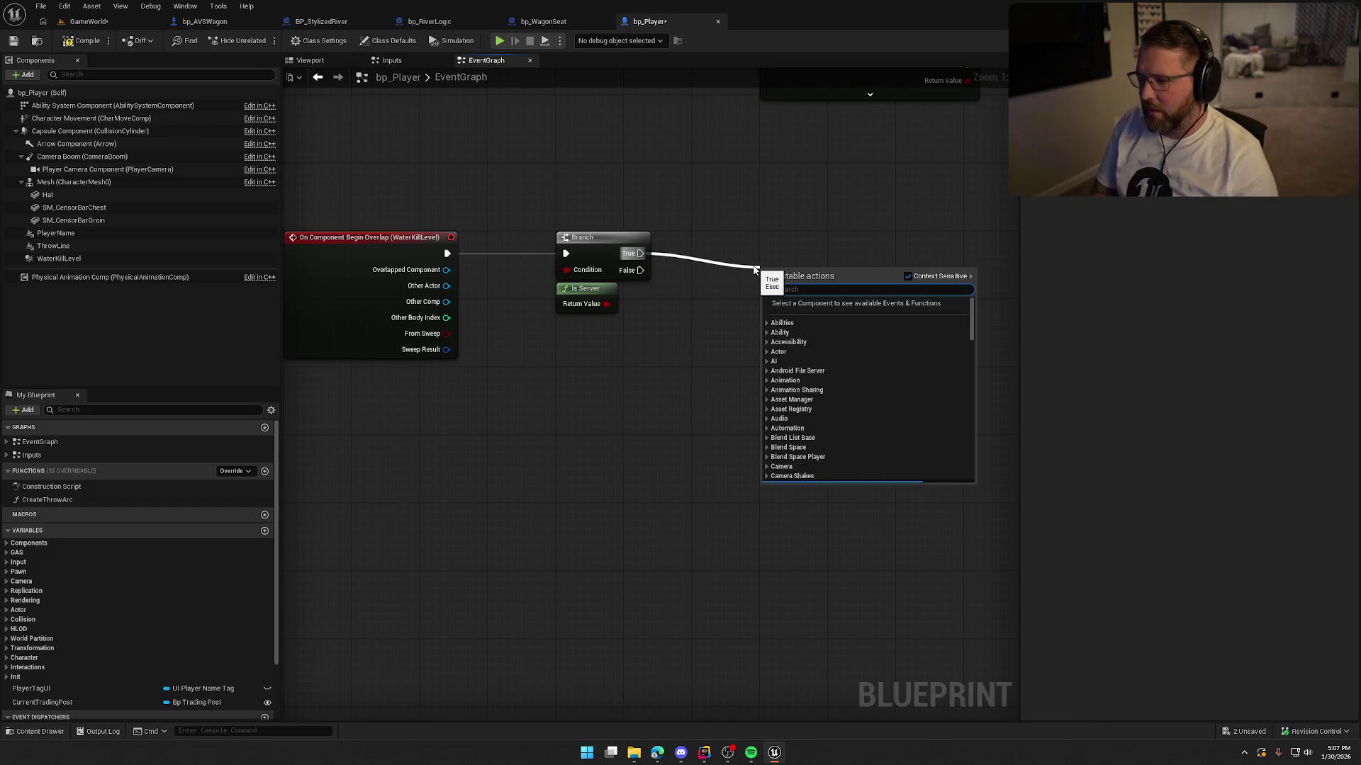
pyautogui.write('damage')
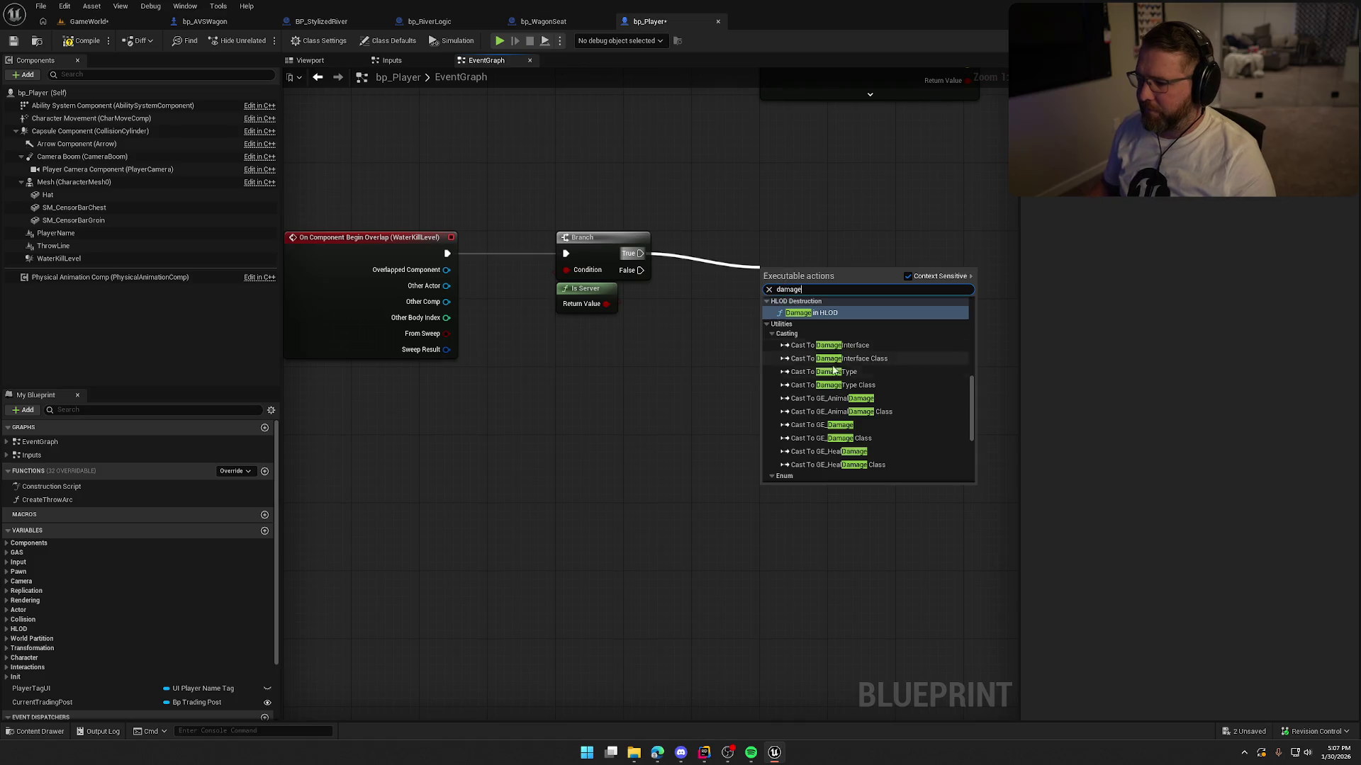
pyautogui.scroll(2, 858, 364)
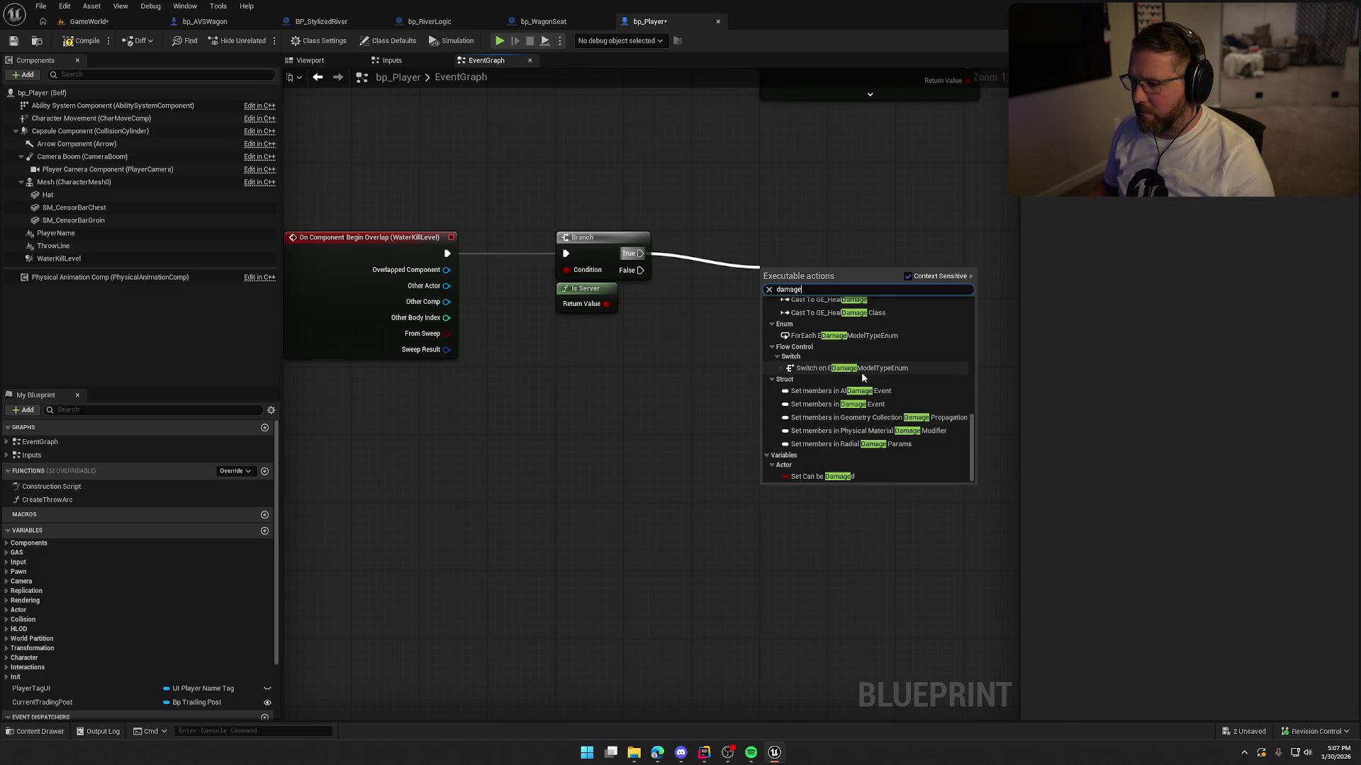
pyautogui.scroll(5, 891, 428)
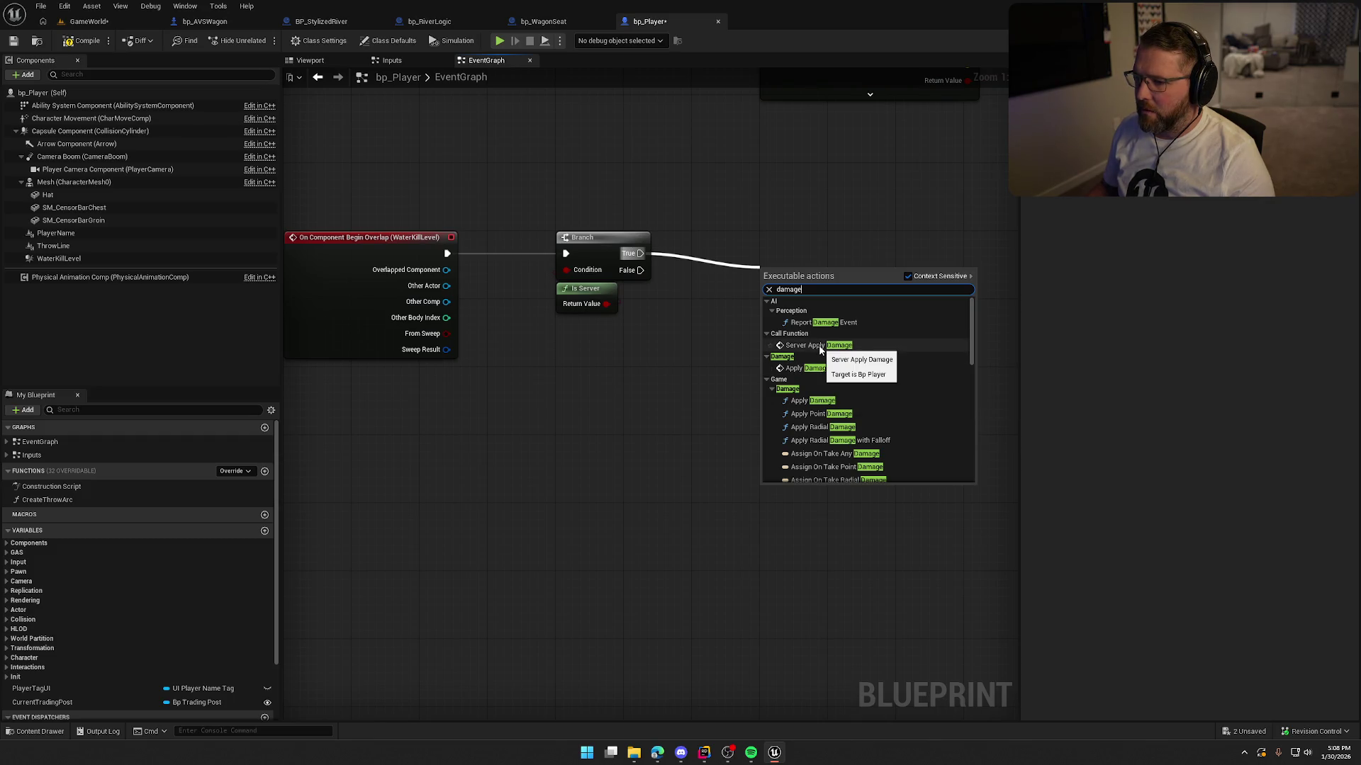
# Step: Add a Server Apply Damage call on the Branch's True pin, lined up with the Branch
pyautogui.click(819, 345)
pyautogui.moveTo(831, 297); pyautogui.dragTo(763, 245)
pyautogui.click(759, 373)
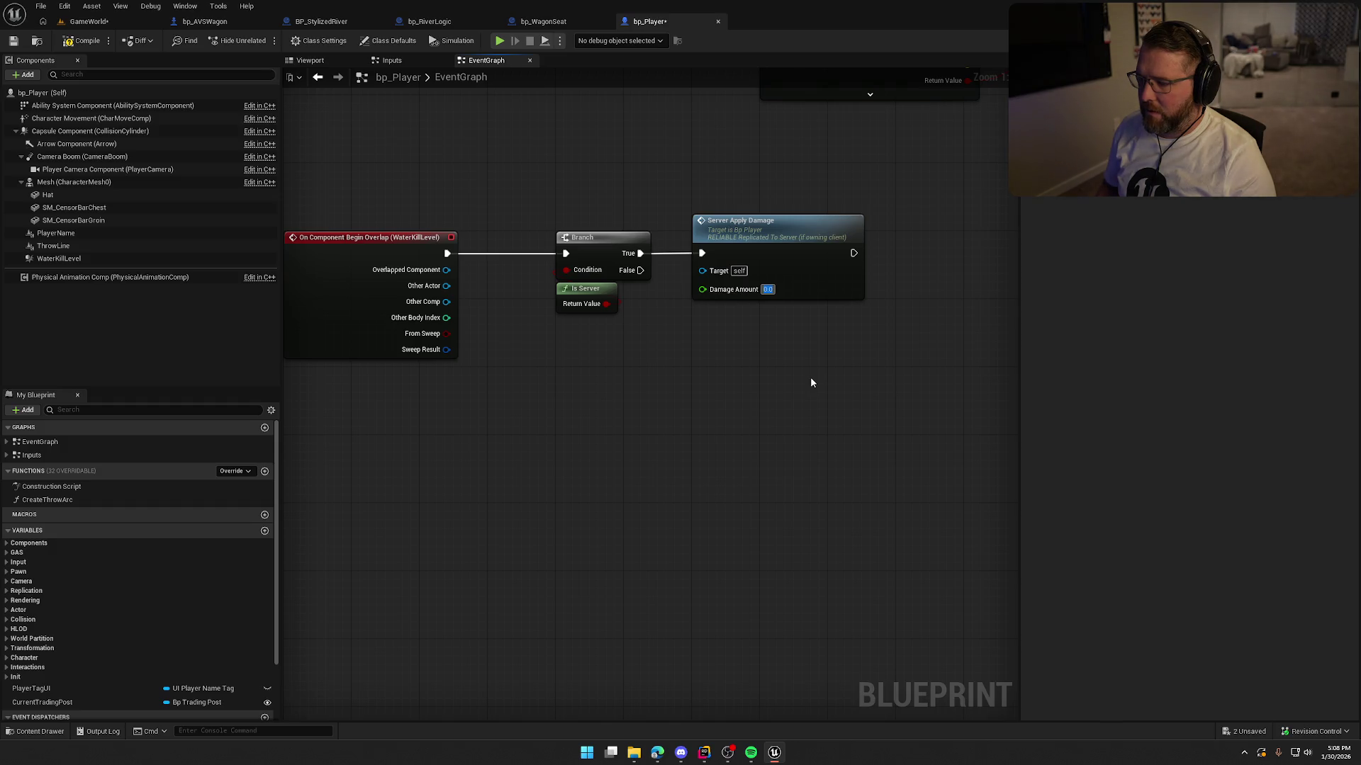
# Step: Set the Damage Amount to 200.0 and return to the GameWorld level
pyautogui.write('200')
pyautogui.press('Return')
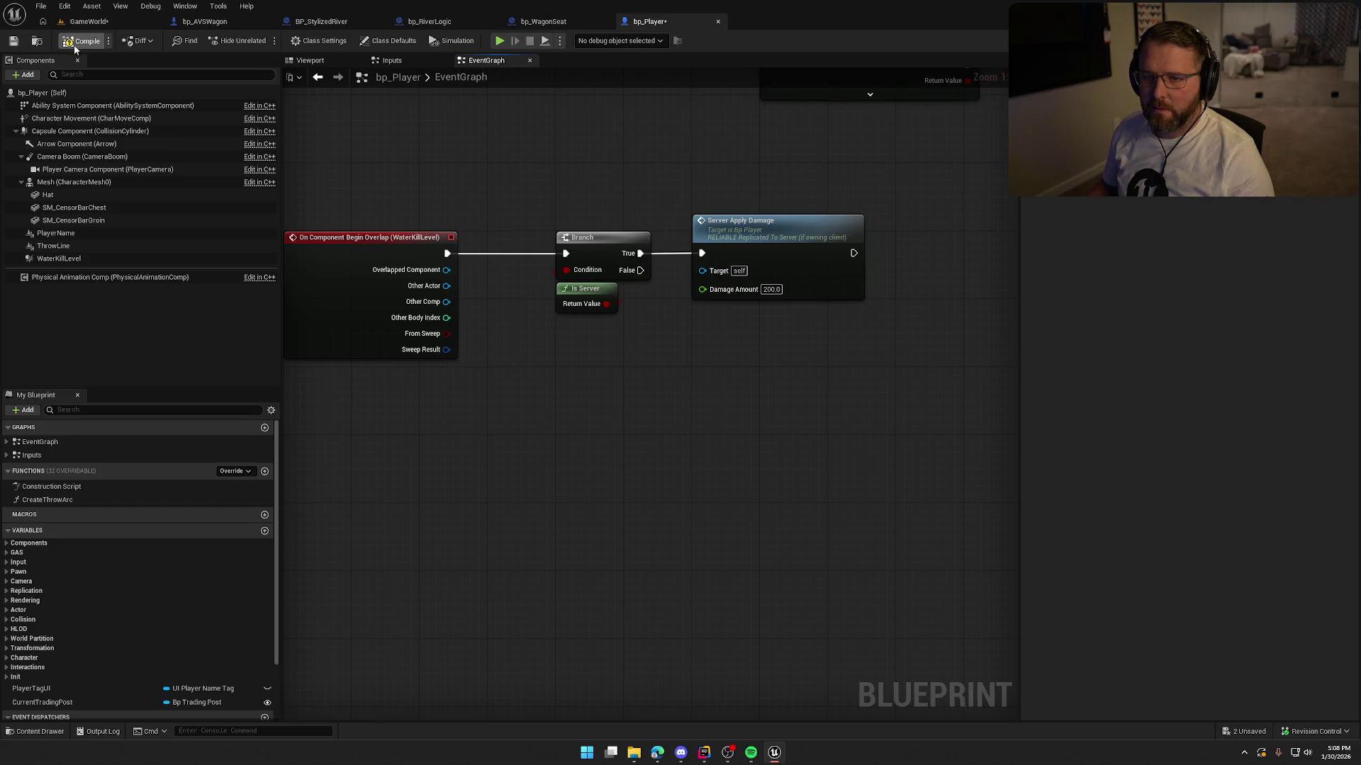
pyautogui.click(85, 22)
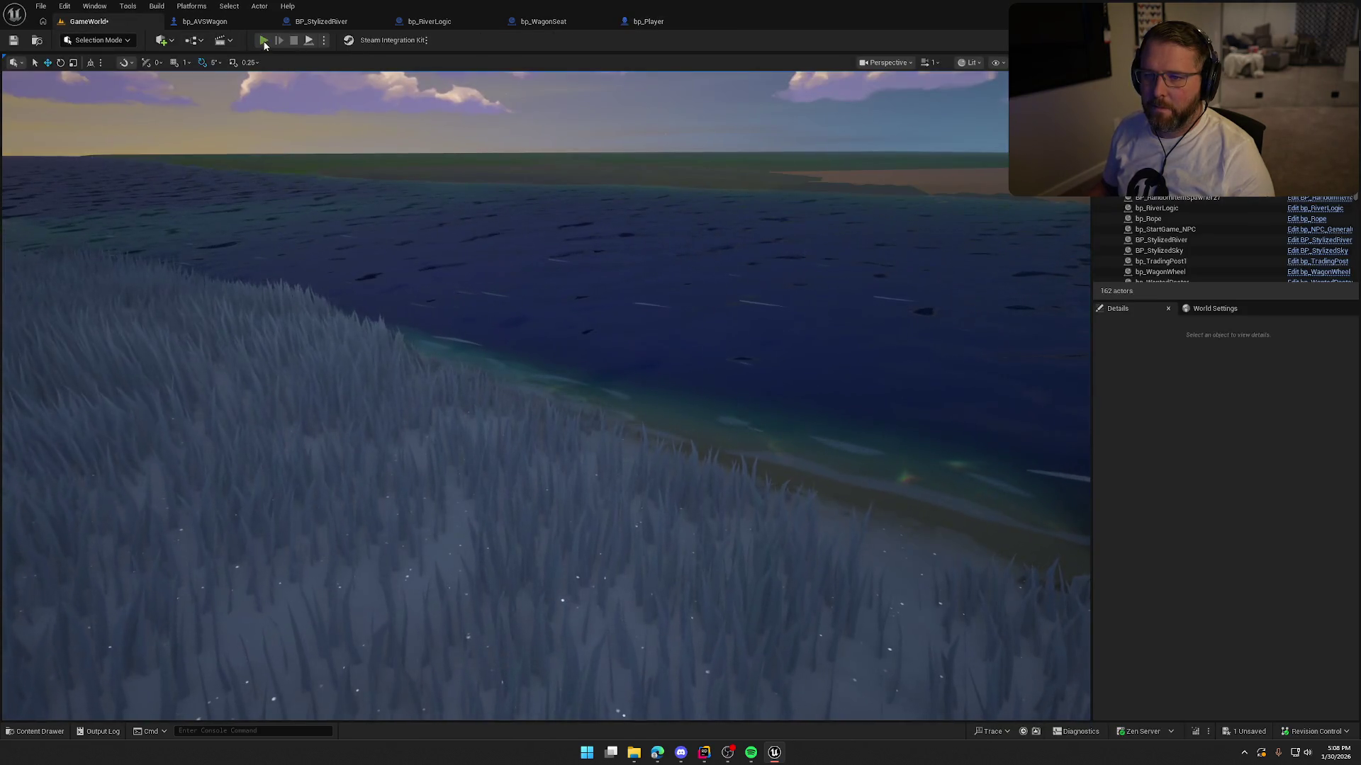
# Step: Run the character past the cows and through the grass into the river, then stop and return to bp_Player
pyautogui.press('w')
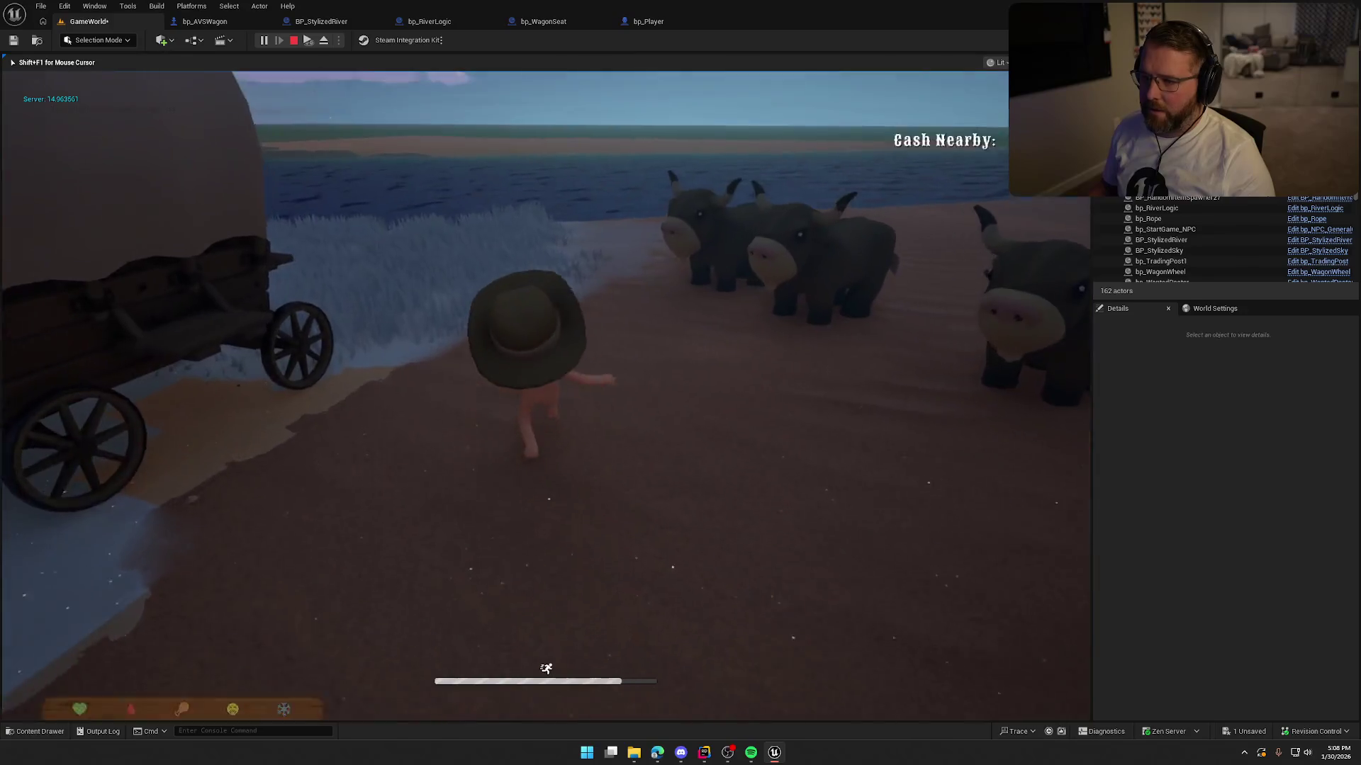
pyautogui.press('w')
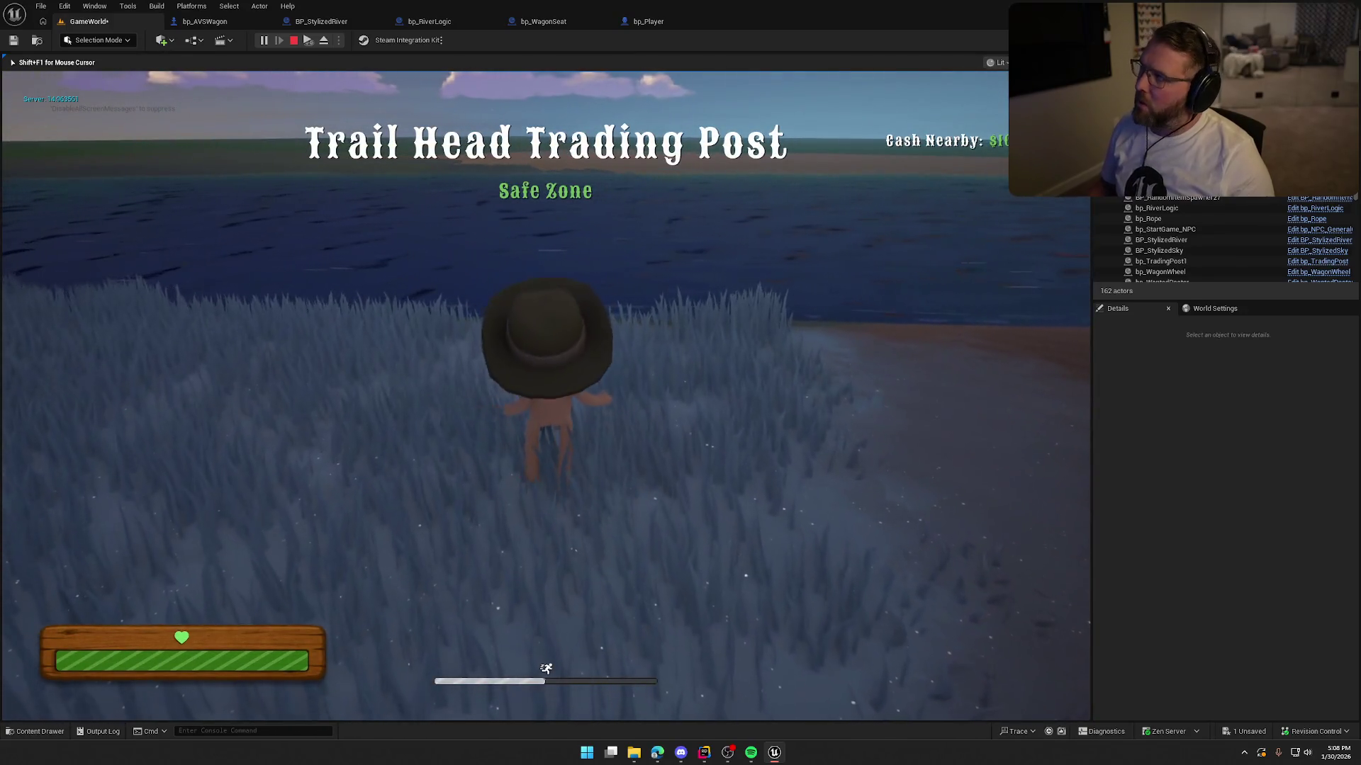
pyautogui.press('w')
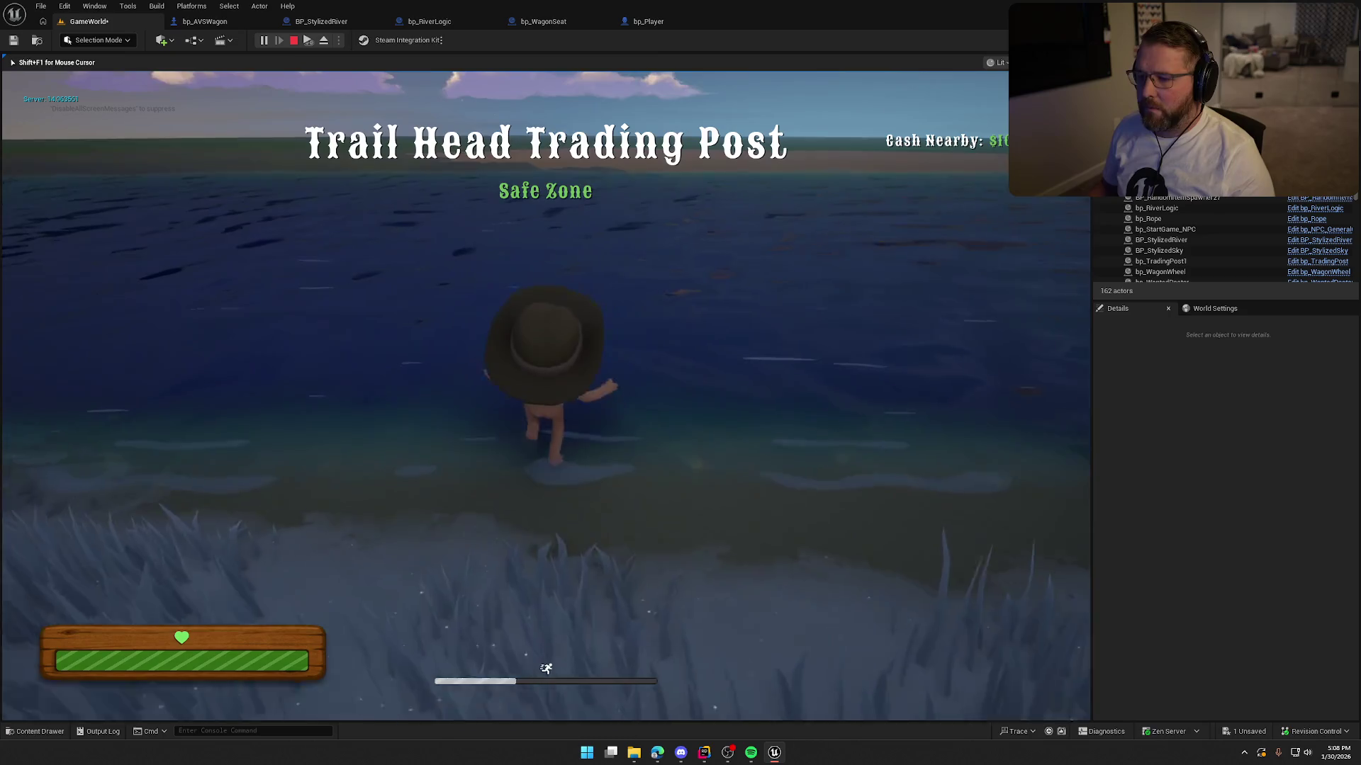
pyautogui.press('s')
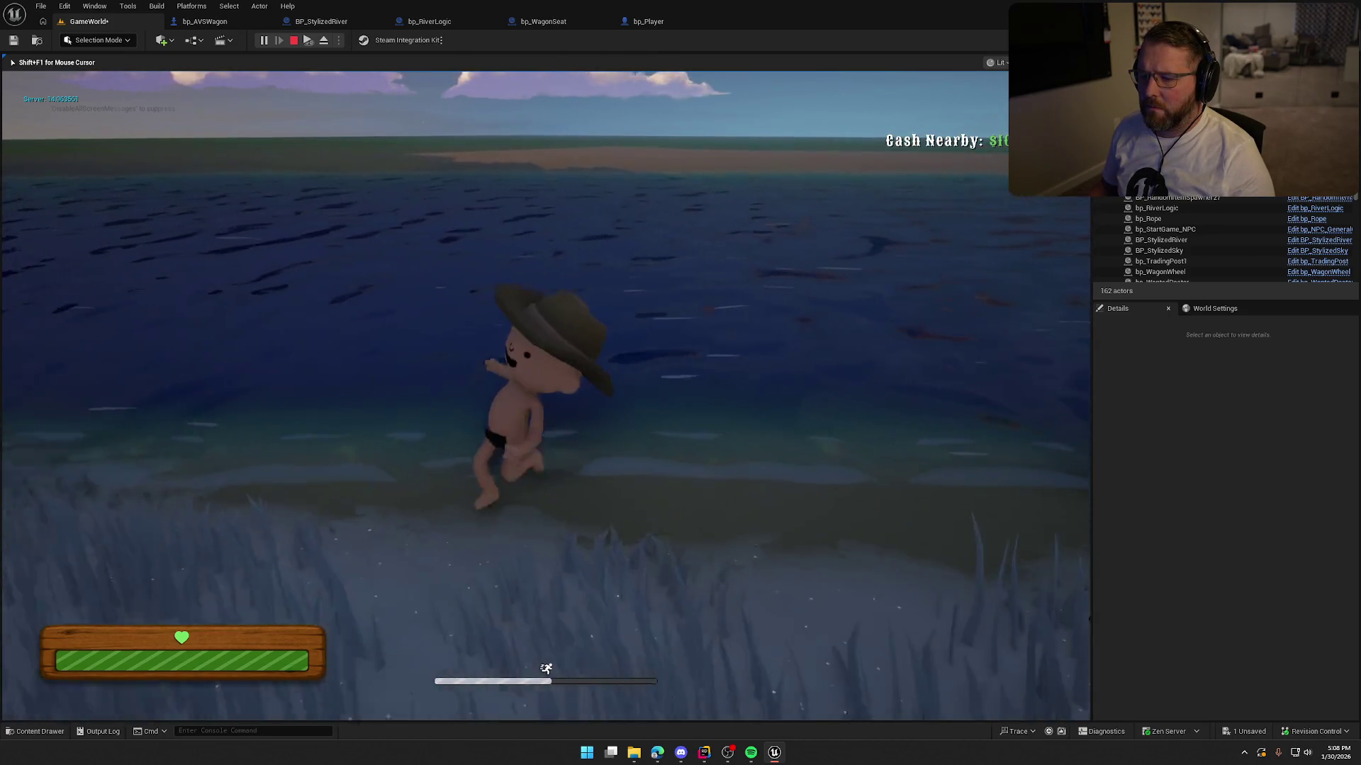
pyautogui.press('Escape')
pyautogui.click(647, 21)
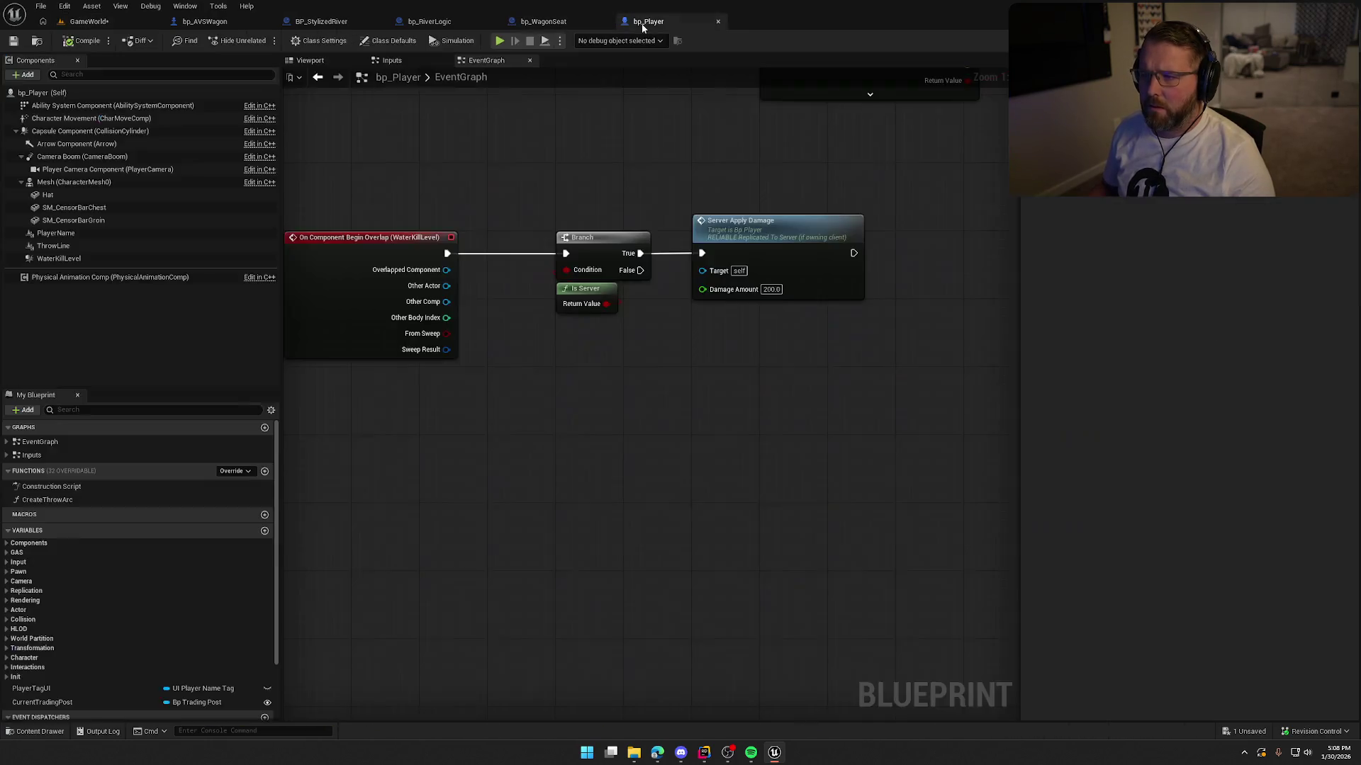
# Step: Jump to the Server_ApplyDamage custom event and inspect its surrounding graph
pyautogui.doubleClick(784, 229)
pyautogui.moveTo(969, 529)
pyautogui.mouseDown()
pyautogui.moveTo(647, 422)
pyautogui.moveTo(718, 394)
pyautogui.mouseUp()
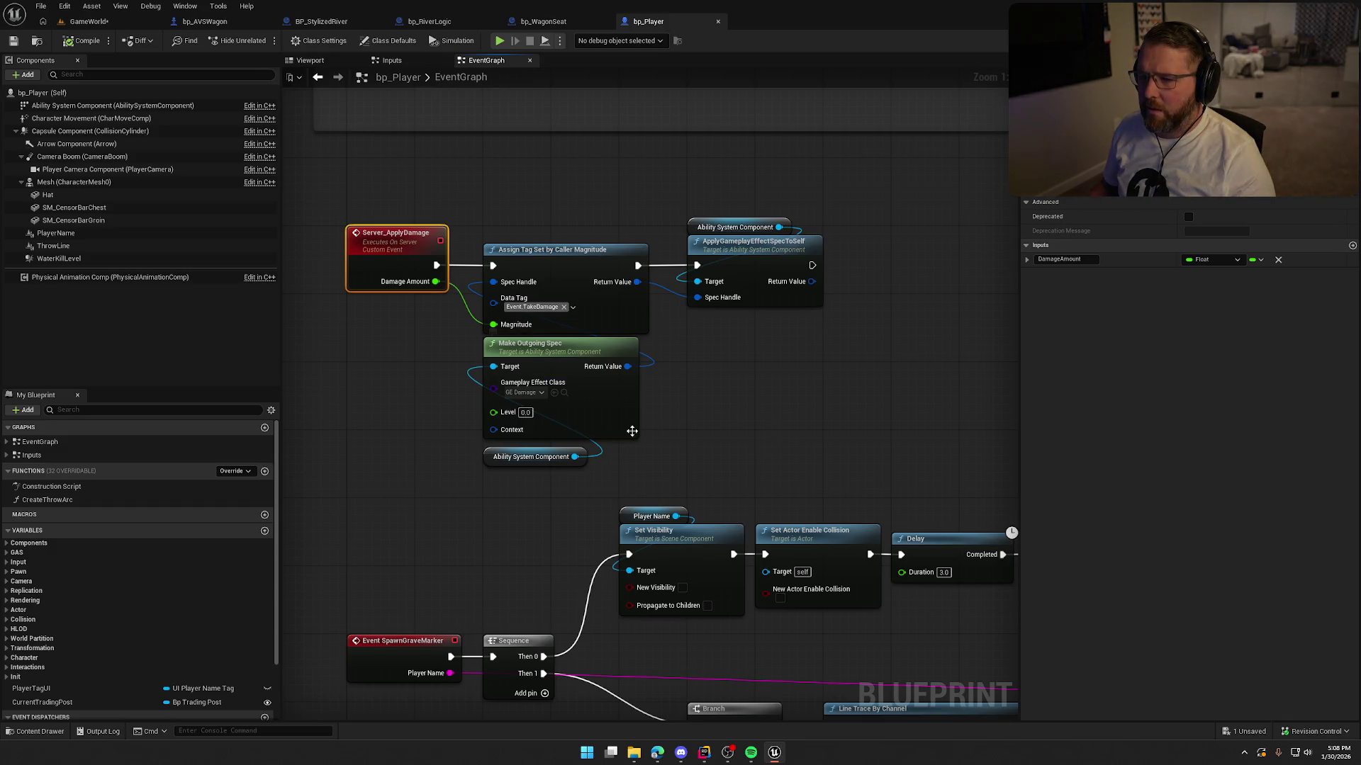
pyautogui.scroll(-5, 696, 470)
pyautogui.scroll(5, 626, 363)
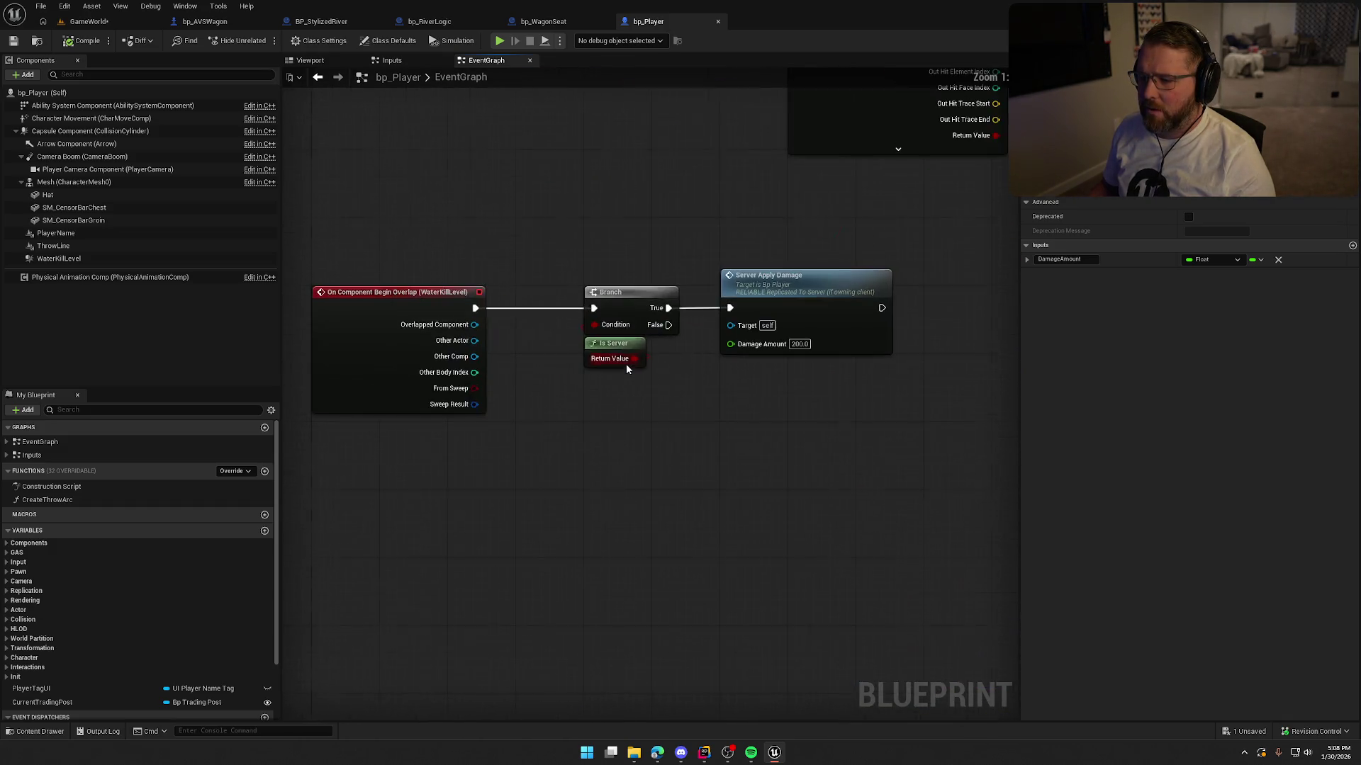
# Step: Replace the Branch's Is Server condition with Is Locally Controlled, compile bp_Player, and return to GameWorld
pyautogui.rightClick(521, 357)
pyautogui.write('is local')
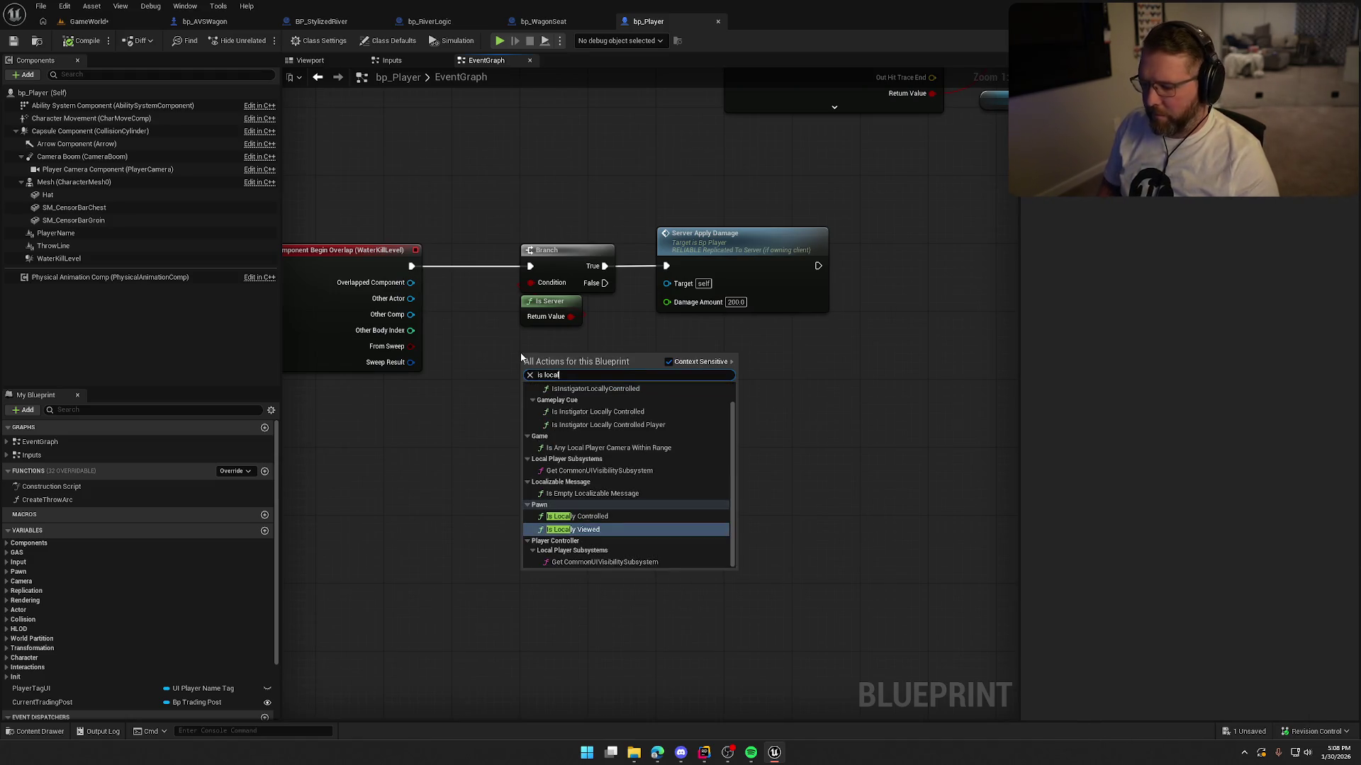
pyautogui.press('Return')
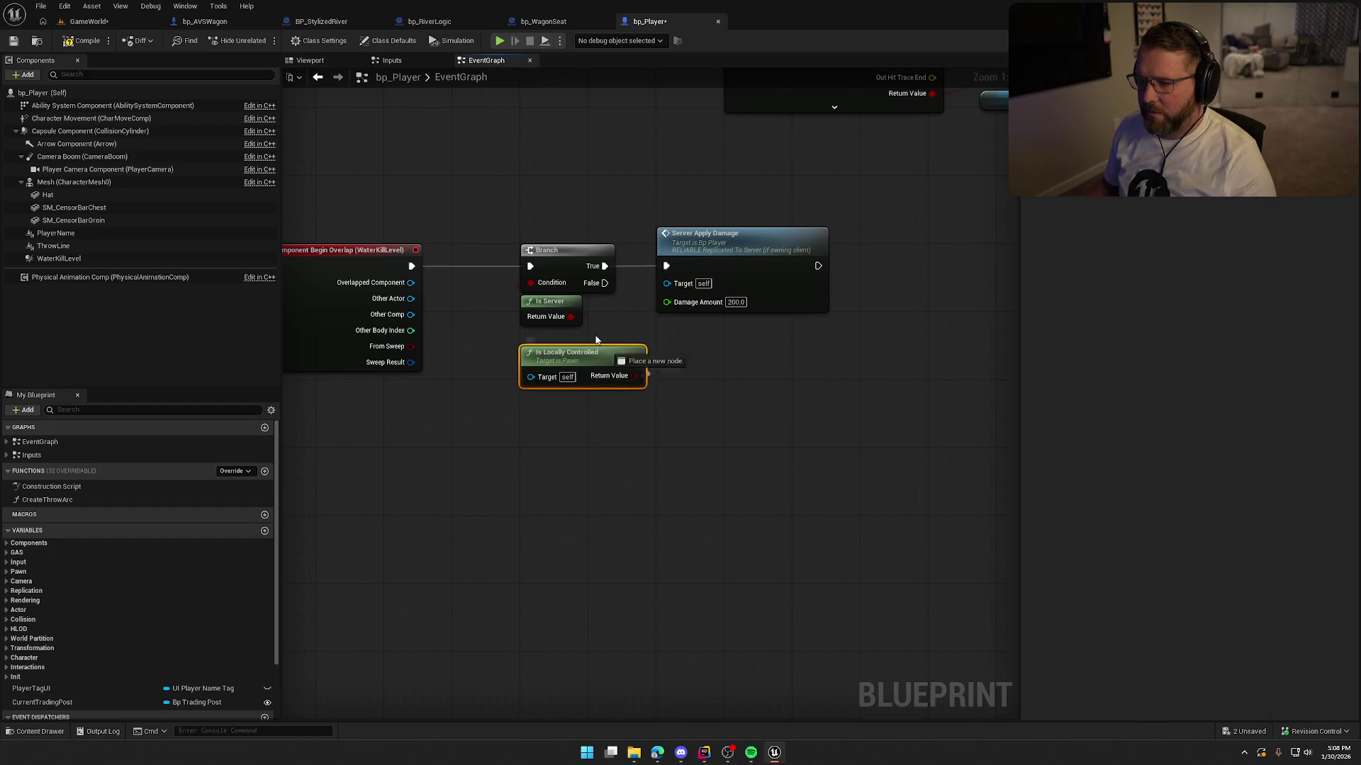
pyautogui.press('Delete')
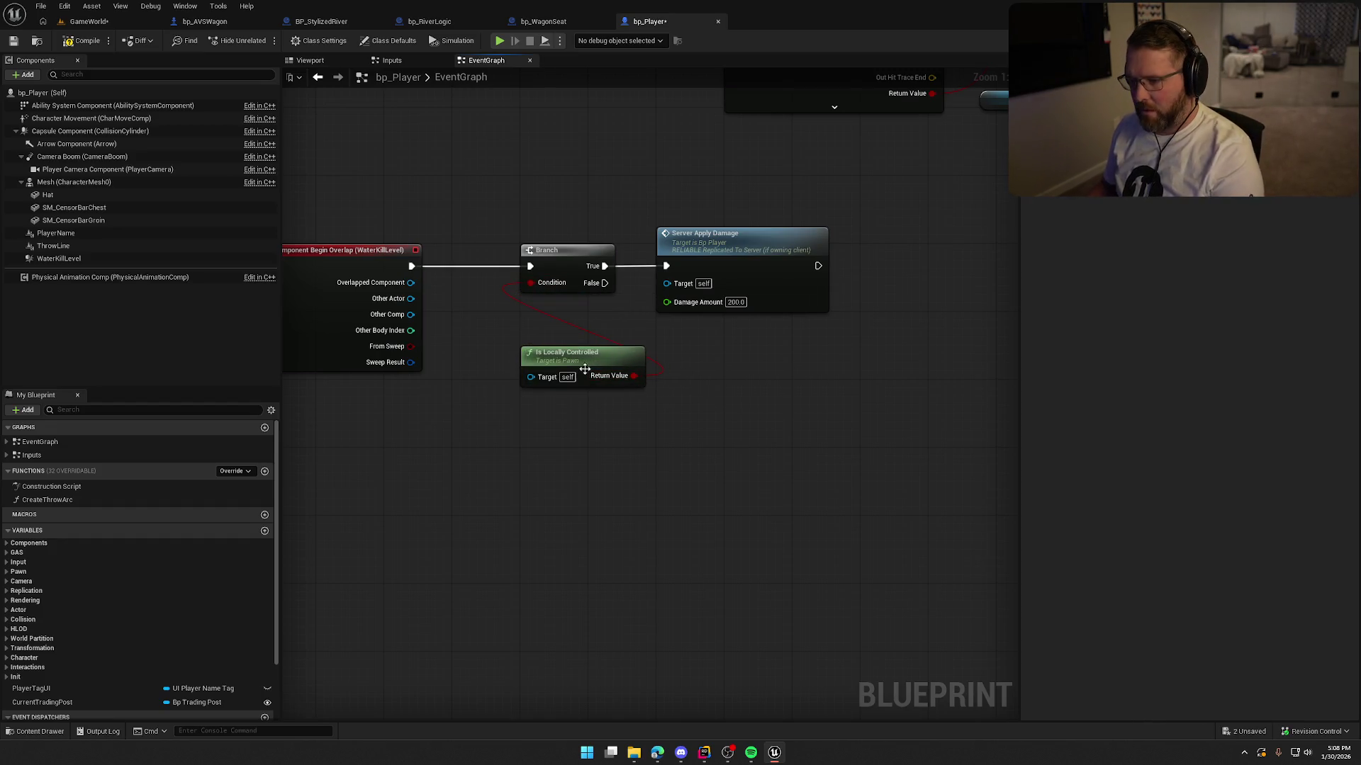
pyautogui.moveTo(525, 320); pyautogui.dragTo(508, 311)
pyautogui.click(597, 380)
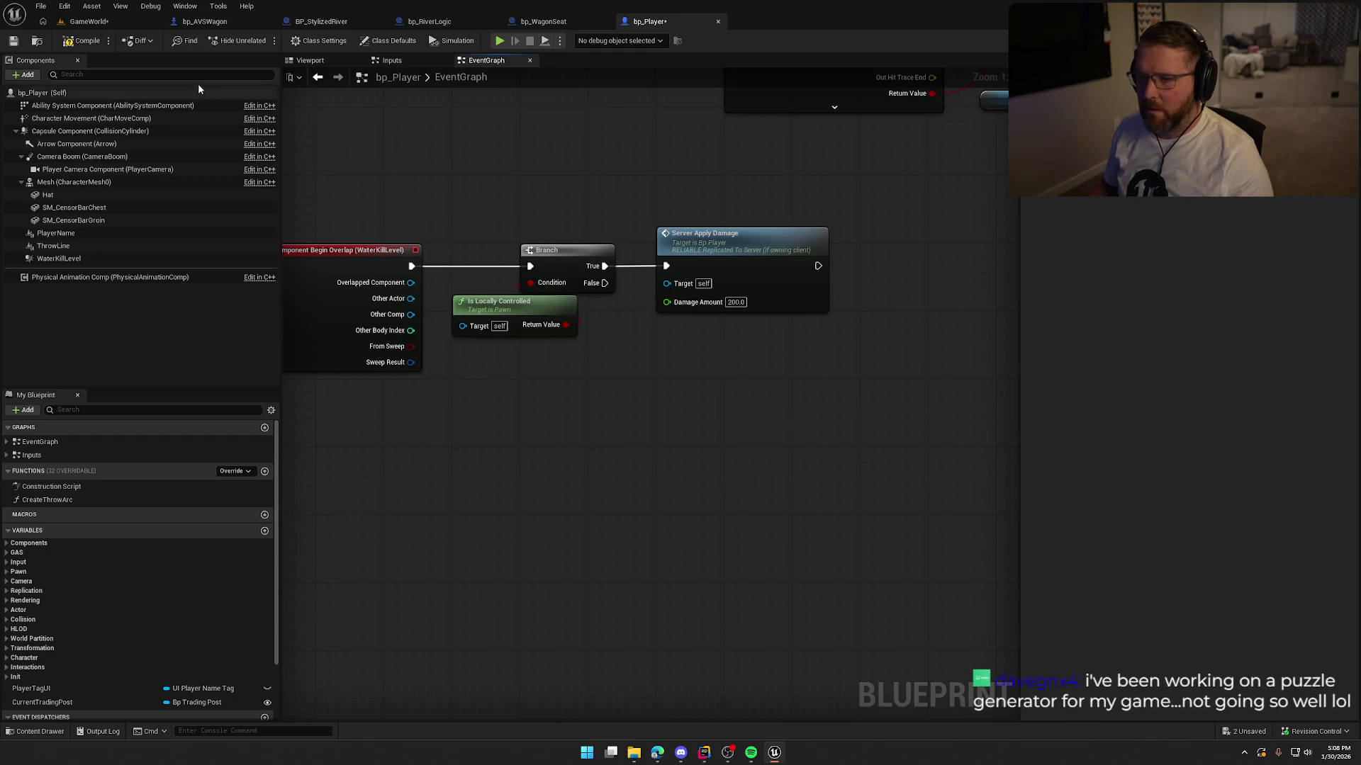
pyautogui.click(87, 43)
pyautogui.click(89, 21)
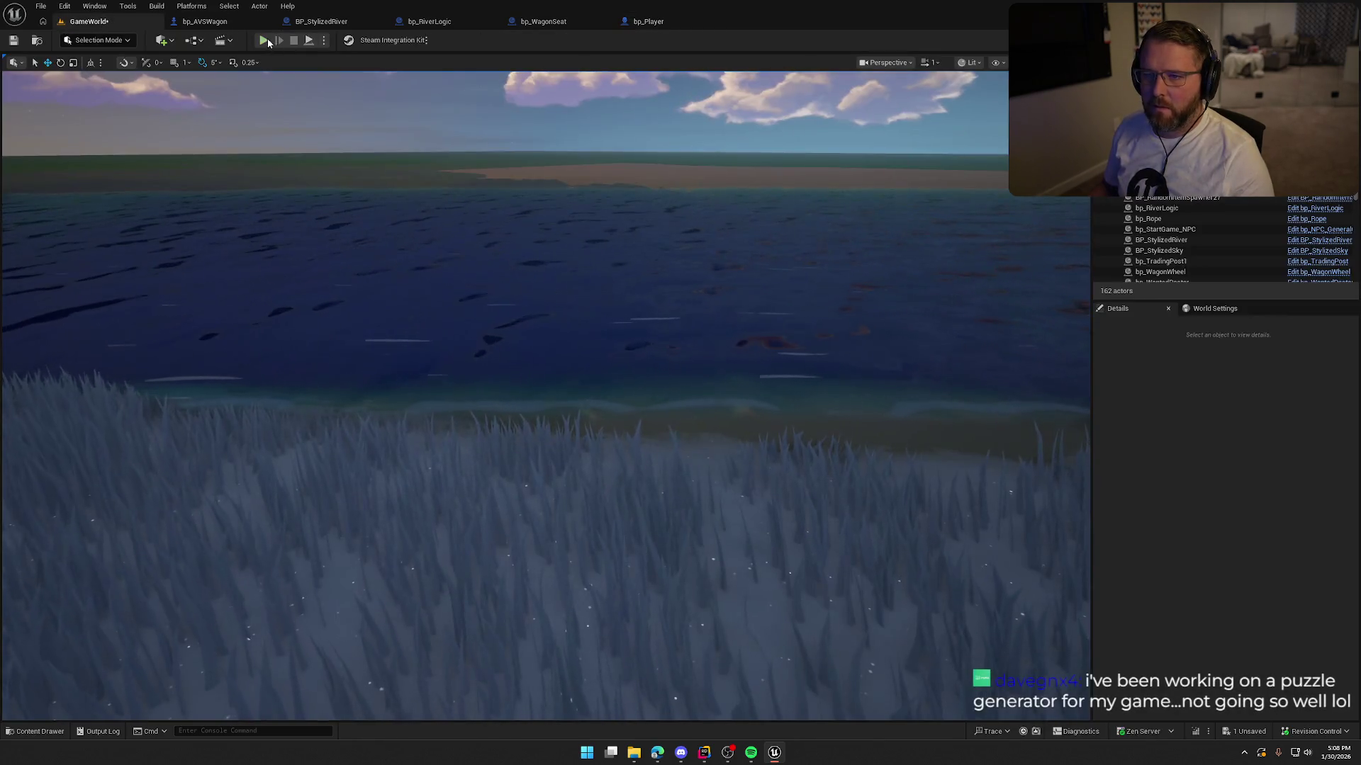
# Step: Play-test by running past the cows and wading until submerged in the river, then return to bp_Player
pyautogui.hotkey('alt', 'p')
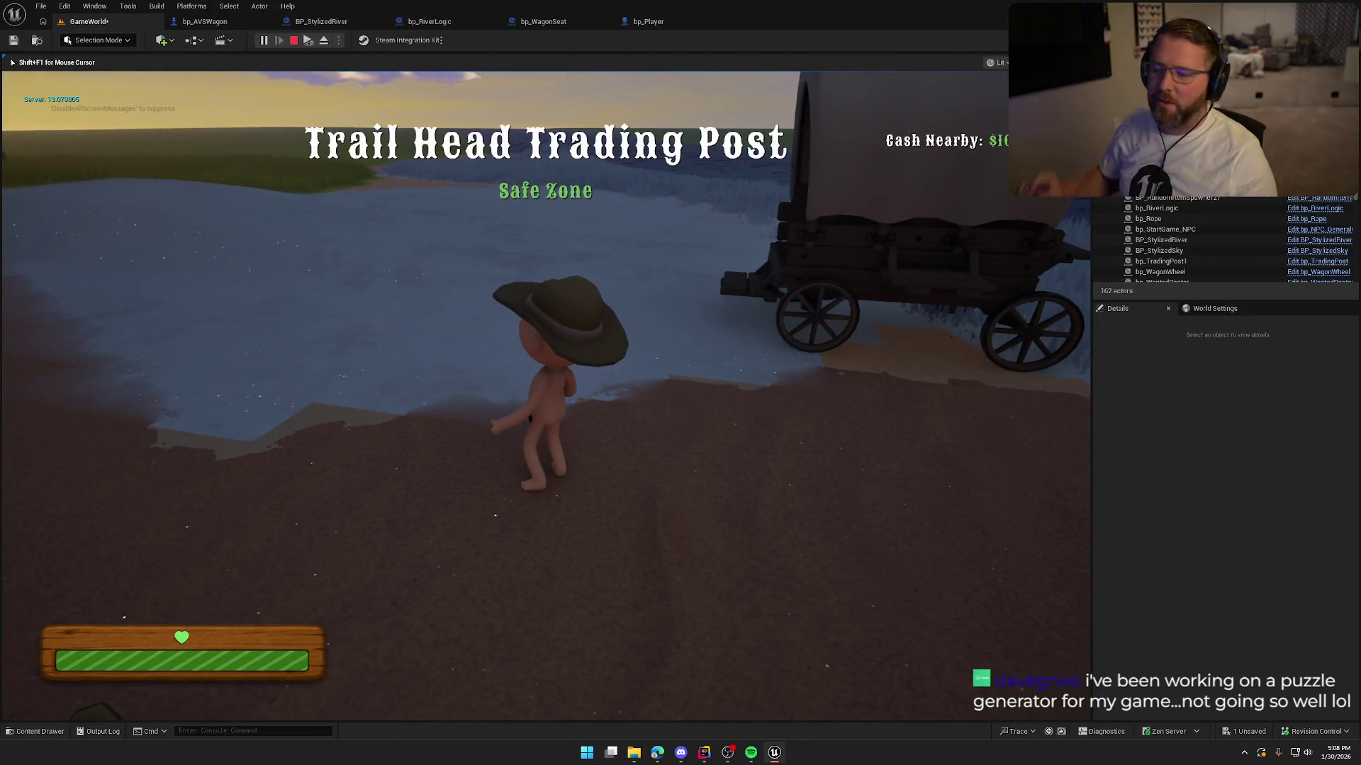
pyautogui.hotkey('shift', 'w')
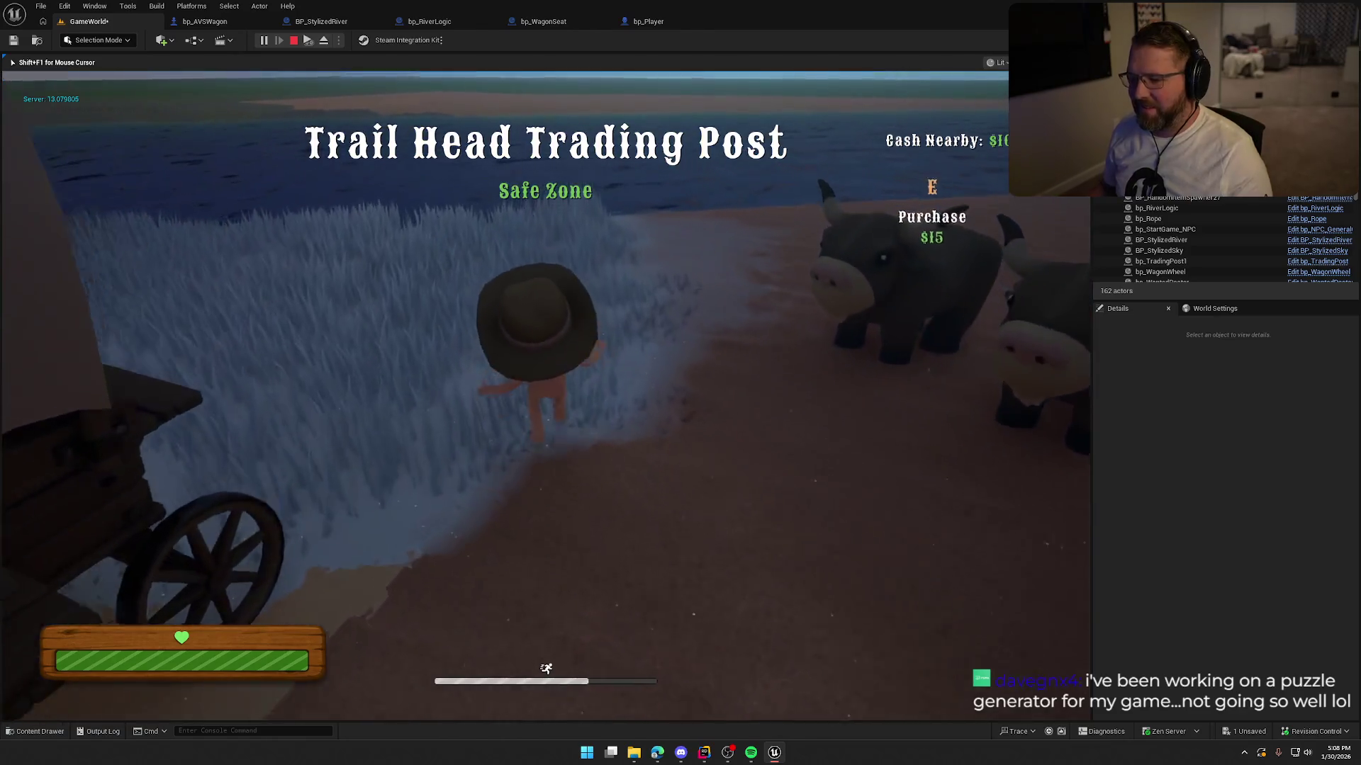
pyautogui.hotkey('shift', 'w')
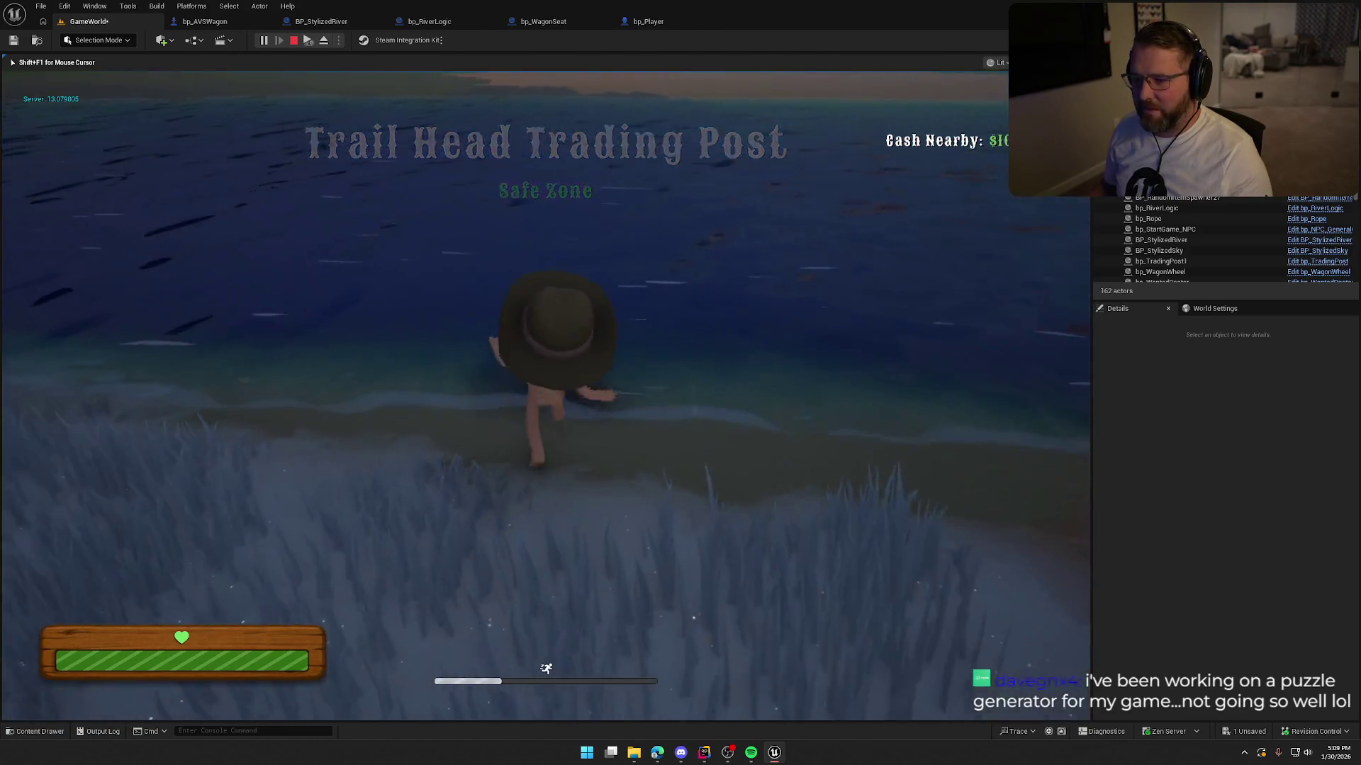
pyautogui.press('w')
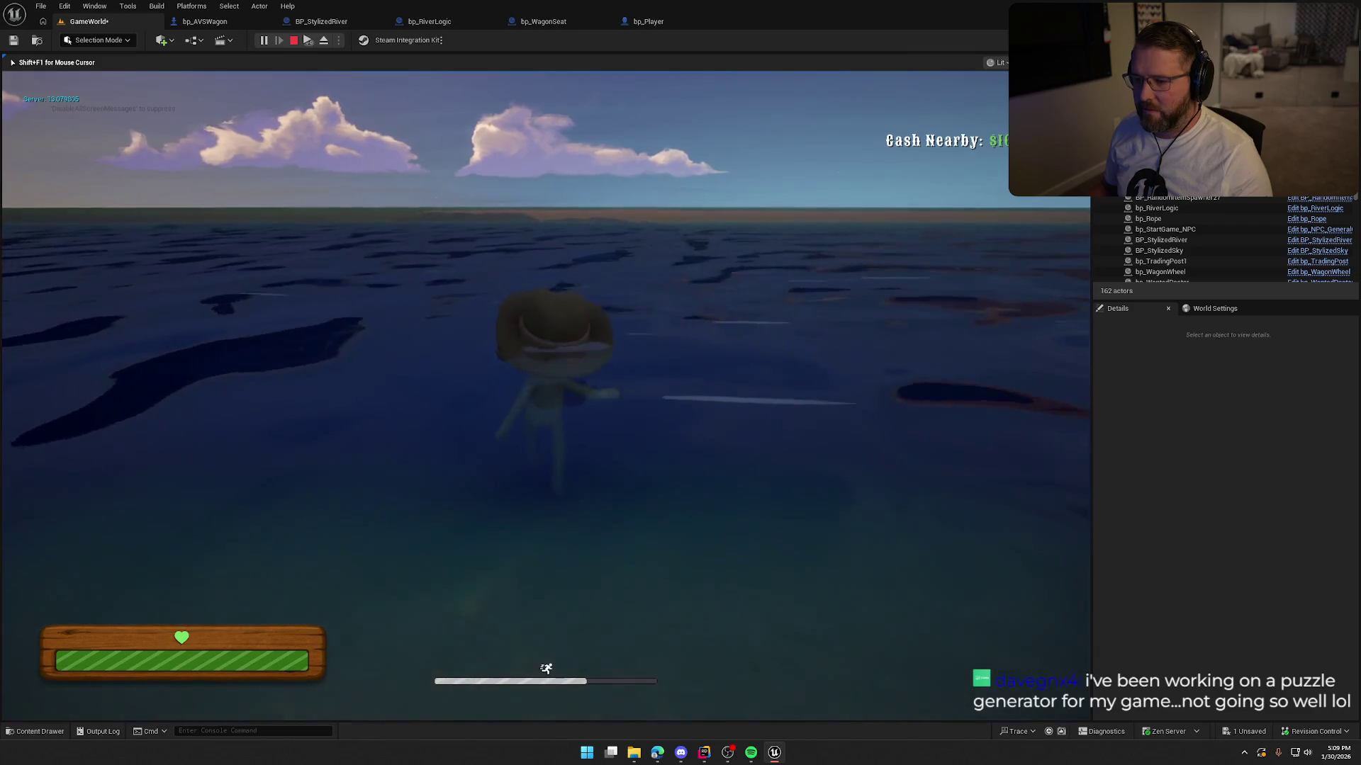
pyautogui.press('w')
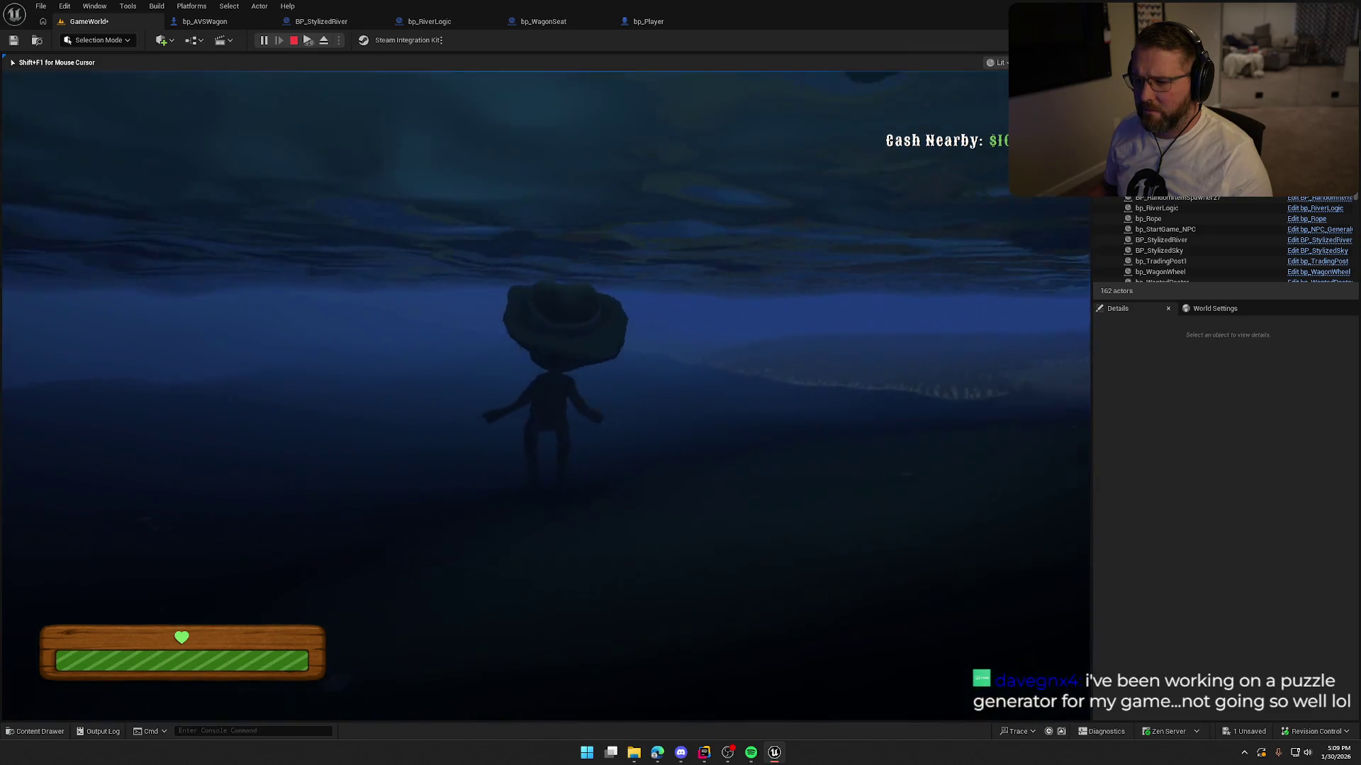
pyautogui.hotkey('shift', 'w')
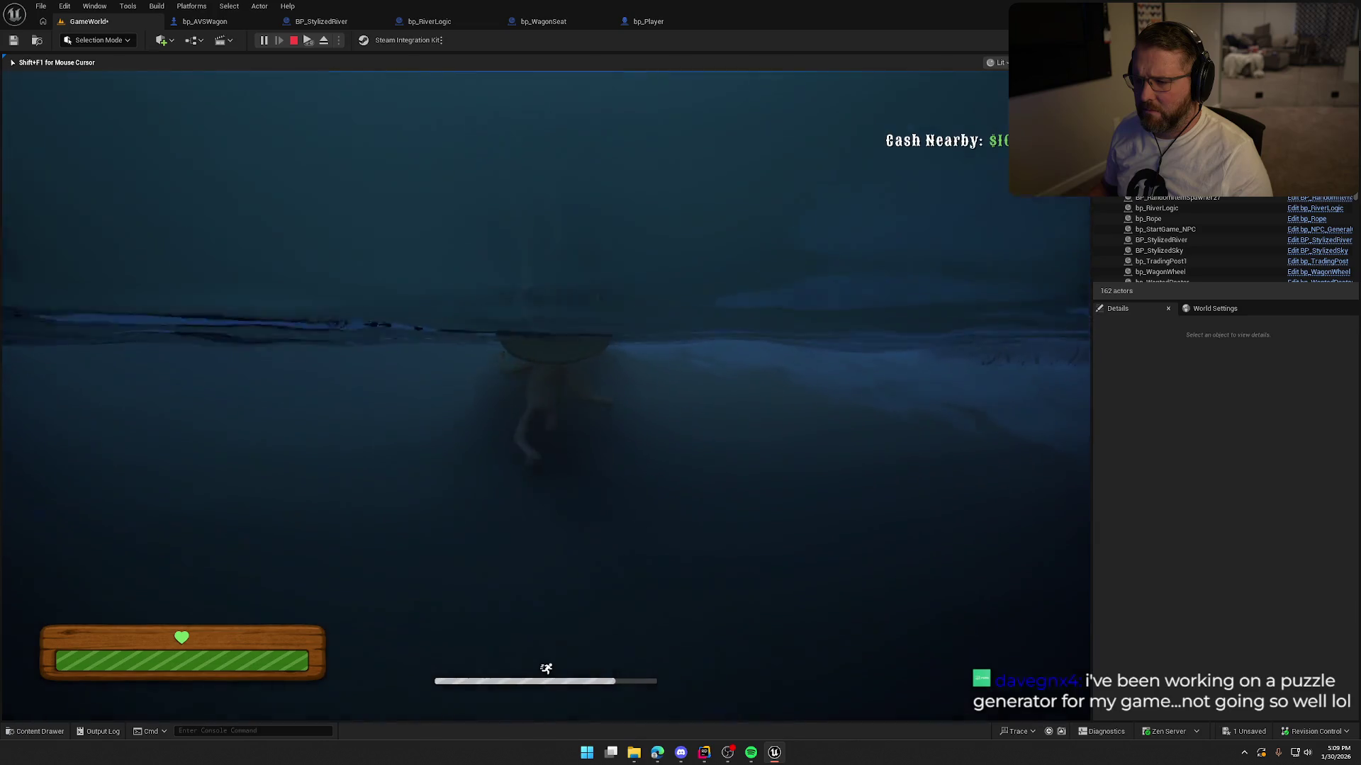
pyautogui.press('Escape')
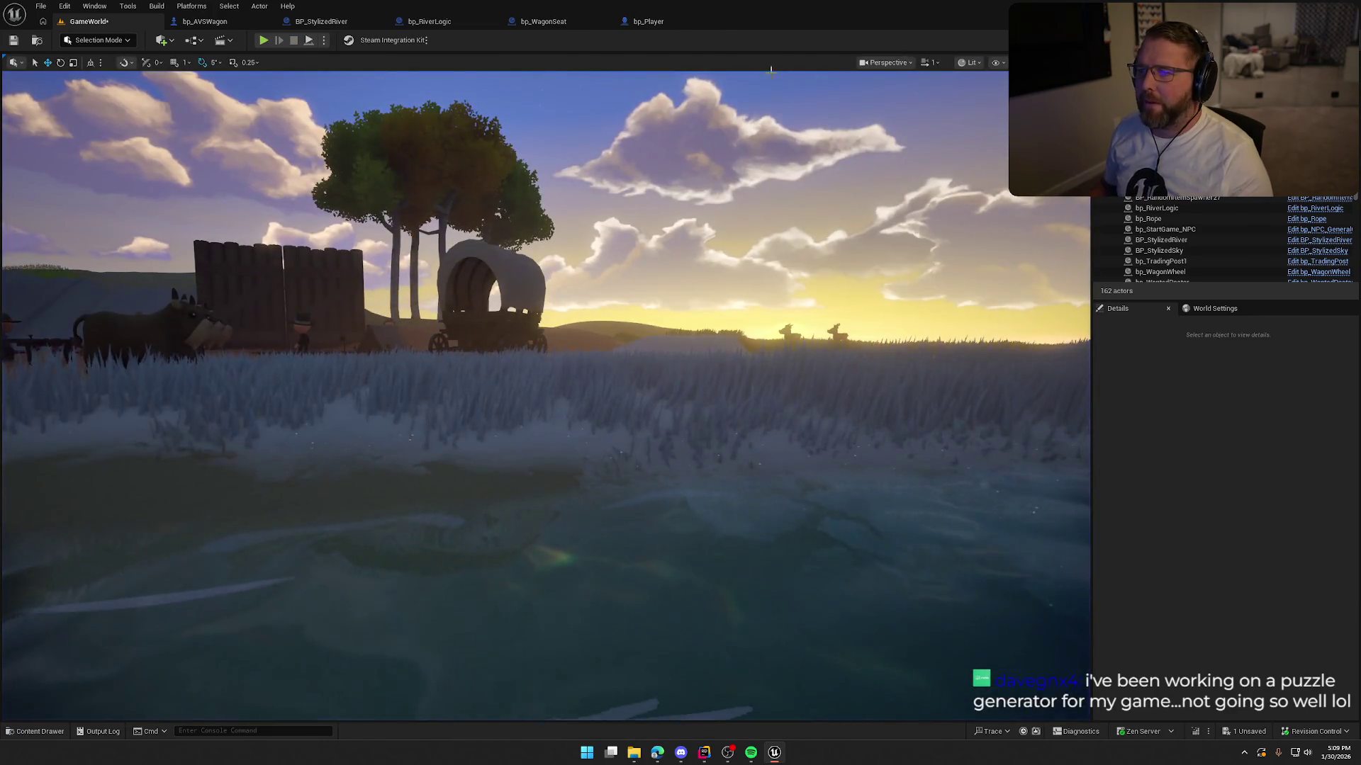
pyautogui.click(647, 21)
# Step: Set the Damage Amount to -200.0, then save and start a new play-test
pyautogui.write('-200')
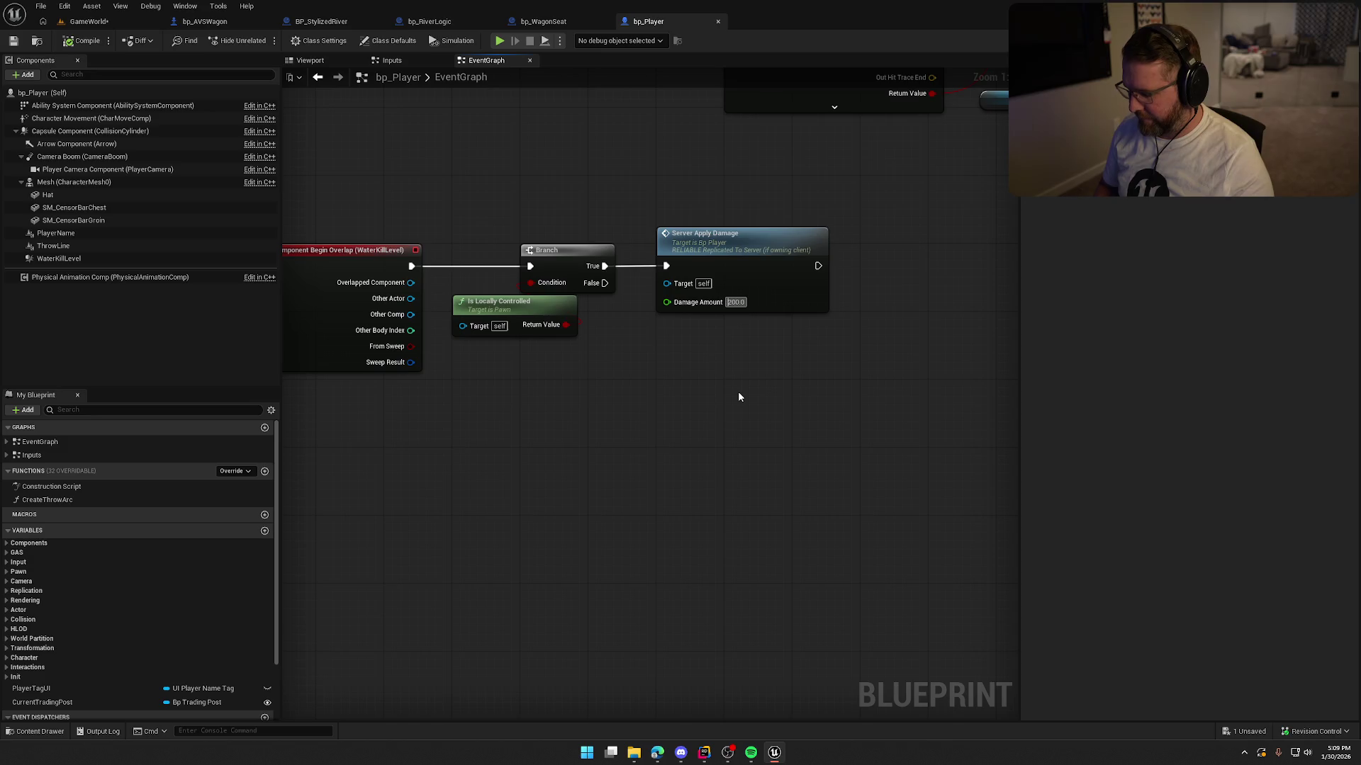
pyautogui.press('Return')
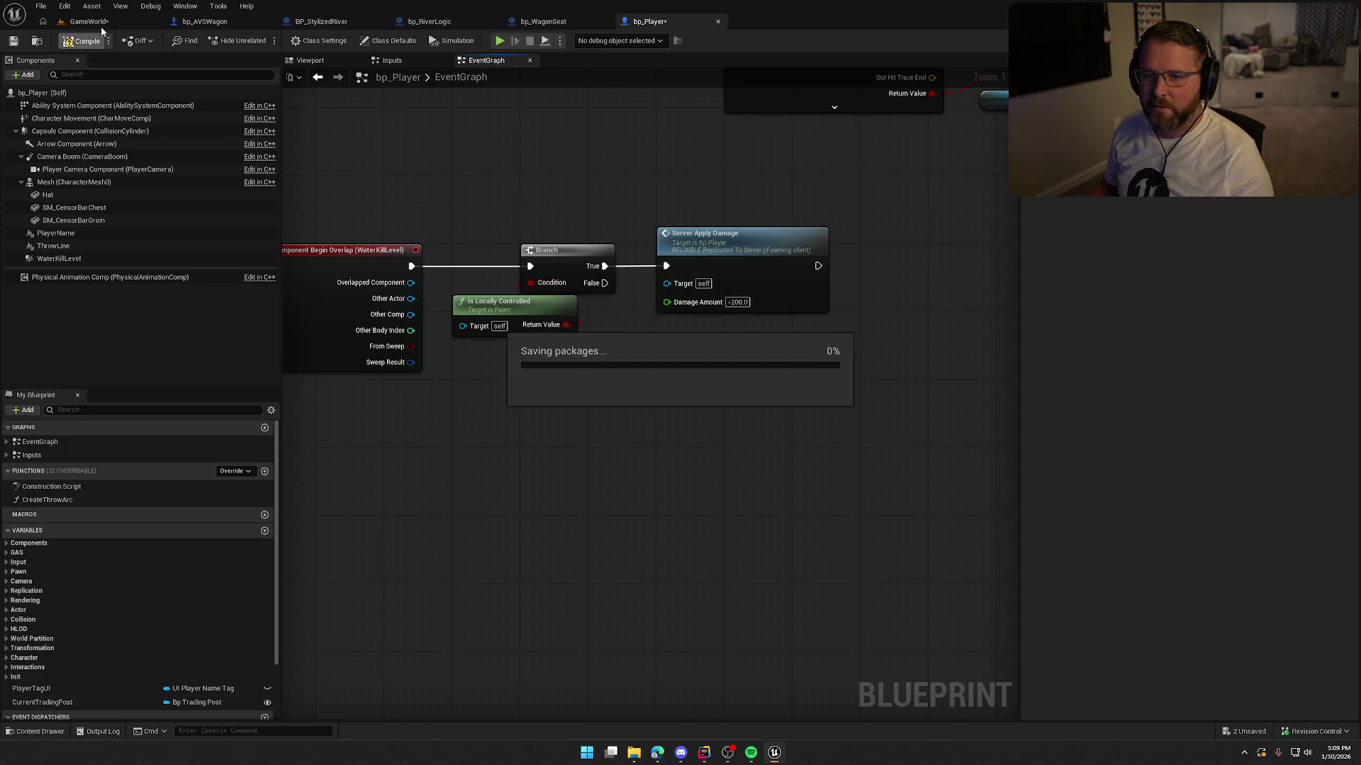
pyautogui.hotkey('alt', 'p')
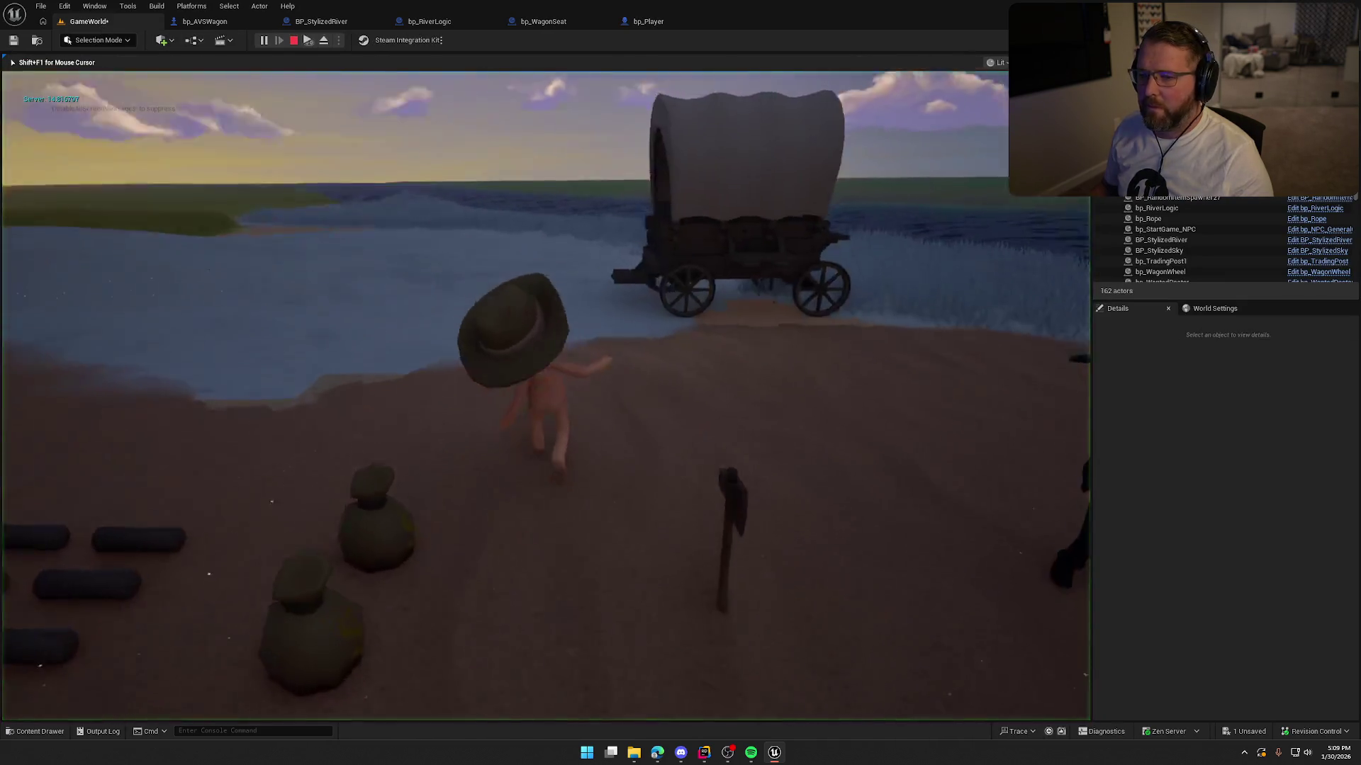
# Step: Run the character over the shore into the river and steer it while swimming
pyautogui.press('w')
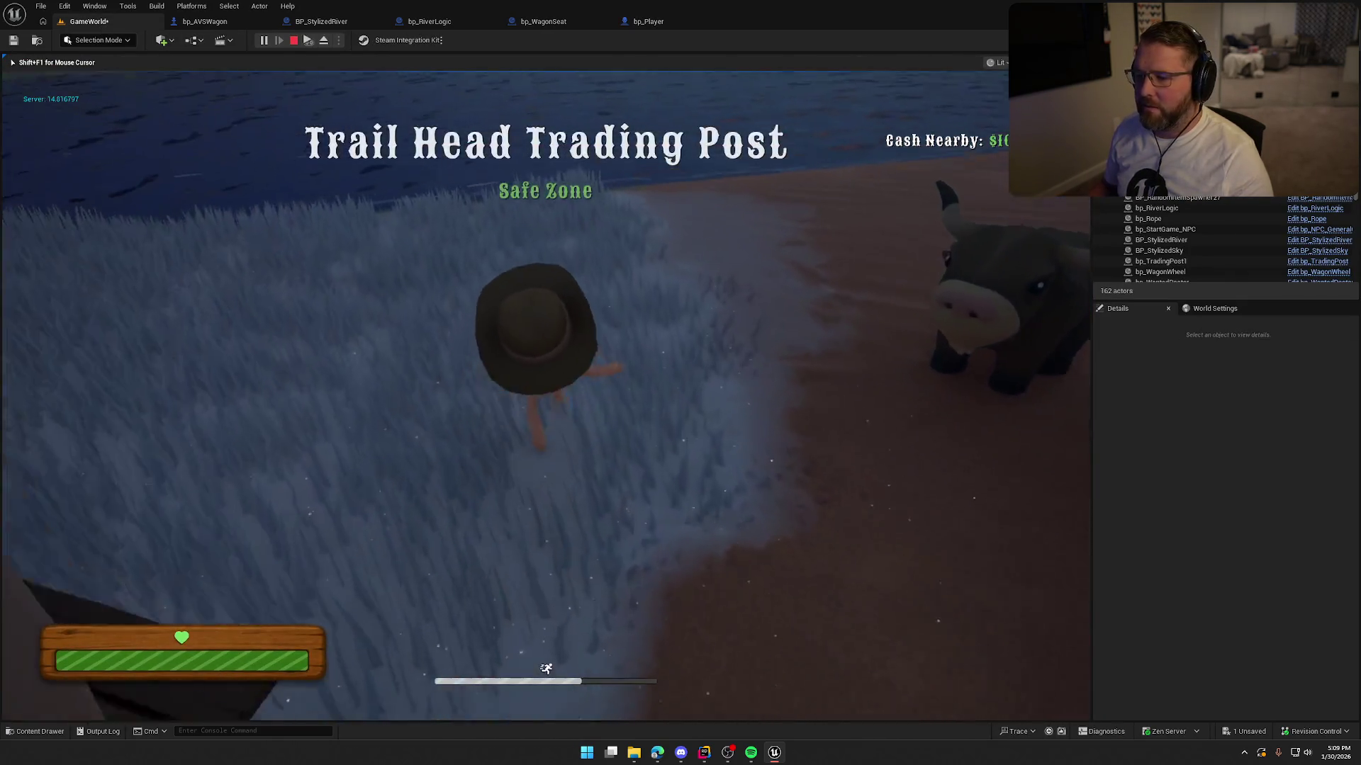
pyautogui.press('w')
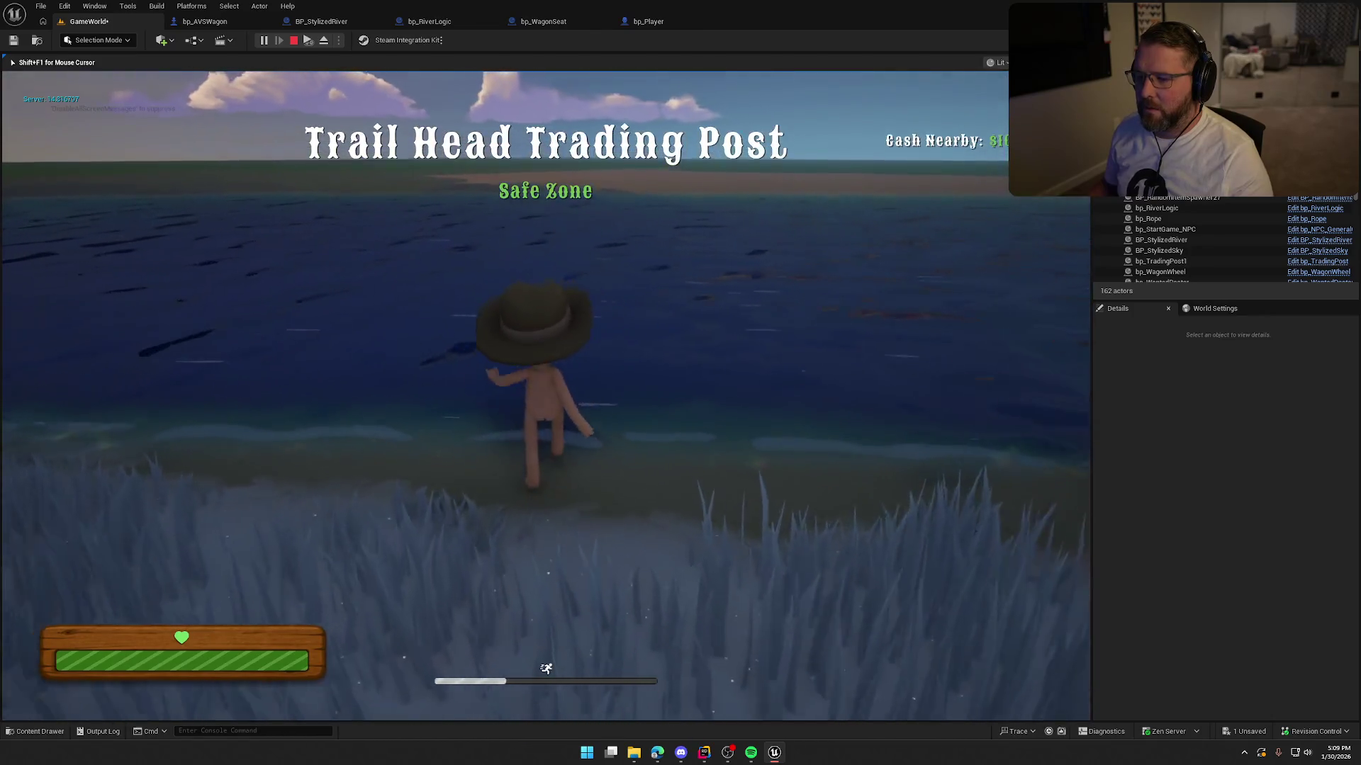
pyautogui.press('w')
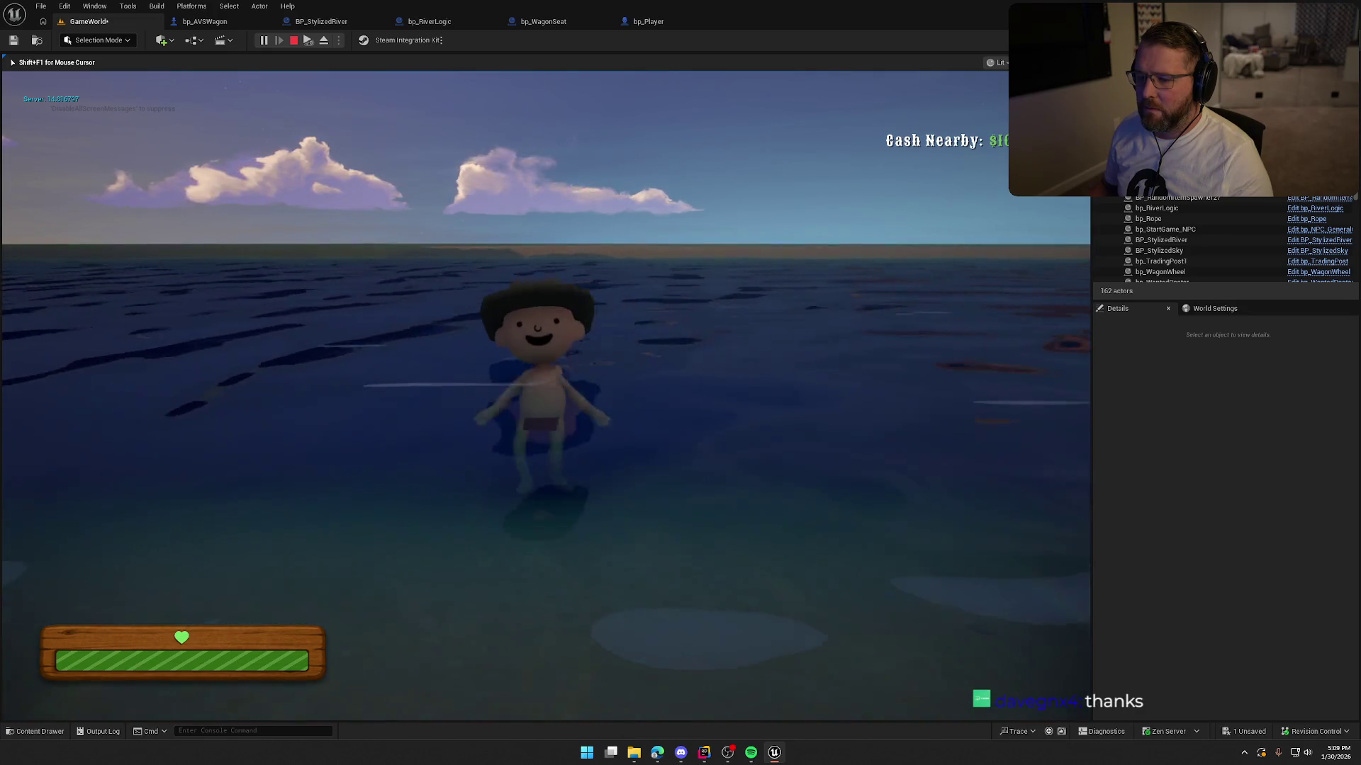
pyautogui.press('w')
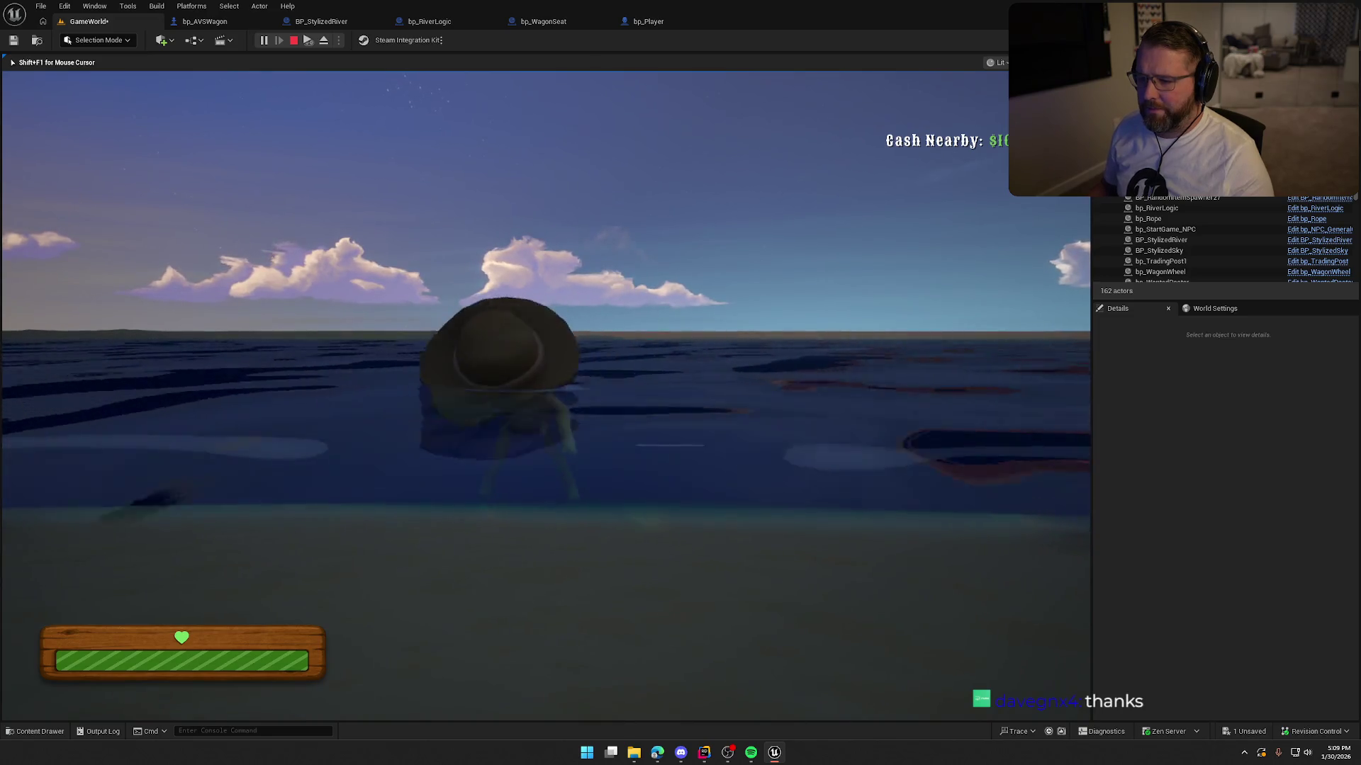
pyautogui.press('d')
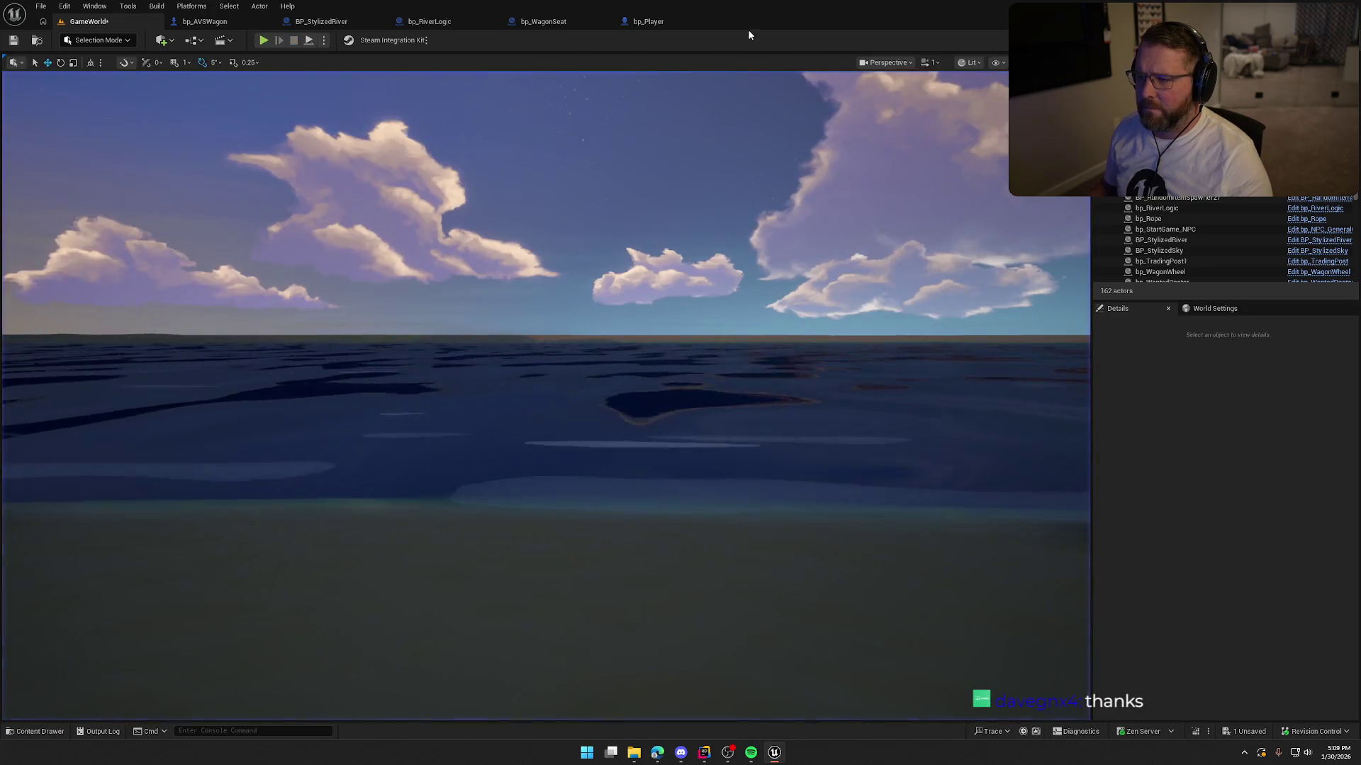
# Step: Stop the test and add a Print String node after the Server Apply Damage call
pyautogui.press('Escape')
pyautogui.click(648, 22)
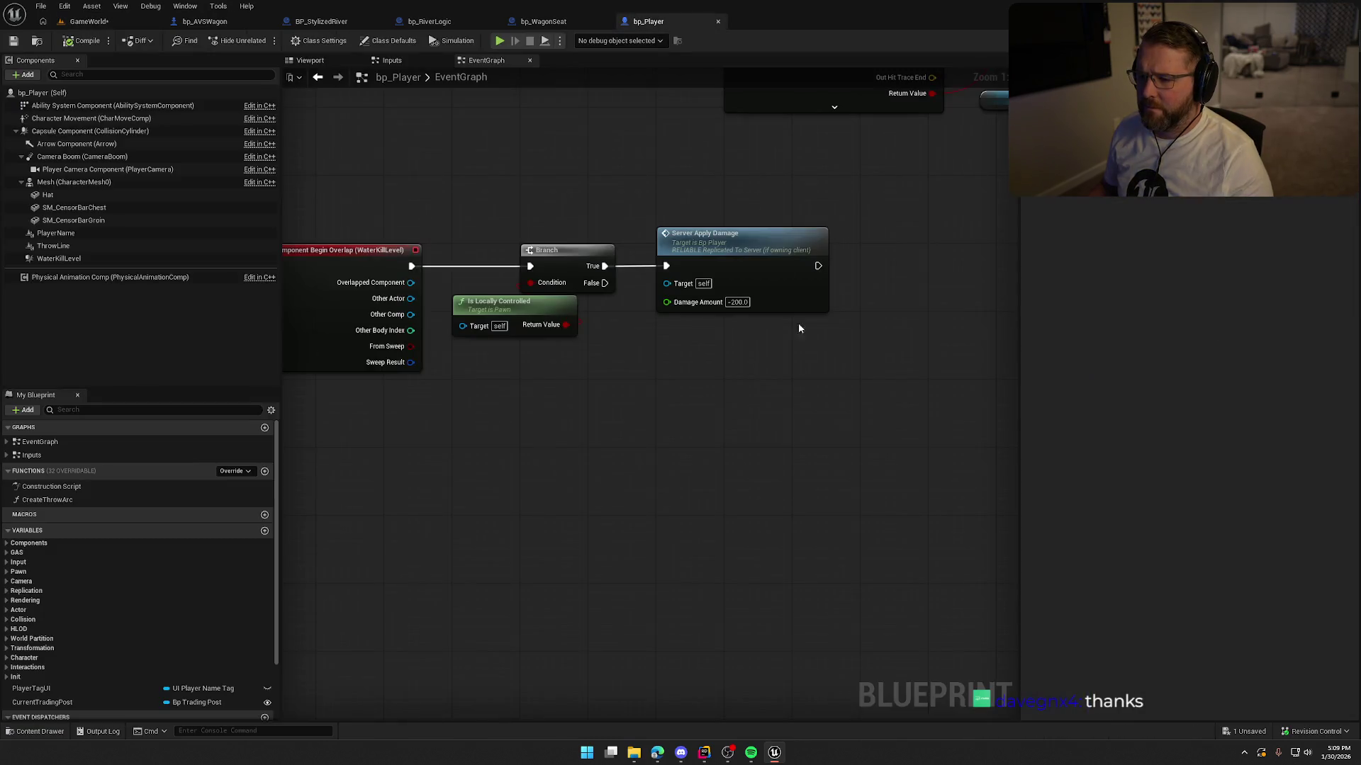
pyautogui.moveTo(727, 265); pyautogui.dragTo(808, 262)
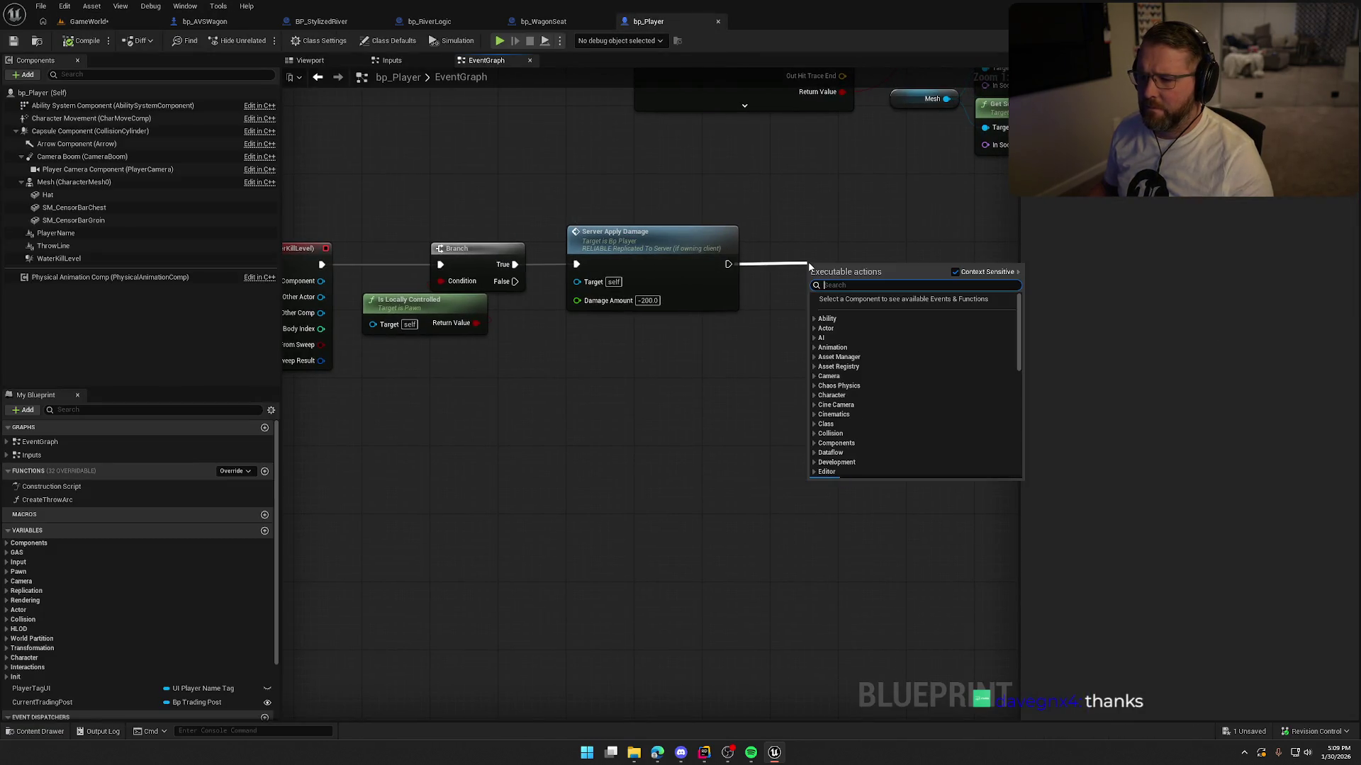
pyautogui.write('print string')
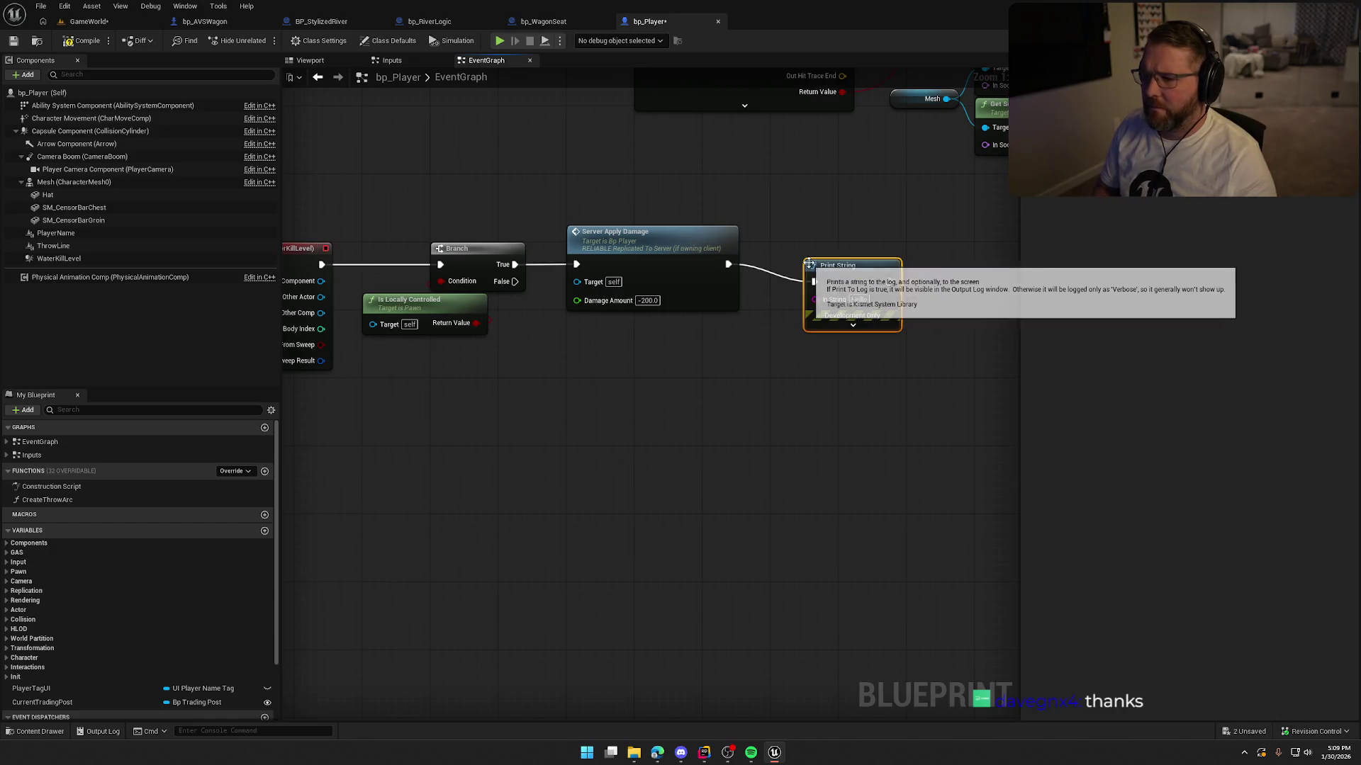